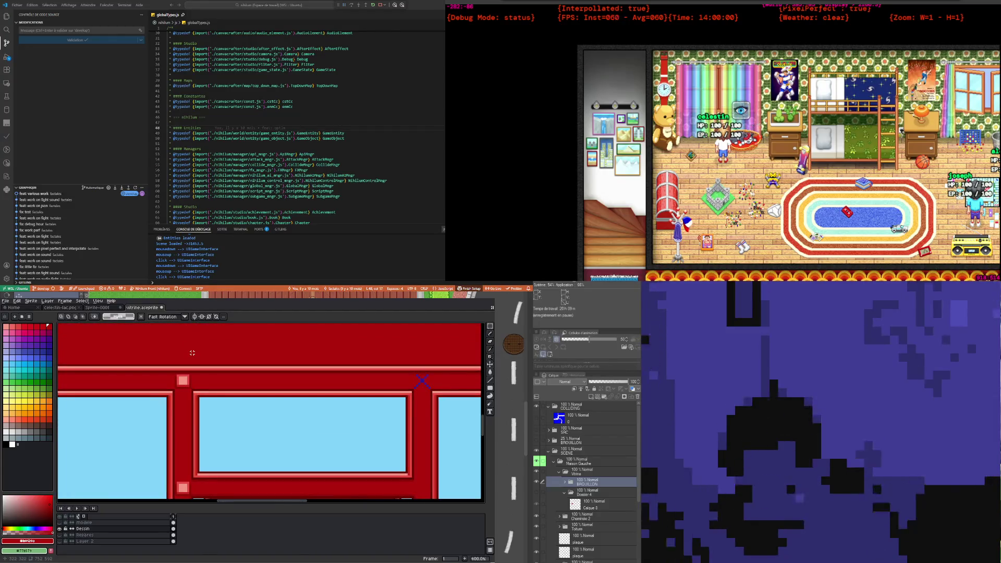
Step: Move the pink rivet square right along the top bar and up one pixel
scroll(192, 353, "down", 1)
scroll(178, 370, "down", 2)
scroll(158, 390, "up", 1)
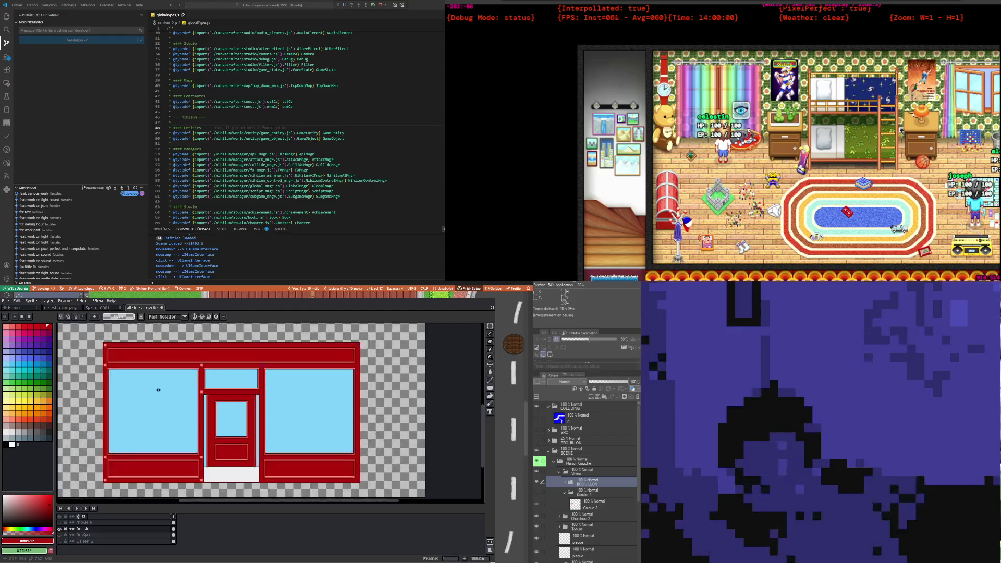
scroll(190, 363, "up", 2)
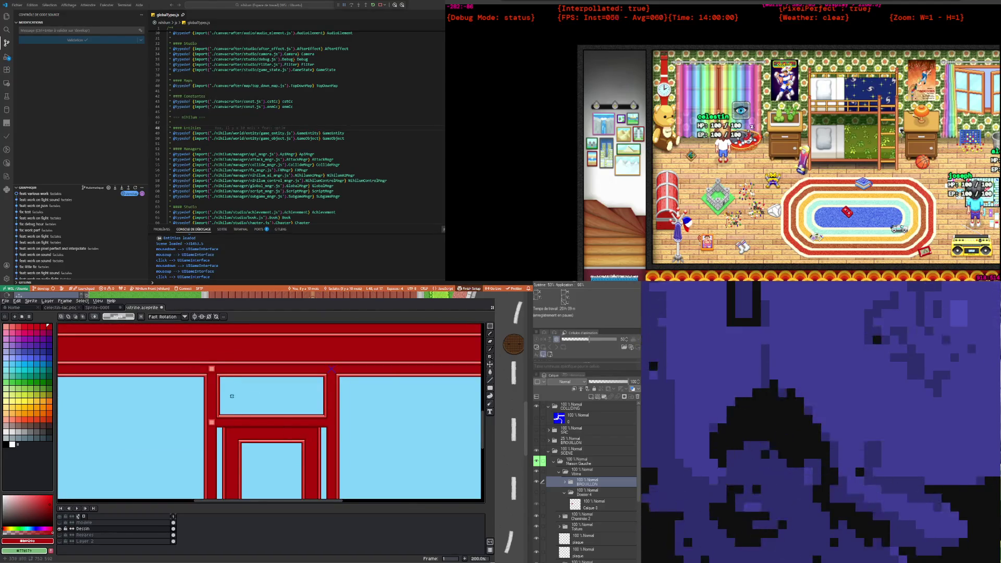
scroll(227, 388, "down", 3)
scroll(224, 399, "up", 1)
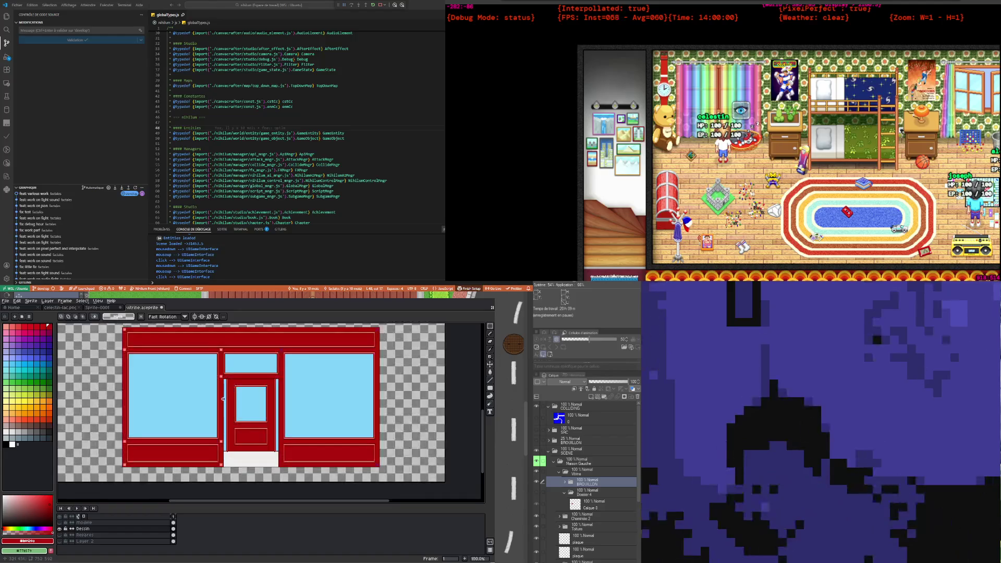
scroll(221, 360, "up", 2)
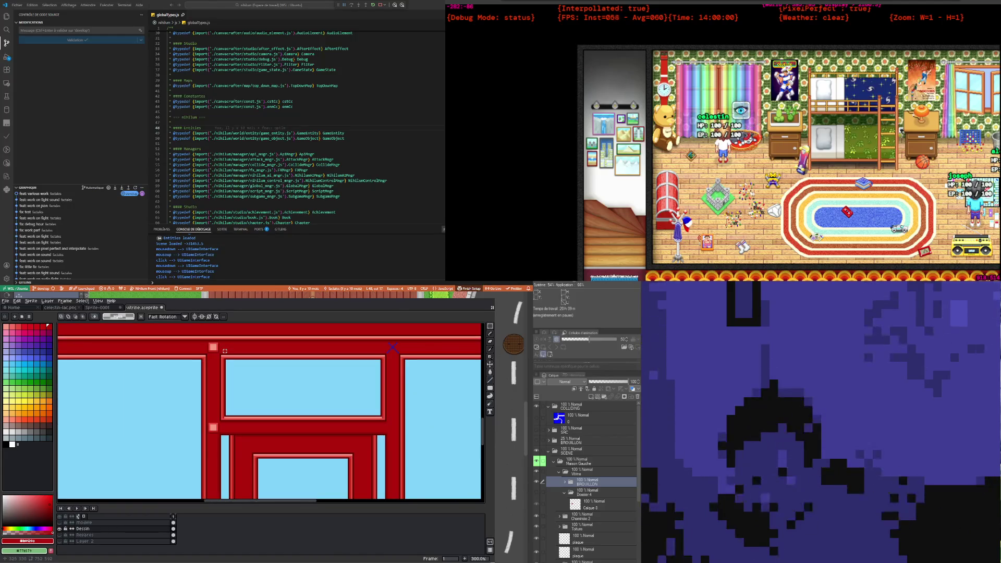
scroll(222, 358, "down", 2)
scroll(220, 349, "up", 2)
scroll(219, 343, "down", 2)
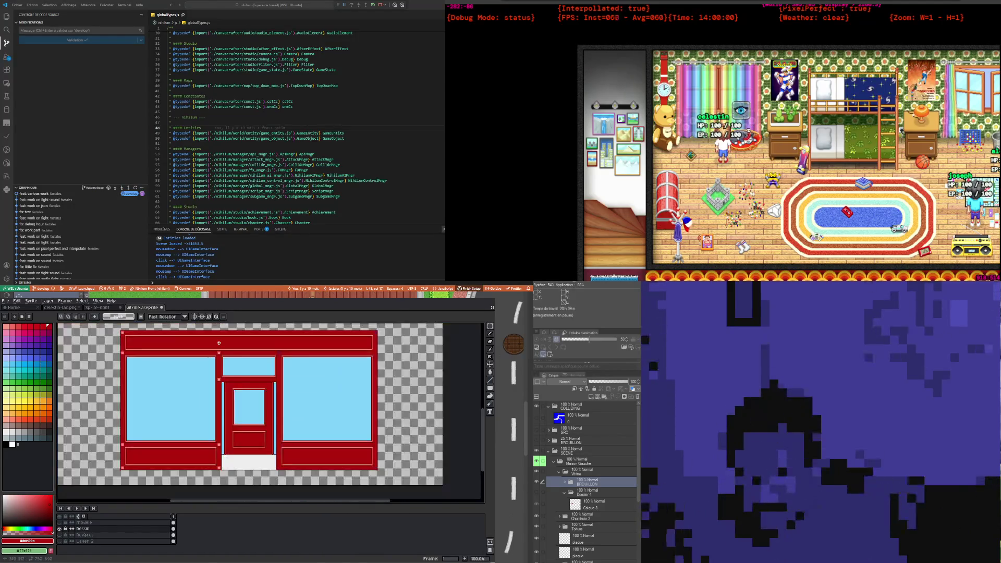
scroll(219, 343, "up", 1)
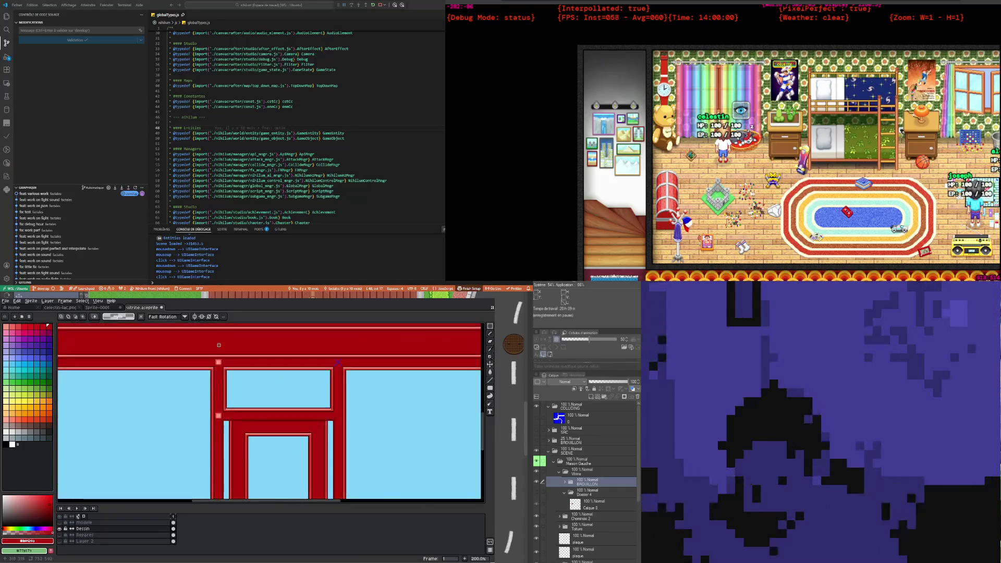
scroll(218, 347, "up", 3)
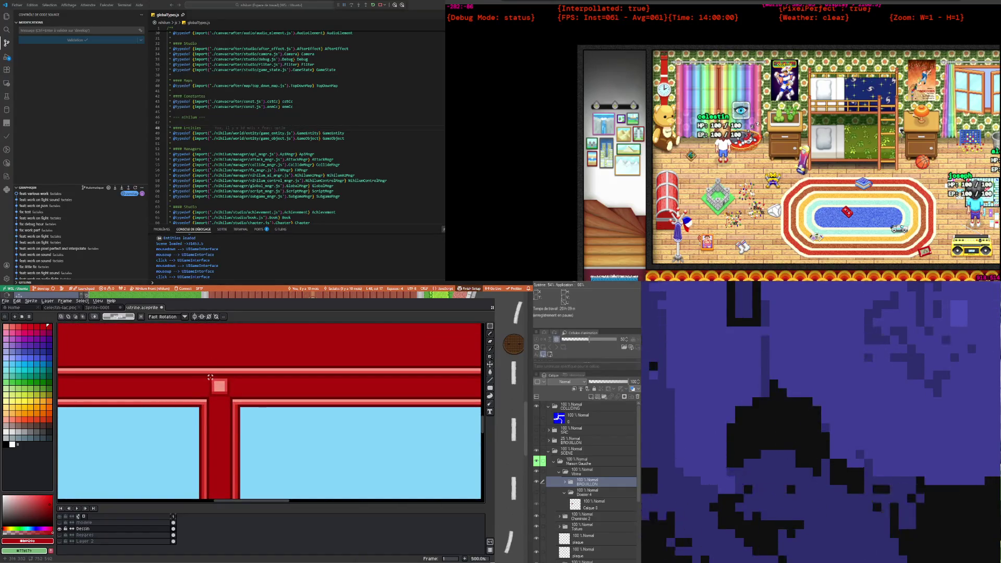
scroll(219, 387, "down", 2)
scroll(207, 398, "down", 1)
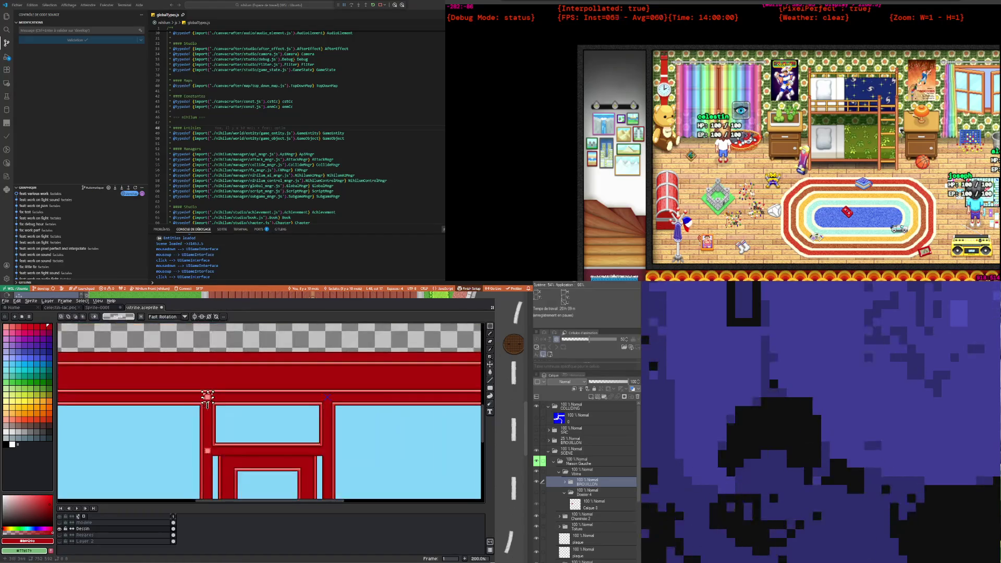
left_click(211, 400)
left_click_drag(212, 402, 313, 402)
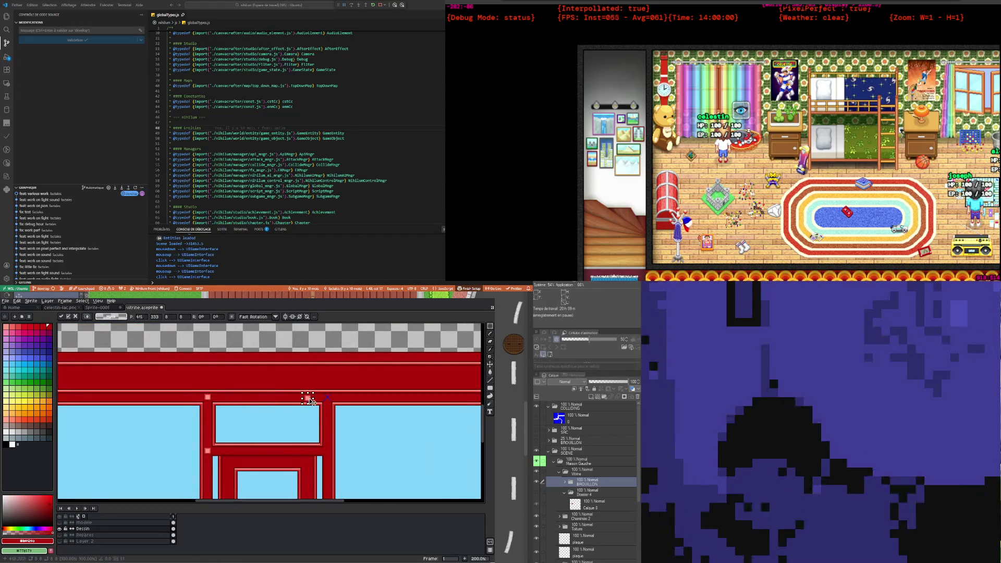
scroll(331, 401, "up", 4)
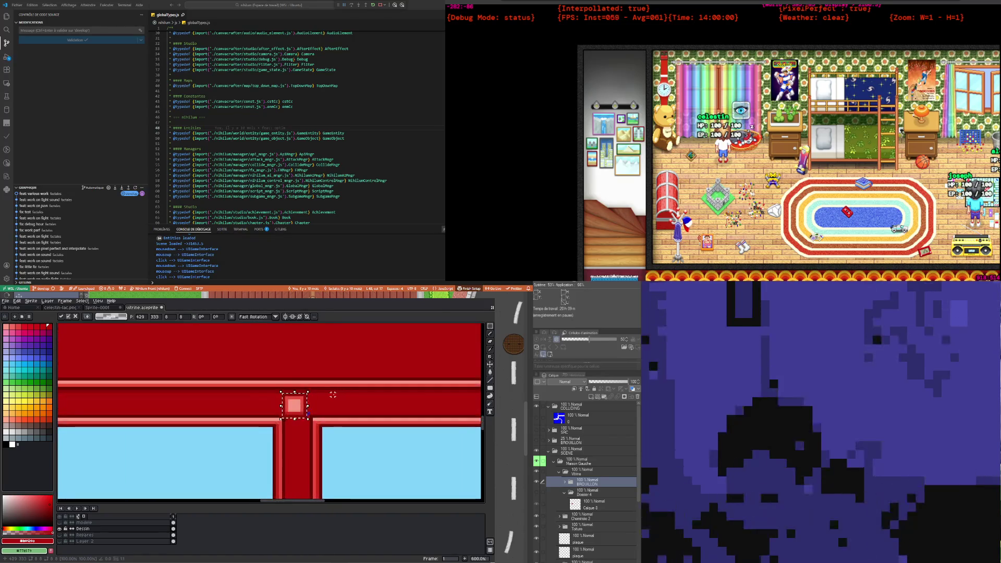
key("Up")
key("ctrl+d")
Step: Copy the pink rivet from the frame joint and place a copy on the right post junction
scroll(240, 400, "down", 1)
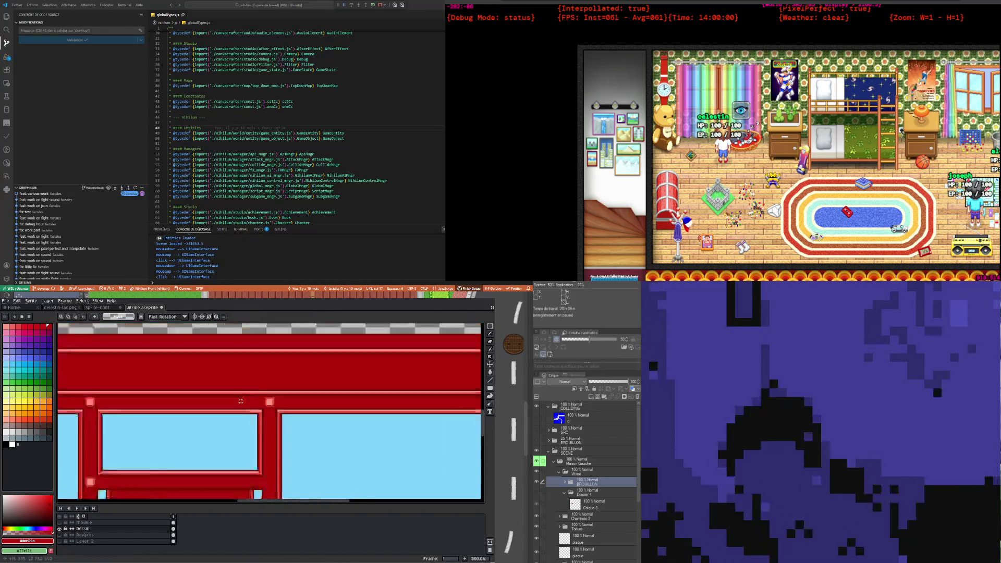
scroll(240, 400, "down", 2)
scroll(163, 447, "up", 3)
scroll(163, 447, "up", 2)
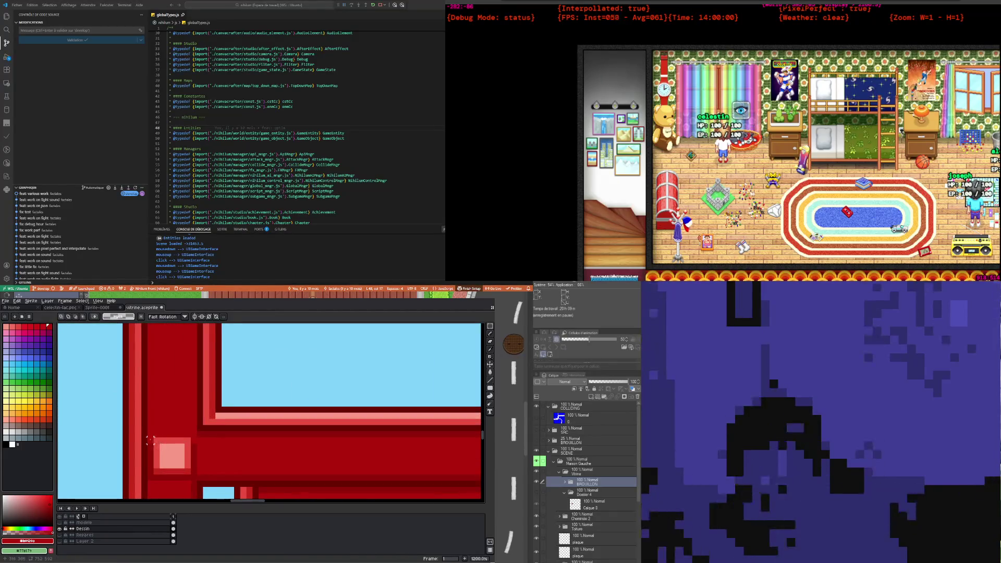
left_click_drag(147, 437, 198, 480)
scroll(197, 474, "down", 5)
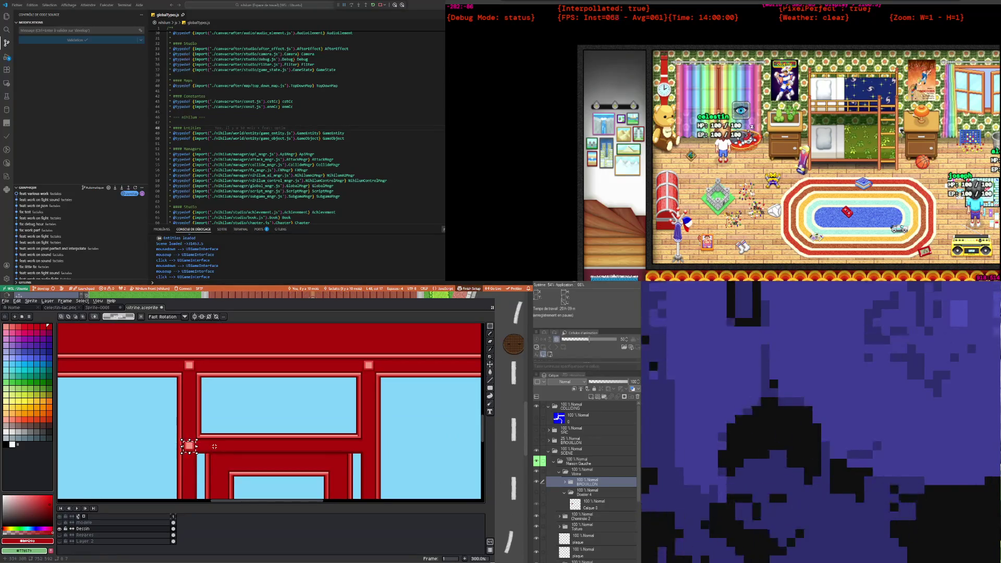
scroll(219, 440, "up", 2)
scroll(239, 431, "up", 2)
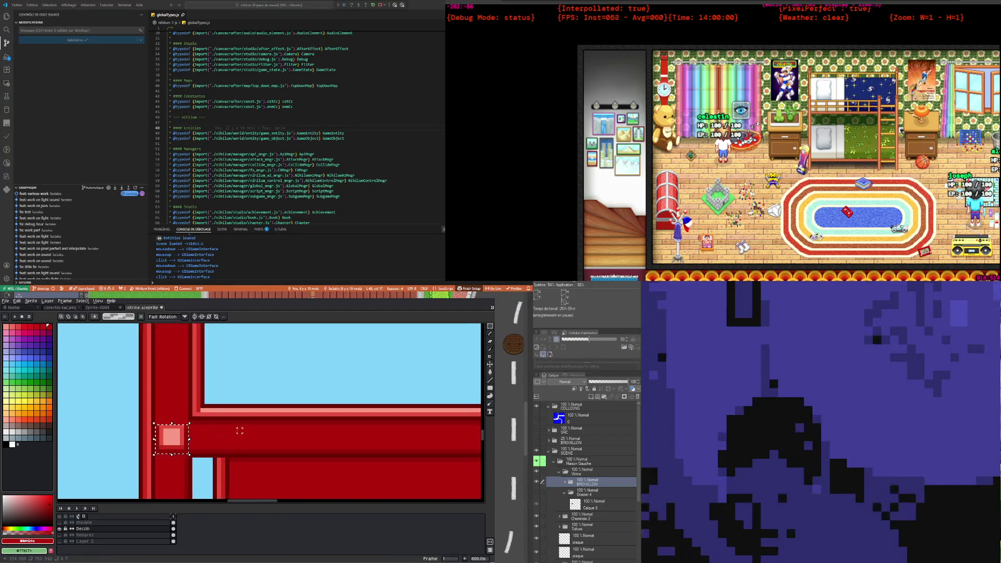
key("ctrl+t")
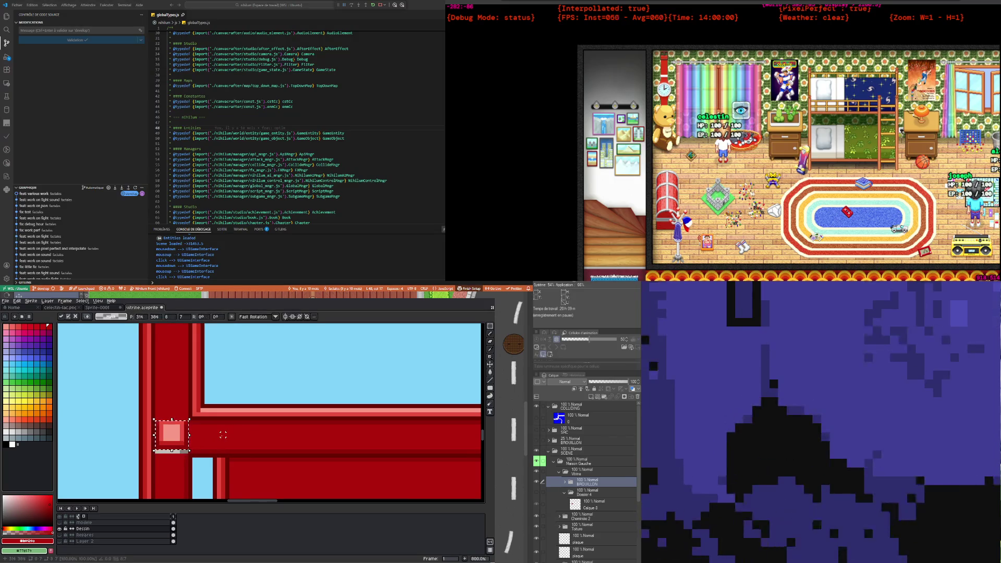
left_click(190, 440)
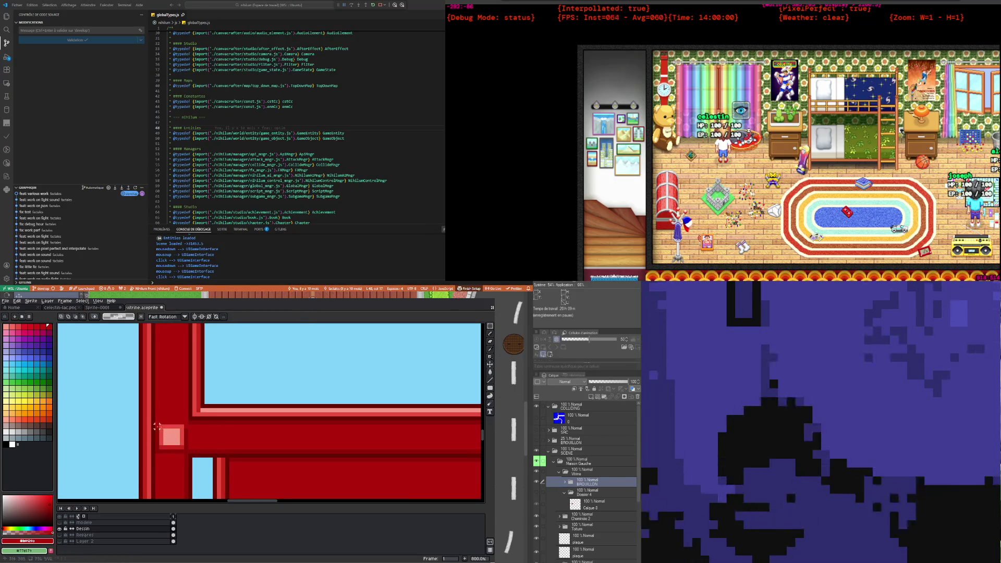
scroll(150, 424, "down", 4)
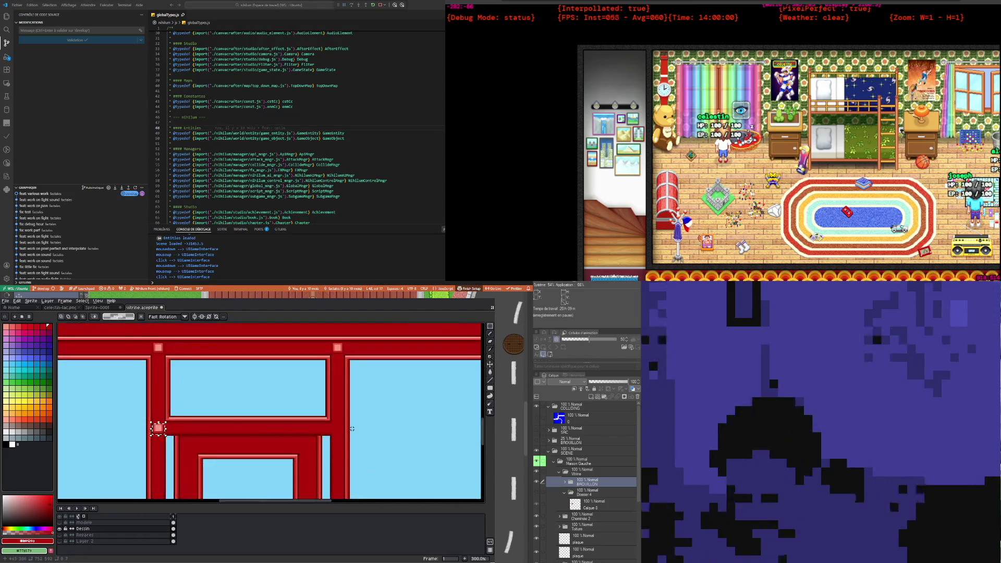
scroll(352, 429, "up", 2)
key("ctrl+v")
left_click_drag(276, 432, 340, 433)
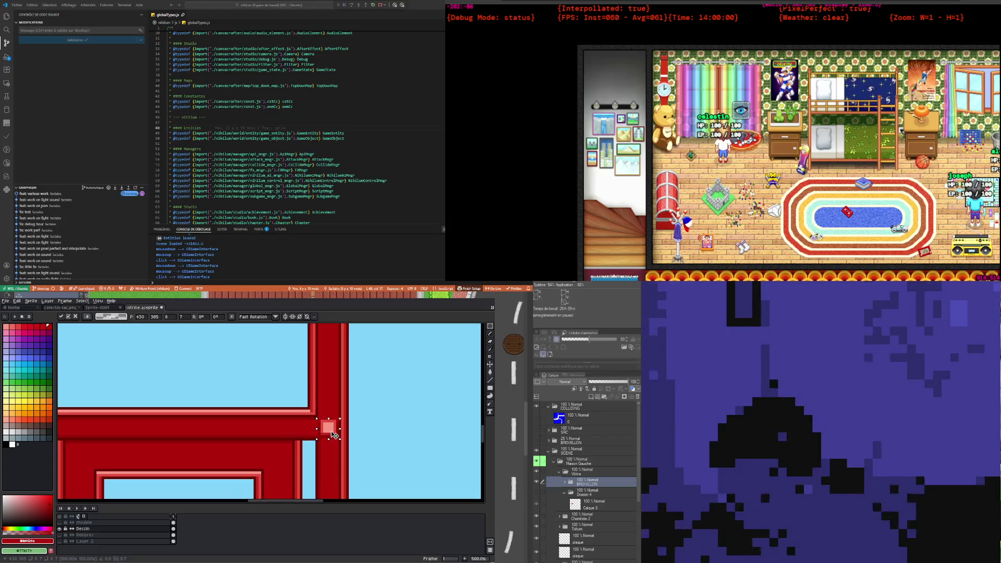
left_click(317, 380)
Step: Paste another pink rivet at the bottom corner beside the white doorstep
scroll(318, 383, "down", 2)
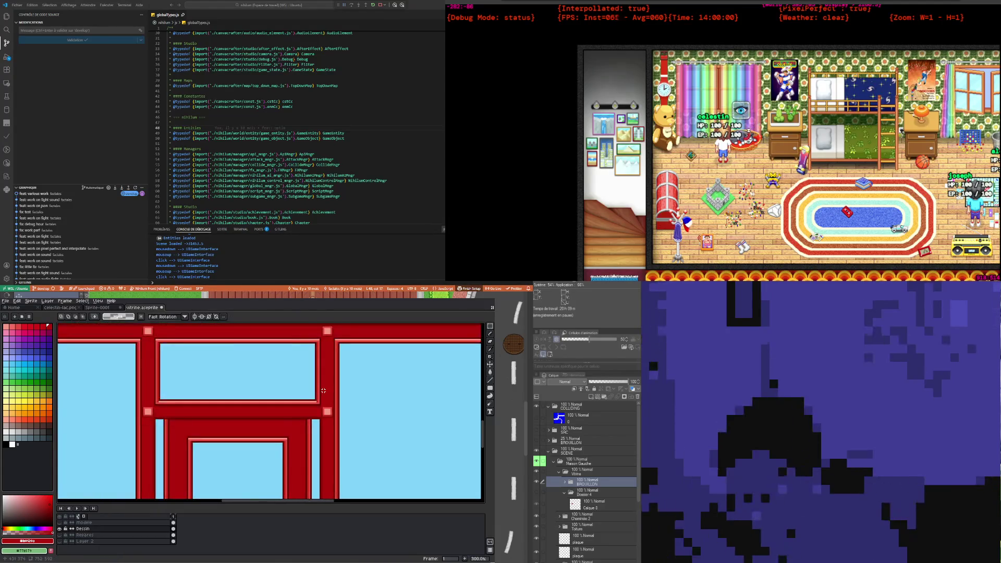
scroll(323, 391, "down", 1)
scroll(334, 399, "down", 2)
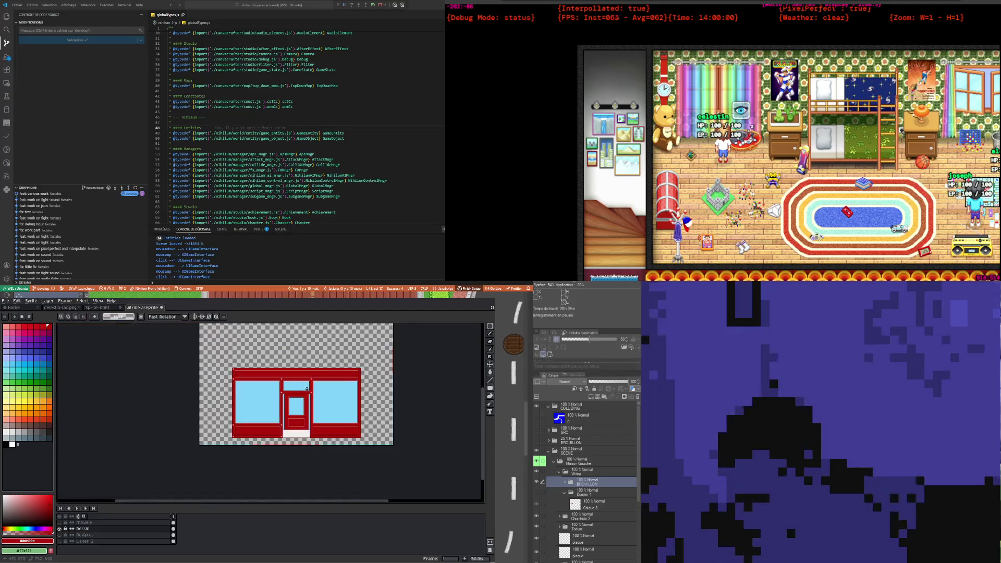
scroll(349, 411, "up", 1)
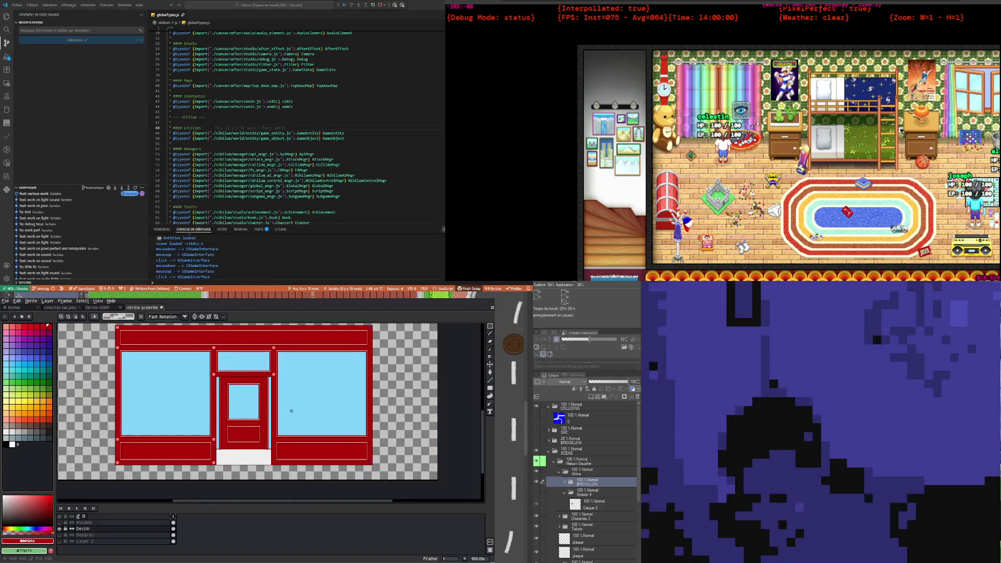
scroll(277, 392, "up", 1)
scroll(275, 433, "down", 3)
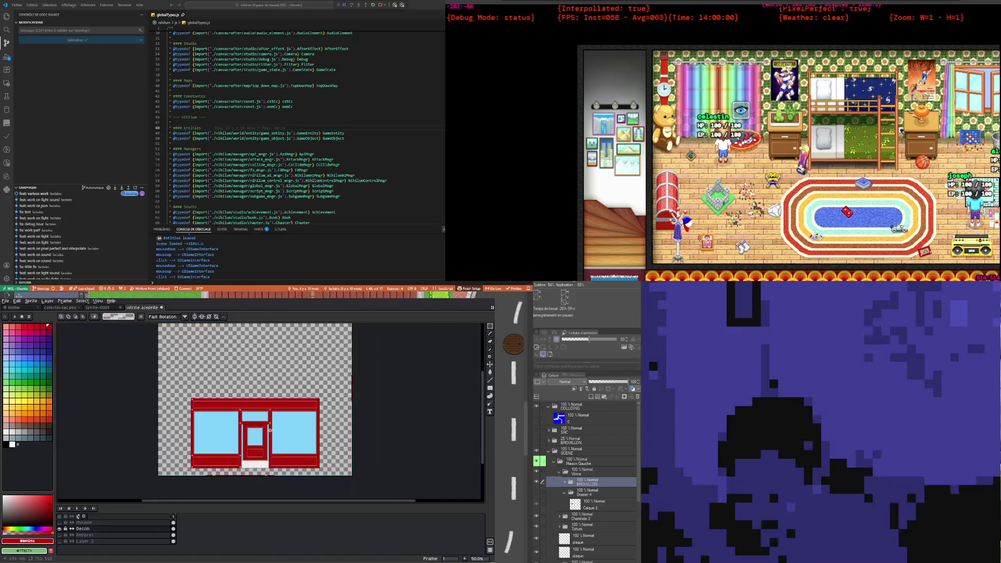
scroll(272, 475, "up", 1)
scroll(272, 475, "up", 5)
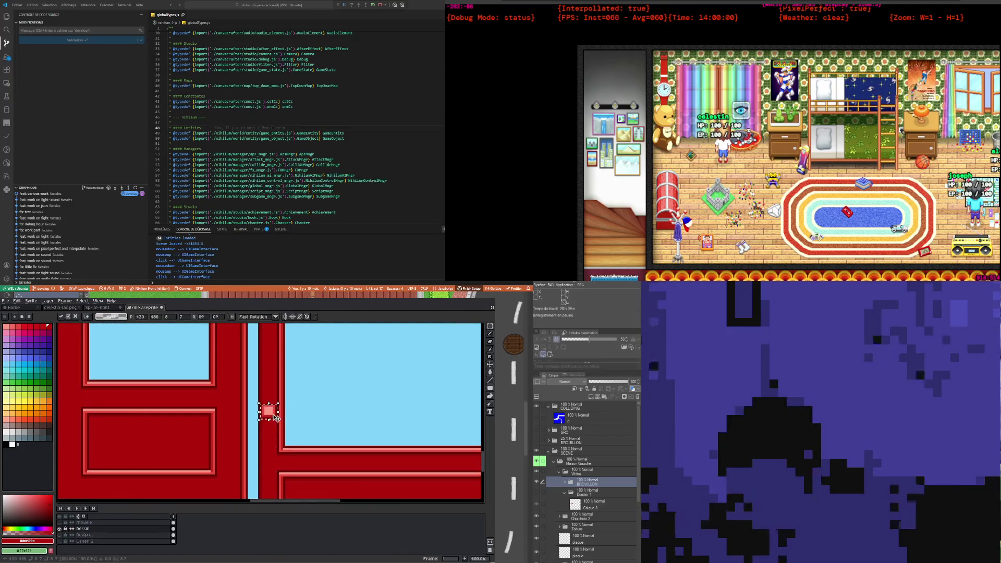
key("ctrl+v")
left_click_drag(275, 467, 275, 471)
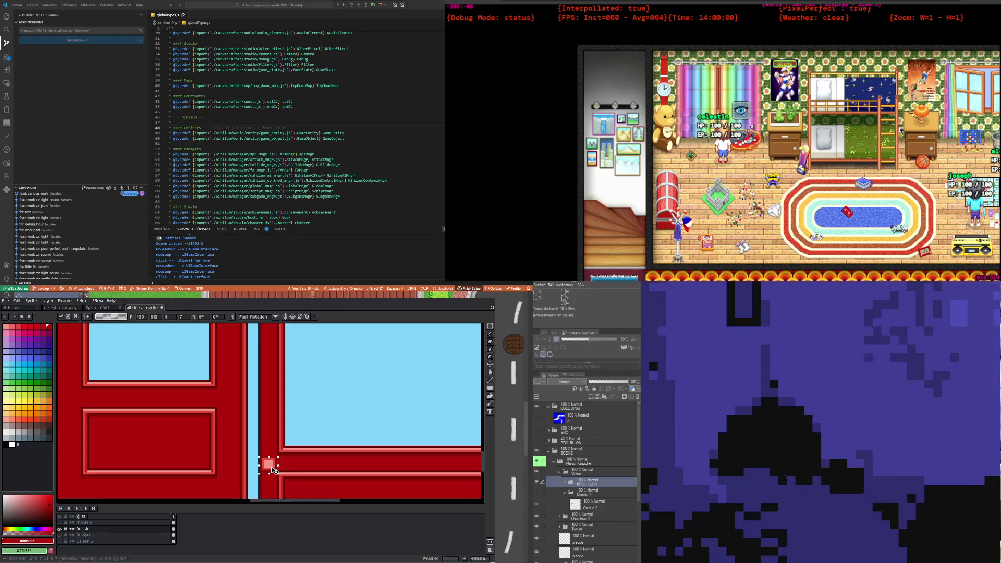
scroll(272, 466, "up", 2)
scroll(271, 466, "up", 1)
scroll(274, 464, "up", 2)
scroll(284, 417, "down", 1)
scroll(284, 428, "down", 3)
scroll(285, 448, "up", 2)
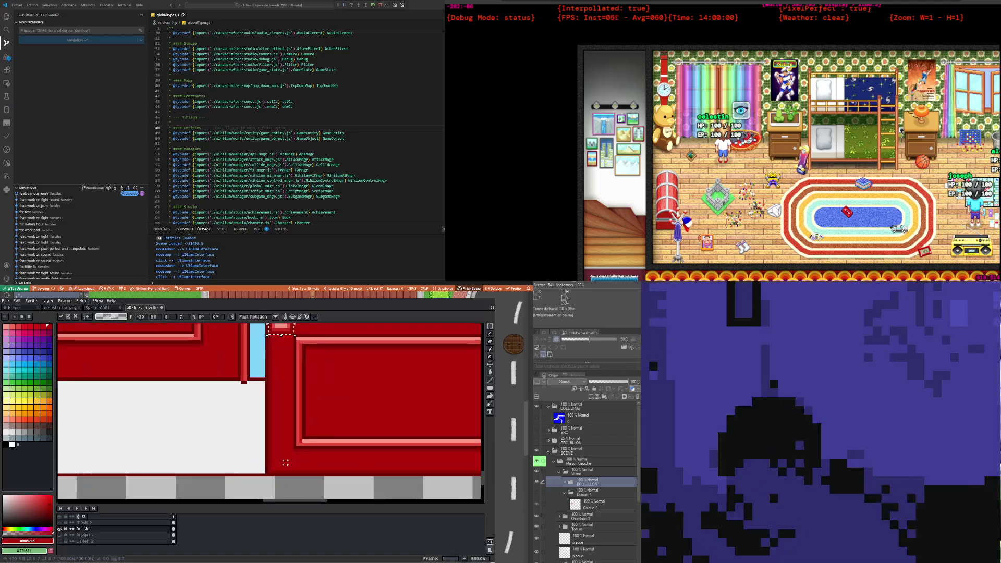
left_click_drag(277, 417, 289, 465)
key("Return")
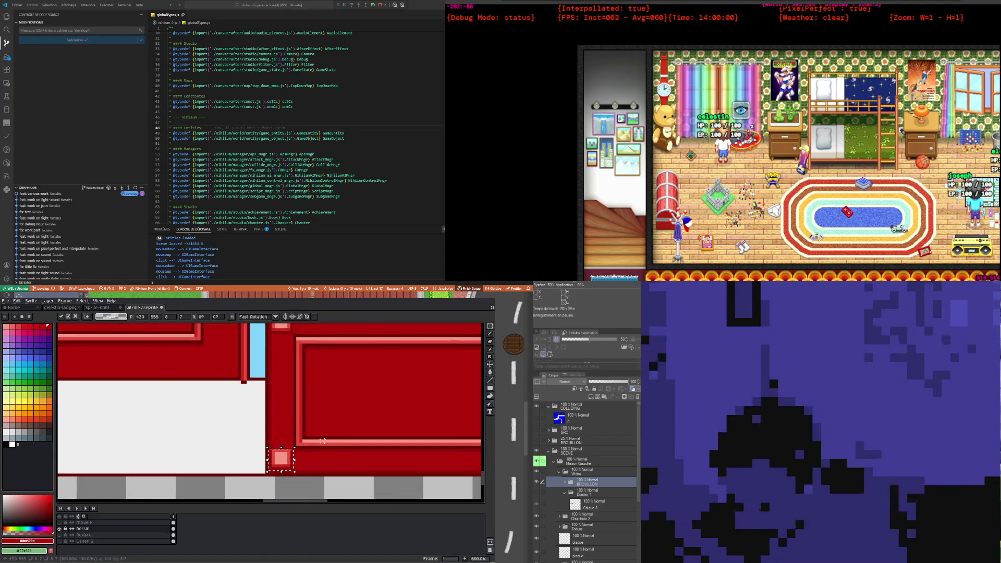
scroll(291, 463, "down", 1)
scroll(290, 461, "down", 1)
scroll(291, 459, "up", 2)
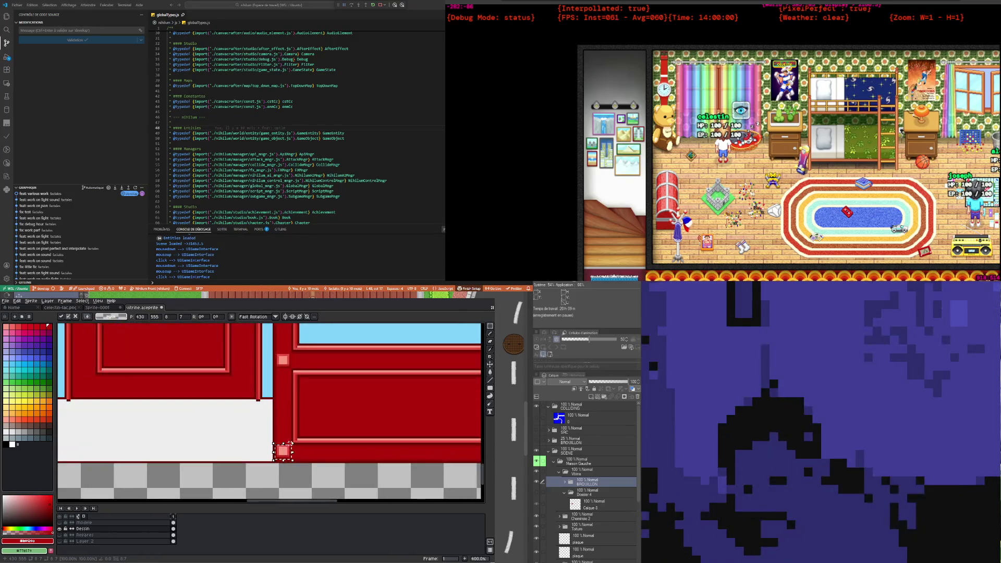
scroll(291, 455, "up", 1)
left_click_drag(291, 453, 289, 461)
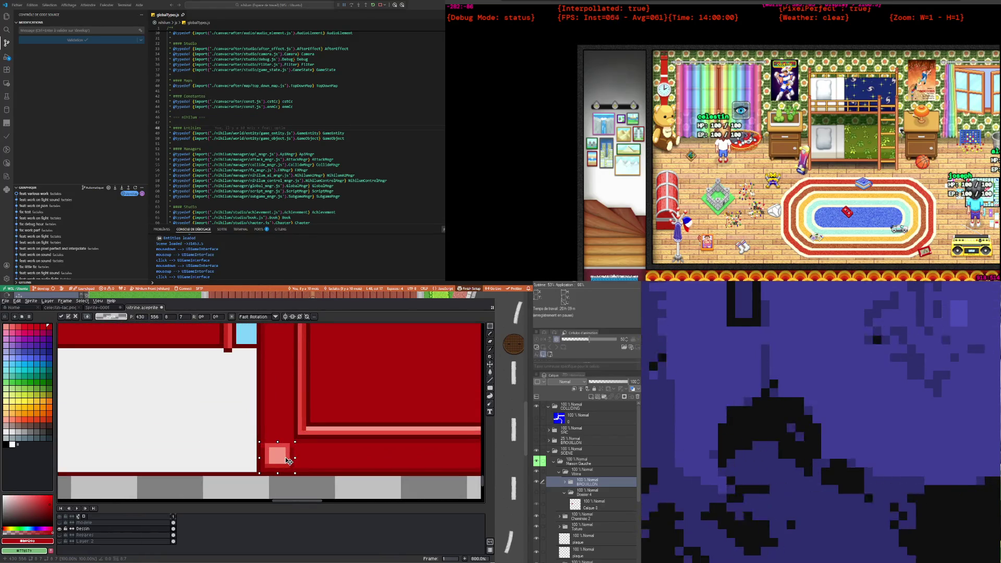
left_click(259, 445)
left_click(263, 432)
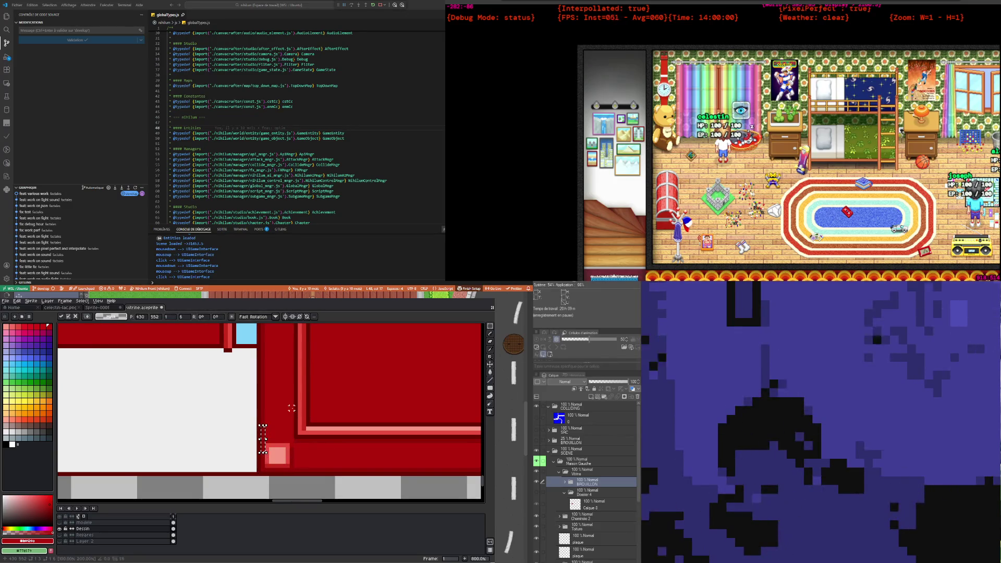
scroll(283, 412, "down", 3)
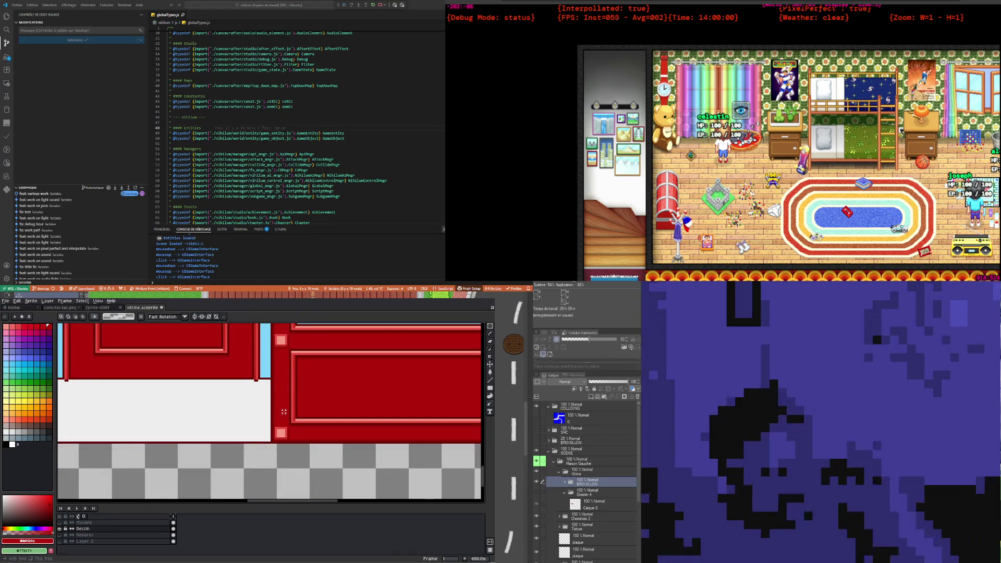
scroll(280, 401, "down", 1)
scroll(208, 386, "down", 2)
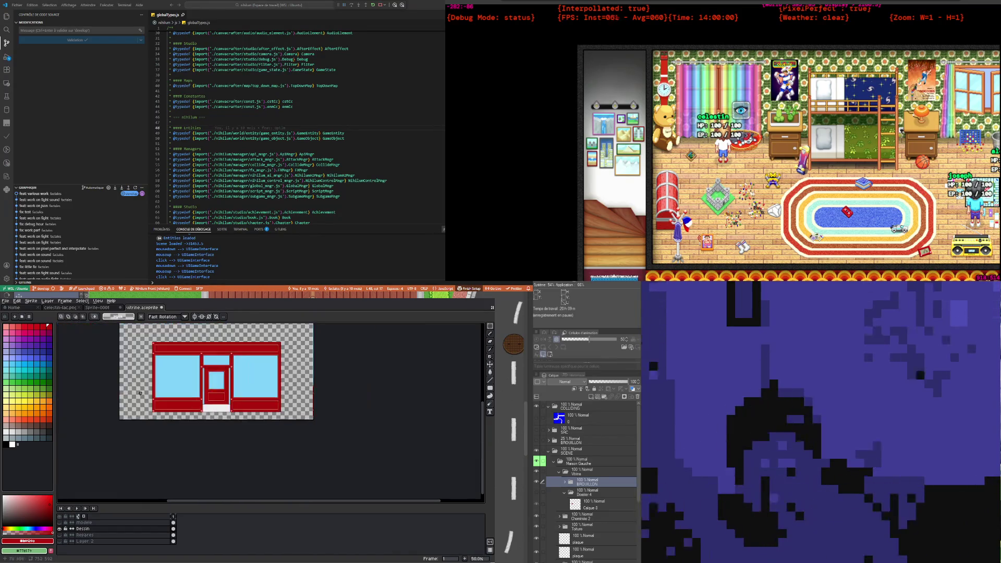
Step: Select the red vertical post and lower it a few pixels
scroll(142, 372, "up", 1)
scroll(143, 372, "down", 2)
scroll(197, 345, "up", 2)
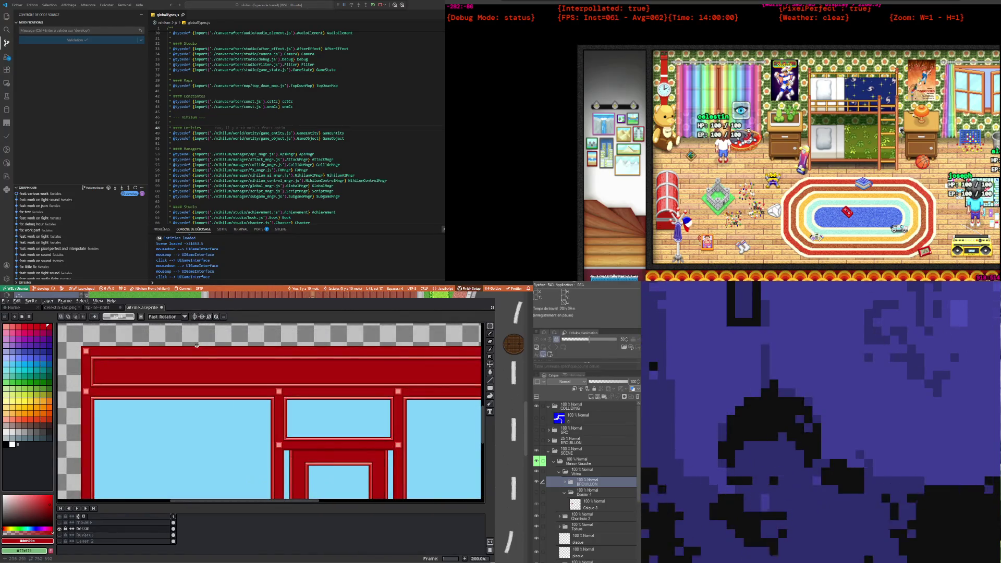
scroll(197, 345, "down", 2)
scroll(259, 396, "up", 1)
scroll(259, 396, "up", 1)
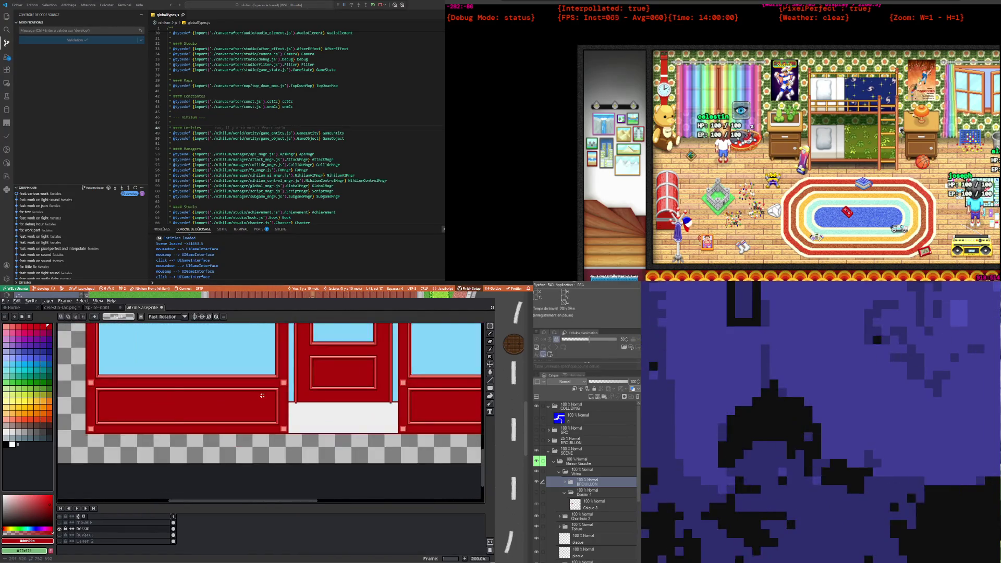
scroll(259, 396, "down", 1)
scroll(260, 391, "down", 1)
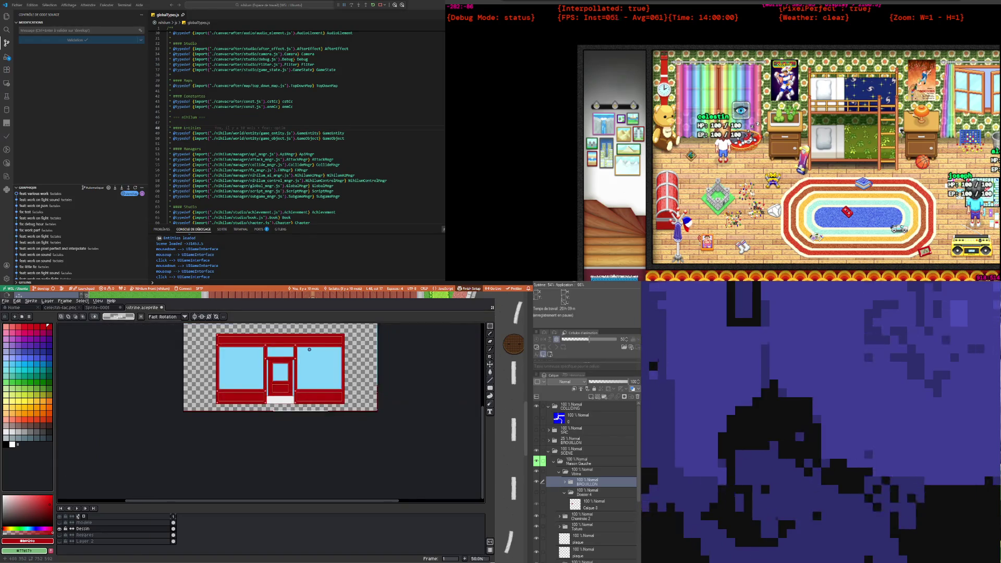
scroll(309, 349, "up", 1)
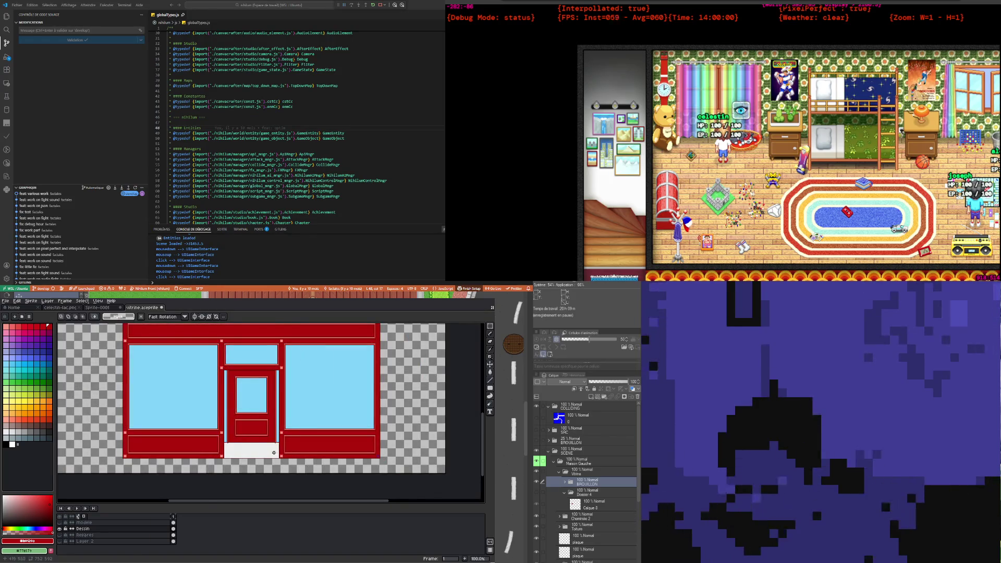
scroll(276, 451, "up", 2)
scroll(327, 468, "up", 1)
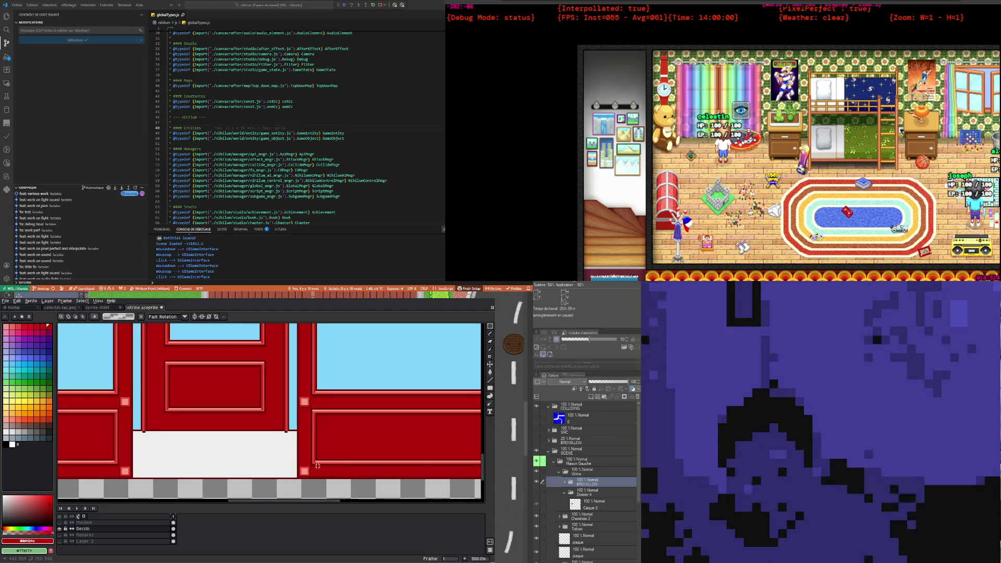
scroll(320, 471, "up", 1)
scroll(315, 476, "up", 1)
scroll(319, 472, "down", 4)
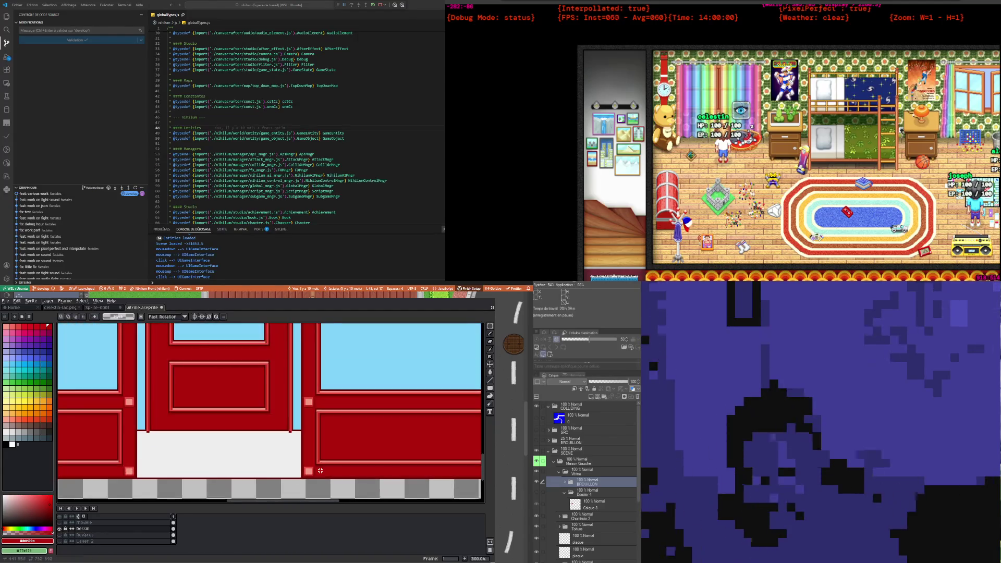
scroll(319, 472, "down", 1)
scroll(254, 366, "up", 3)
scroll(251, 389, "up", 1)
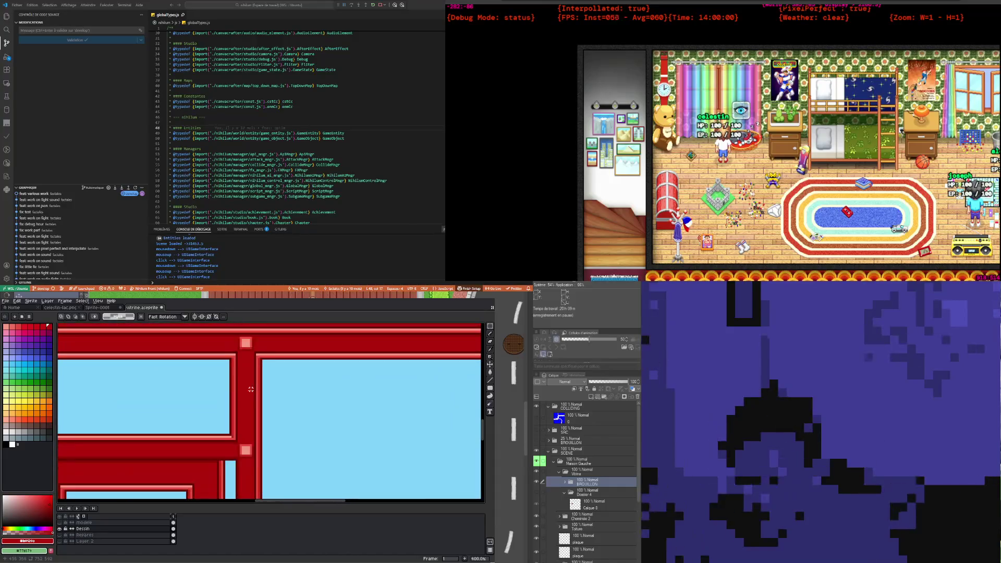
scroll(240, 371, "up", 2)
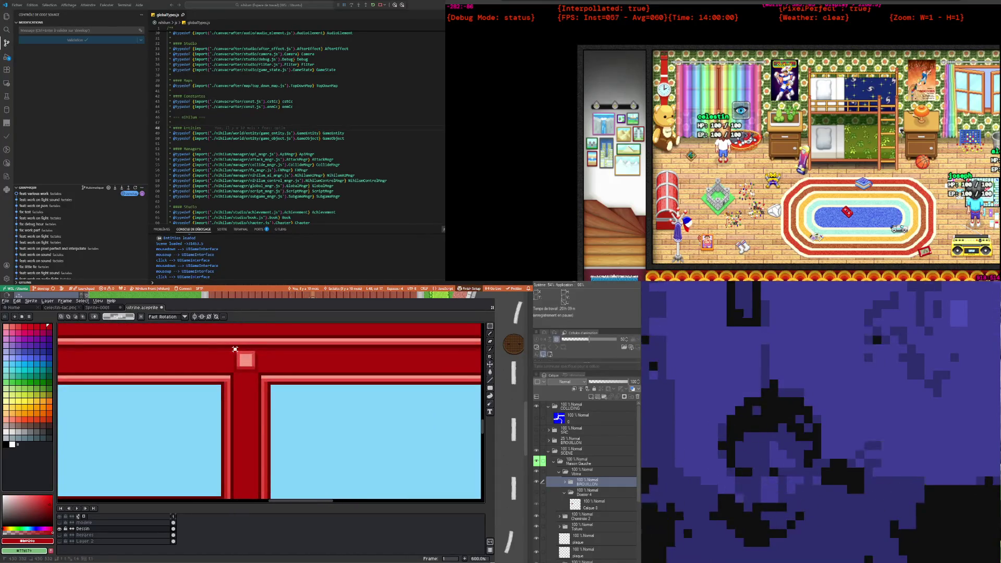
left_click(236, 349)
scroll(235, 348, "down", 2)
scroll(236, 349, "down", 2)
scroll(235, 349, "down", 2)
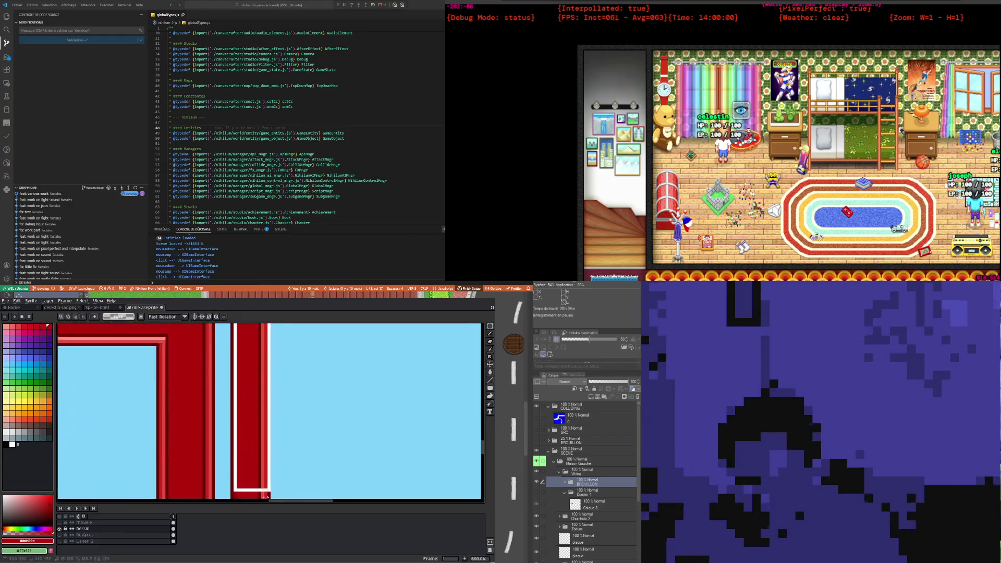
scroll(266, 470, "down", 2)
scroll(260, 428, "down", 2)
scroll(257, 386, "down", 2)
left_click_drag(257, 386, 256, 396)
Step: Drag the red post across to the right window's right edge
scroll(245, 396, "down", 5)
scroll(191, 388, "up", 1)
mouse_move(191, 389)
left_mouse_down()
mouse_move(381, 394)
mouse_move(378, 383)
left_mouse_up()
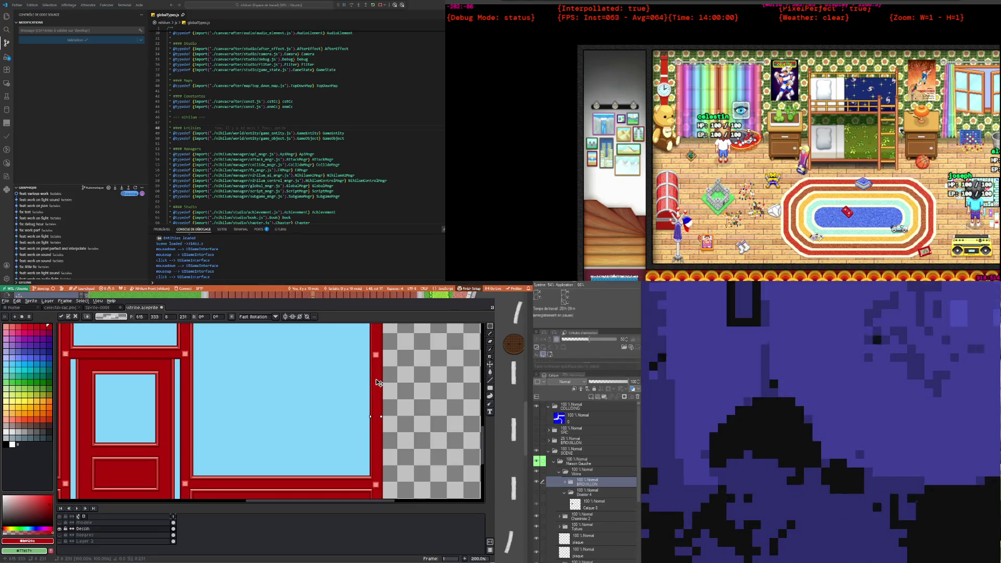
scroll(357, 375, "down", 1)
scroll(313, 415, "up", 2)
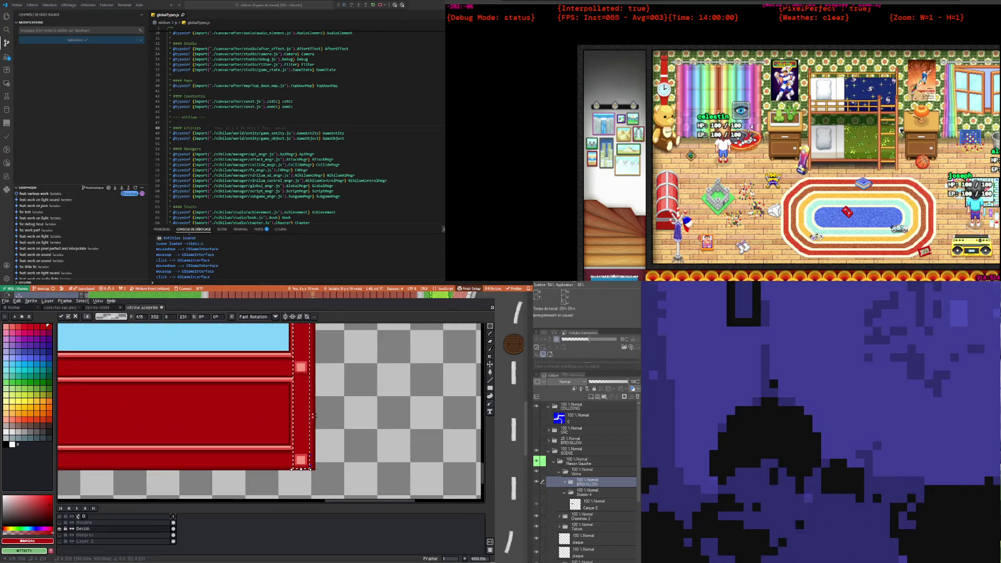
key("Right")
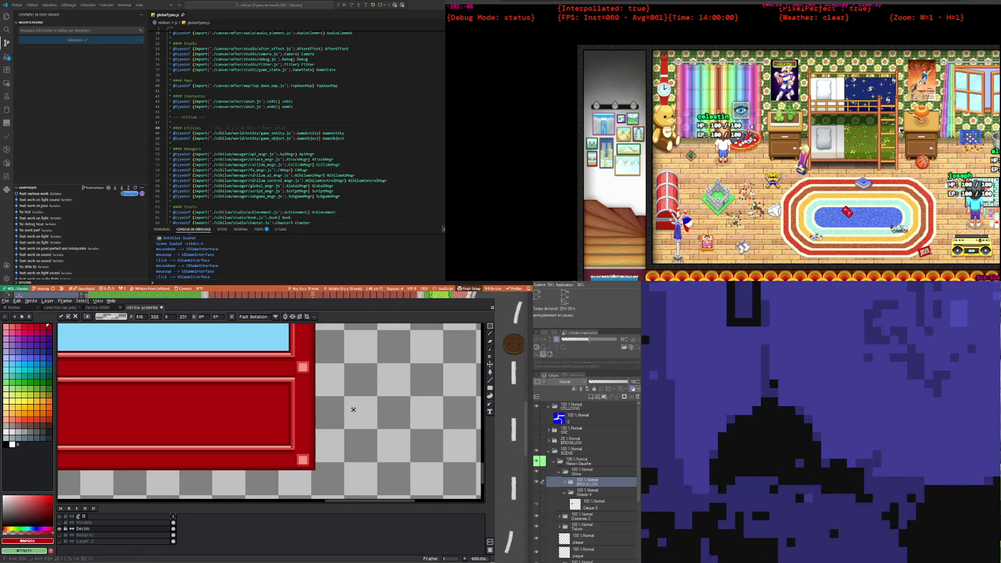
key("ctrl+z")
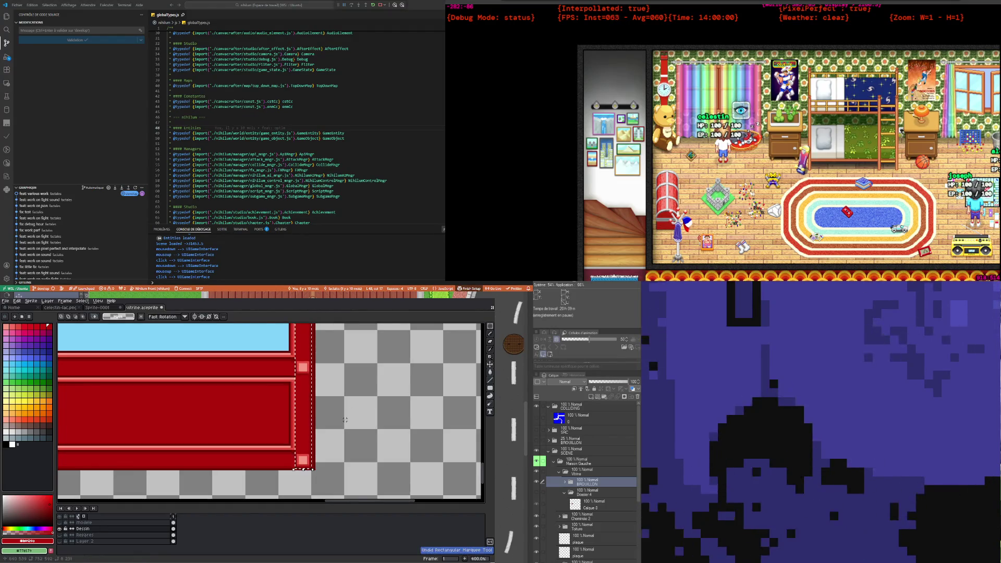
key("Right")
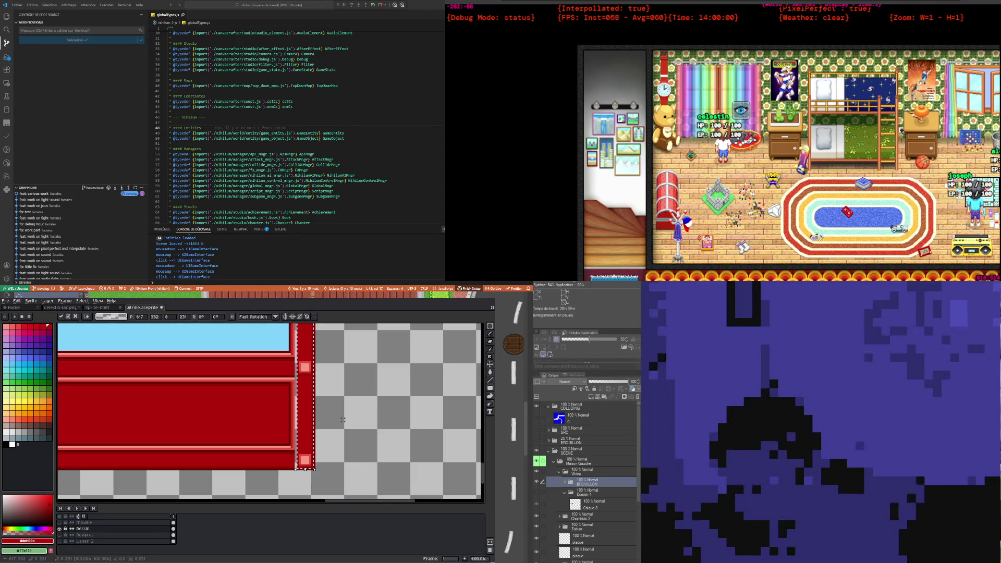
key("ctrl+d")
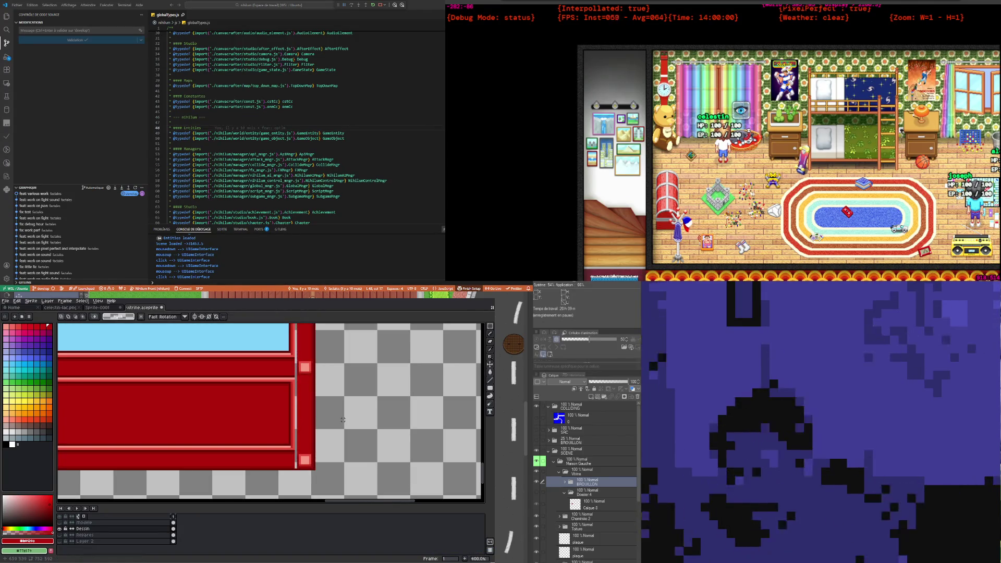
key("ctrl+z")
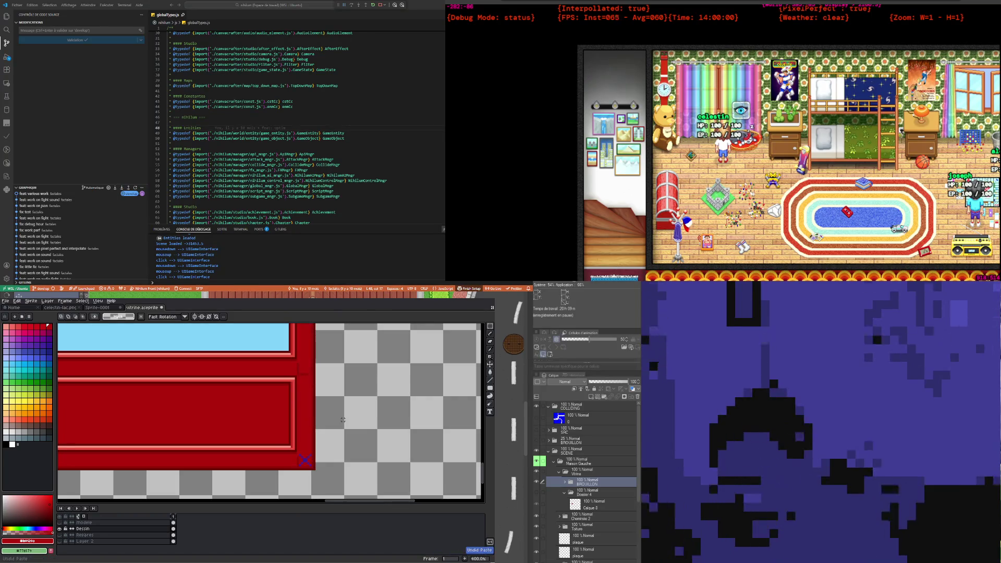
scroll(319, 431, "down", 2)
scroll(318, 431, "down", 2)
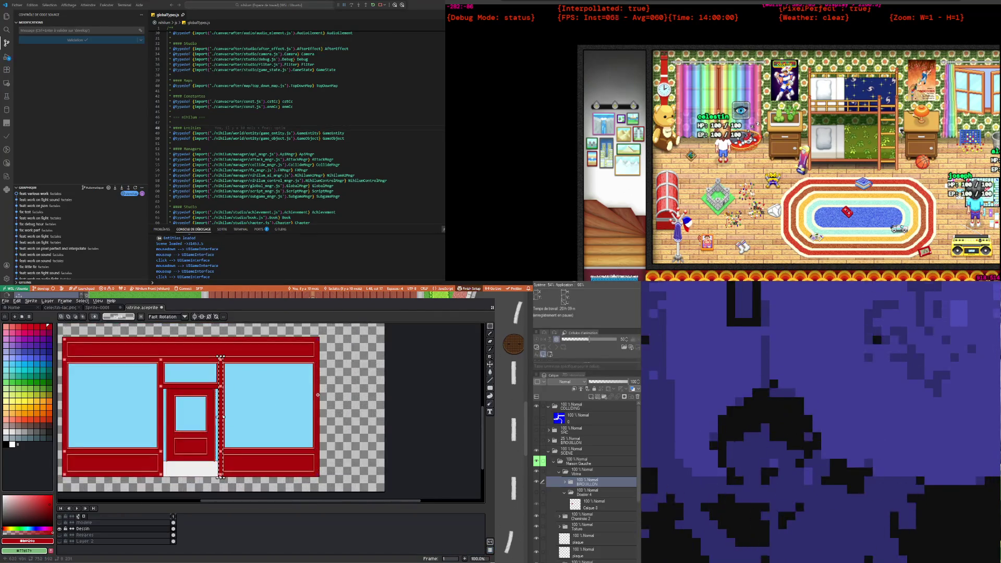
Step: Deselect the red post and enable vertical symmetry with its axis through the door
key("ctrl+d")
scroll(202, 444, "down", 1)
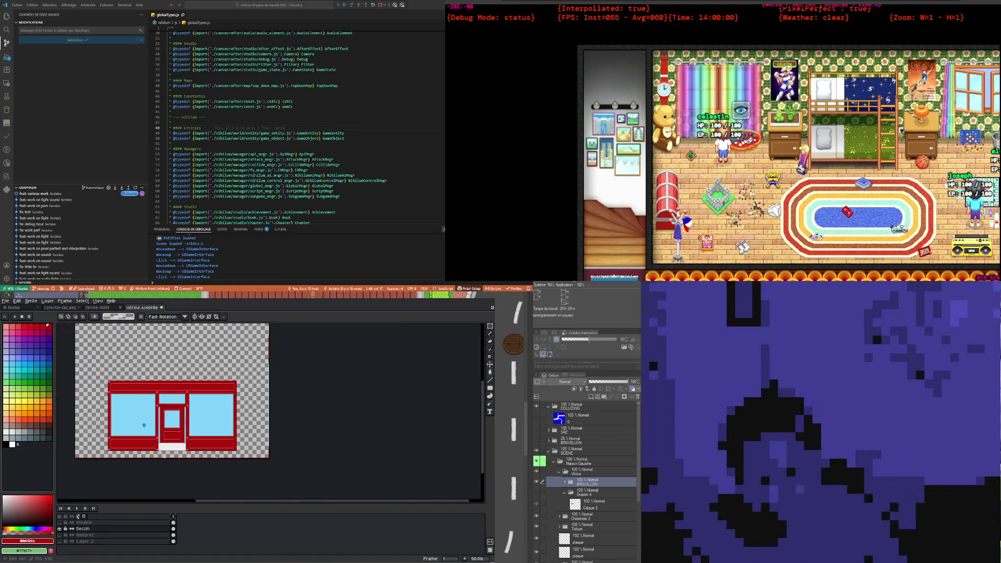
scroll(156, 412, "up", 2)
scroll(119, 385, "down", 1)
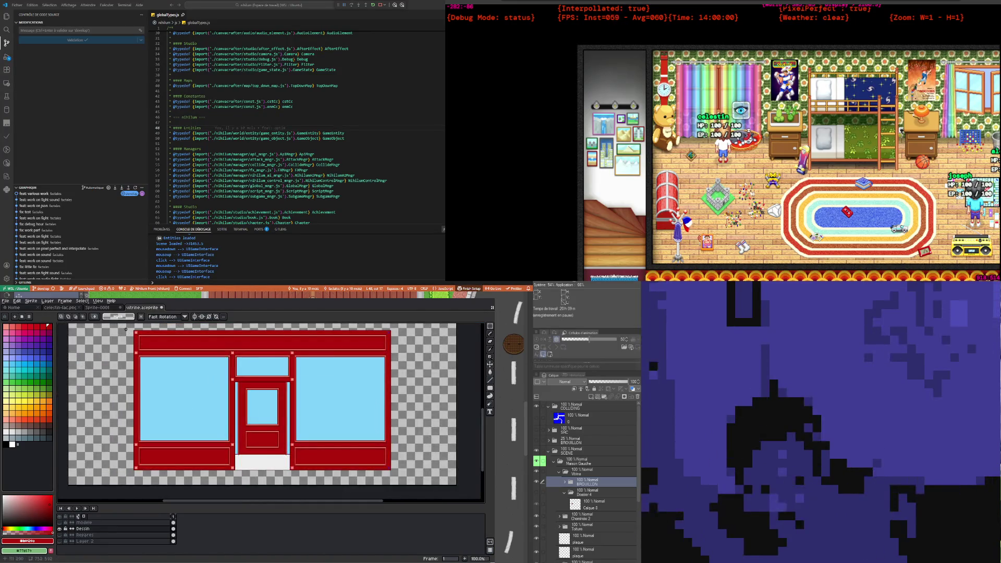
scroll(128, 358, "down", 1)
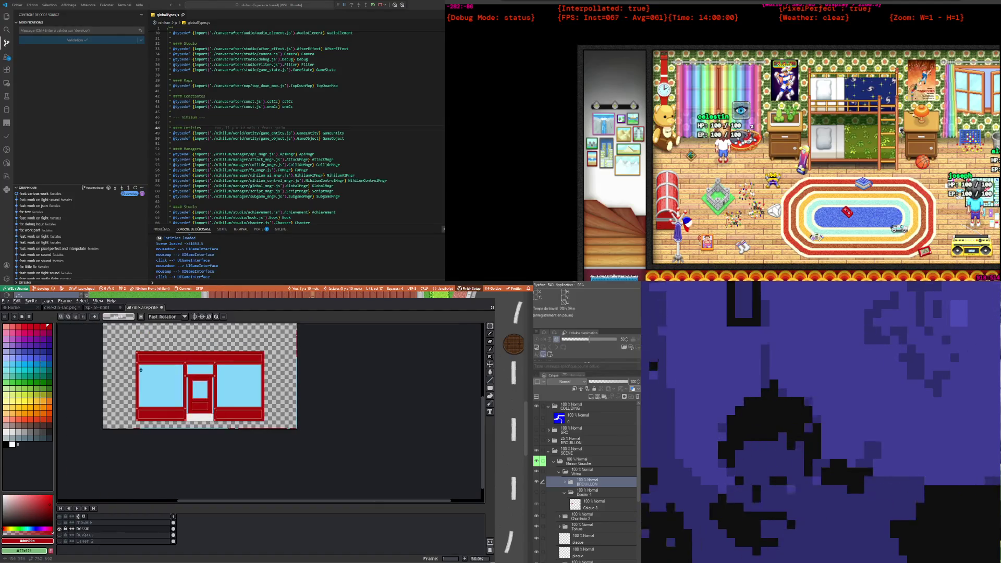
left_click(194, 316)
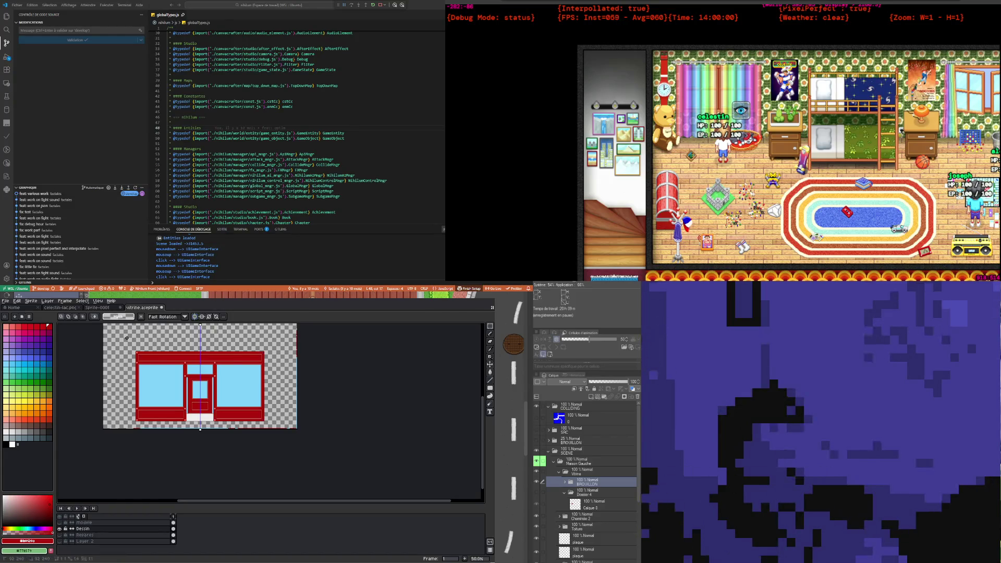
Step: Test a mirrored rectangle, undo it, and turn symmetry off
left_click_drag(126, 339, 191, 421)
key("ctrl+z")
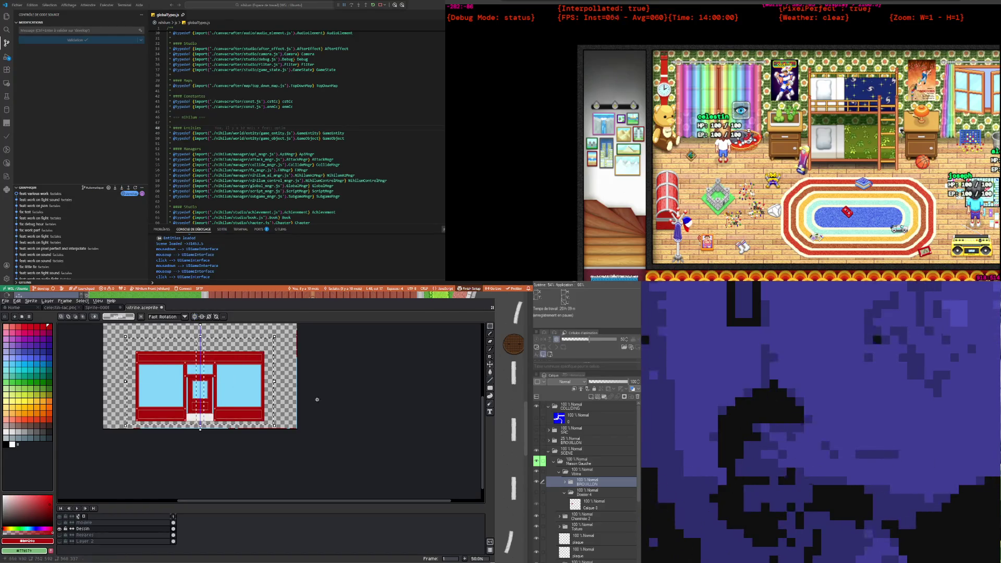
left_click(194, 316)
Step: Make a rectangular selection from the sprite's top-left corner, then clear it
left_click_drag(124, 341, 198, 429)
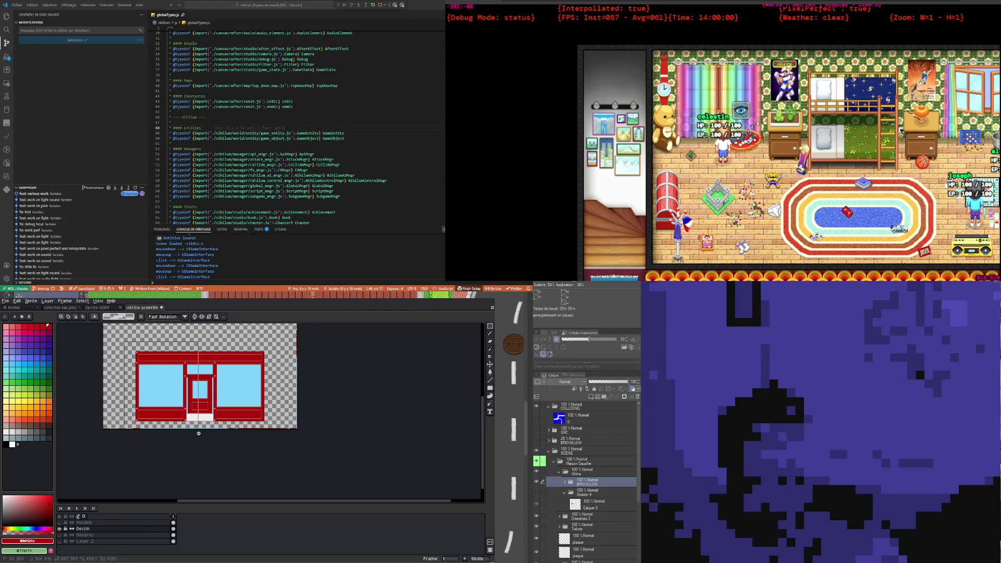
scroll(194, 409, "up", 1)
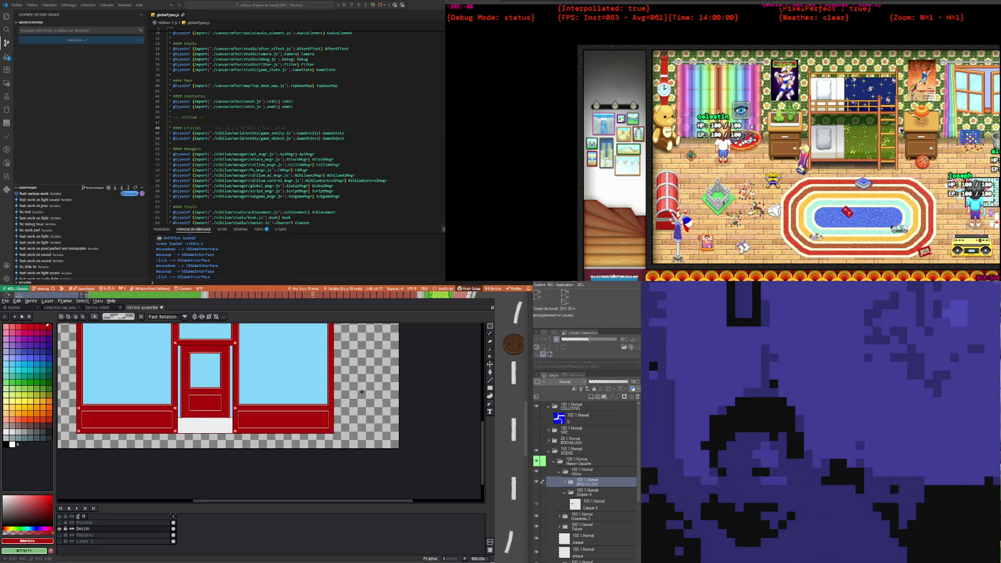
left_click(183, 330)
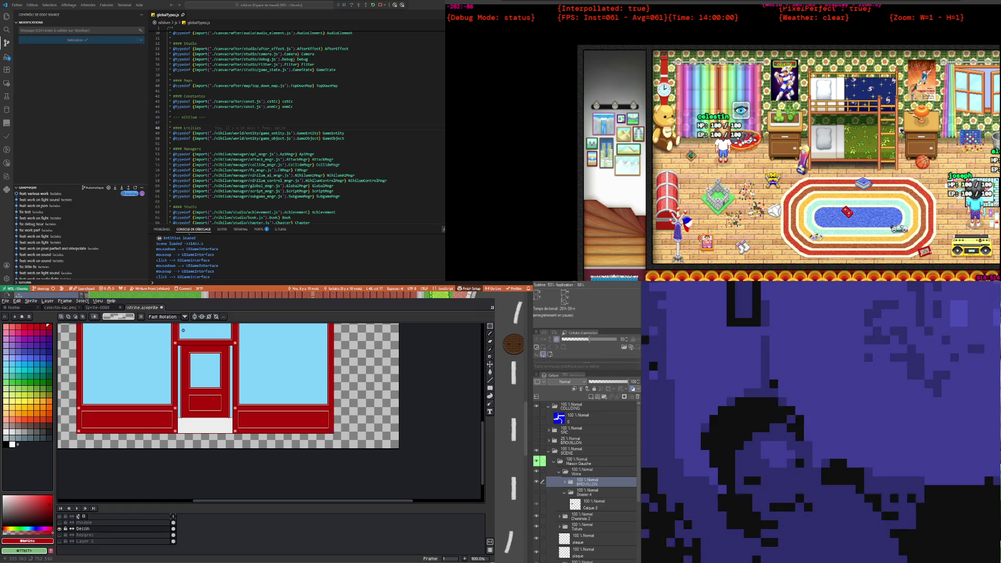
scroll(228, 390, "down", 1)
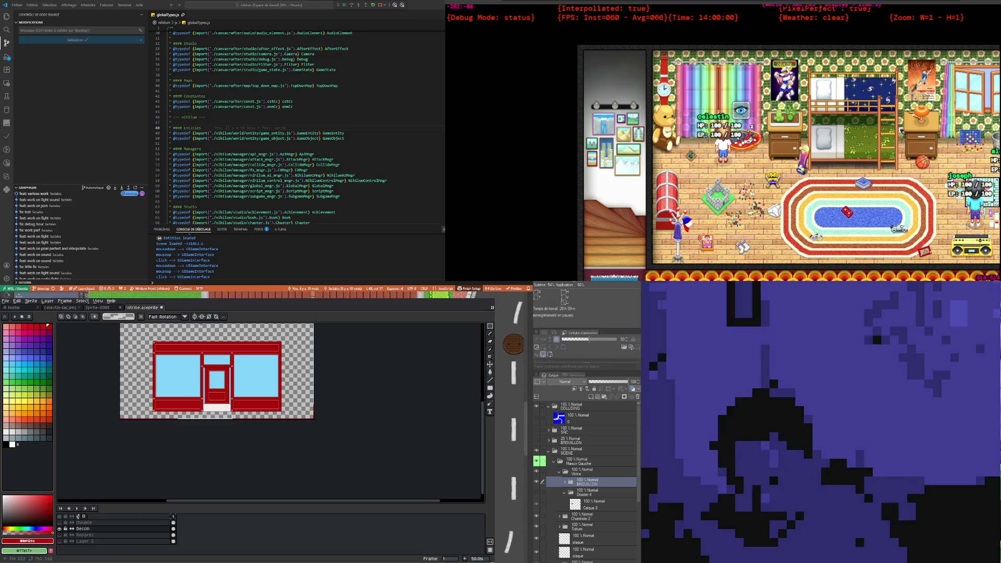
Step: Paste the copied shopfront piece flipped horizontally and commit it at X 381
key("ctrl+v")
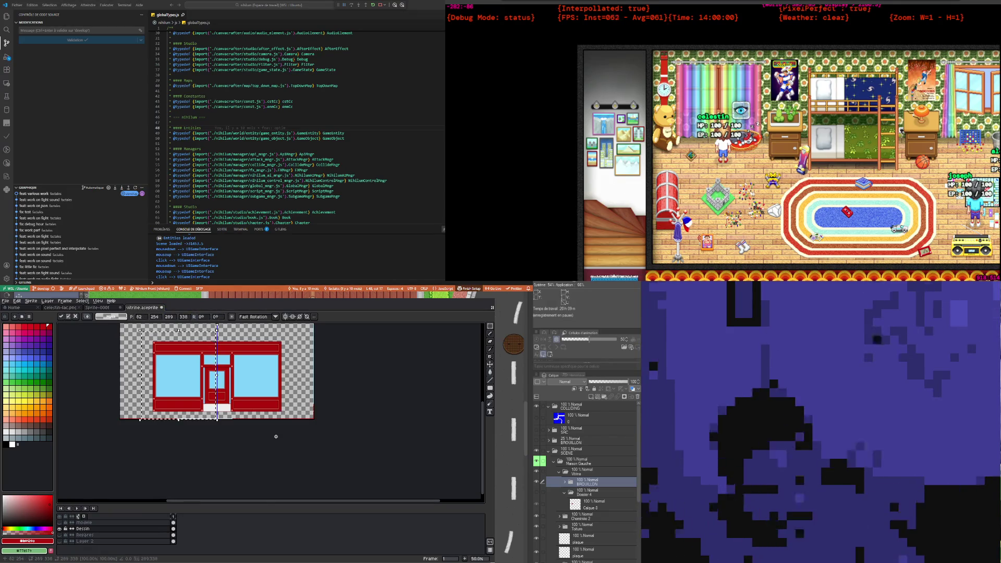
key("shift+h")
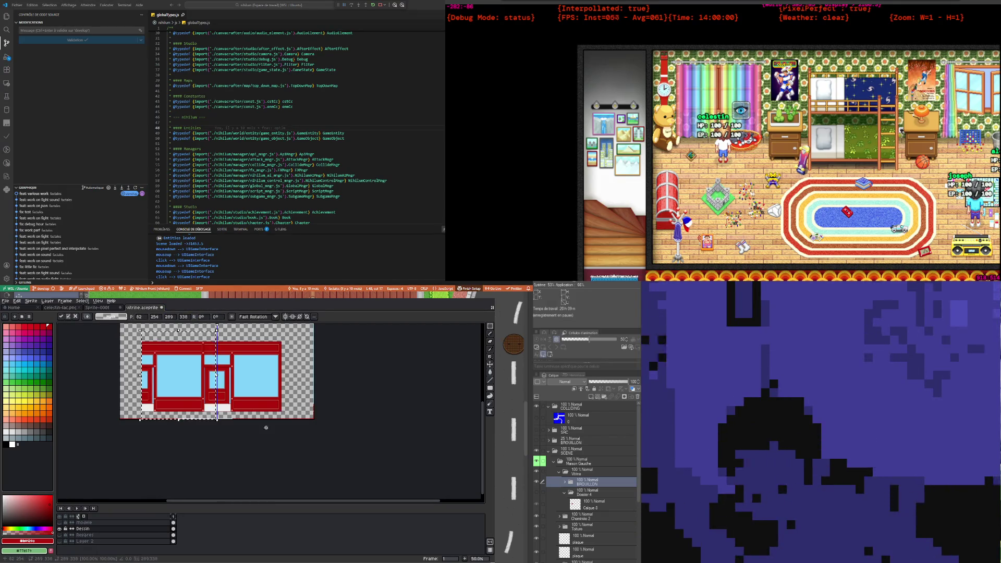
key("shift+Right")
key("shift+Right")
key("shift+Right")
key("shift+Right")
key("shift+Right")
key("shift+Right")
key("shift+Right")
key("shift+Right")
key("shift+Right")
key("shift+Right")
key("shift+Right")
key("shift+Right")
key("shift+Right")
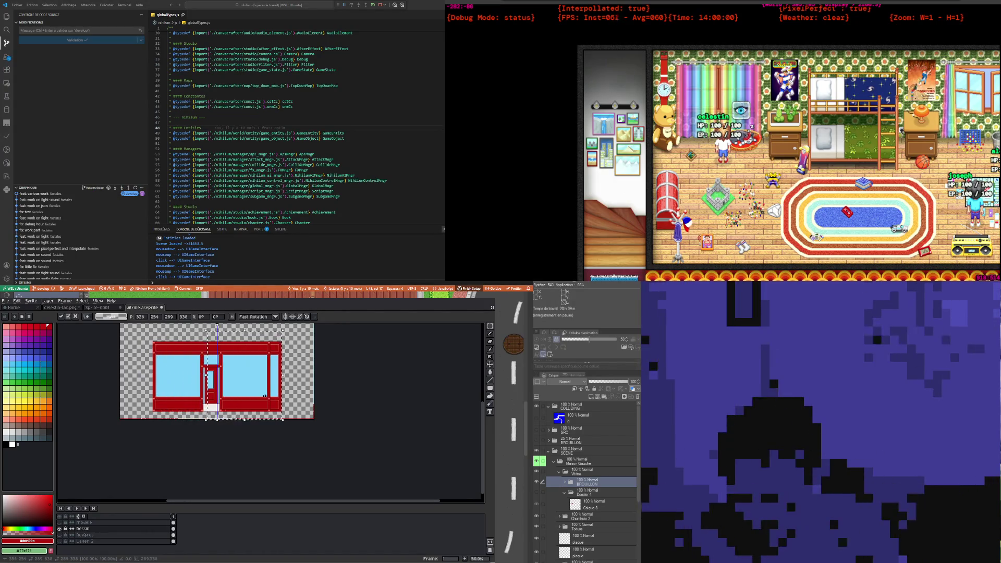
key("shift+Right")
key("shift+Right")
key("shift+Right")
scroll(276, 413, "up", 5)
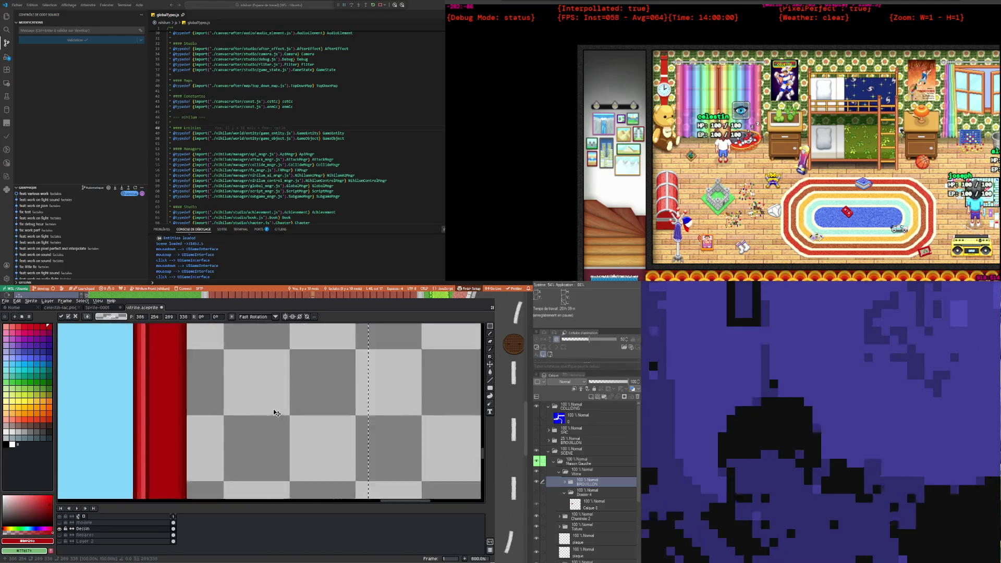
scroll(266, 413, "down", 7)
scroll(245, 430, "up", 2)
scroll(220, 441, "down", 1)
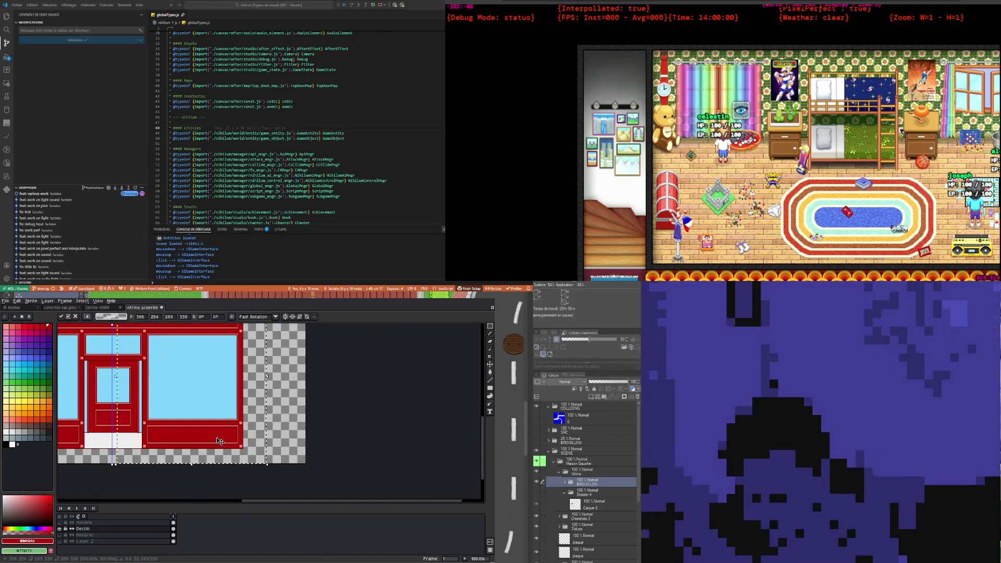
scroll(120, 460, "up", 1)
key("Left")
key("Left")
key("Left")
key("Left")
key("Left")
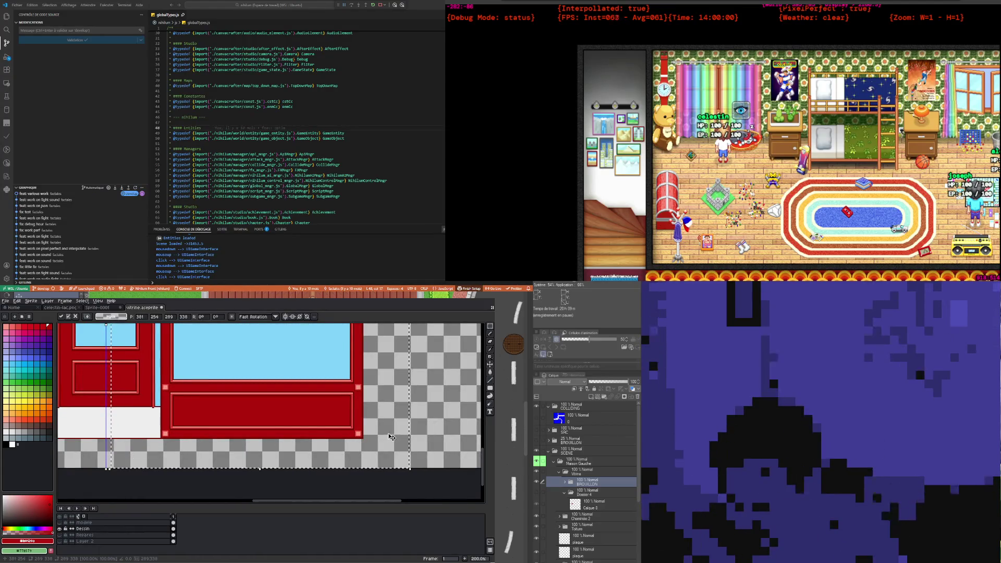
key("Return")
scroll(390, 437, "down", 2)
scroll(192, 389, "up", 2)
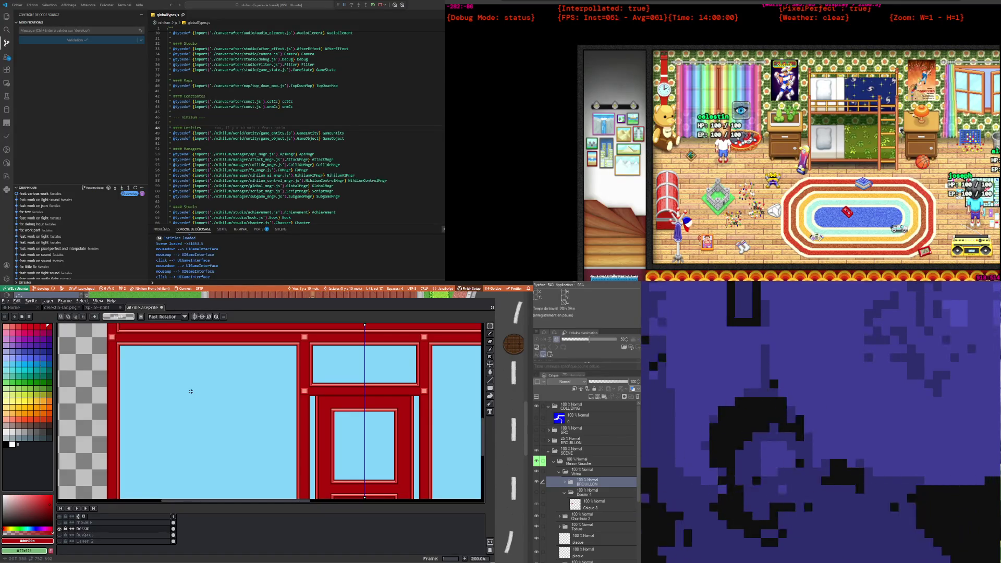
Step: Redraw the mirrored marquee selections as two tall boxes low on the shopfront
scroll(194, 391, "down", 2)
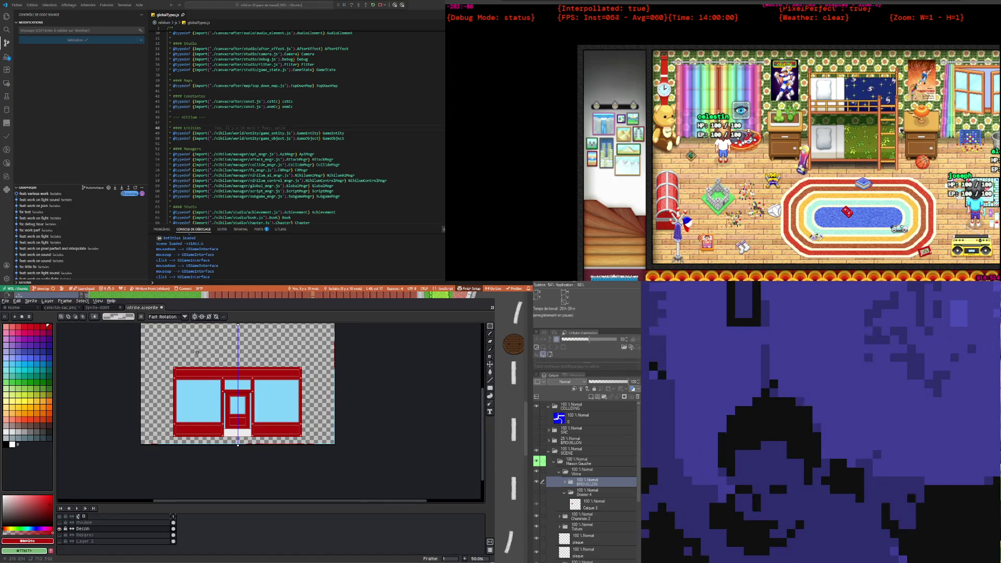
scroll(244, 422, "up", 1)
scroll(244, 423, "up", 1)
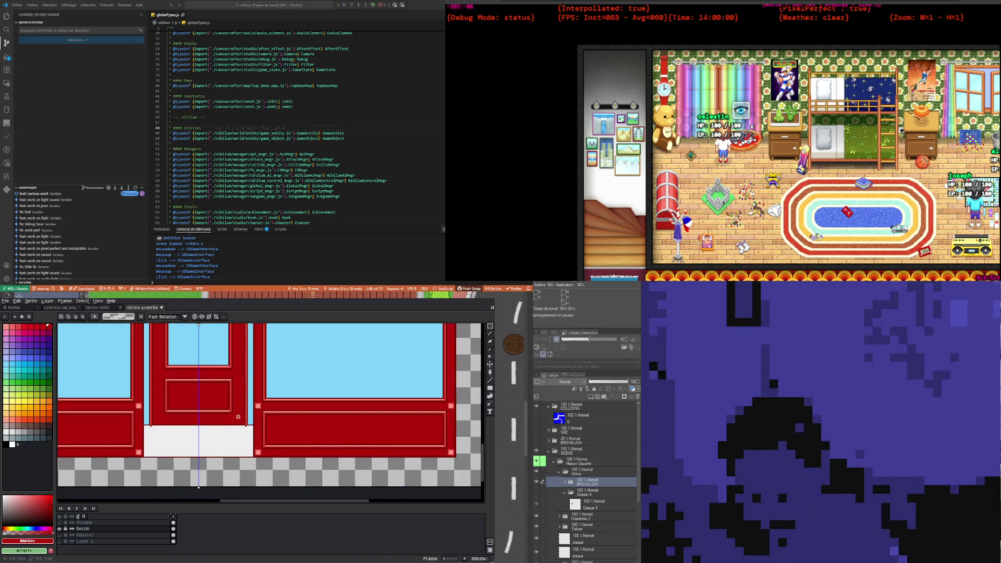
scroll(239, 416, "down", 1)
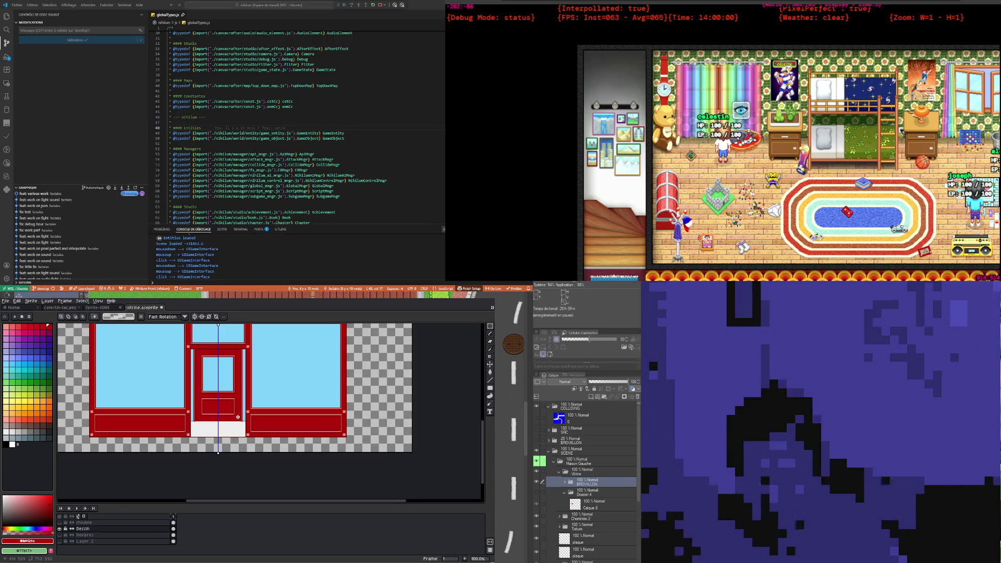
scroll(219, 396, "down", 1)
scroll(198, 377, "up", 1)
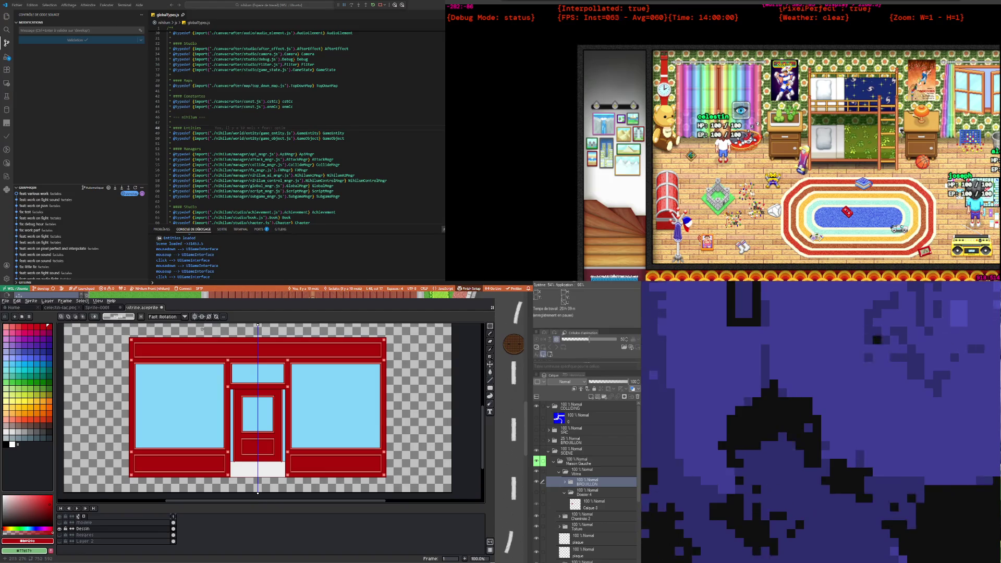
scroll(113, 343, "up", 3)
scroll(158, 387, "down", 3)
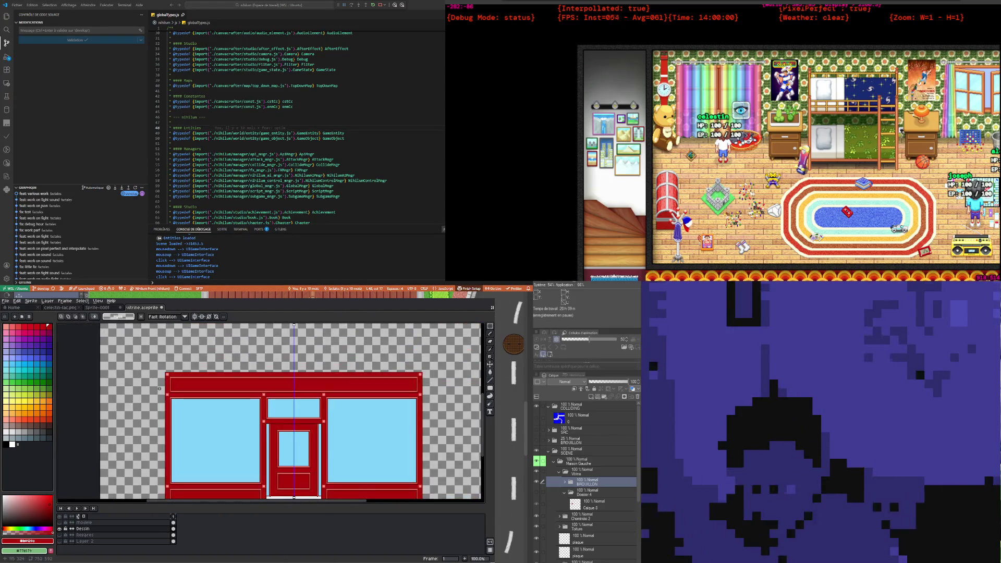
scroll(160, 388, "up", 2)
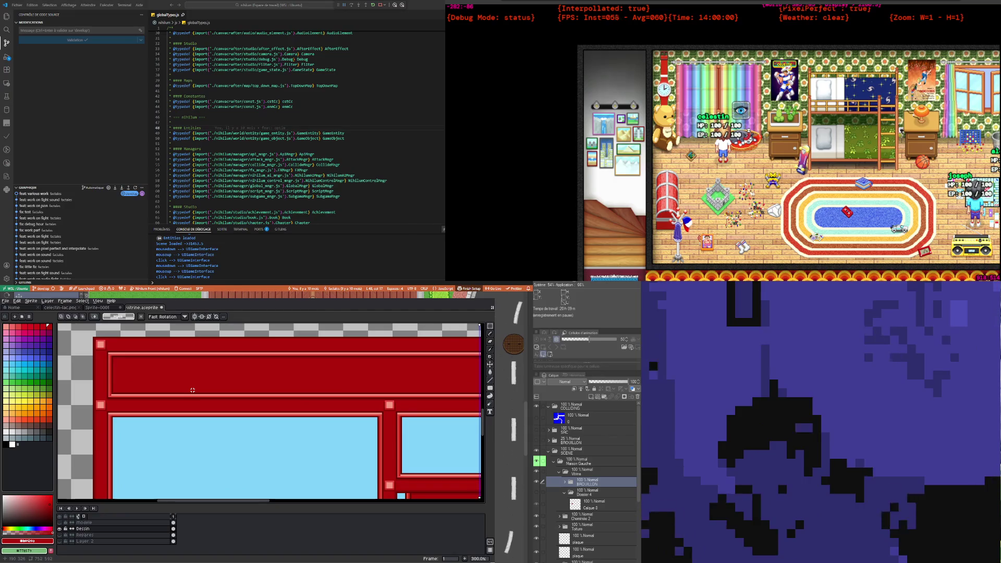
scroll(193, 390, "down", 3)
scroll(209, 401, "up", 1)
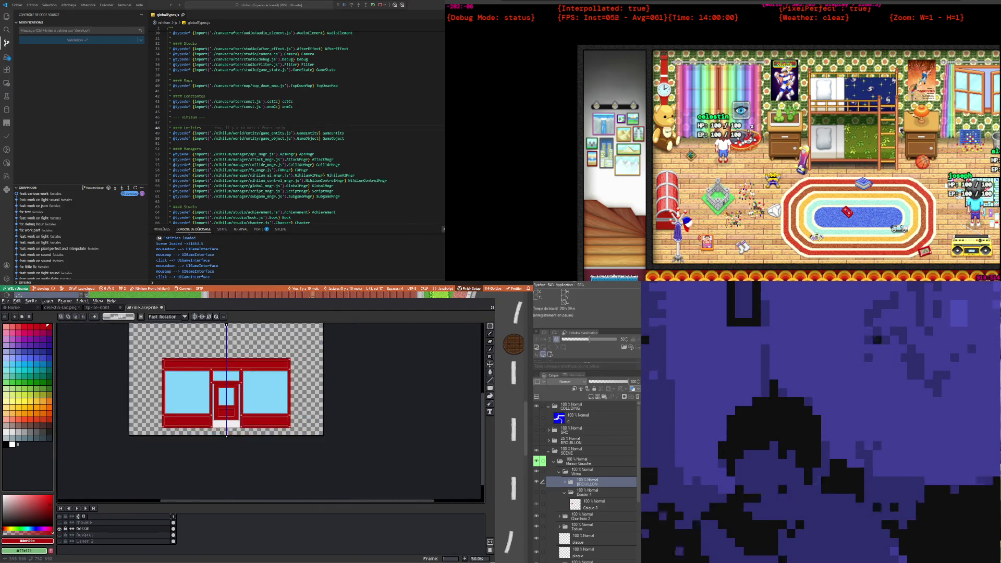
scroll(242, 420, "up", 2)
scroll(243, 420, "down", 2)
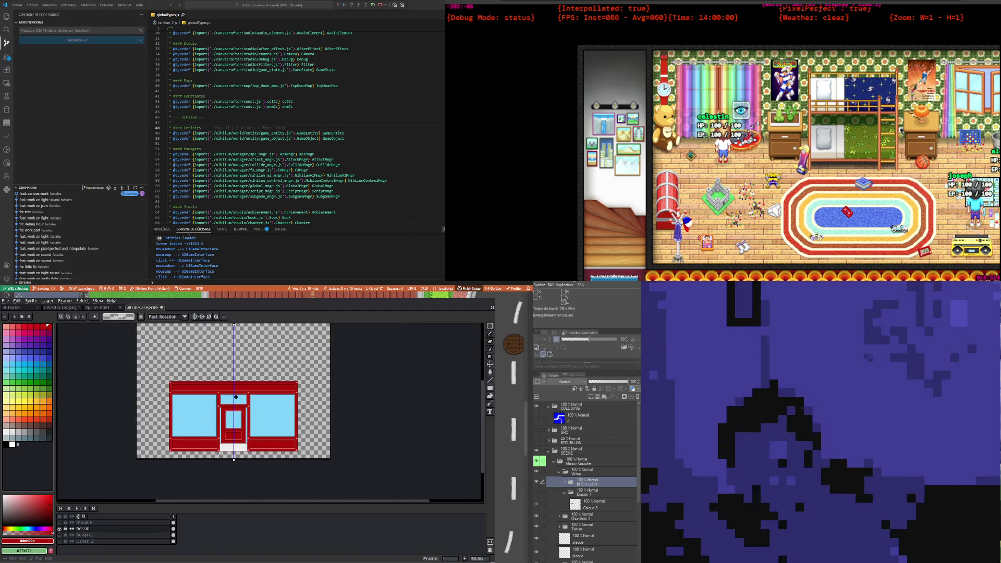
scroll(231, 422, "up", 1)
scroll(230, 422, "down", 1)
scroll(230, 432, "up", 1)
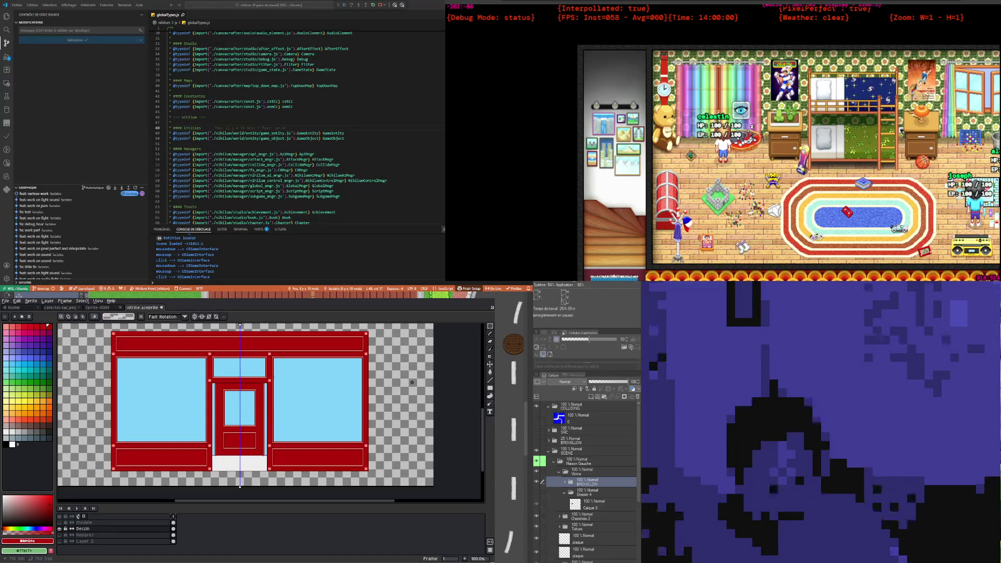
left_click_drag(411, 399, 390, 394)
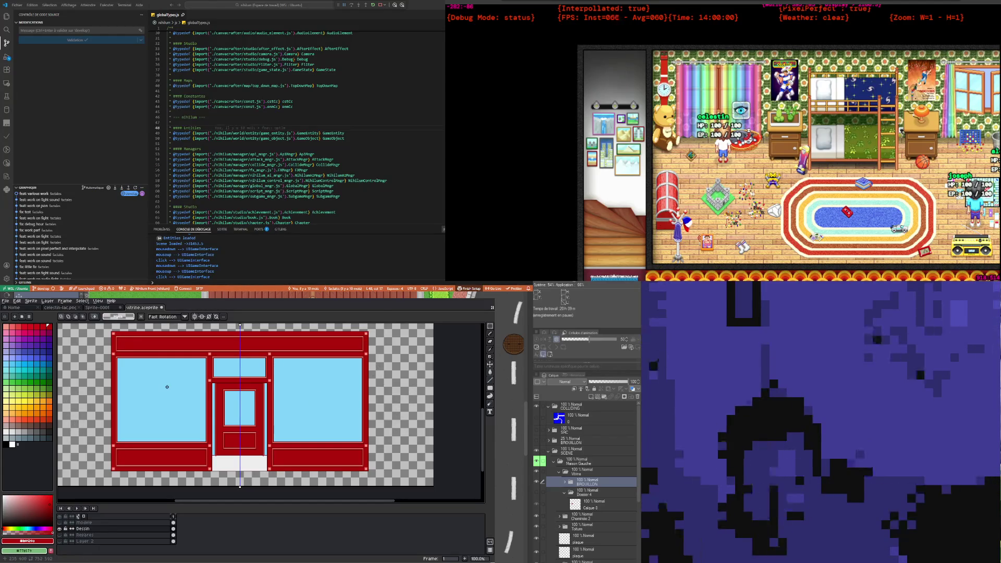
scroll(374, 379, "left", 3)
scroll(254, 336, "up", 1)
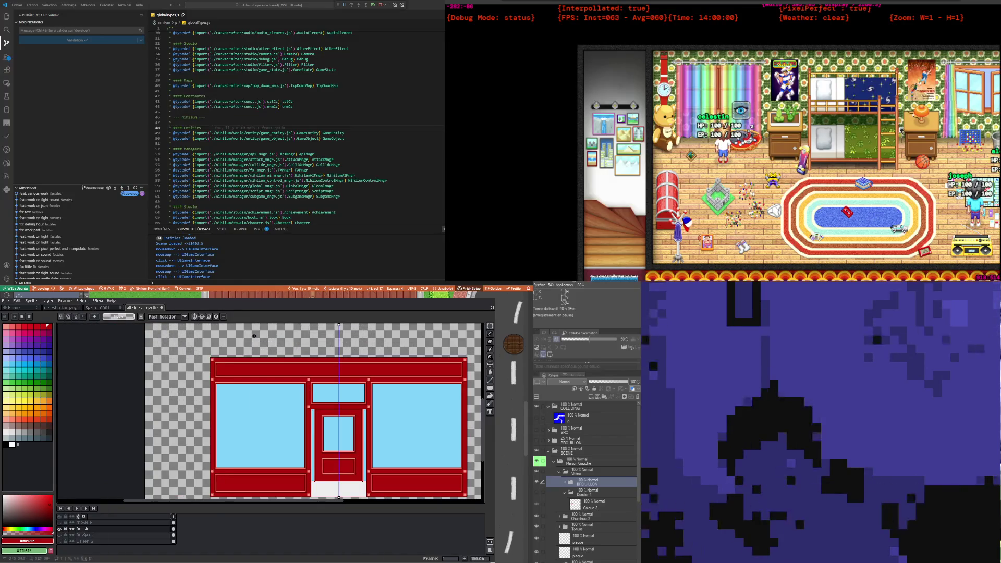
scroll(251, 336, "down", 1)
scroll(283, 398, "up", 1)
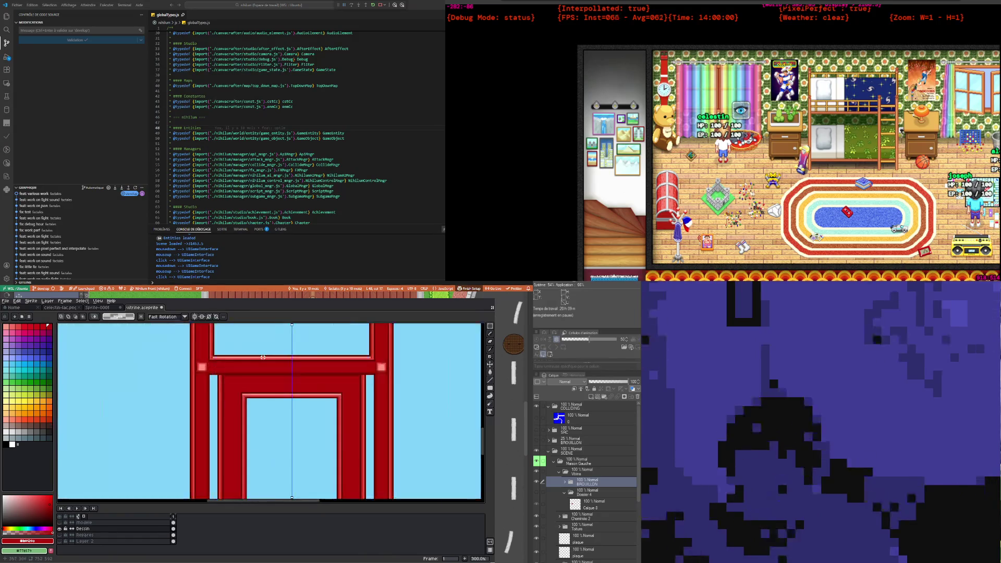
scroll(263, 357, "up", 2)
scroll(263, 357, "down", 2)
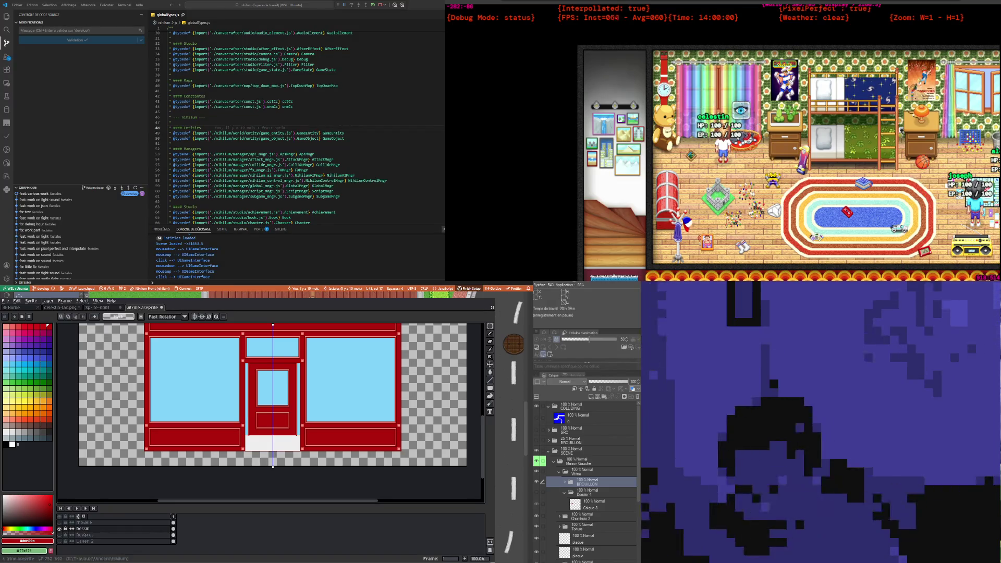
scroll(262, 367, "up", 1)
scroll(262, 367, "up", 1)
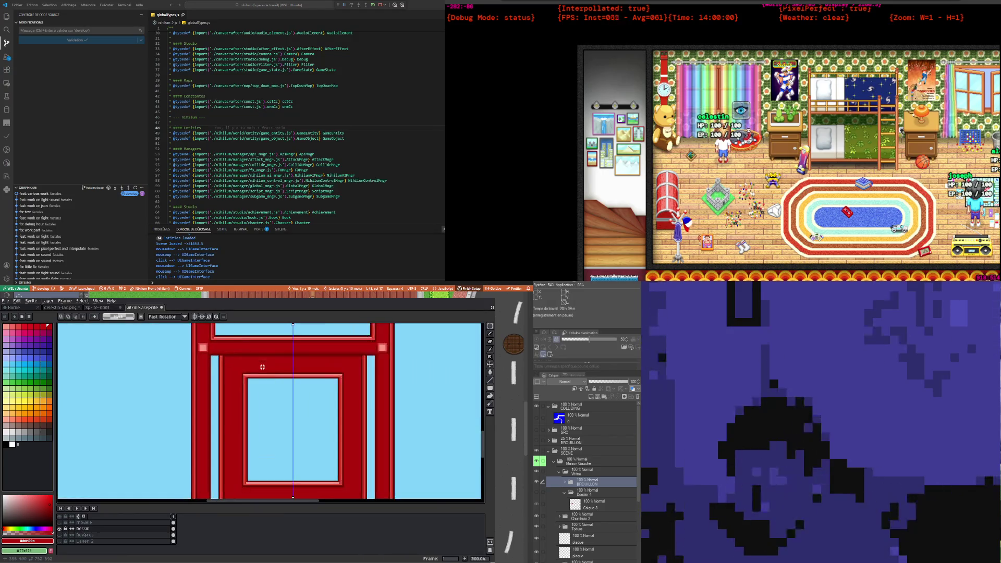
scroll(263, 366, "down", 3)
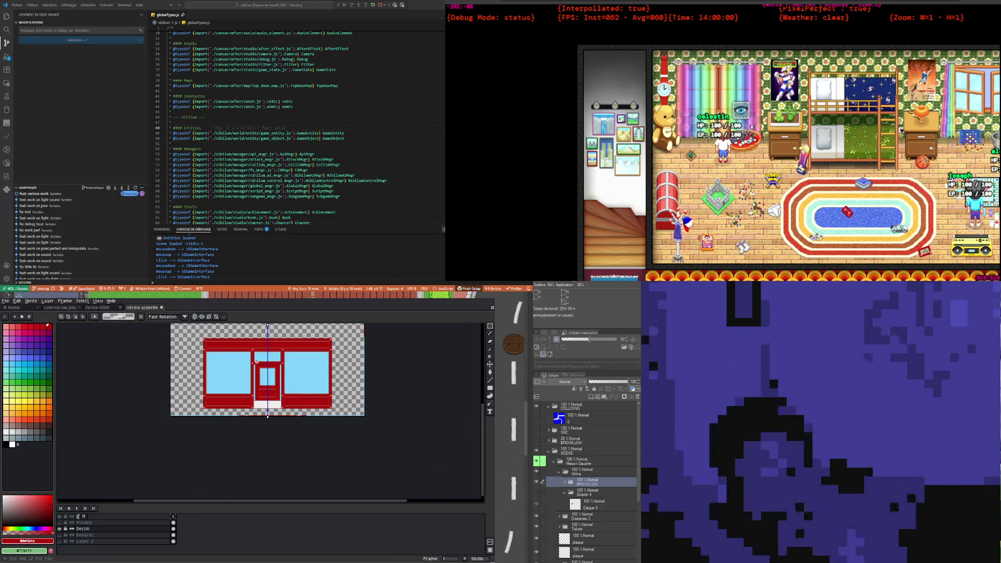
scroll(221, 350, "up", 2)
scroll(222, 353, "down", 1)
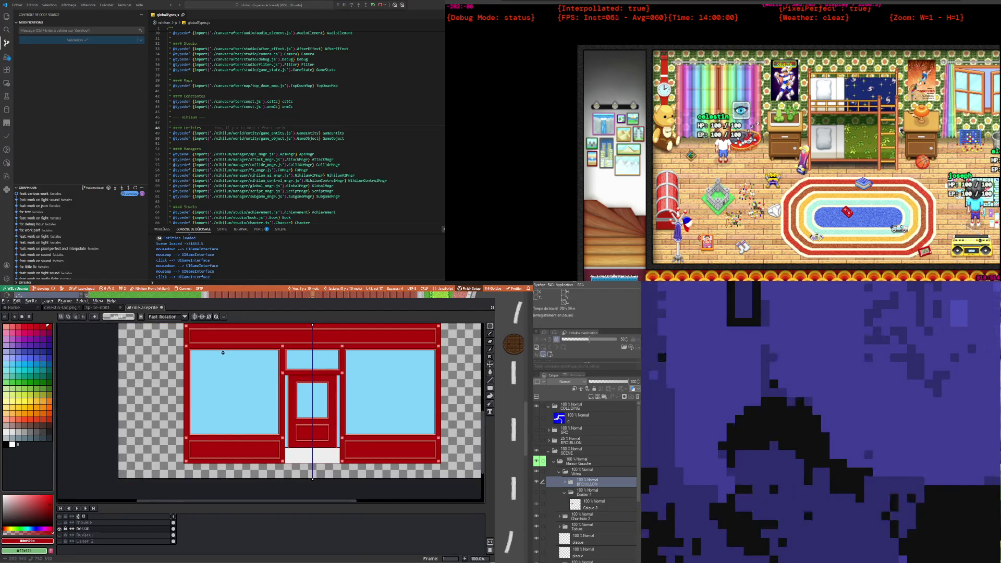
scroll(231, 399, "up", 1)
scroll(231, 399, "down", 1)
scroll(240, 417, "up", 1)
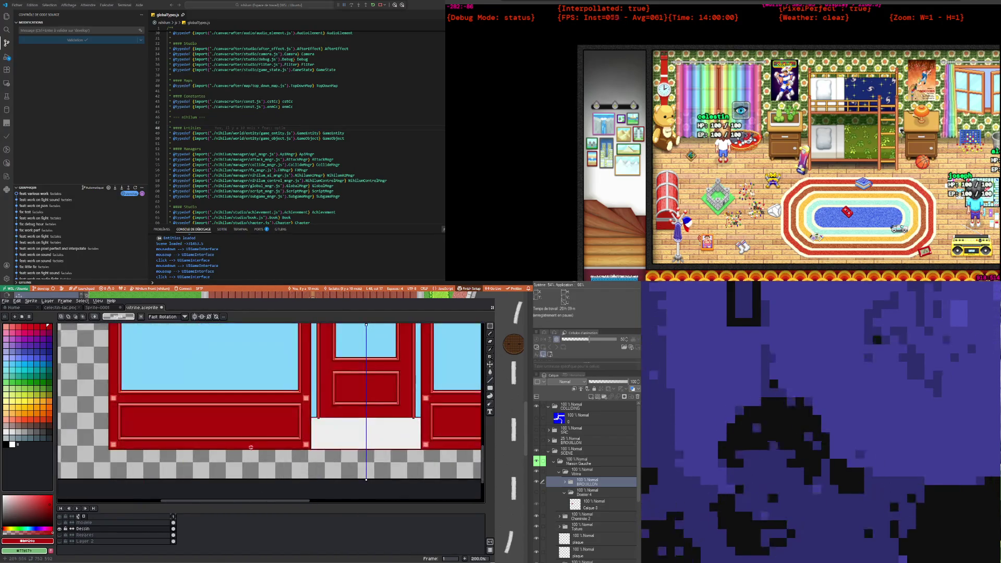
scroll(249, 439, "up", 1)
scroll(249, 439, "down", 1)
scroll(250, 439, "up", 1)
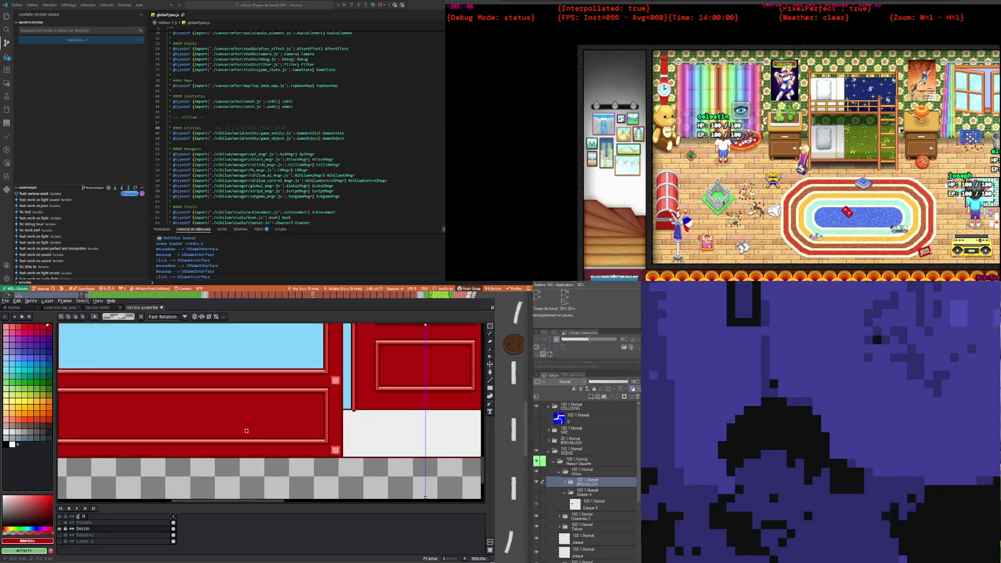
scroll(247, 431, "down", 3)
scroll(282, 443, "up", 1)
scroll(319, 460, "up", 1)
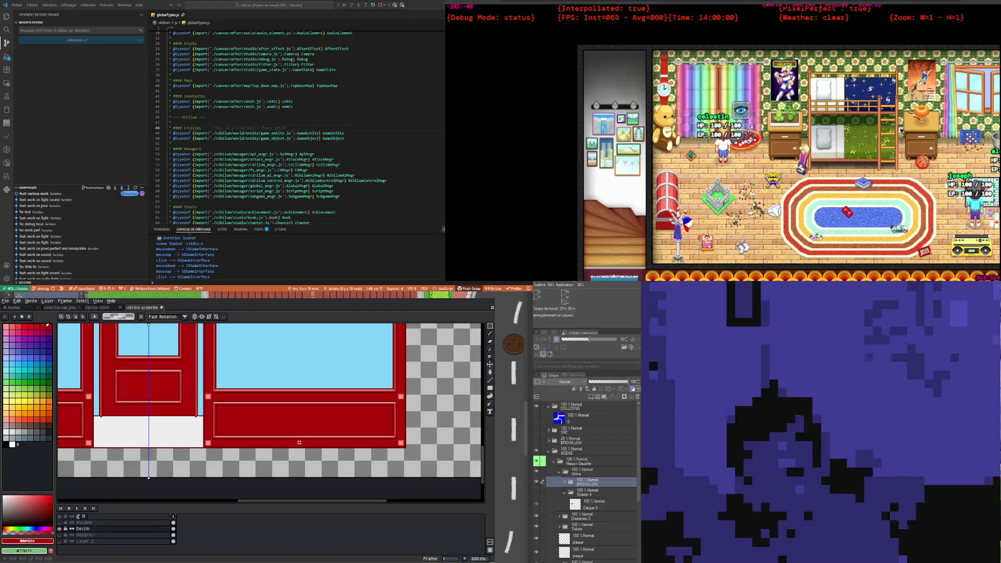
scroll(299, 443, "down", 1)
scroll(281, 430, "down", 1)
scroll(266, 420, "up", 1)
scroll(256, 414, "down", 1)
scroll(255, 414, "up", 1)
scroll(133, 451, "up", 1)
scroll(133, 451, "down", 1)
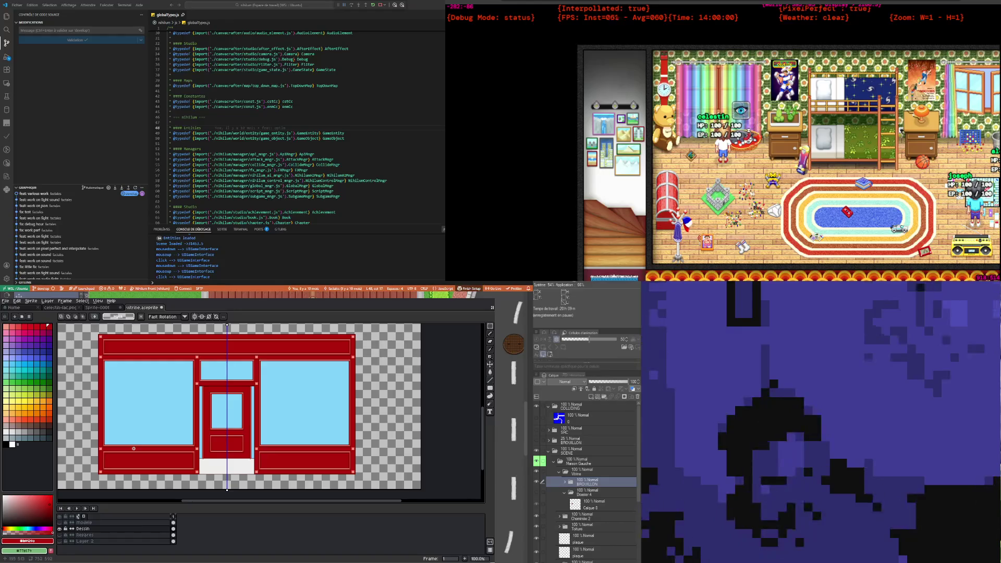
scroll(134, 448, "up", 1)
scroll(134, 448, "down", 1)
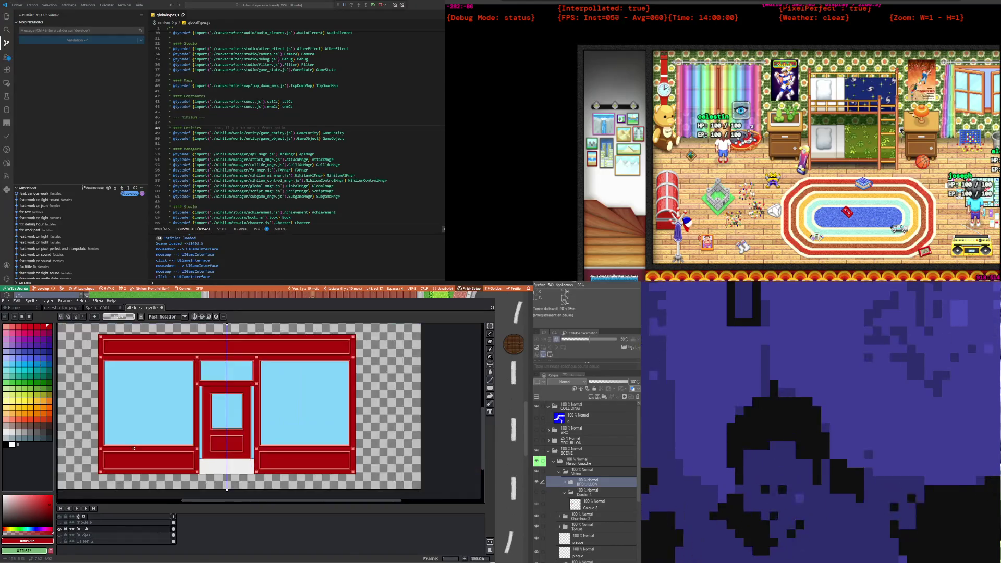
scroll(134, 448, "up", 1)
scroll(134, 449, "down", 1)
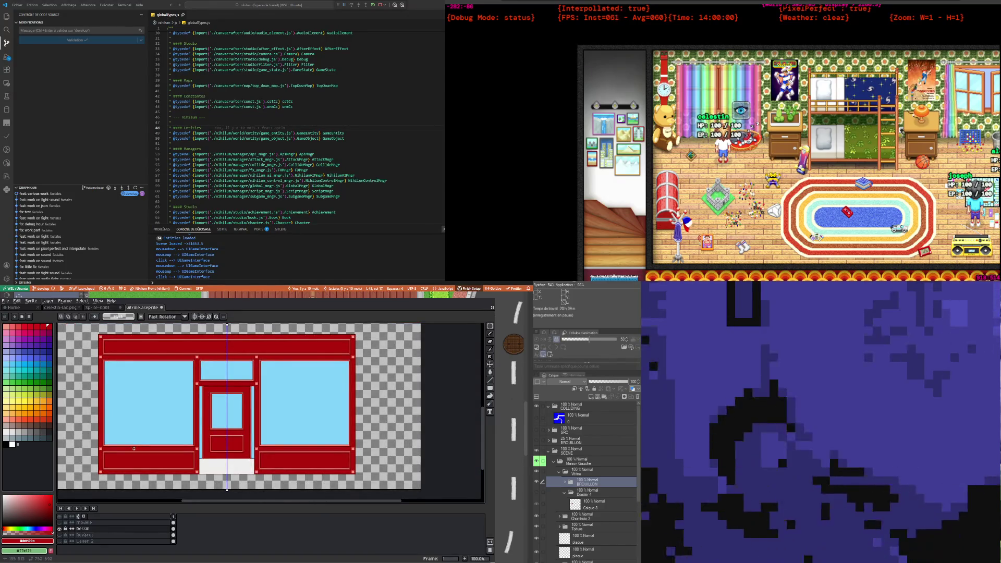
scroll(133, 445, "up", 1)
scroll(133, 446, "down", 1)
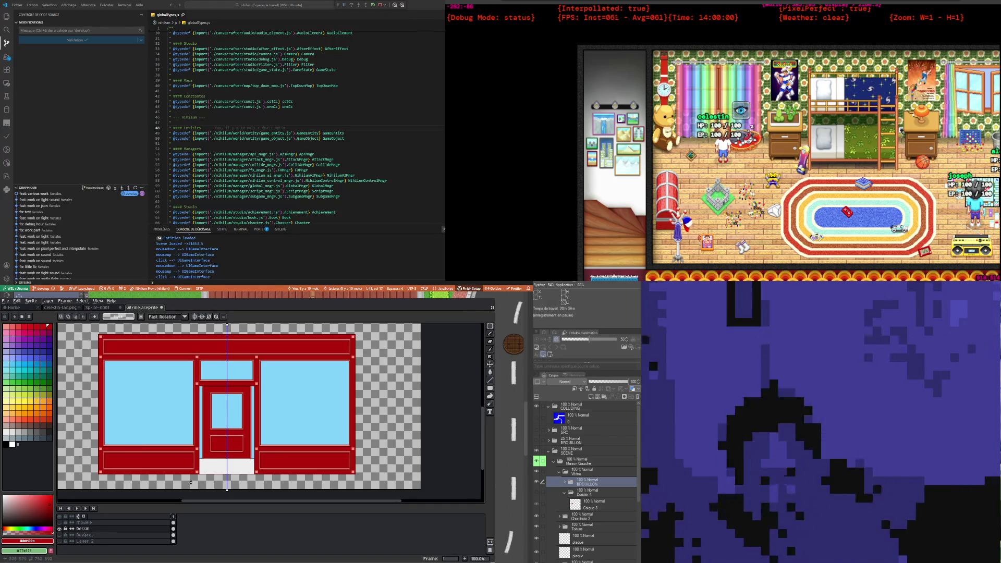
scroll(188, 465, "up", 1)
scroll(186, 450, "down", 1)
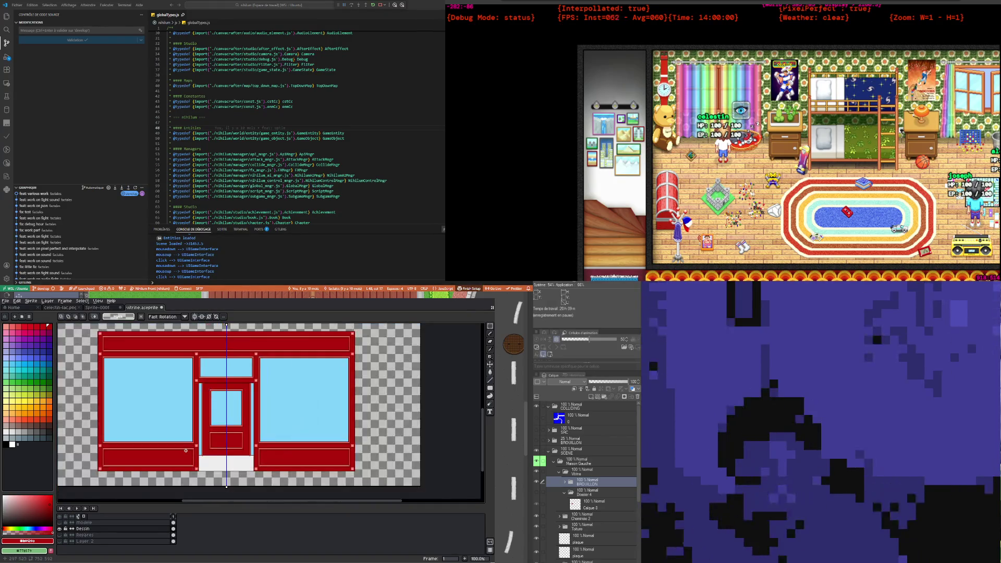
scroll(186, 450, "up", 1)
scroll(184, 446, "down", 1)
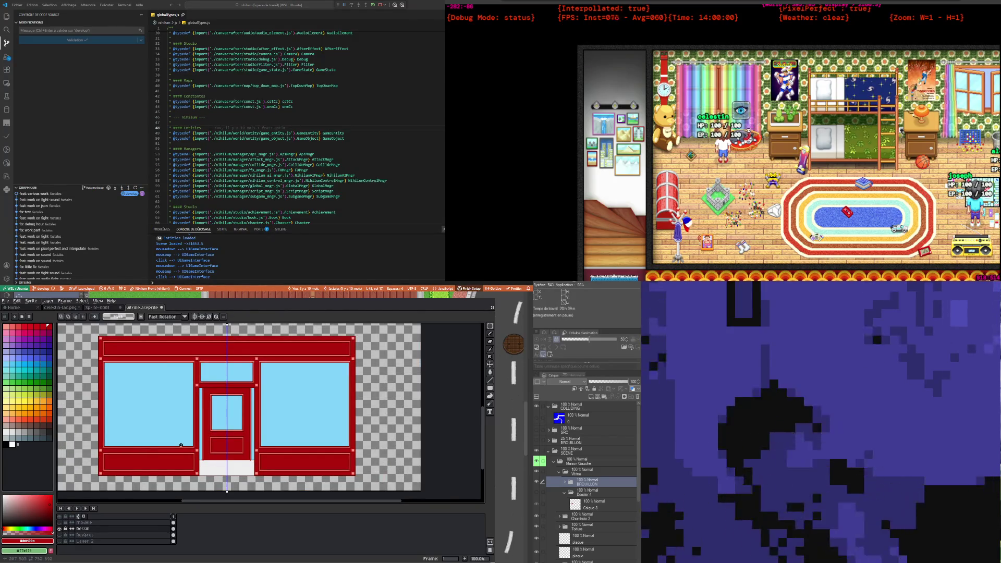
scroll(177, 451, "down", 1)
scroll(181, 438, "up", 1)
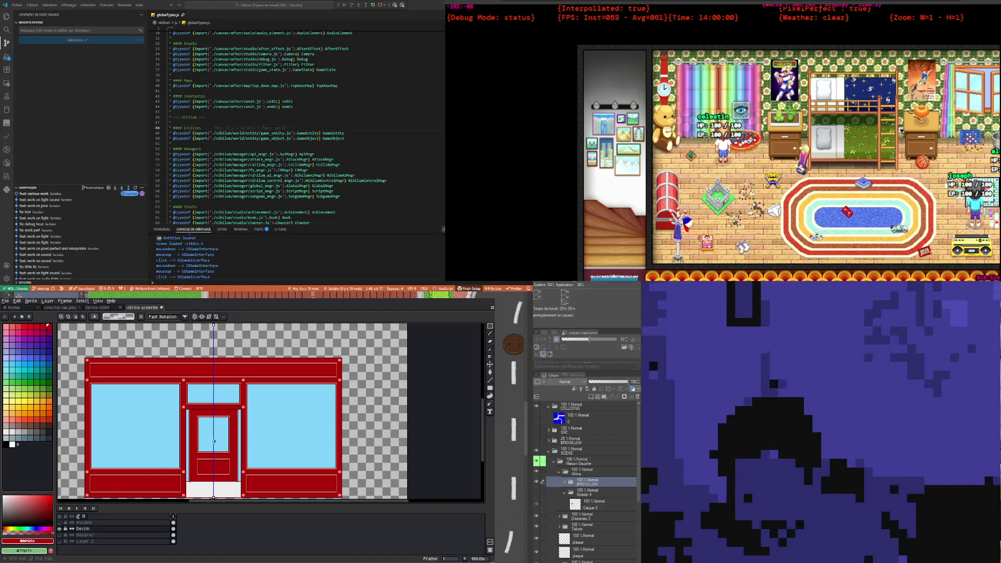
scroll(190, 443, "down", 1)
scroll(188, 451, "up", 1)
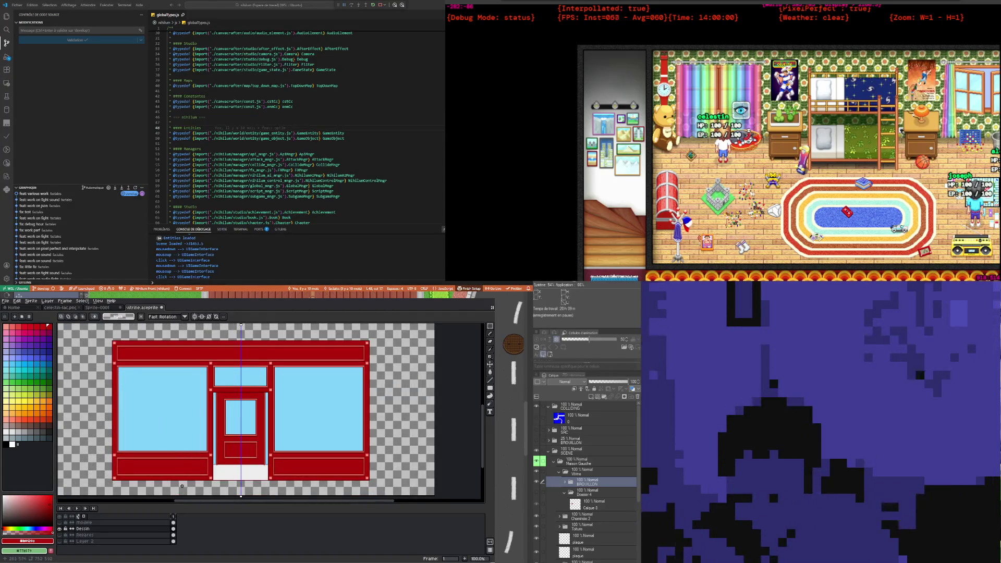
scroll(186, 454, "up", 1)
scroll(186, 454, "down", 1)
scroll(222, 480, "up", 1)
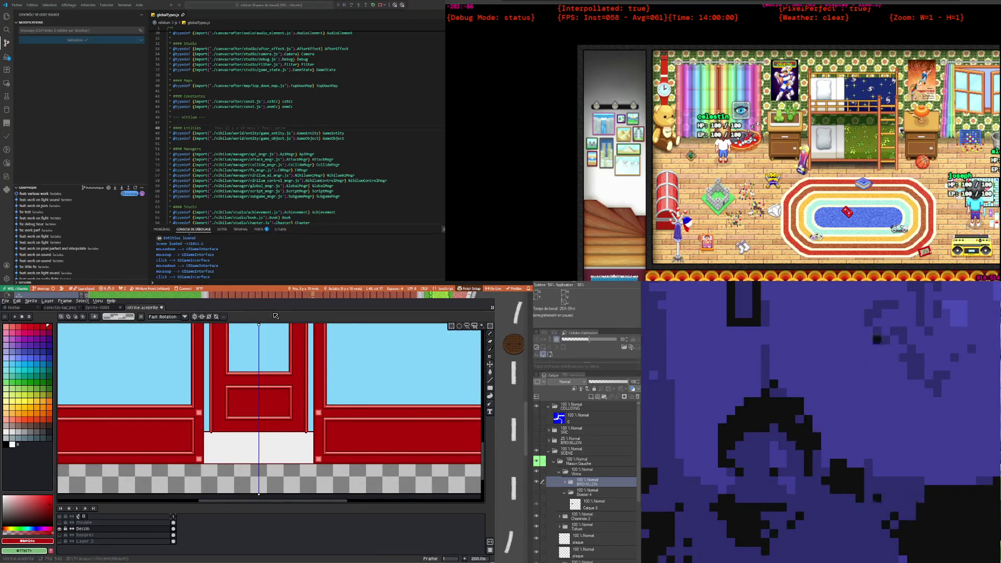
scroll(200, 450, "up", 1)
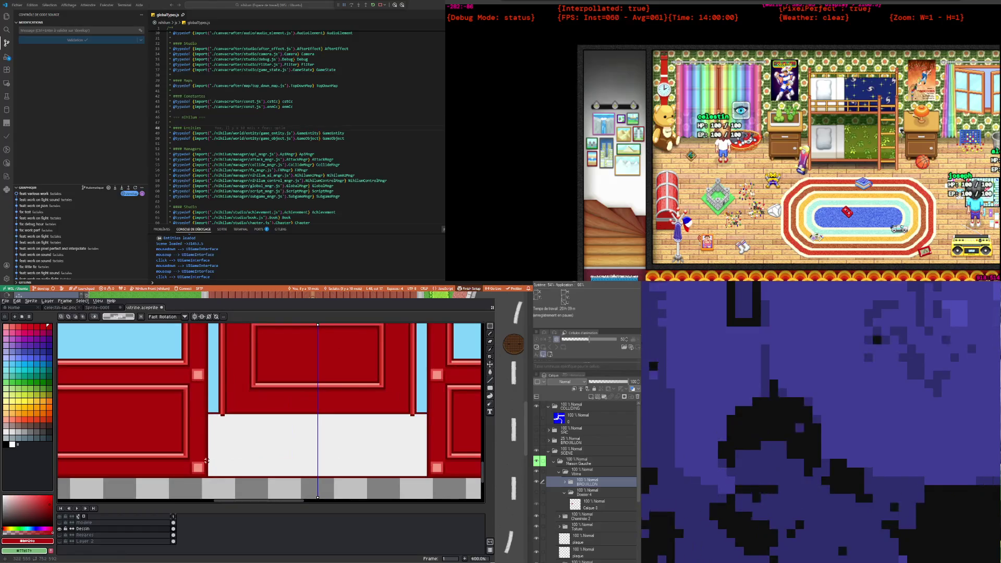
Step: Select the white doorstep, move it up a few pixels and commit it in place
left_click_drag(208, 449, 424, 495)
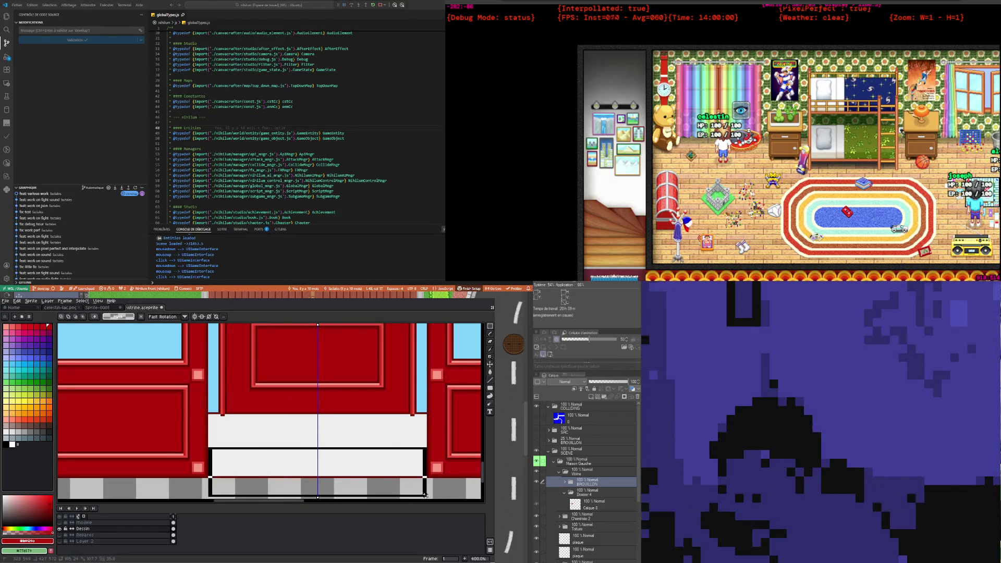
scroll(255, 459, "down", 1)
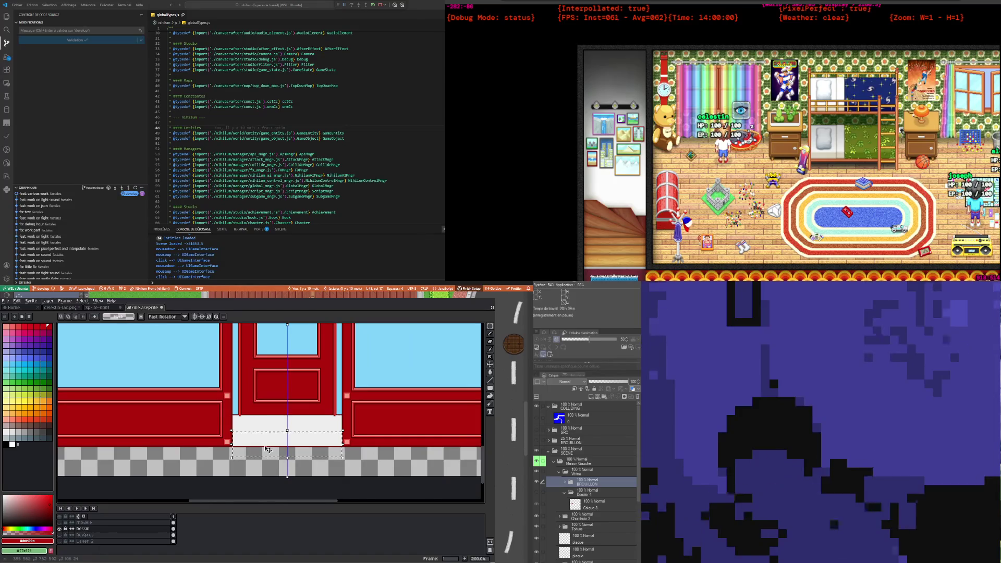
left_click_drag(255, 459, 251, 448)
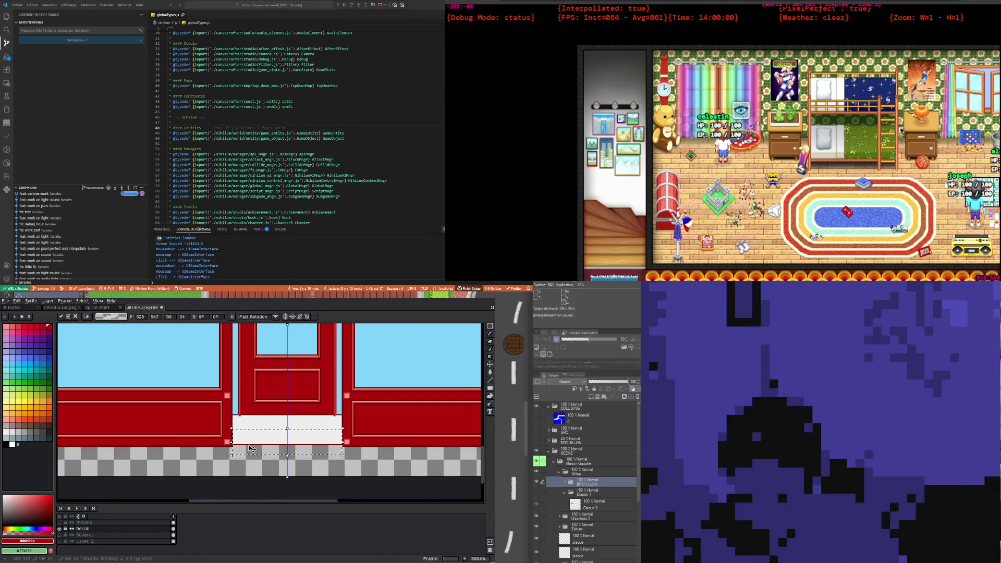
key("Up")
key("Up")
key("Up")
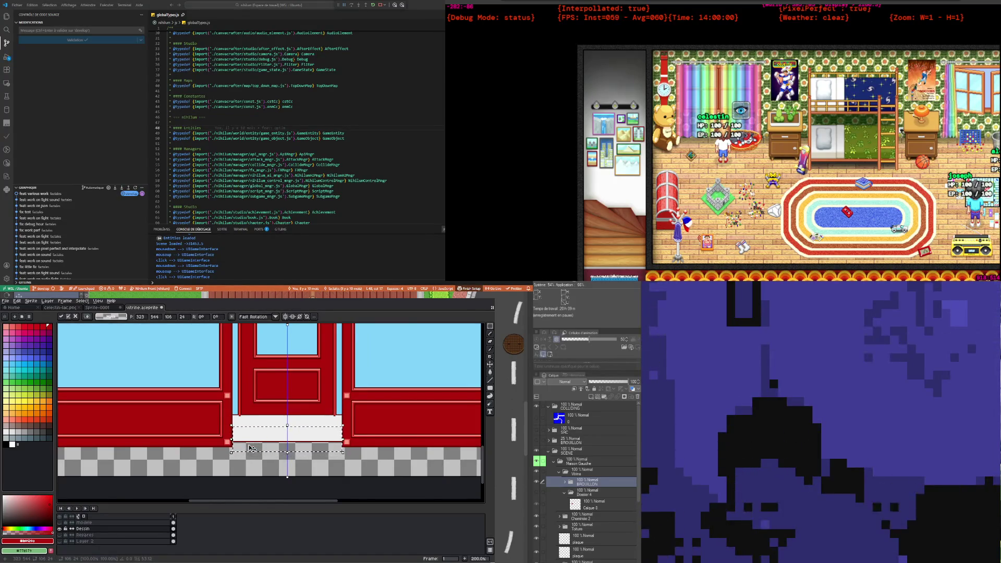
key("Up")
key("Up")
key("Down")
key("Down")
key("Down")
key("Down")
key("Down")
key("Down")
key("Down")
key("Down")
key("Down")
key("Down")
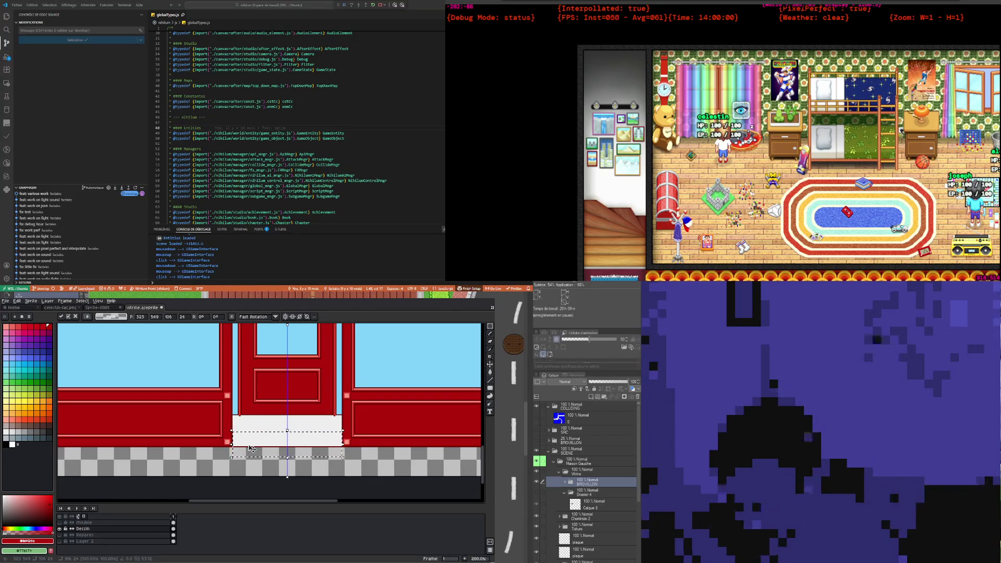
key("Up")
key("Up")
key("Up")
key("Up")
key("Up")
key("Up")
key("Up")
key("Up")
key("Up")
key("Up")
key("Up")
key("Up")
key("Up")
scroll(208, 421, "down", 2)
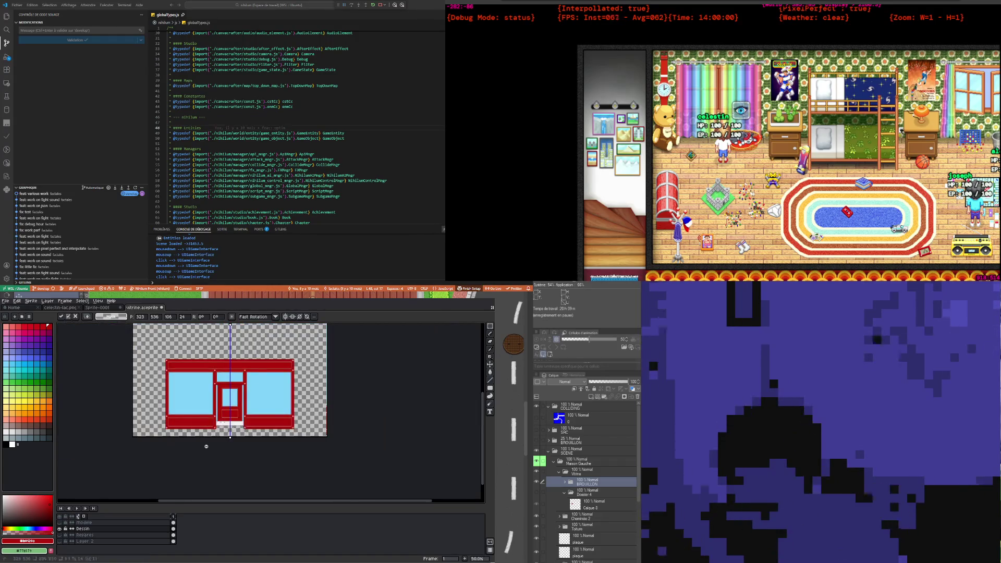
key("Return")
Step: Select the checkered strip beneath the doorstep
scroll(246, 404, "up", 3)
scroll(245, 404, "up", 4)
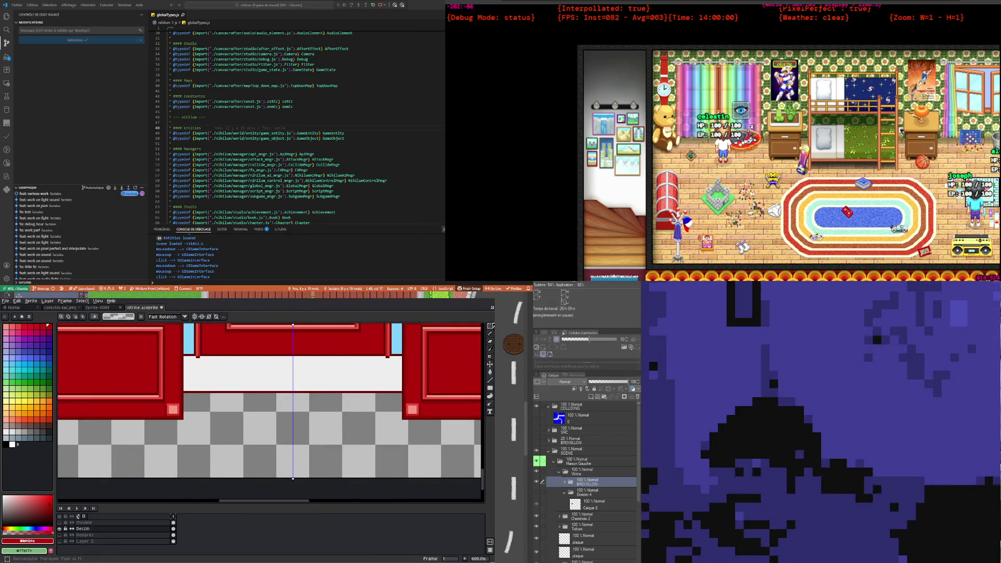
left_click_drag(184, 392, 402, 422)
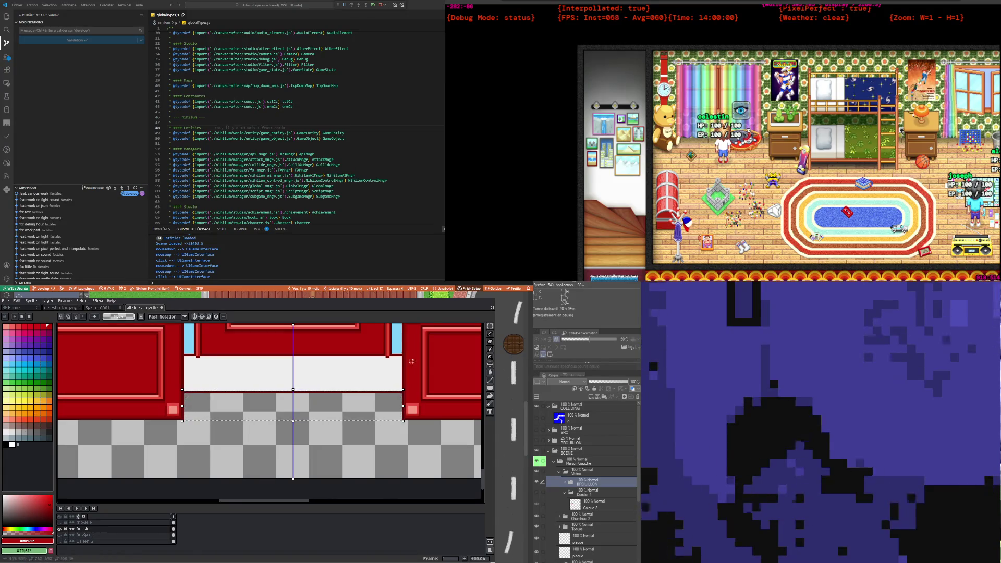
Step: Fill the selected strip beneath the doorstep with grey
key("i")
left_click(349, 367)
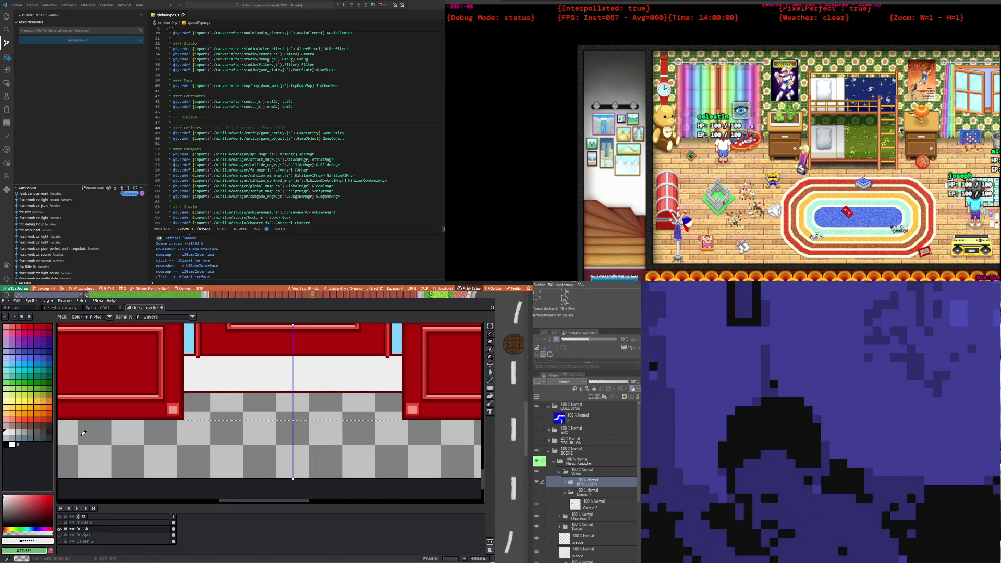
left_click(18, 432)
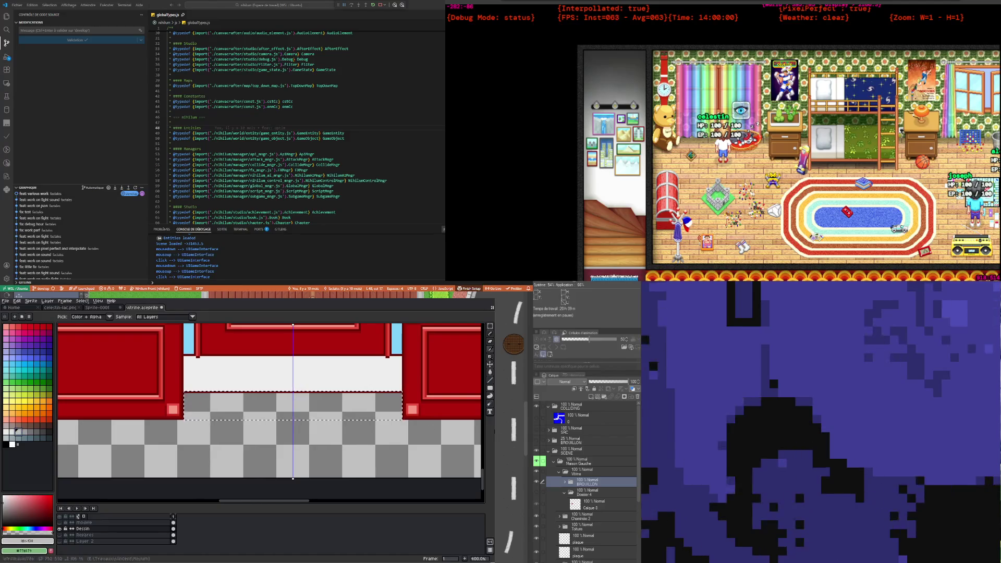
left_click(491, 379)
left_click(213, 393)
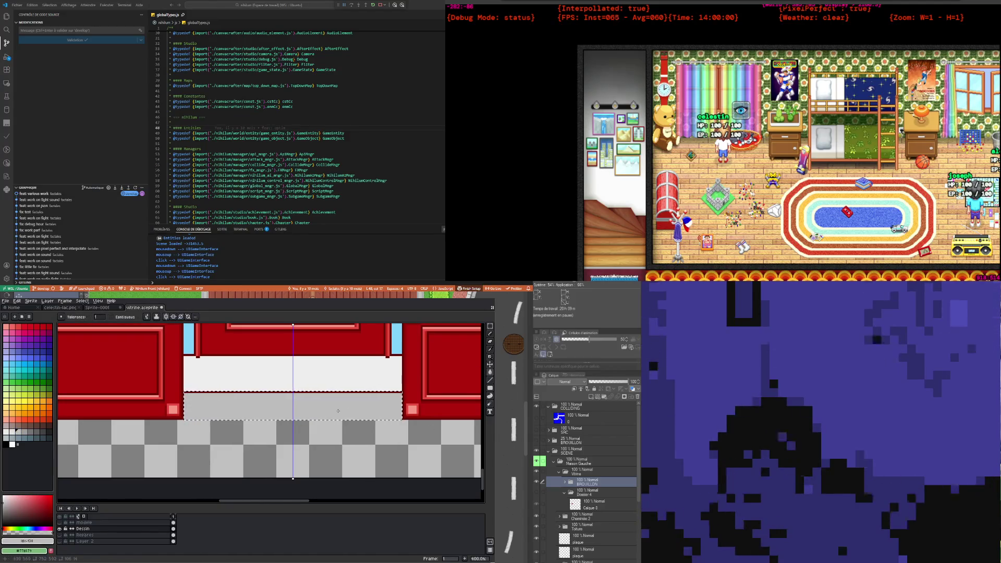
key("0")
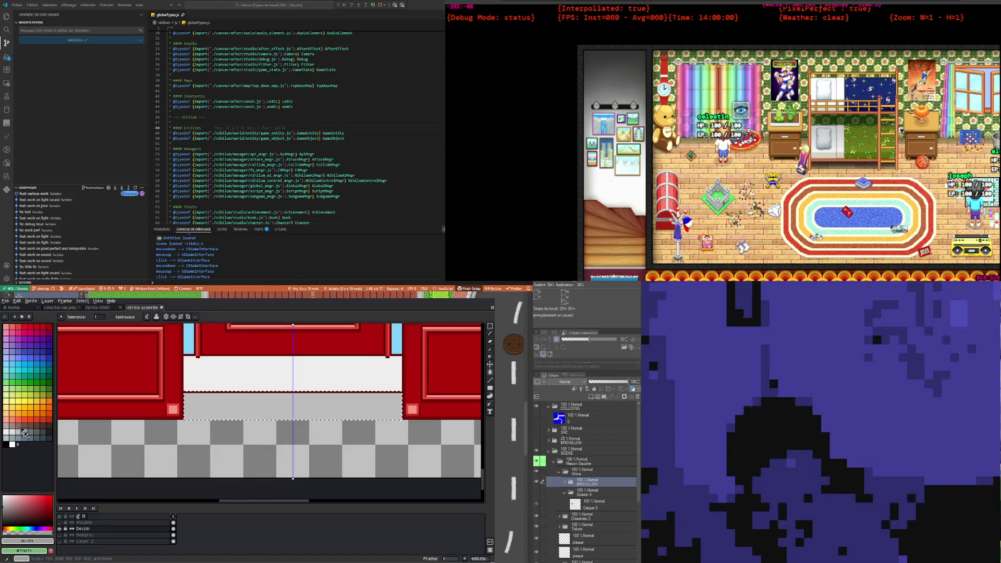
left_click(203, 400)
Step: Deselect and repaint the dark-red line above the grey strip white with the Pencil
scroll(203, 400, "down", 2)
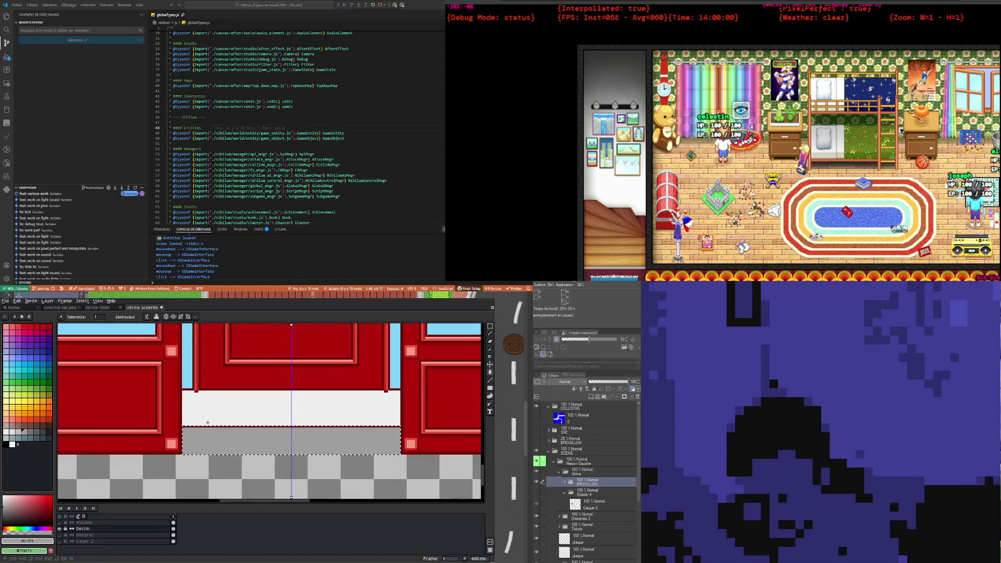
left_click(33, 441)
key("ctrl+d")
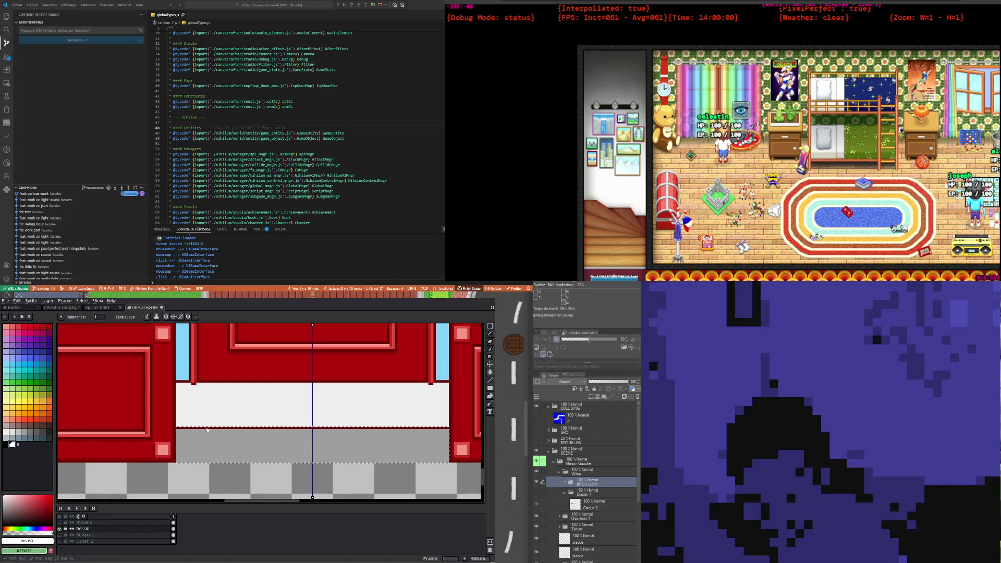
left_click(208, 428)
key("ctrl+z")
key("p")
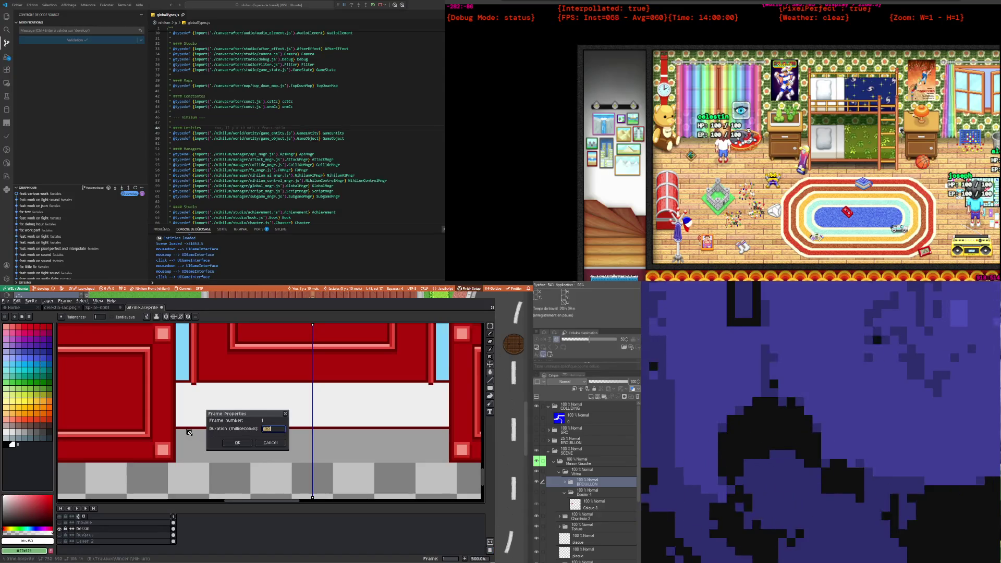
left_click(280, 445)
key("b")
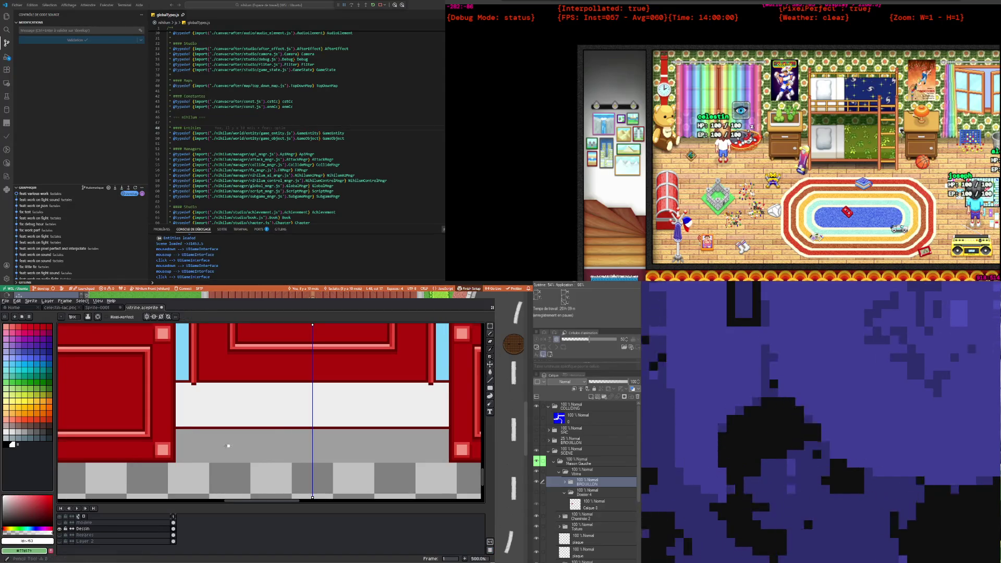
left_click(445, 428, "shift")
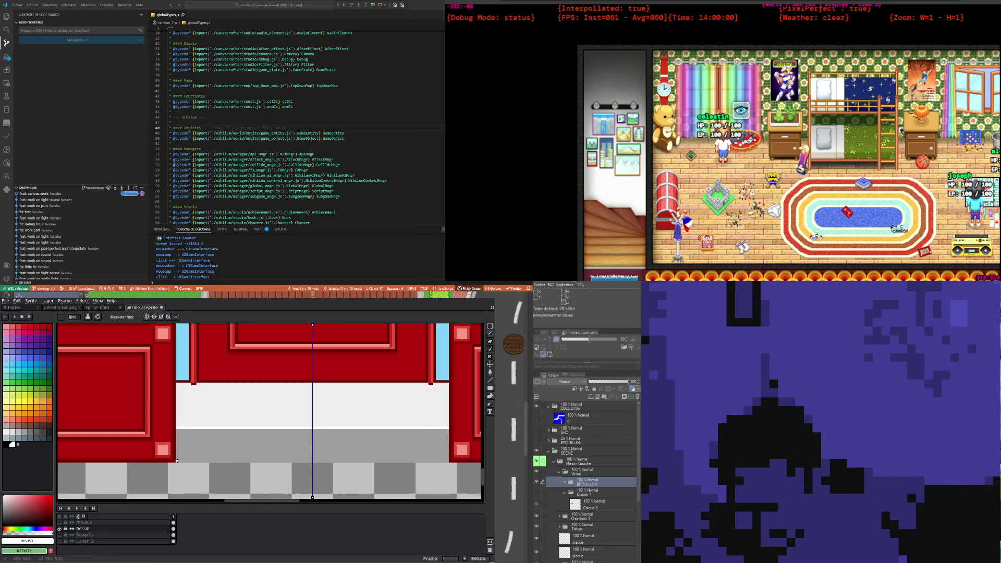
scroll(180, 461, "down", 3)
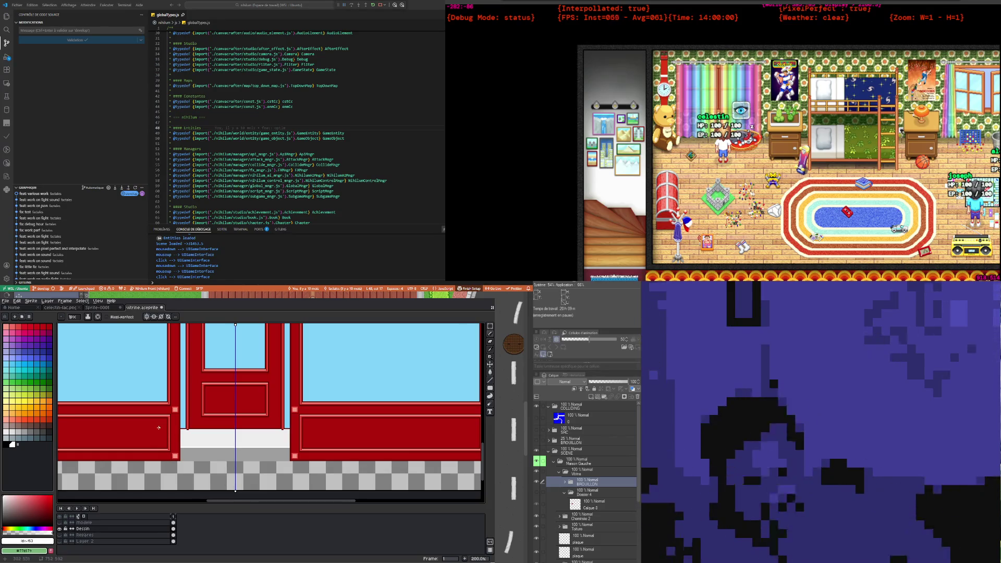
scroll(231, 440, "up", 1)
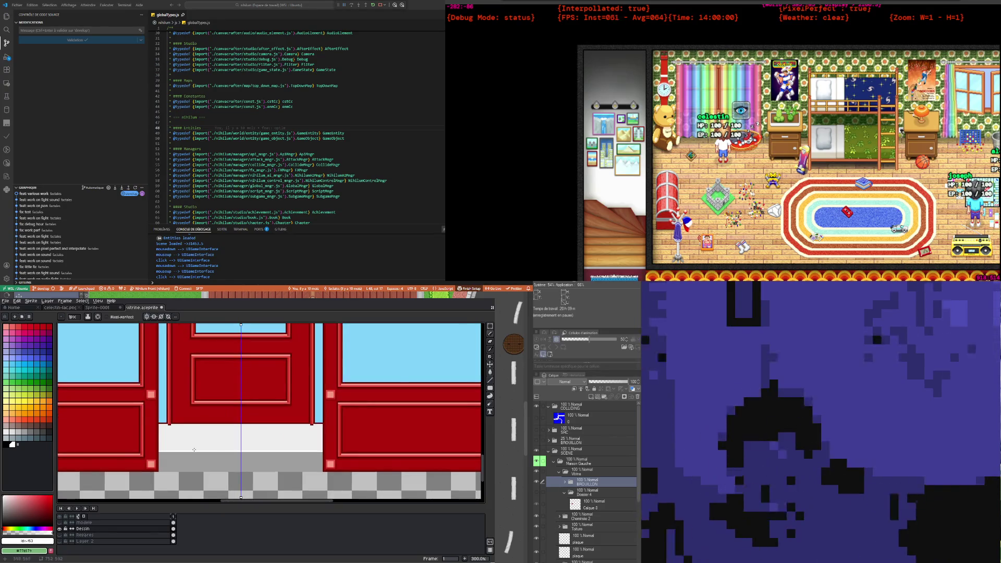
scroll(159, 445, "up", 1)
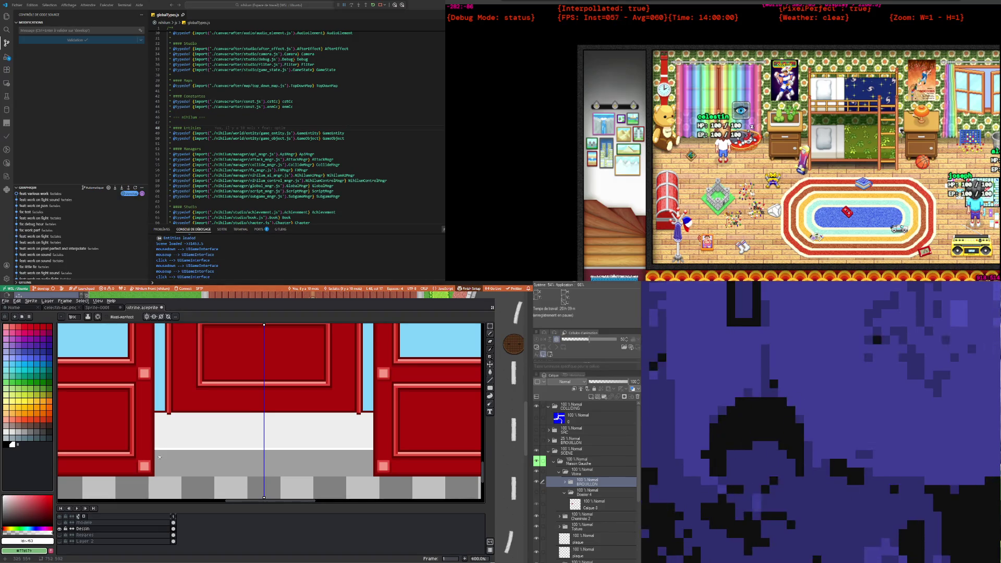
scroll(162, 445, "up", 1)
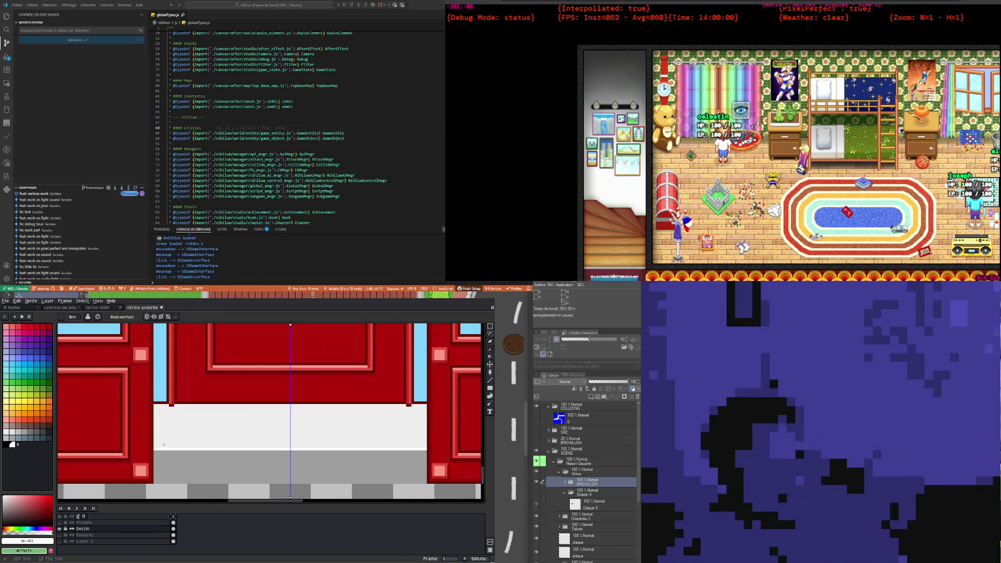
scroll(164, 445, "down", 1)
scroll(182, 451, "up", 1)
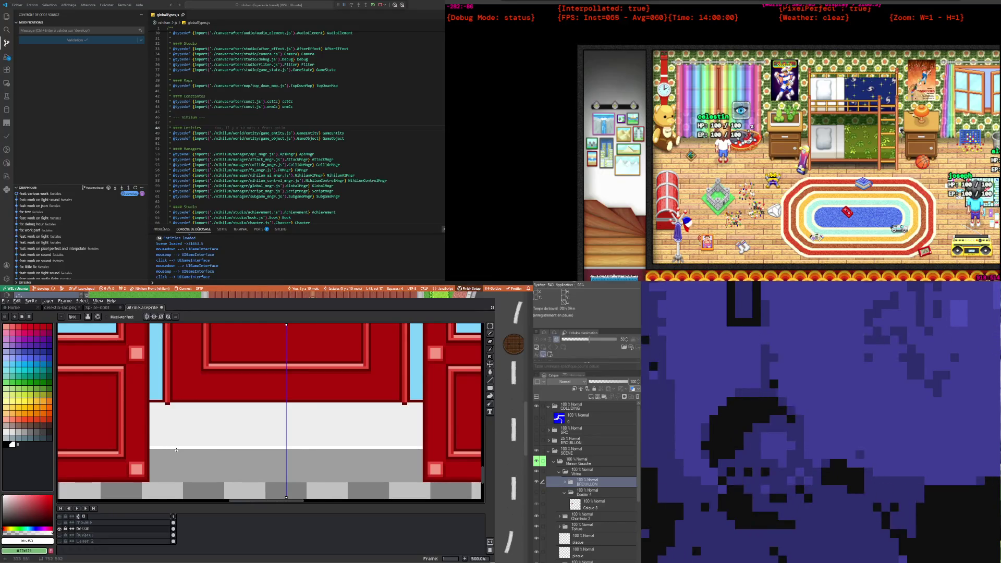
scroll(176, 449, "down", 1)
scroll(176, 449, "up", 1)
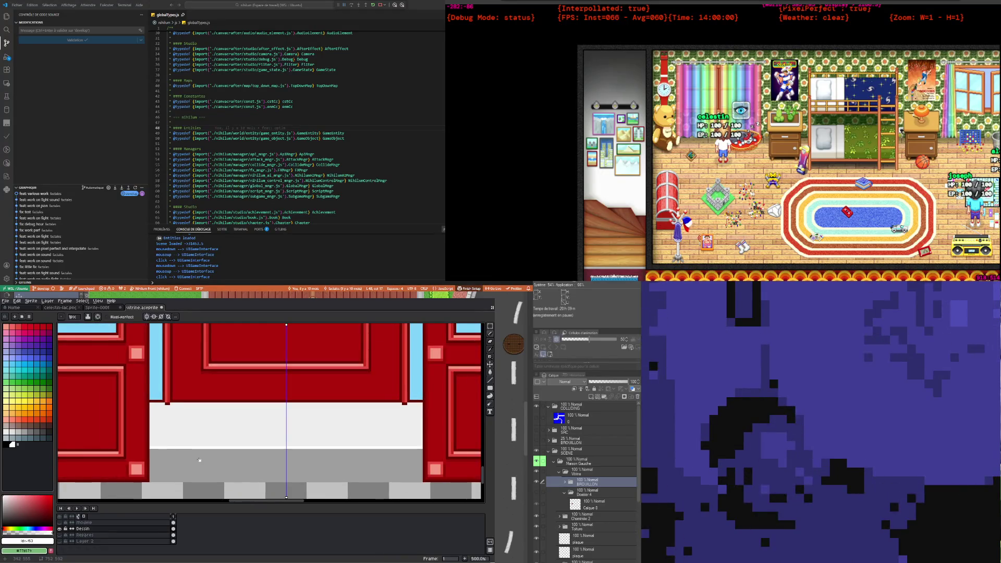
scroll(176, 447, "up", 1)
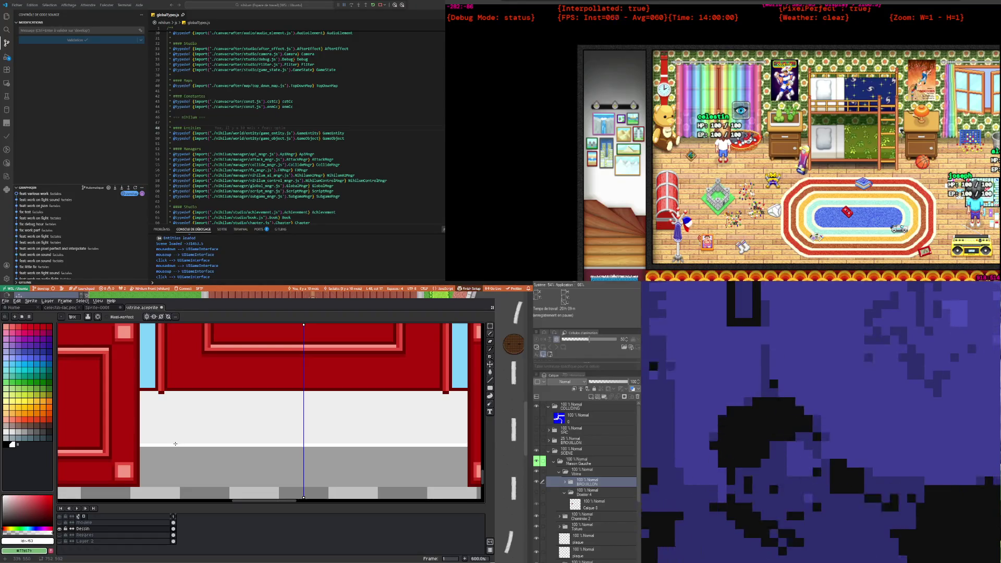
scroll(171, 446, "up", 1)
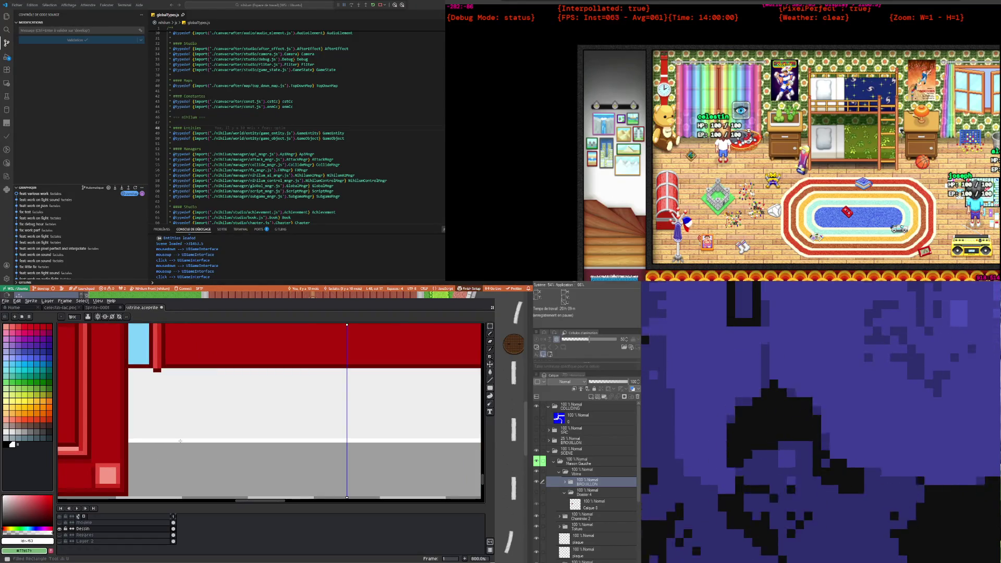
key("i")
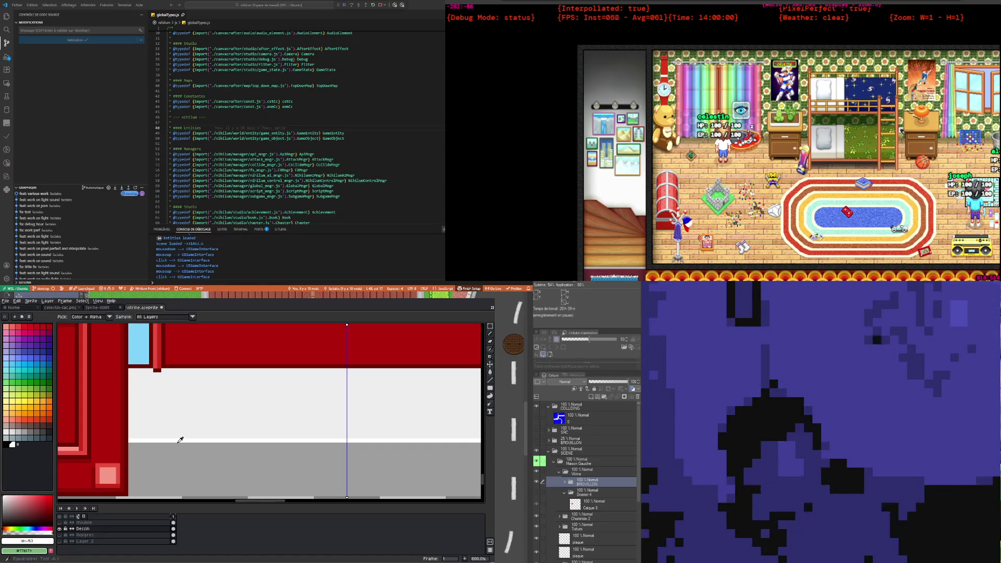
Step: Draw a straight grey Pencil line along the bottom edge of the white doorstep area
key("b")
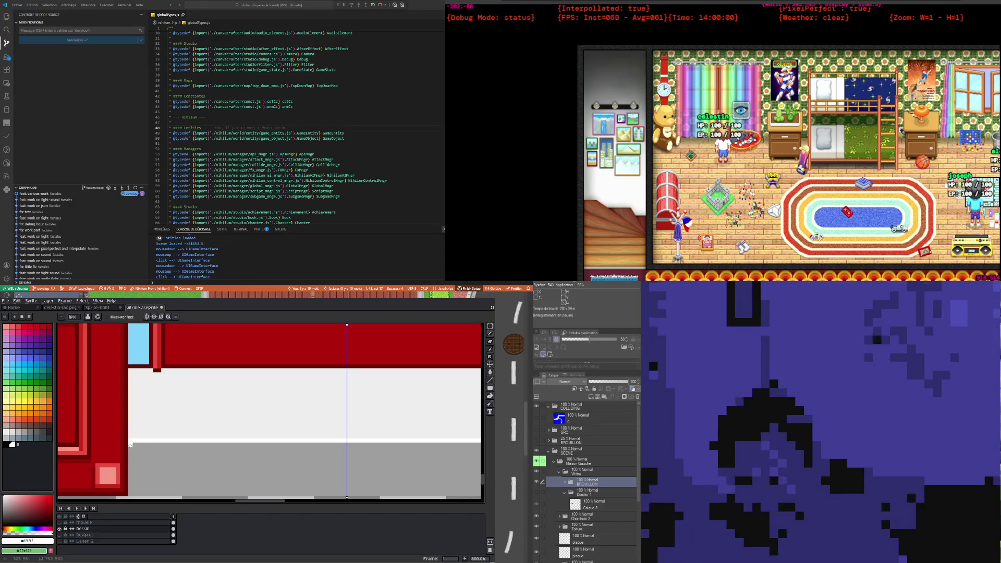
scroll(129, 448, "down", 2)
scroll(180, 472, "up", 1)
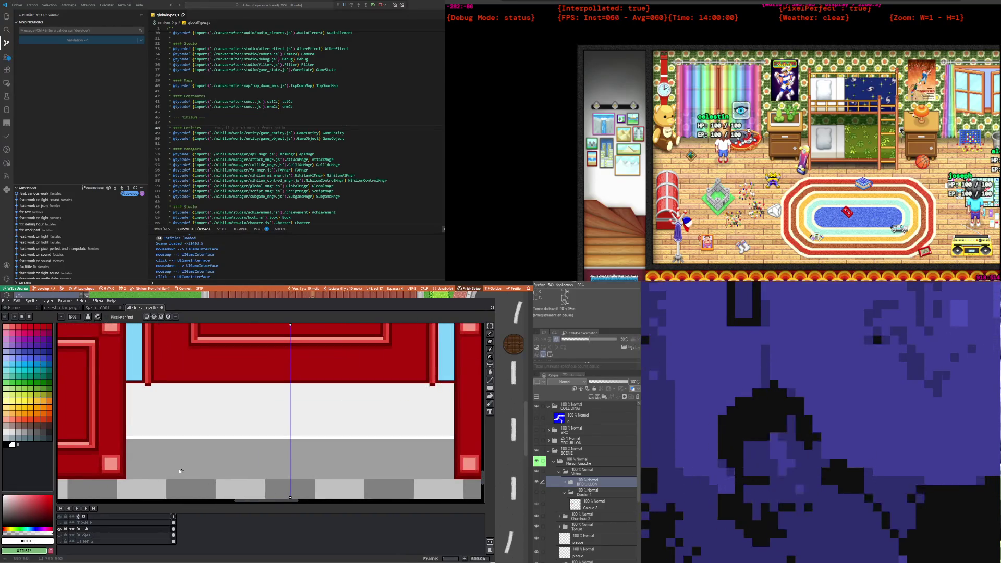
key("i")
left_click(176, 453)
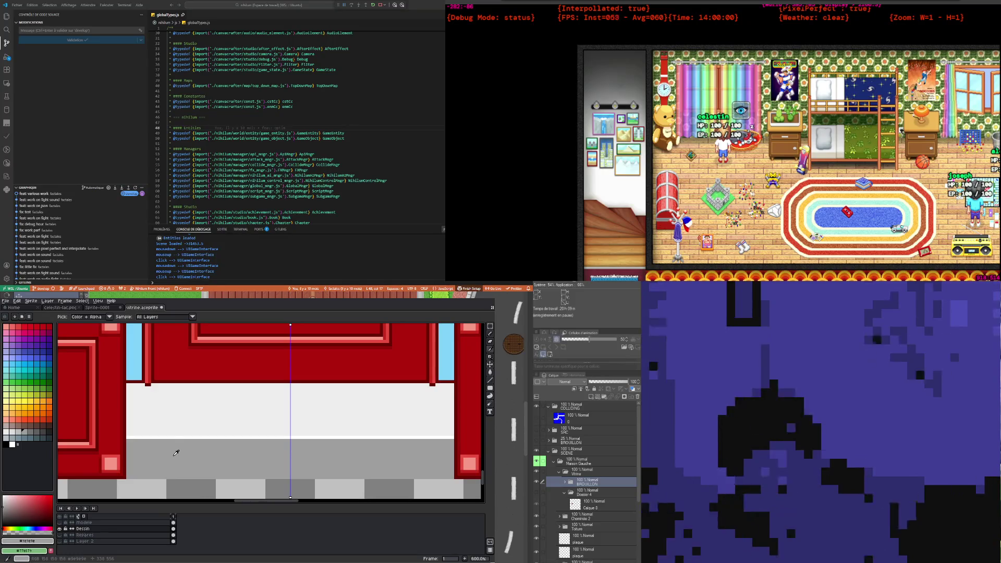
left_click(36, 432)
key("b")
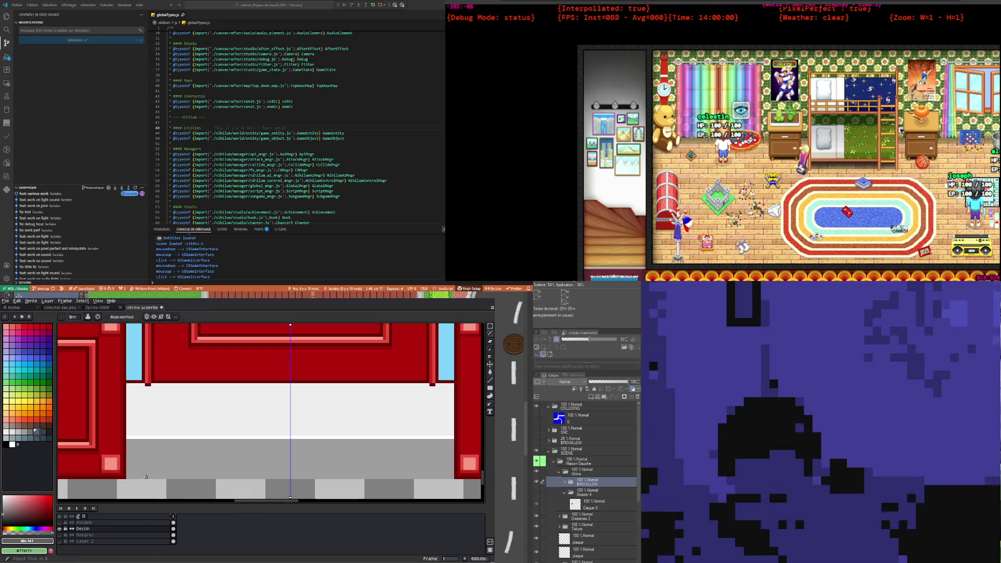
scroll(127, 477, "down", 1)
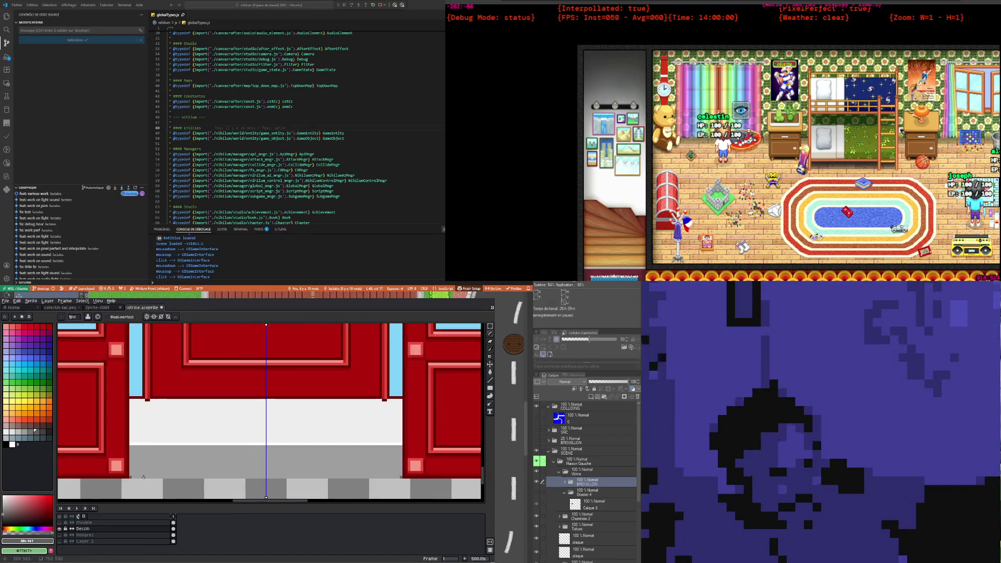
scroll(208, 469, "right", 2)
left_click_drag(79, 471, 352, 469)
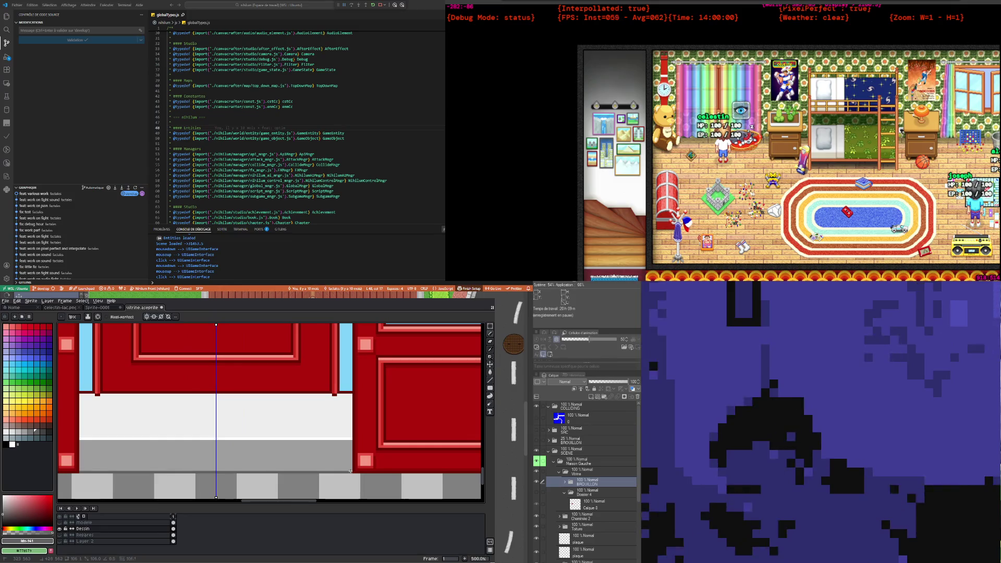
scroll(230, 467, "down", 3)
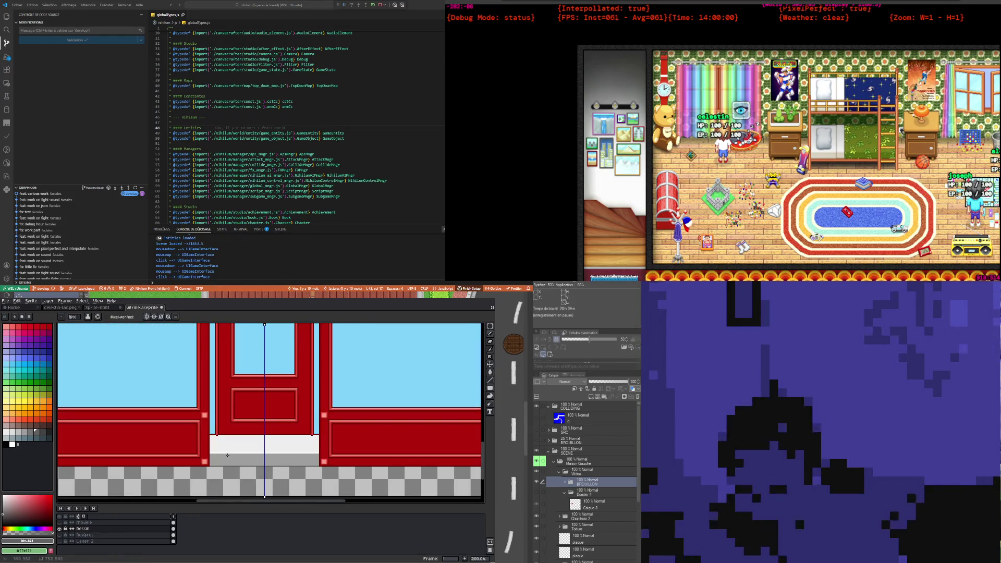
scroll(230, 468, "up", 2)
scroll(199, 443, "up", 3)
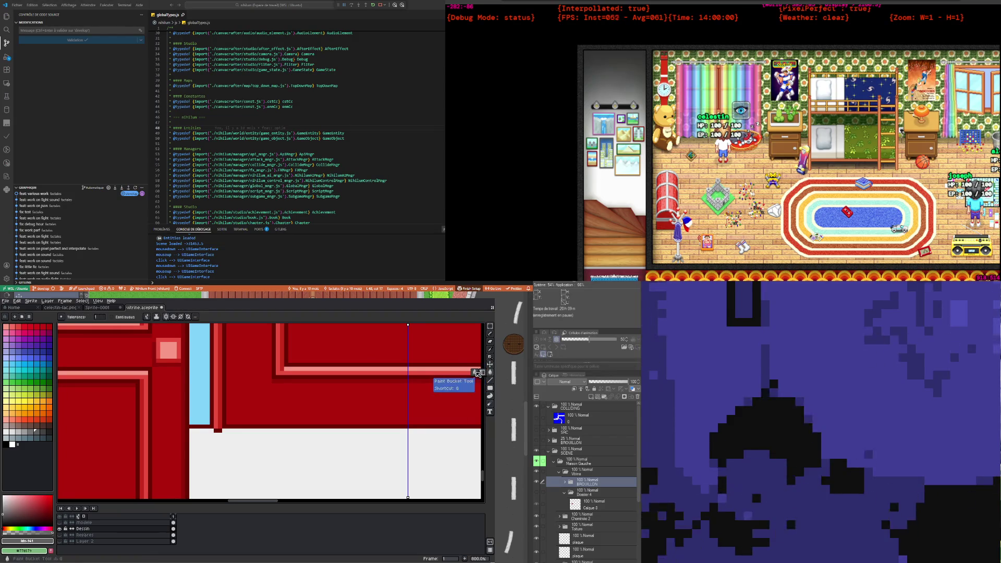
left_click(490, 372)
left_click(32, 432)
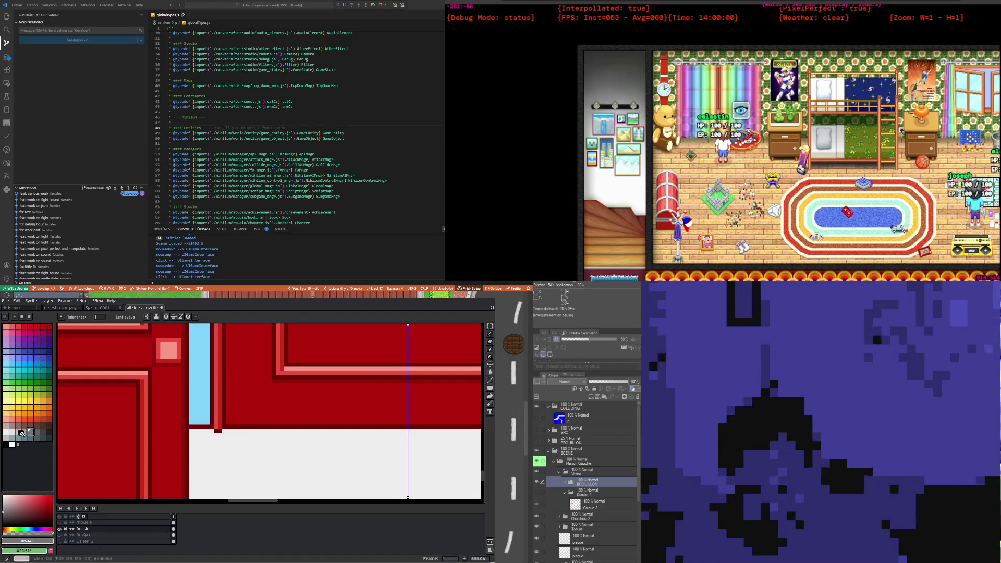
key("bracketleft")
key("bracketleft")
left_click(191, 431)
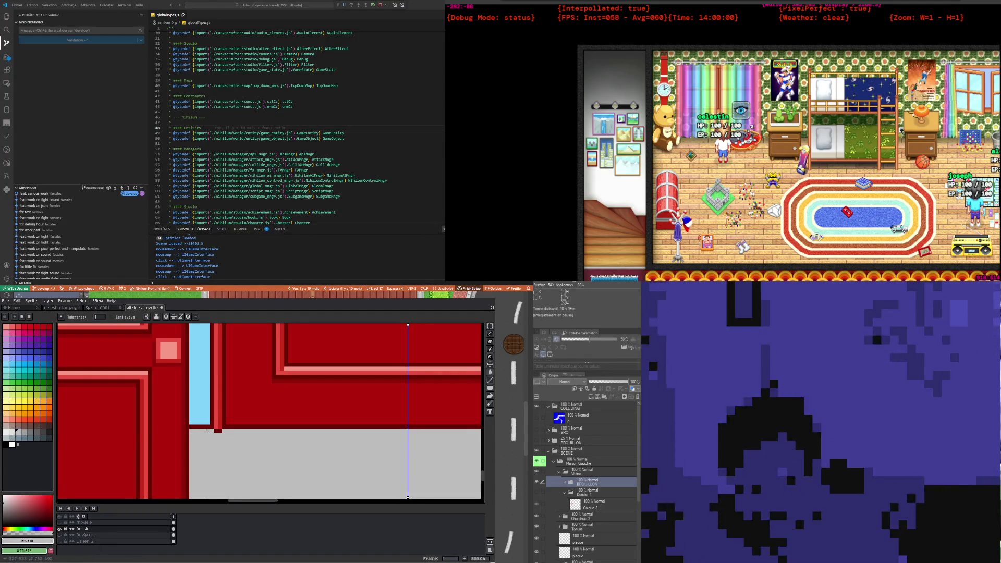
key("ctrl+z")
key("b")
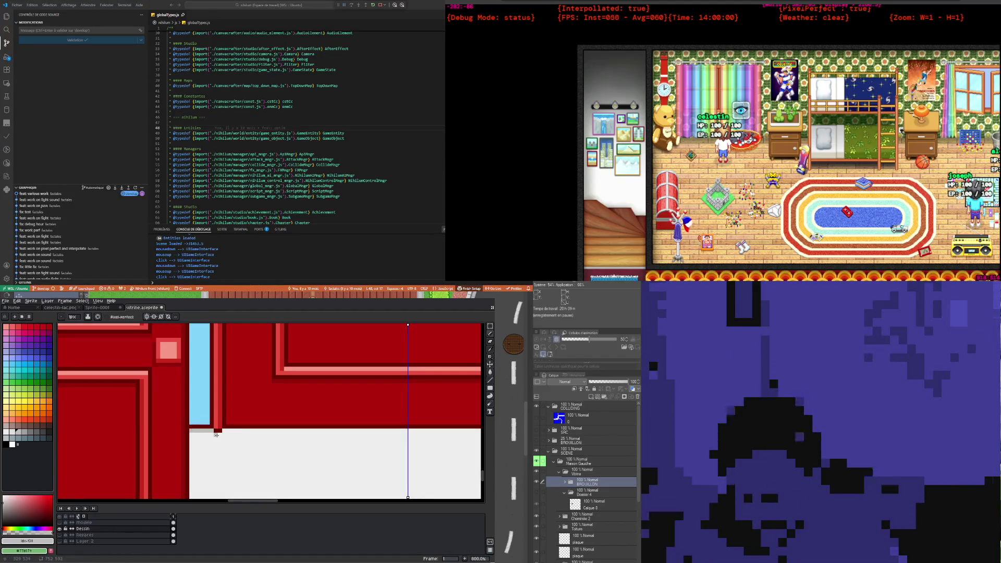
scroll(224, 431, "down", 3)
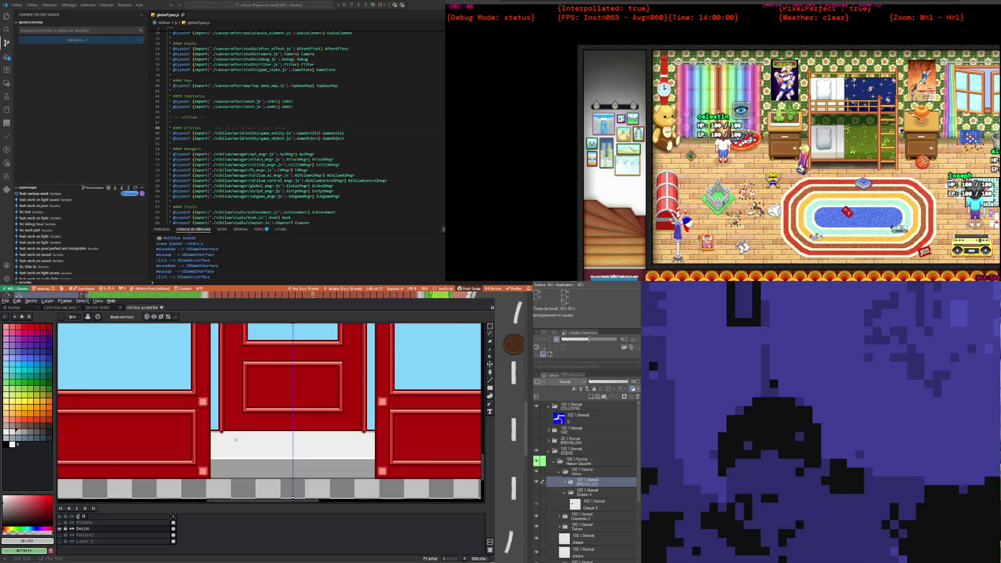
scroll(250, 430, "up", 2)
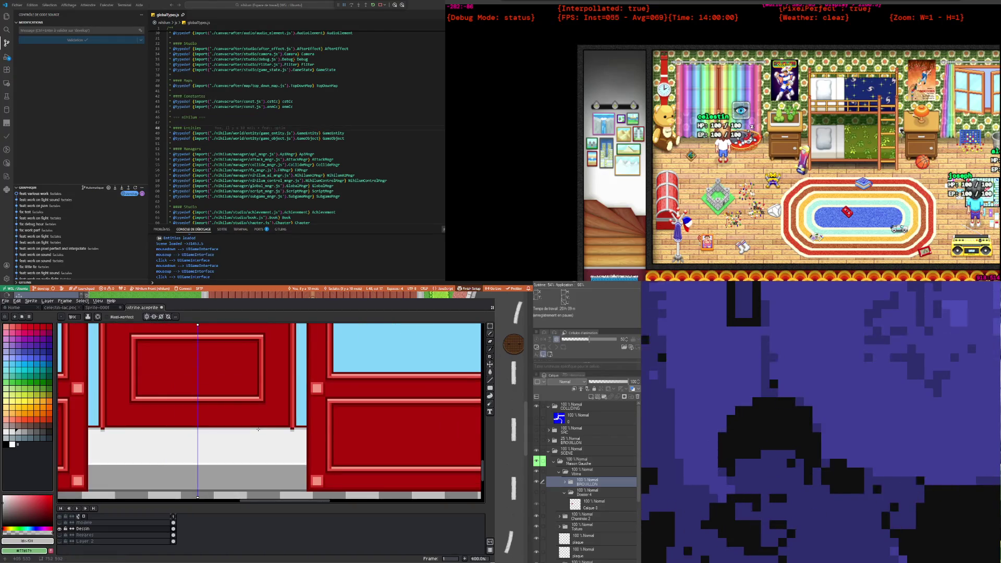
scroll(261, 429, "down", 3)
scroll(155, 417, "up", 2)
scroll(155, 417, "up", 1)
scroll(155, 417, "up", 3)
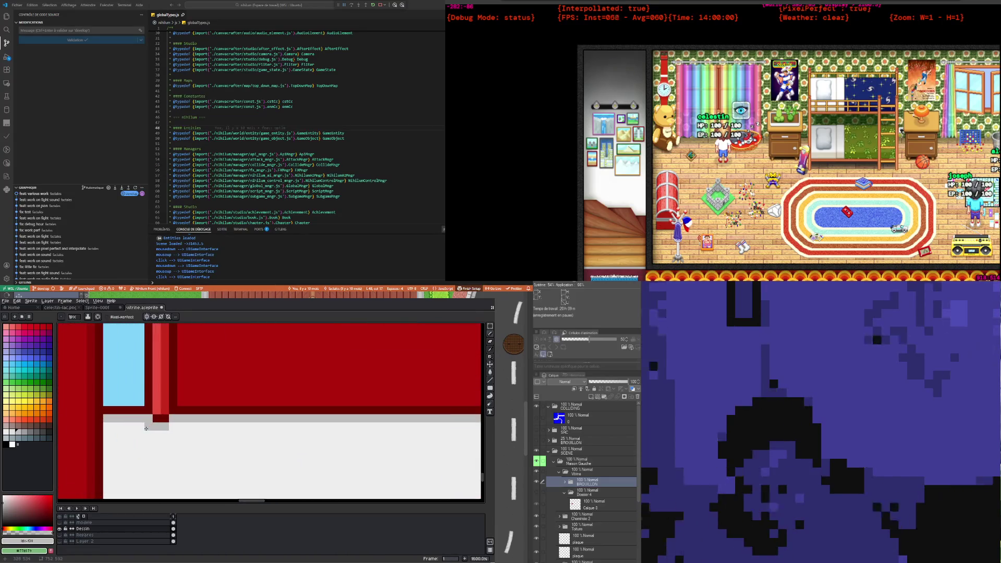
scroll(174, 425, "down", 4)
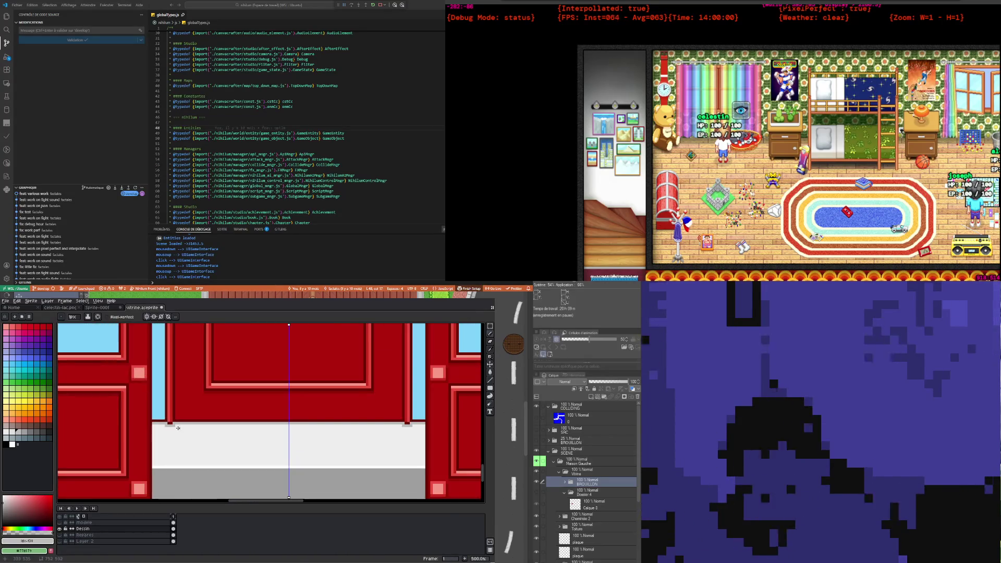
scroll(261, 431, "up", 2)
scroll(288, 434, "down", 2)
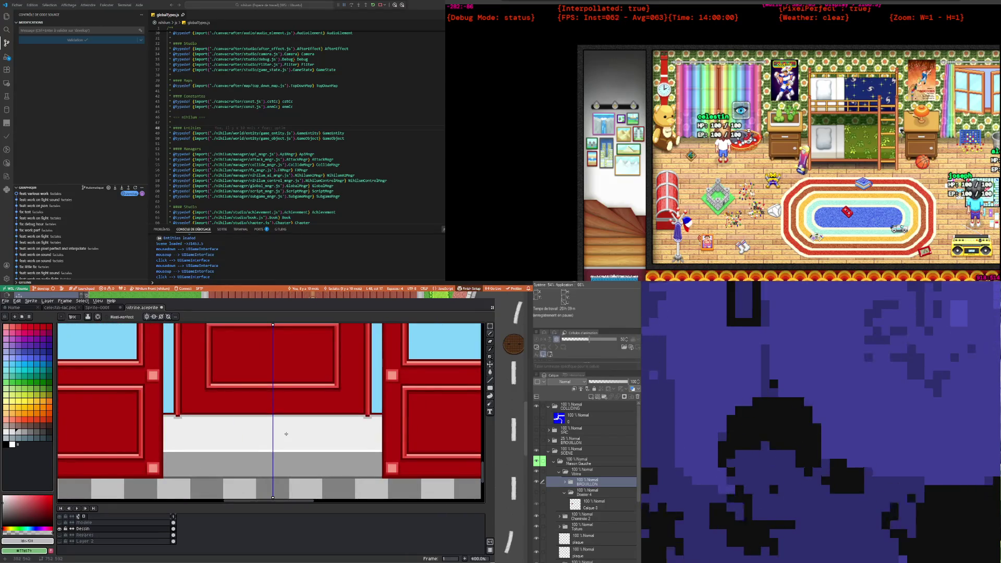
scroll(286, 434, "down", 2)
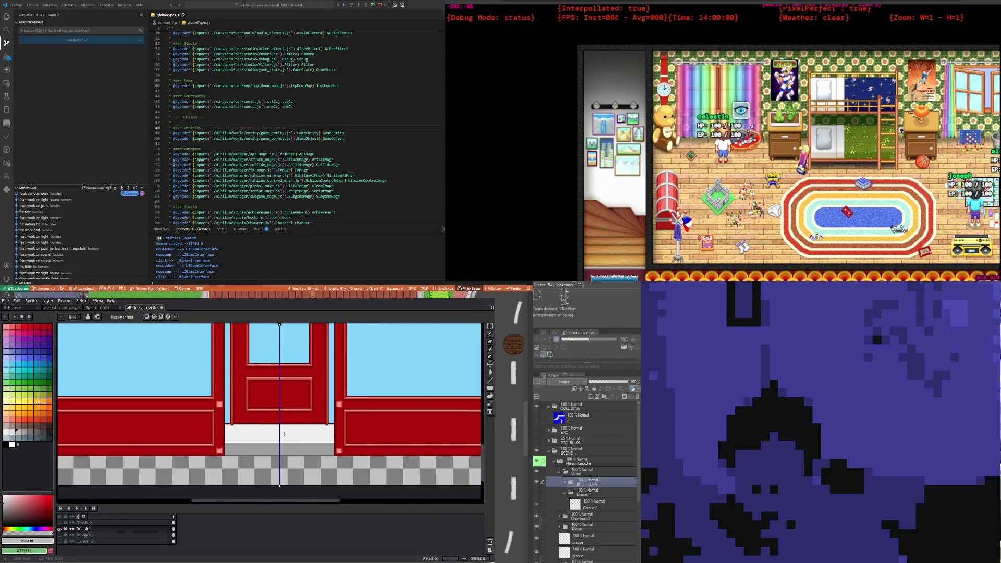
scroll(284, 434, "down", 1)
scroll(286, 425, "down", 1)
scroll(288, 417, "up", 1)
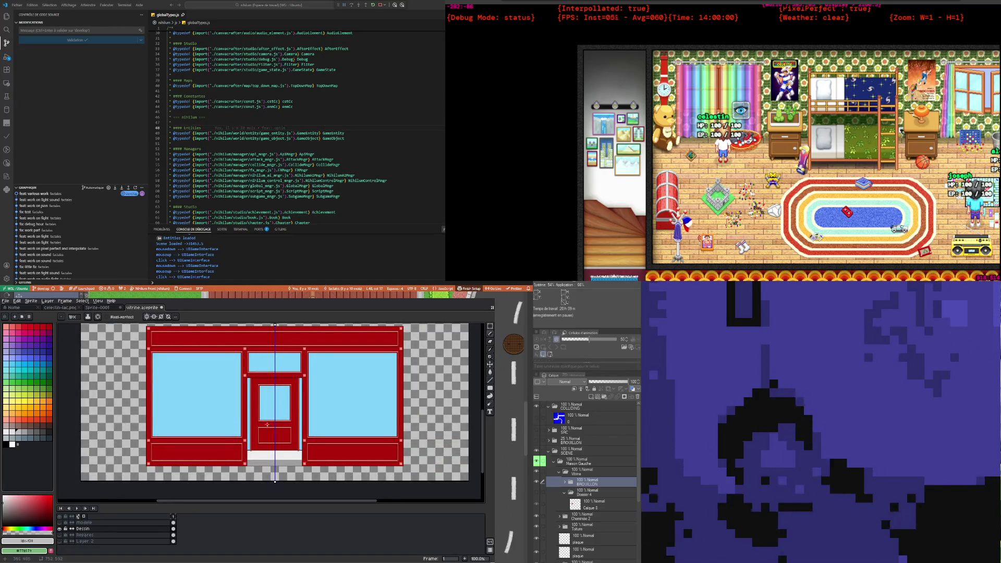
scroll(272, 419, "down", 1)
scroll(278, 405, "up", 1)
scroll(276, 407, "down", 1)
scroll(274, 413, "up", 1)
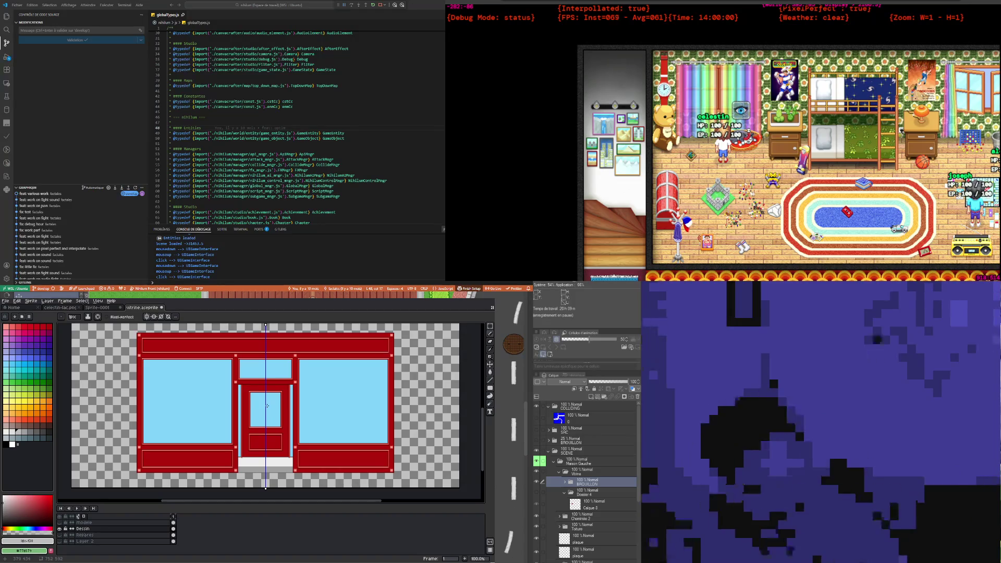
scroll(270, 408, "up", 1)
scroll(269, 409, "down", 1)
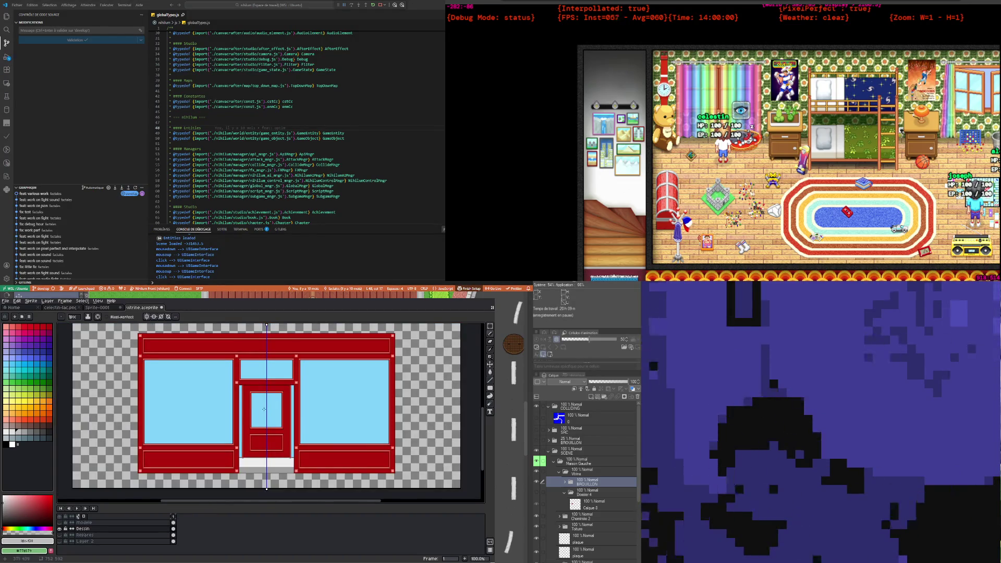
scroll(264, 410, "down", 1)
scroll(257, 392, "up", 1)
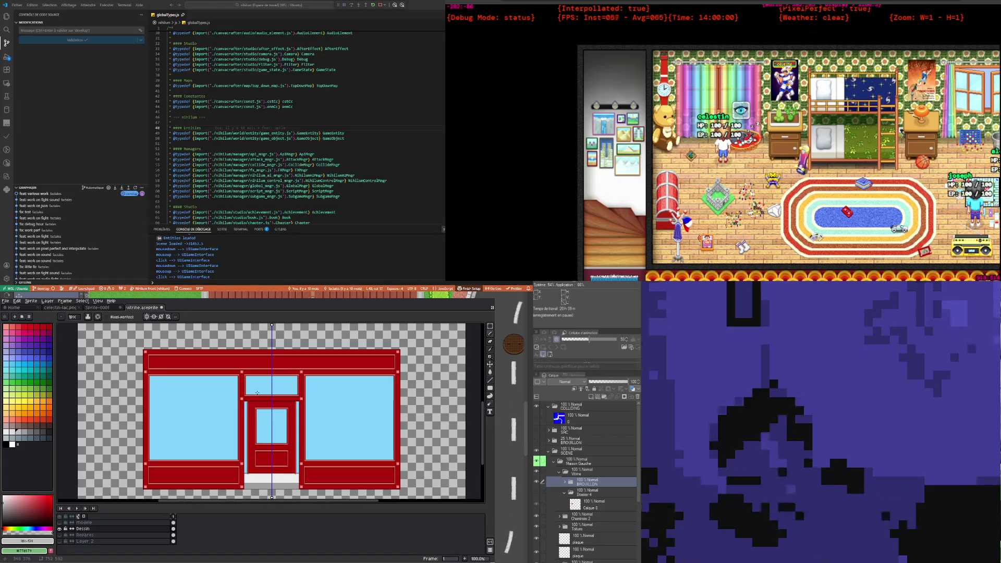
scroll(258, 393, "up", 1)
scroll(189, 387, "up", 3)
scroll(188, 387, "up", 1)
key("i")
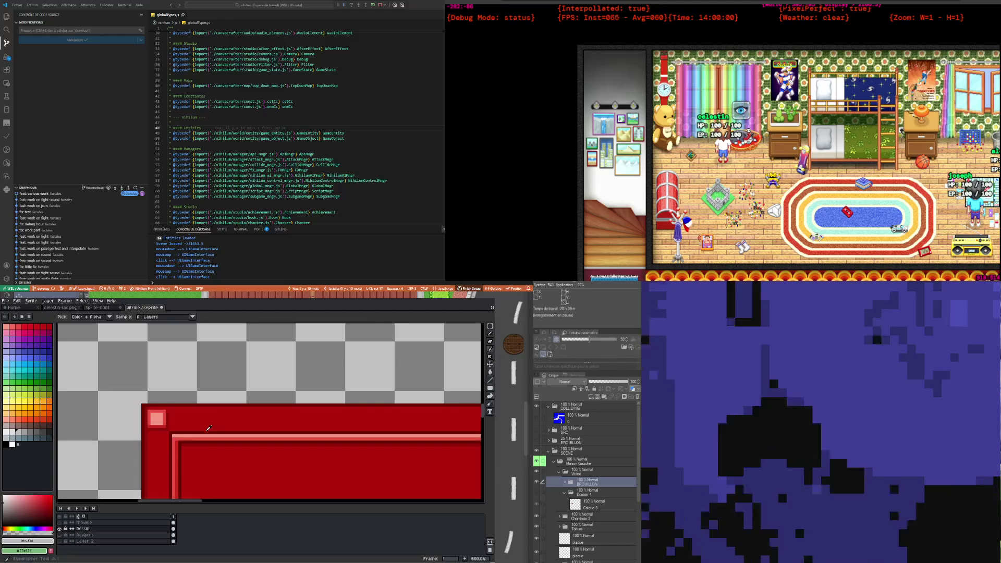
Step: Sample the corner trim's pink as drawing colour, return to the Pencil, and zoom around the facade
left_click(205, 433)
key("b")
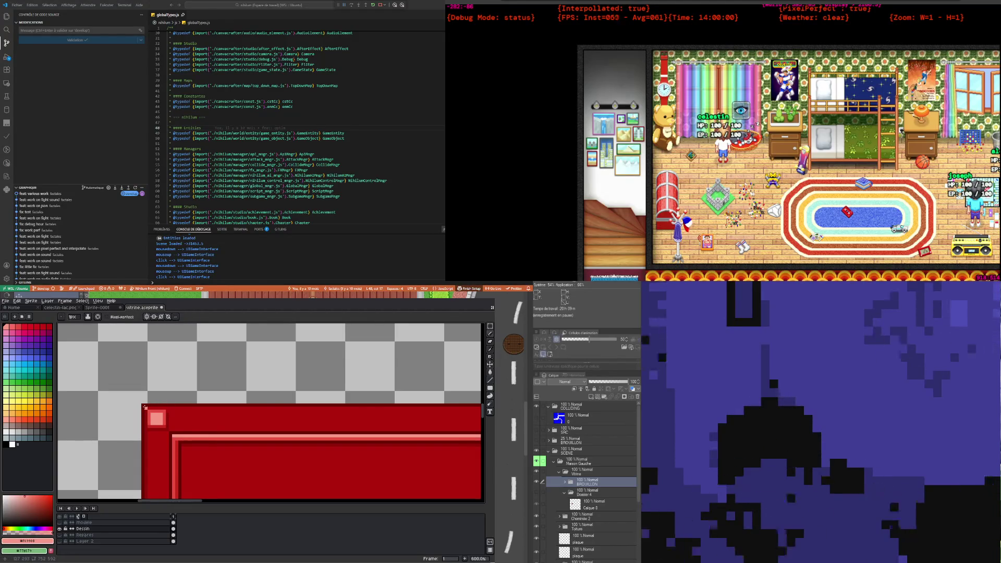
scroll(343, 414, "down", 4)
scroll(344, 414, "down", 2)
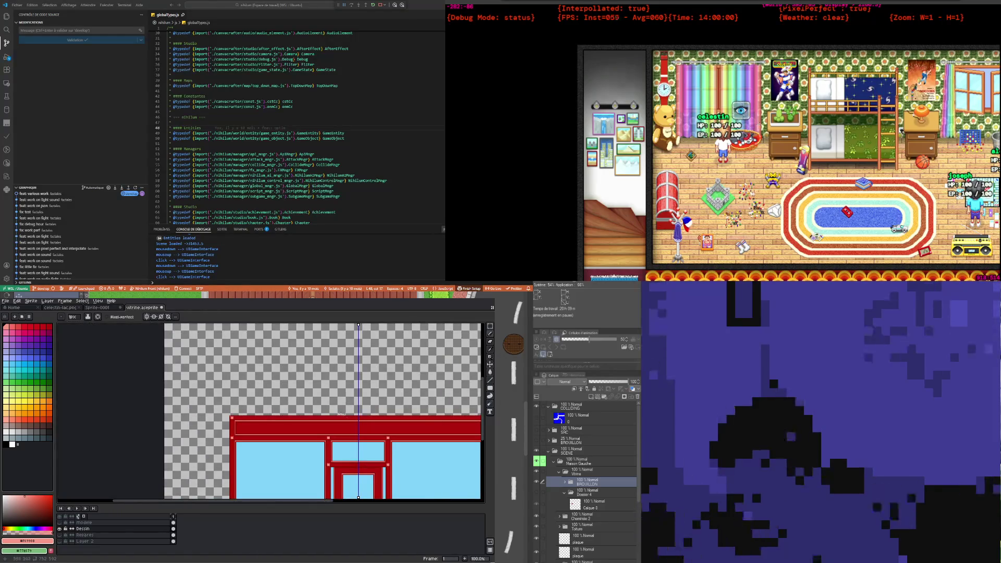
scroll(344, 413, "up", 4)
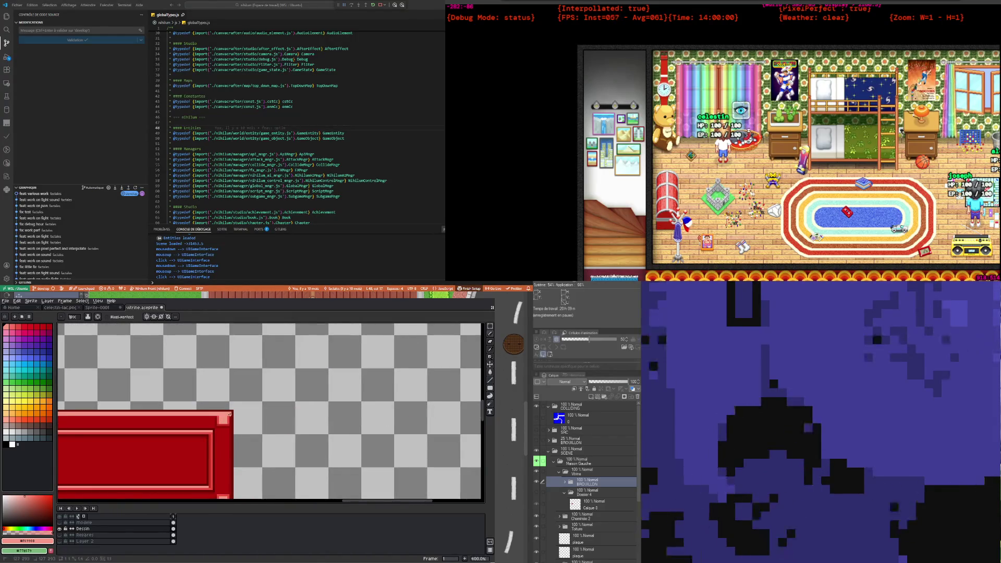
scroll(229, 413, "down", 2)
scroll(209, 428, "down", 3)
scroll(172, 446, "up", 1)
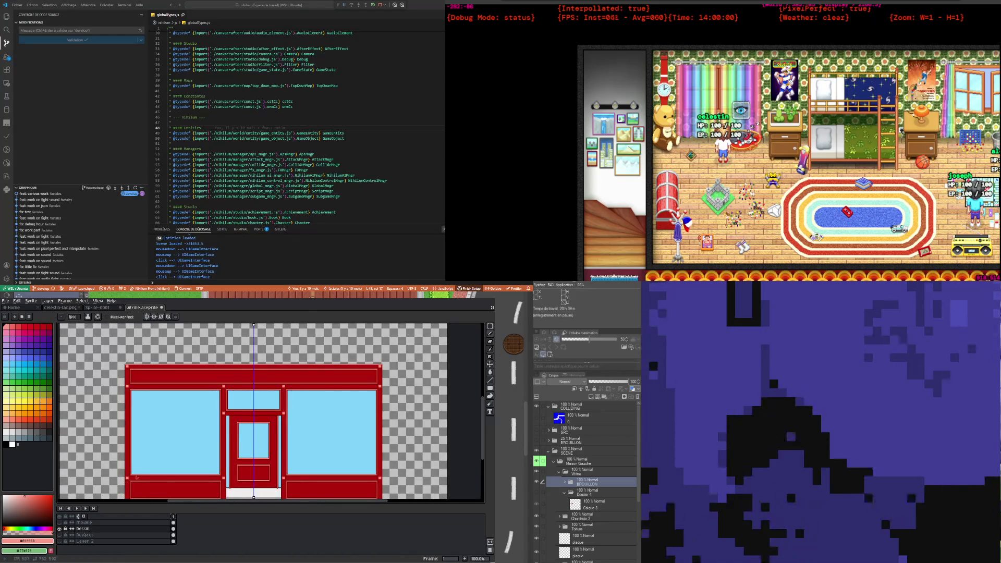
scroll(133, 471, "up", 2)
scroll(120, 438, "up", 1)
scroll(113, 423, "up", 1)
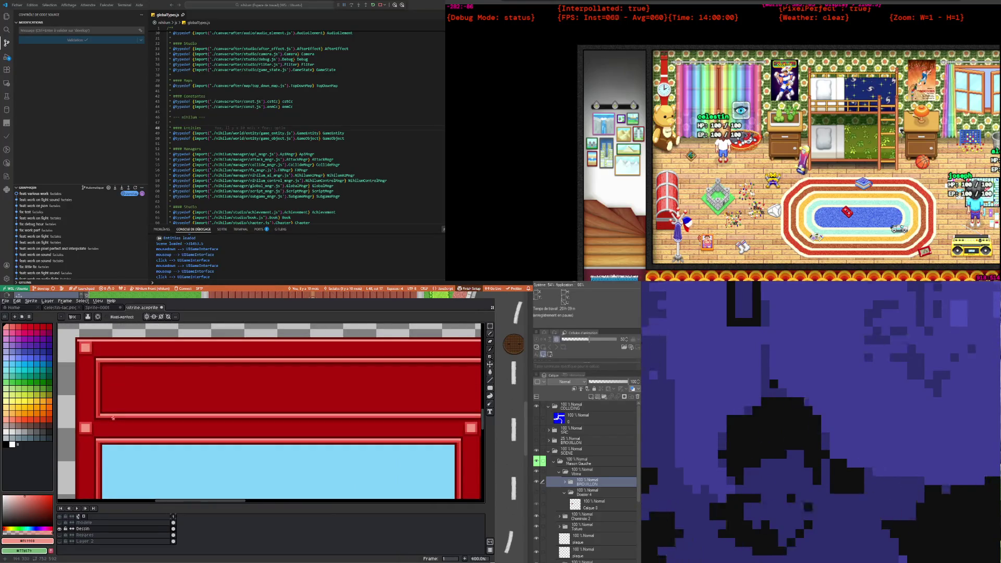
scroll(113, 415, "down", 1)
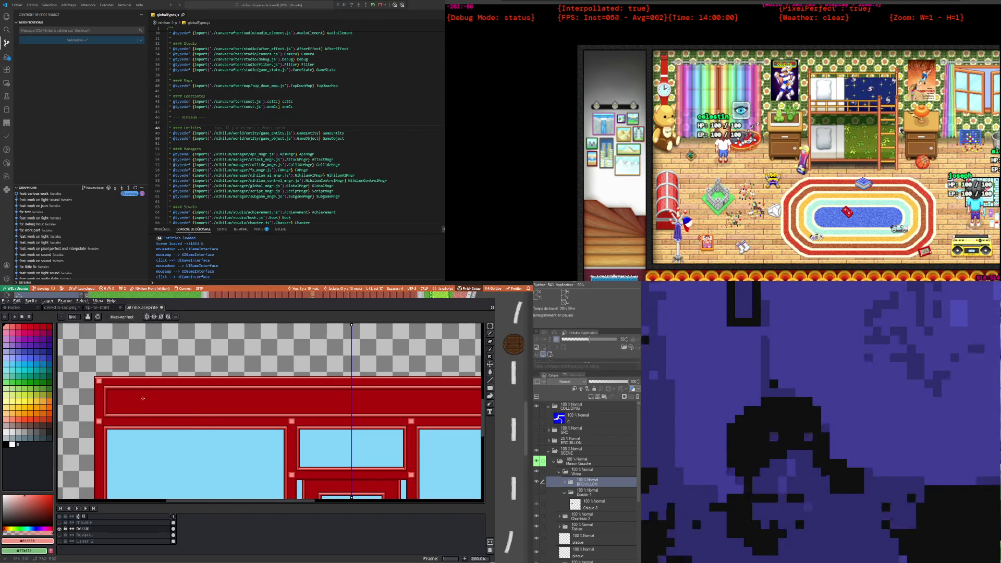
scroll(101, 402, "up", 2)
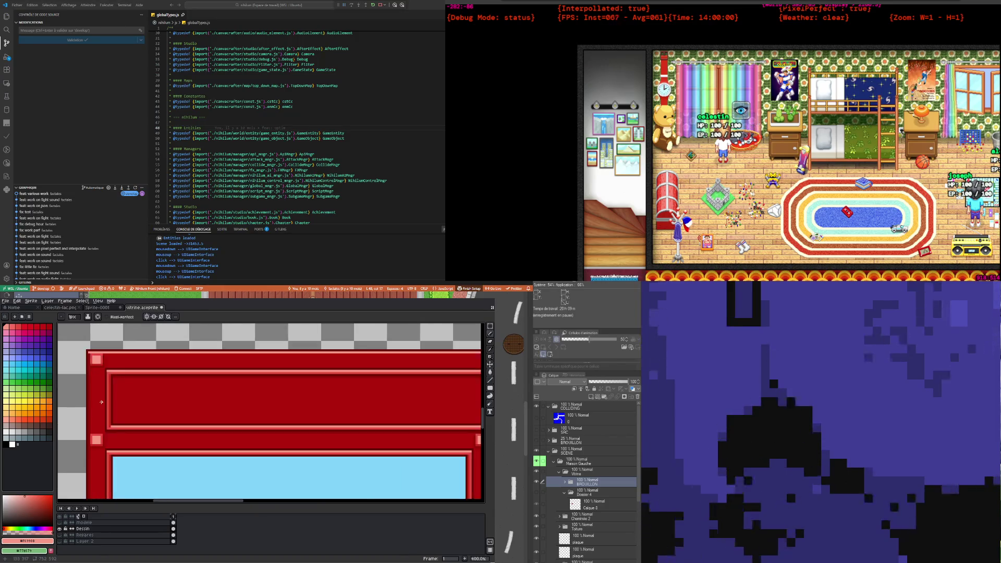
scroll(107, 449, "up", 1)
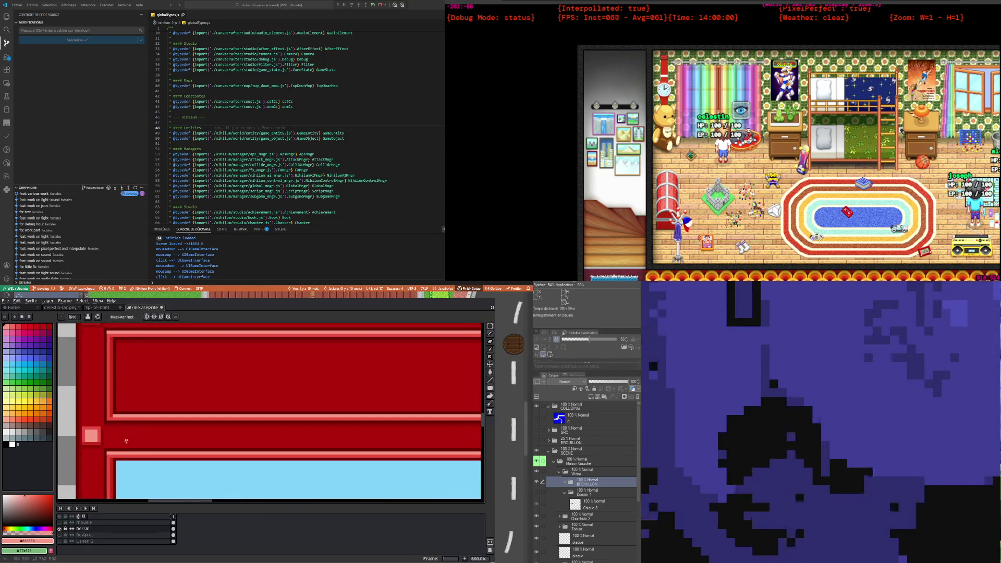
scroll(110, 447, "down", 2)
scroll(243, 443, "down", 2)
scroll(243, 443, "down", 2)
scroll(243, 443, "up", 3)
scroll(245, 448, "up", 2)
scroll(247, 459, "down", 2)
scroll(249, 467, "up", 2)
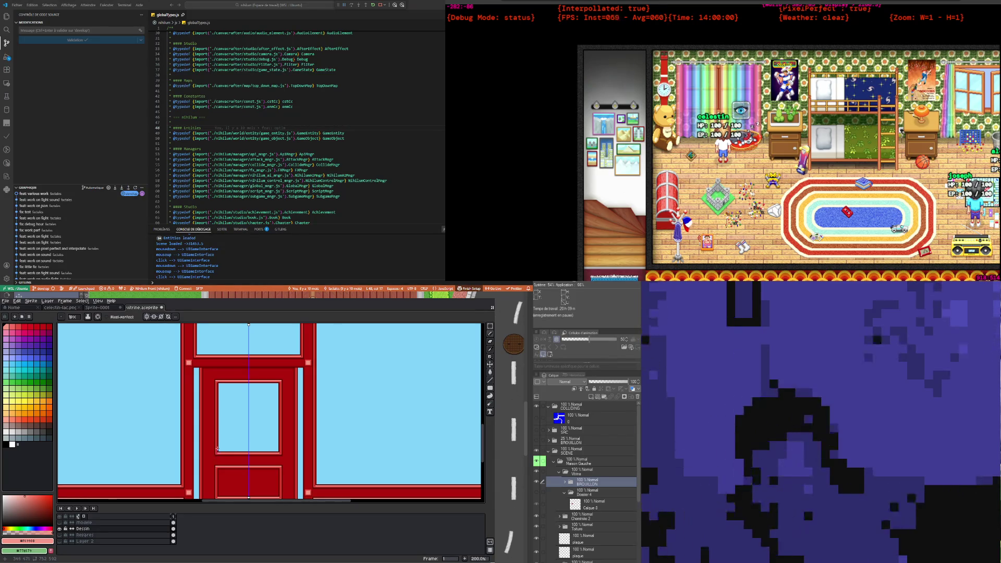
Step: Sample the doorstep's white, switch to the pixel-perfect Pencil, and zoom out to 200%
scroll(221, 432, "up", 1)
scroll(224, 425, "down", 2)
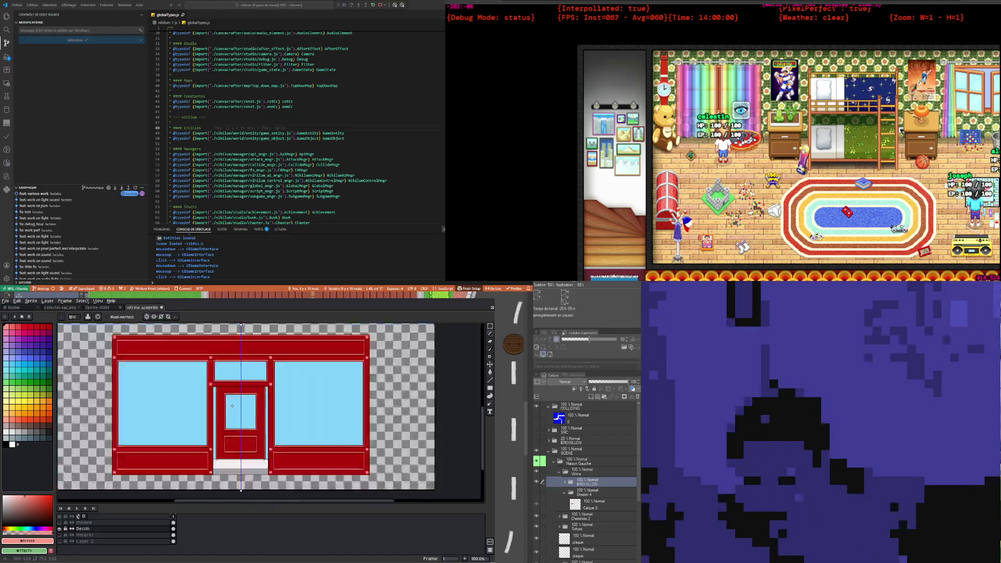
scroll(231, 412, "up", 1)
scroll(227, 429, "down", 1)
scroll(226, 435, "up", 1)
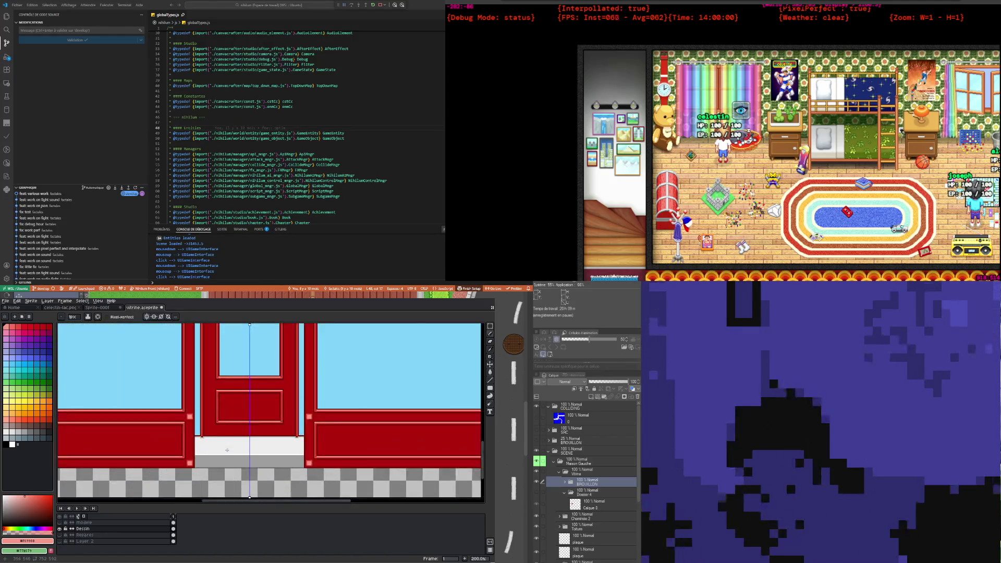
scroll(227, 443, "up", 1)
scroll(226, 450, "up", 1)
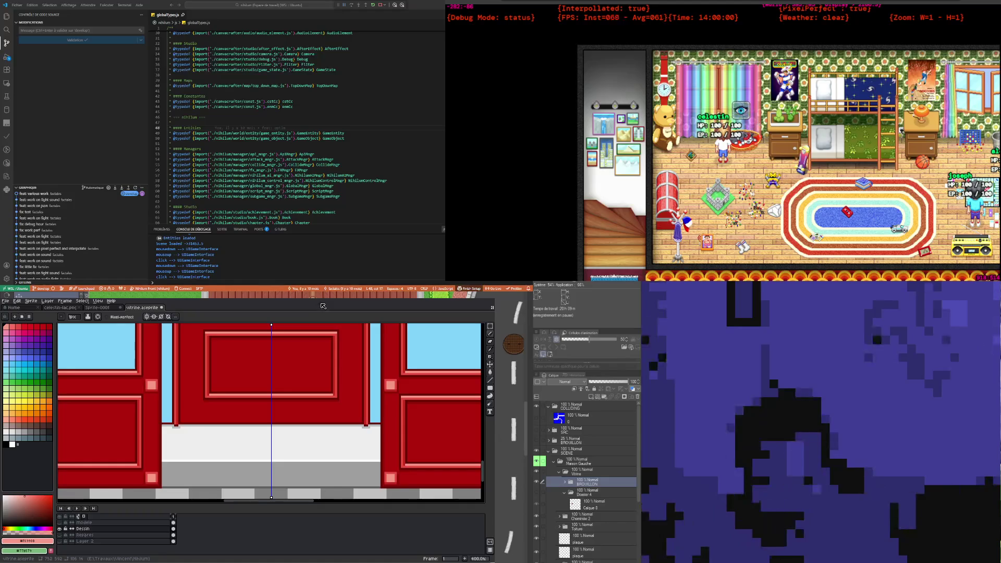
key("i")
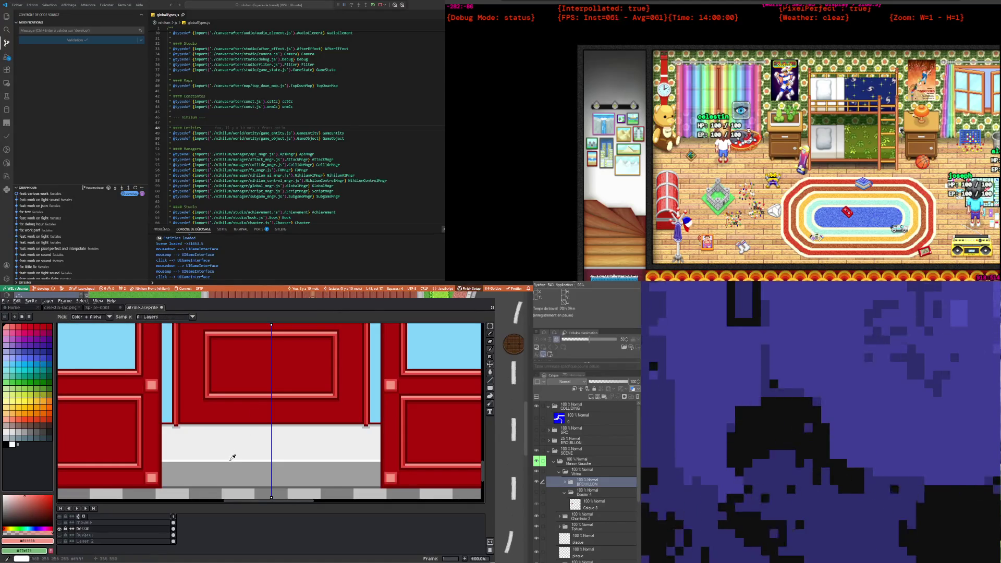
left_click(232, 458)
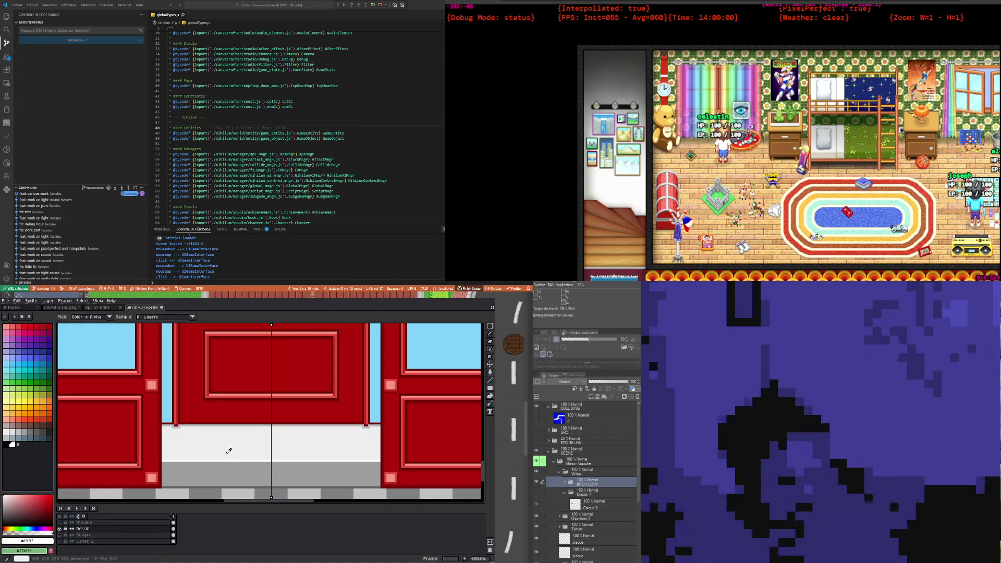
key("b")
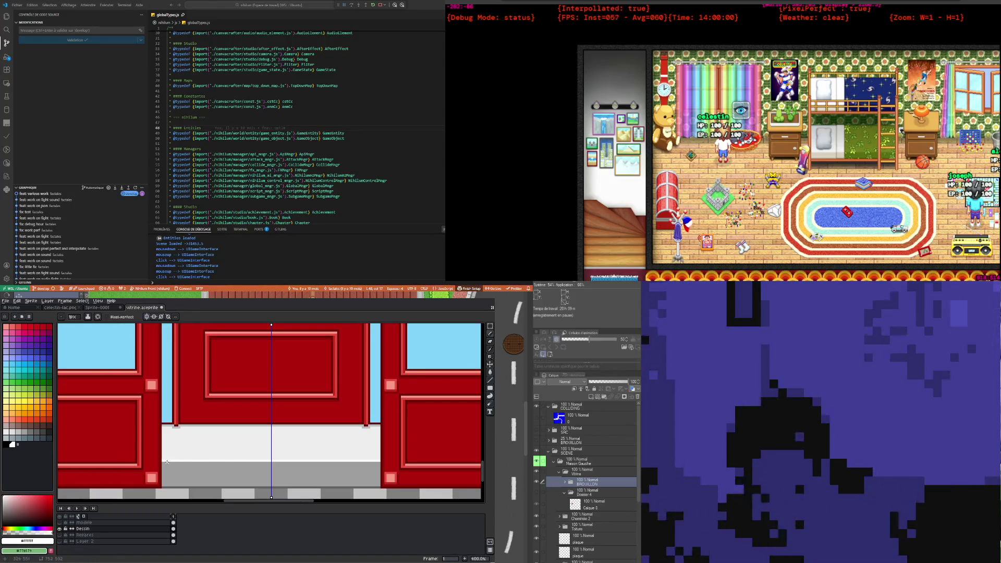
key("minus")
key("minus")
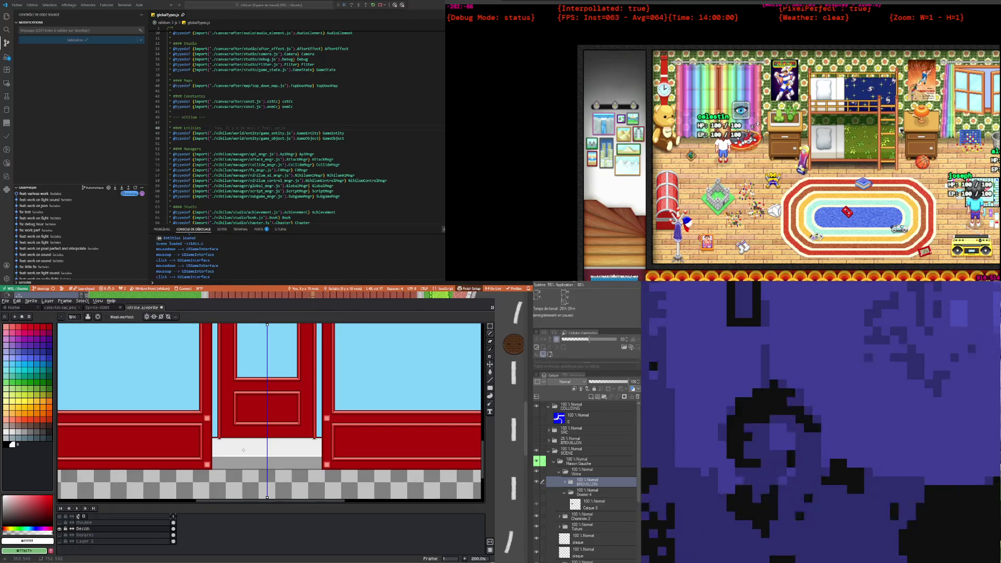
Step: Sample pink #F69988 from the door-frame highlight and return to the Pencil
scroll(244, 453, "up", 3)
scroll(242, 449, "up", 2)
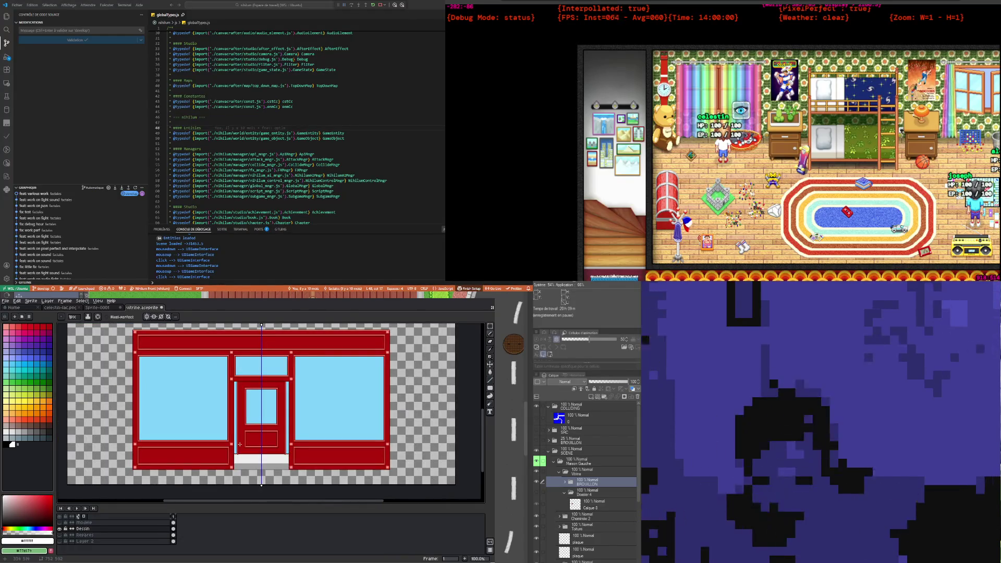
scroll(240, 445, "down", 1)
scroll(202, 447, "up", 2)
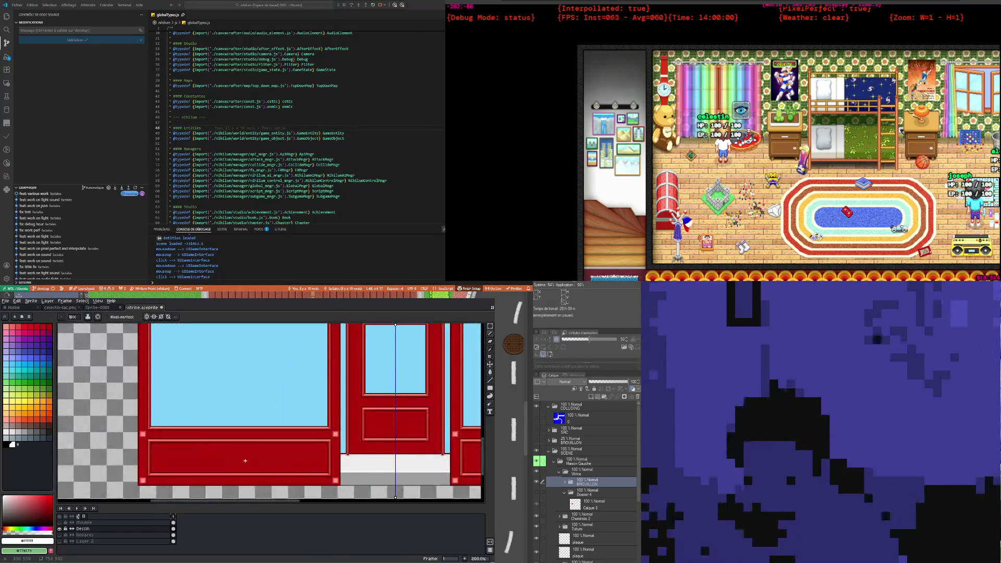
scroll(407, 439, "down", 2)
scroll(407, 440, "up", 2)
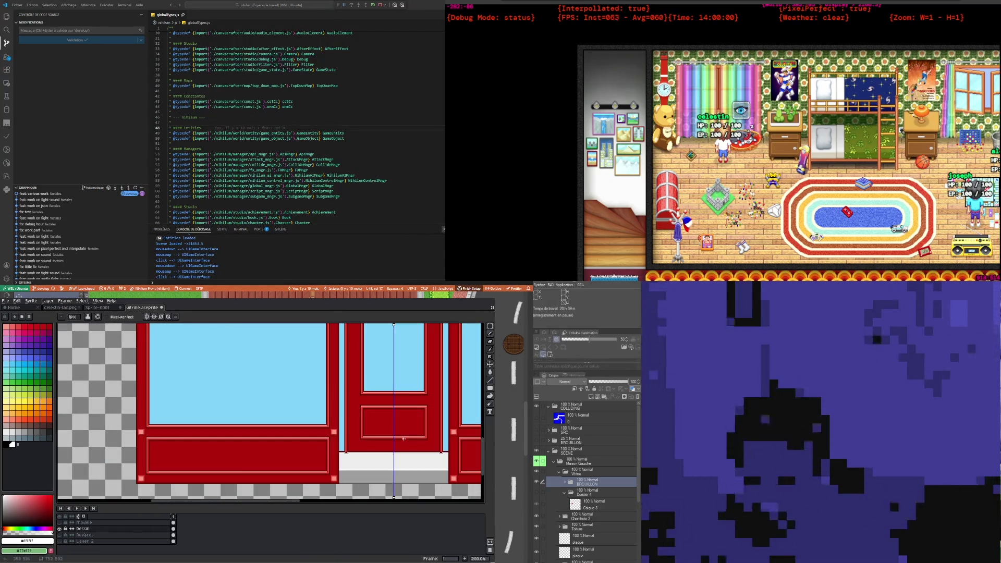
scroll(406, 439, "up", 2)
scroll(293, 435, "up", 2)
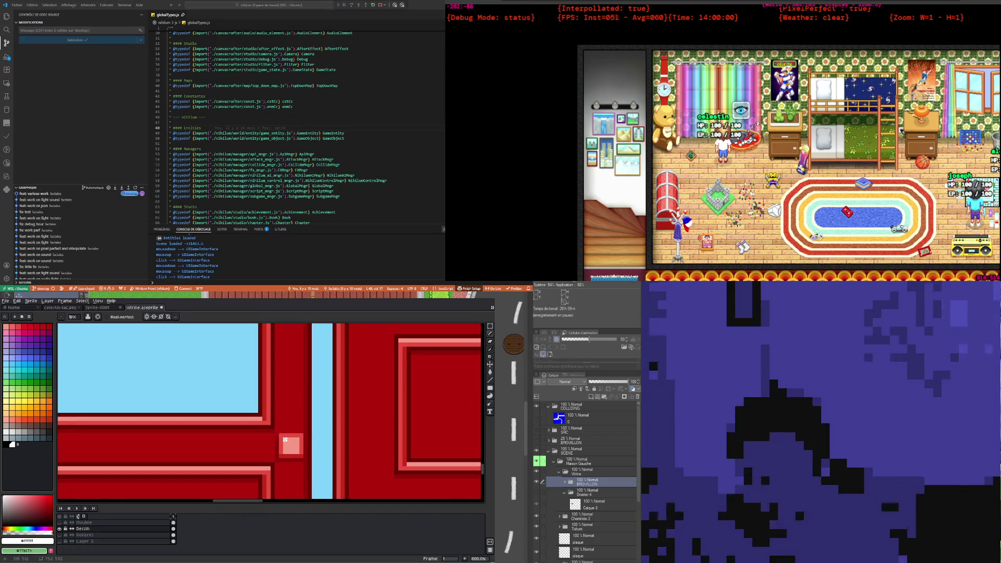
scroll(285, 439, "down", 2)
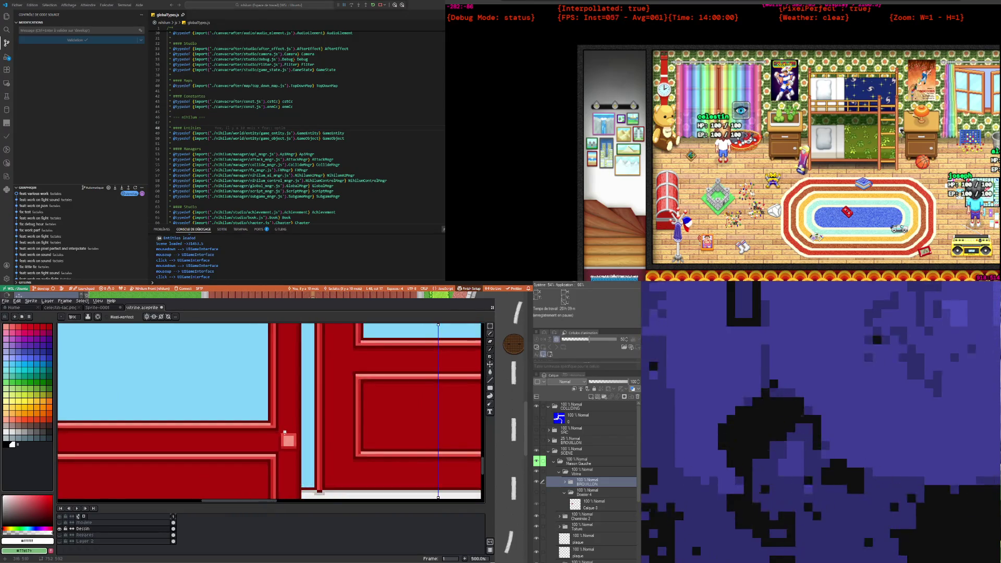
scroll(285, 432, "down", 1)
key("i")
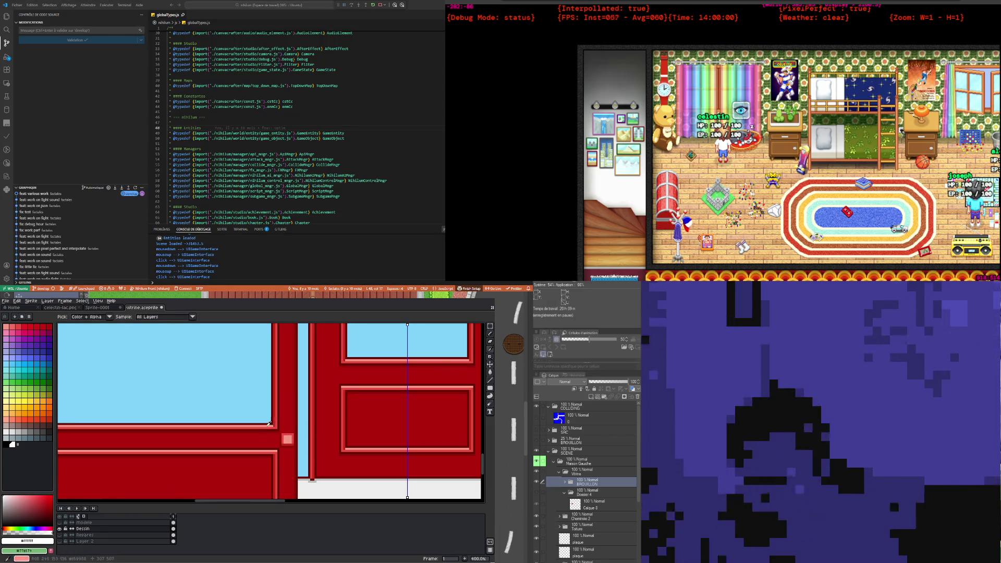
left_click(267, 424)
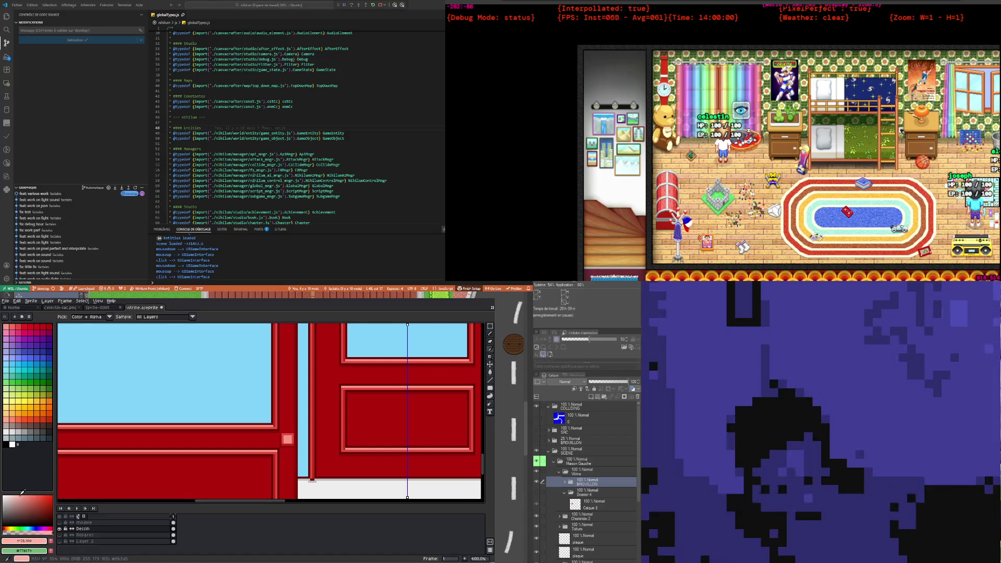
key("b")
Step: Zoom in and out around the door and doorstep to inspect the shopfront
scroll(290, 439, "up", 2)
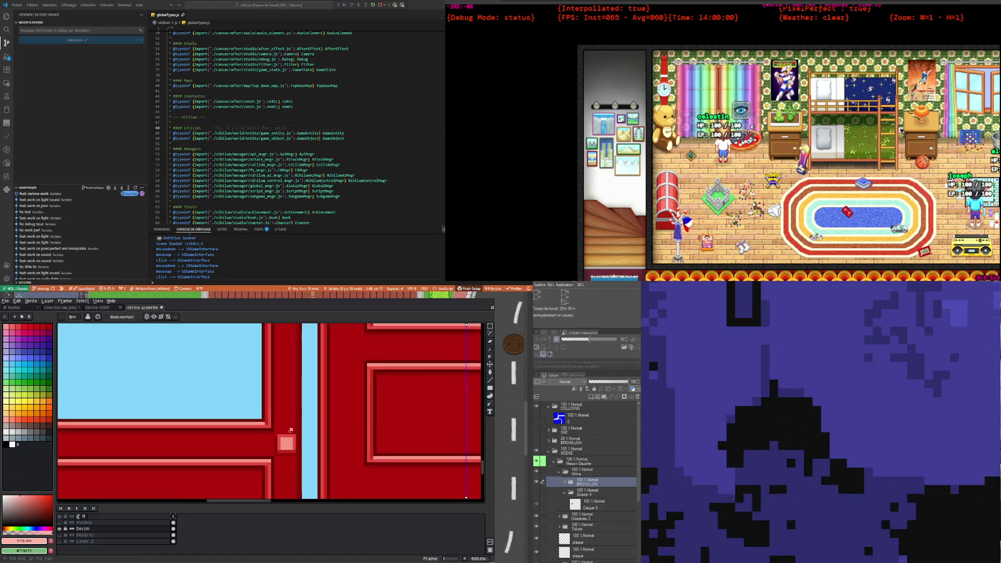
scroll(284, 440, "up", 1)
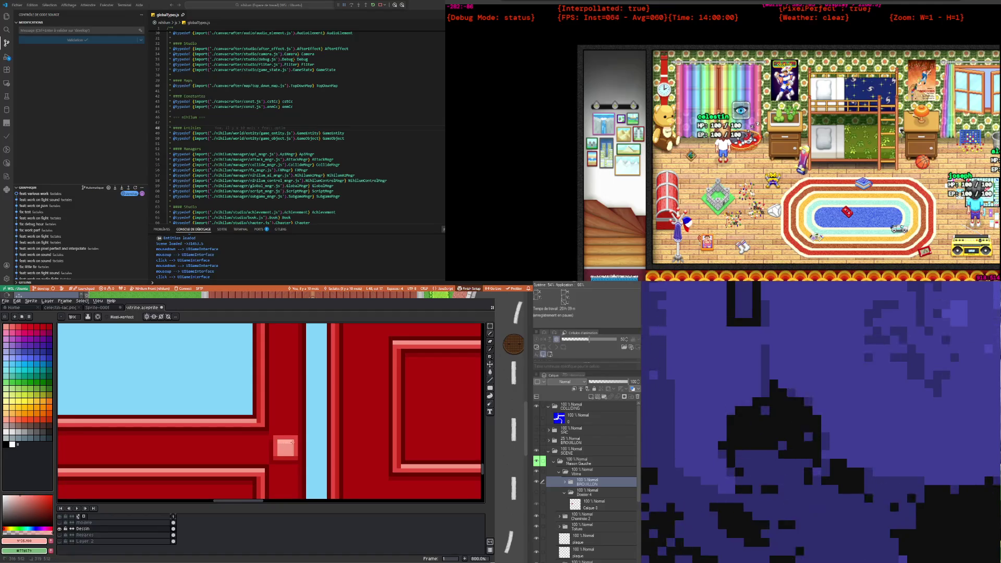
scroll(285, 451, "down", 2)
scroll(277, 461, "down", 2)
scroll(274, 470, "up", 3)
scroll(275, 396, "up", 4)
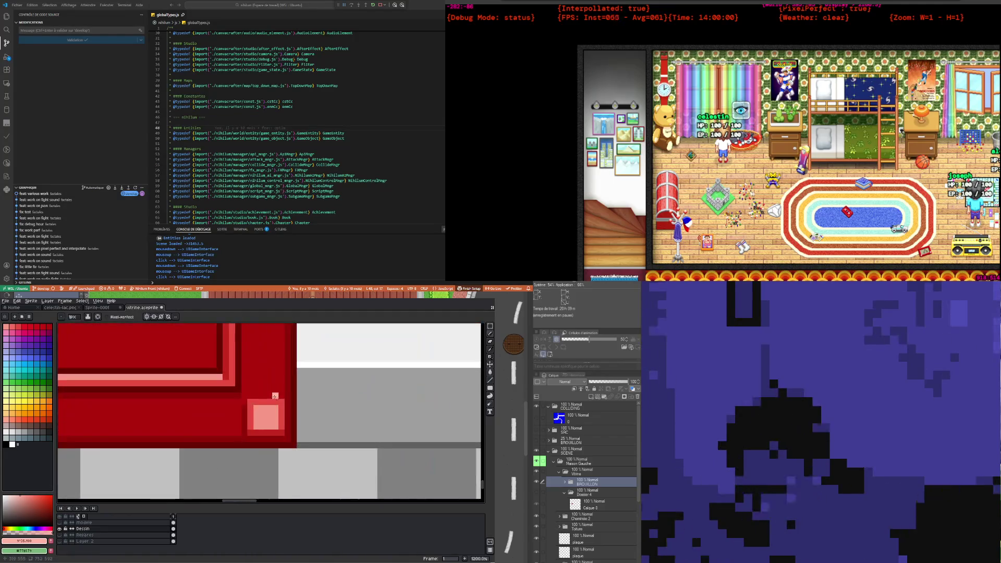
scroll(282, 410, "down", 2)
scroll(324, 410, "down", 2)
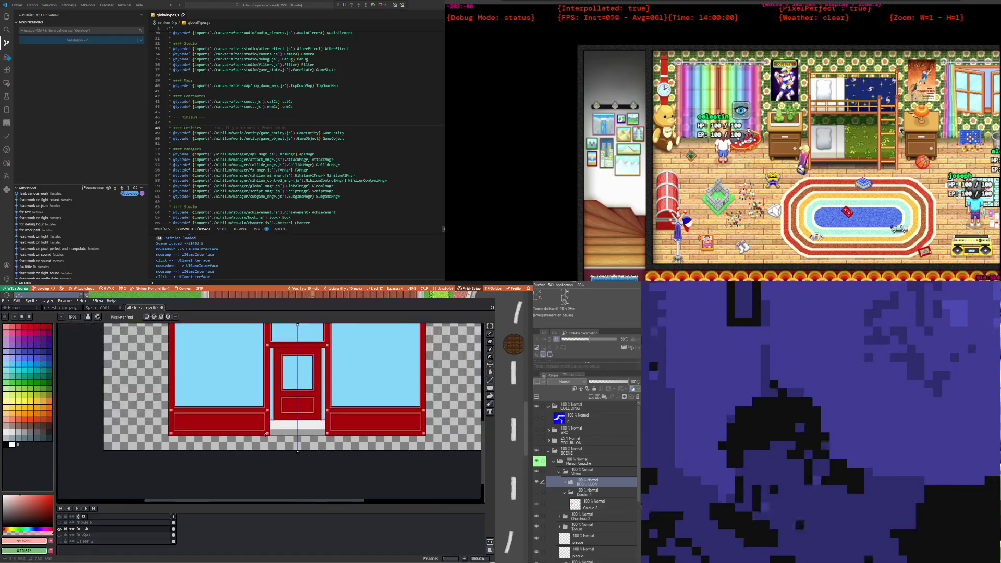
scroll(358, 411, "up", 2)
scroll(334, 420, "down", 1)
scroll(292, 439, "down", 2)
scroll(245, 454, "down", 1)
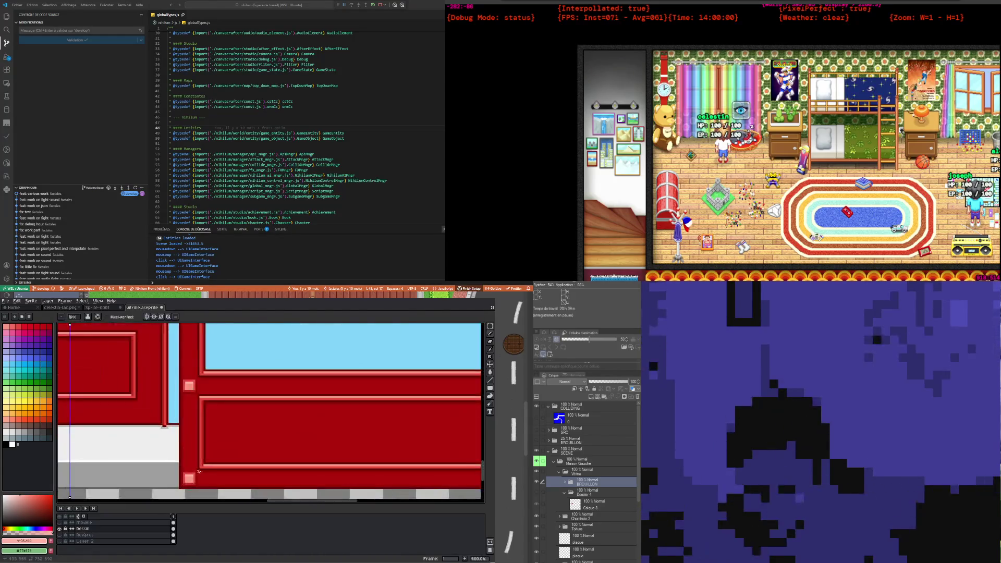
scroll(199, 472, "down", 1)
scroll(200, 438, "up", 5)
scroll(202, 398, "up", 1)
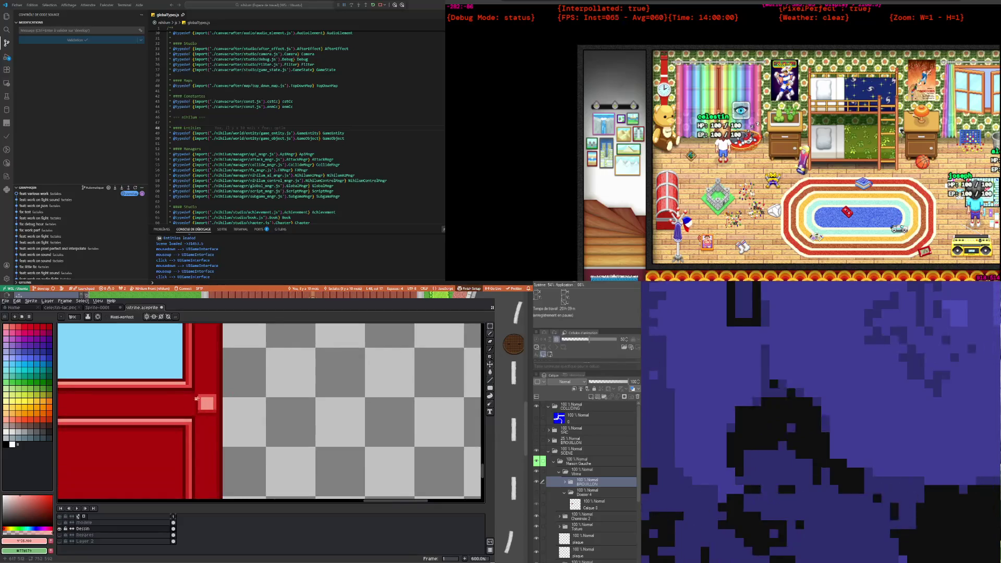
scroll(211, 399, "down", 1)
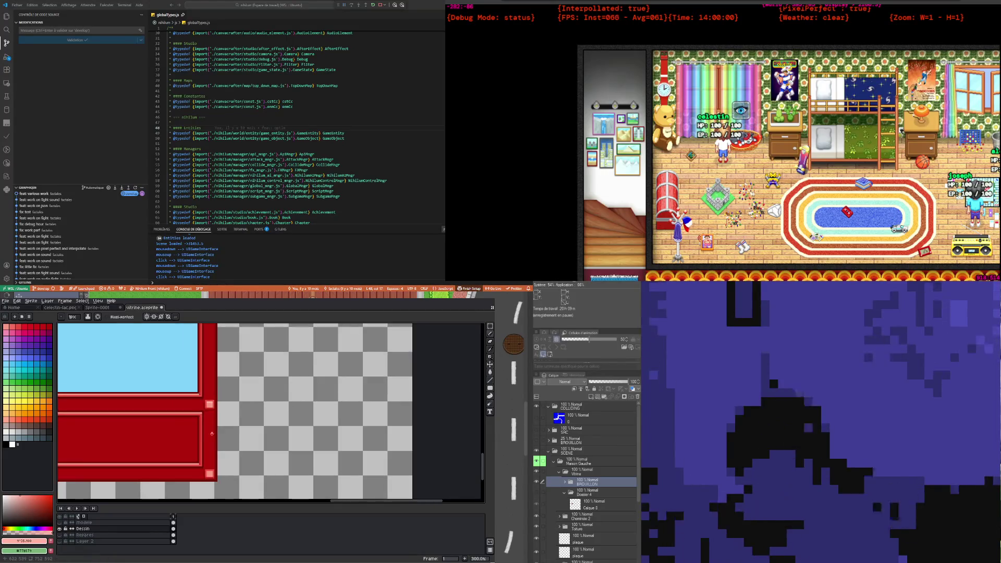
scroll(203, 459, "down", 1)
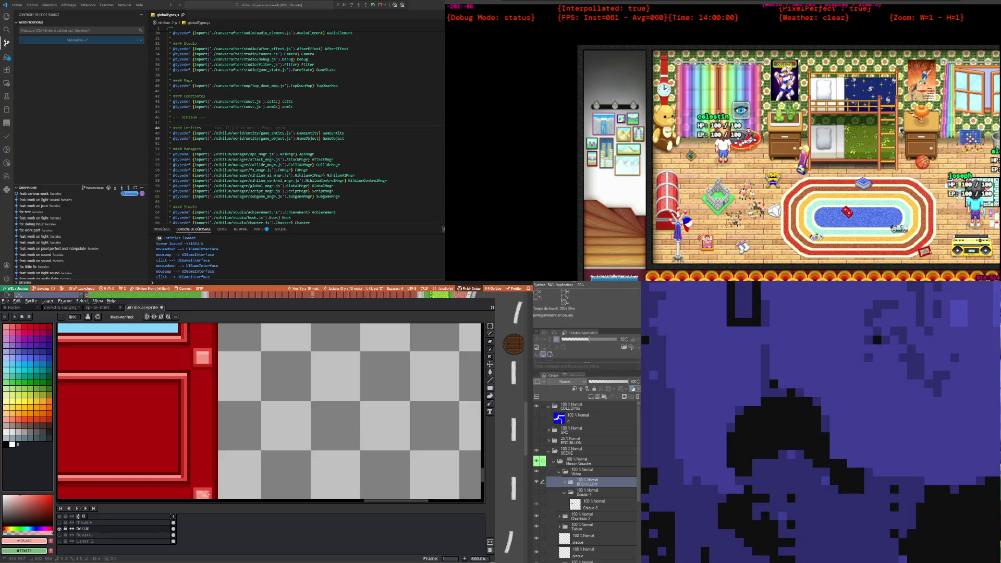
scroll(207, 492, "down", 2)
scroll(208, 492, "down", 1)
scroll(153, 439, "up", 1)
scroll(152, 439, "up", 1)
scroll(152, 439, "down", 2)
scroll(126, 461, "up", 3)
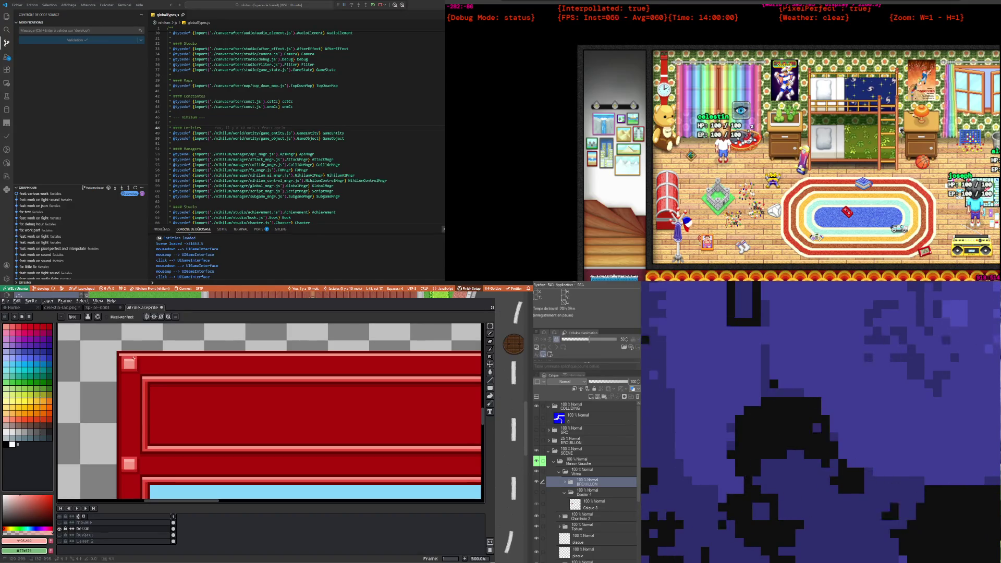
scroll(126, 372, "up", 1)
scroll(219, 407, "up", 2)
scroll(308, 441, "up", 1)
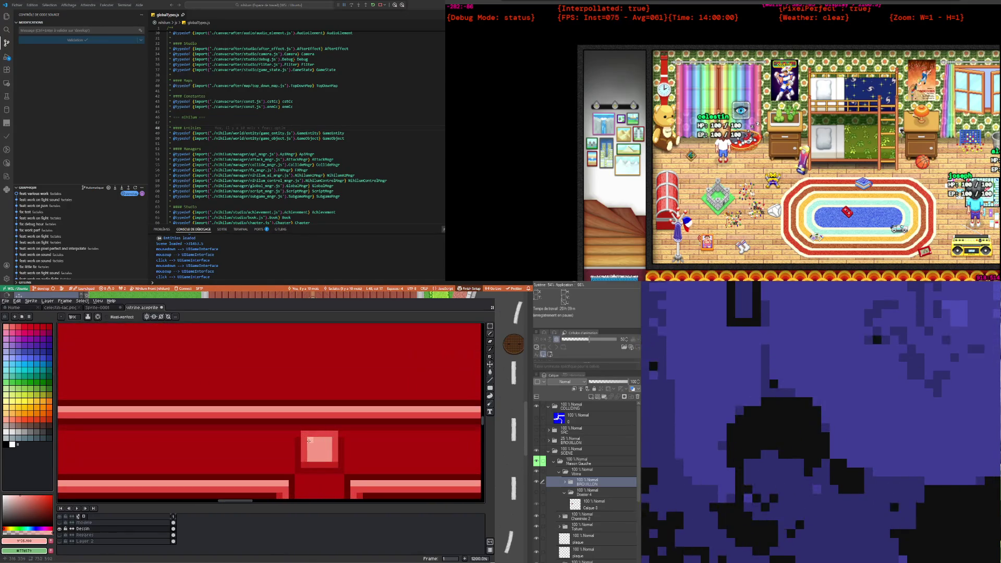
scroll(334, 438, "down", 2)
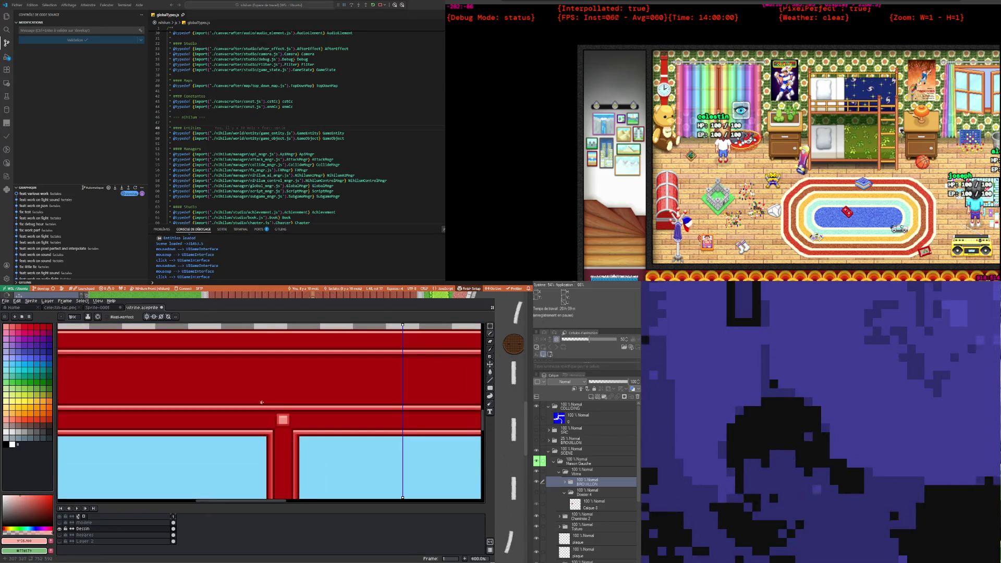
scroll(355, 423, "down", 2)
scroll(375, 407, "down", 2)
scroll(391, 393, "up", 1)
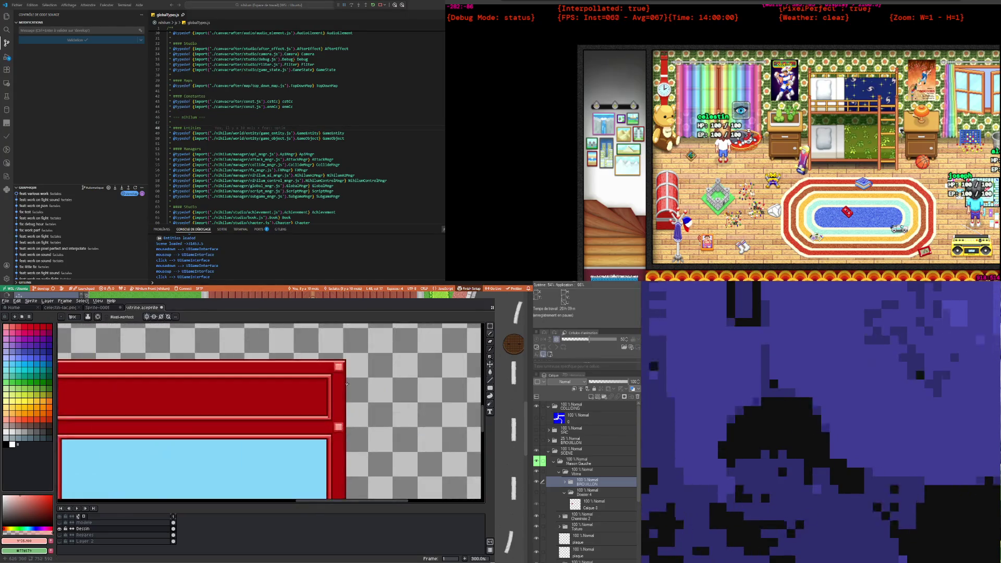
scroll(339, 396, "down", 2)
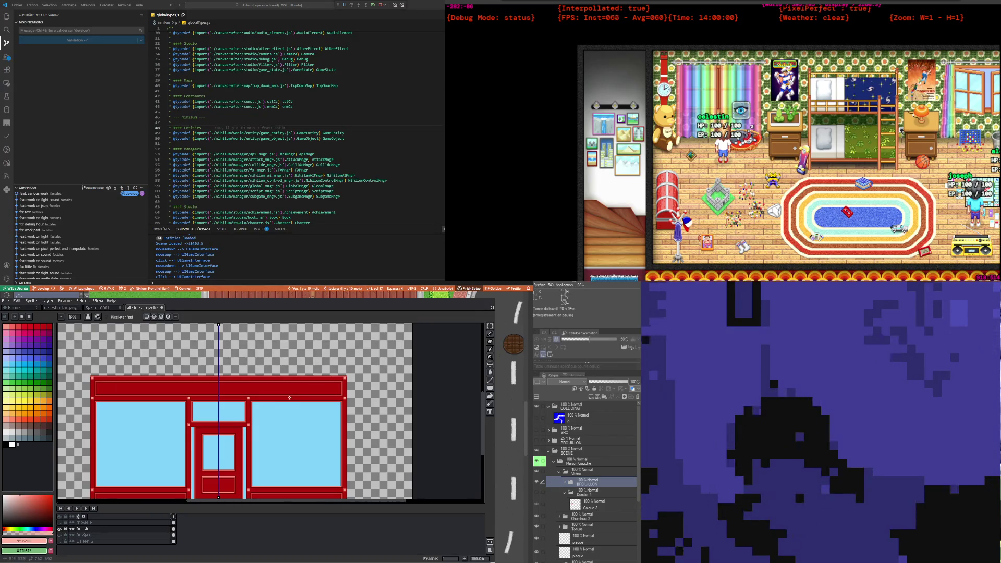
scroll(289, 398, "down", 1)
scroll(287, 412, "up", 1)
scroll(284, 430, "up", 1)
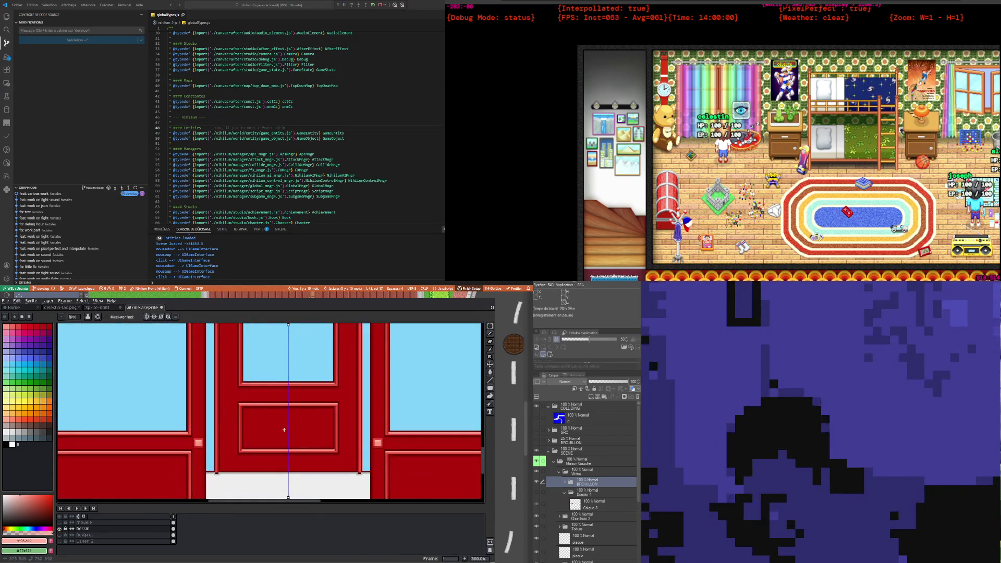
scroll(223, 430, "down", 1)
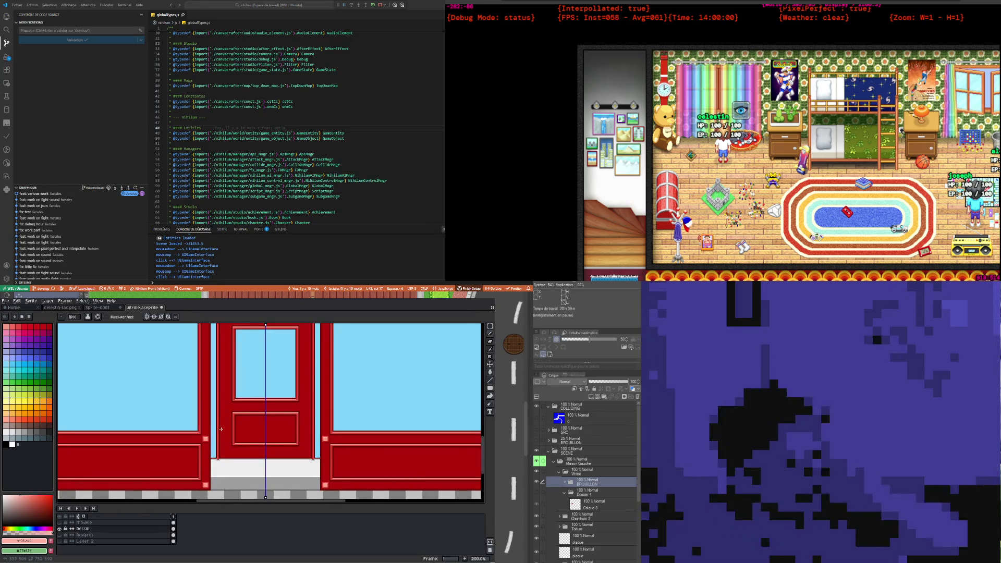
scroll(221, 429, "down", 1)
scroll(214, 425, "up", 2)
scroll(199, 417, "up", 1)
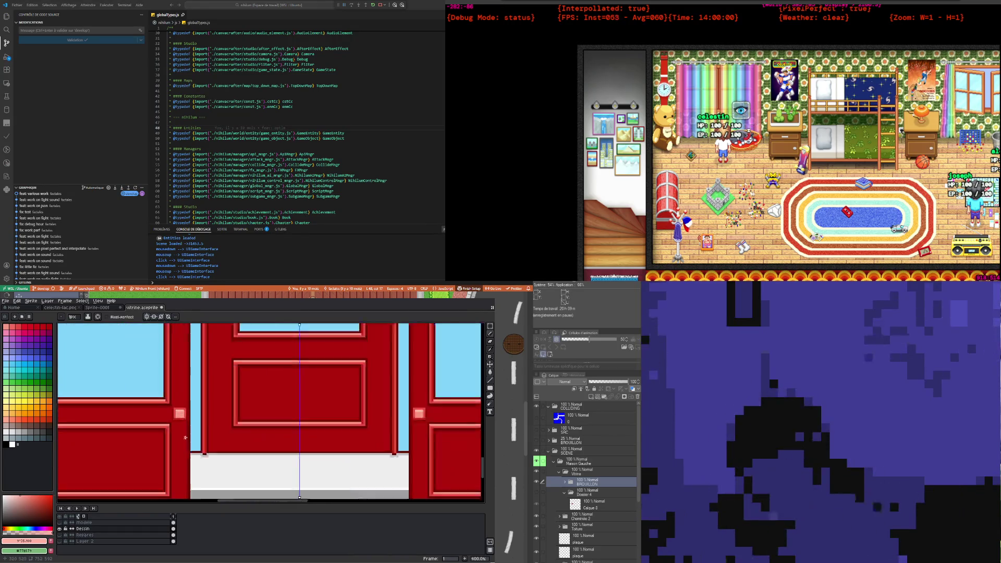
scroll(182, 409, "up", 2)
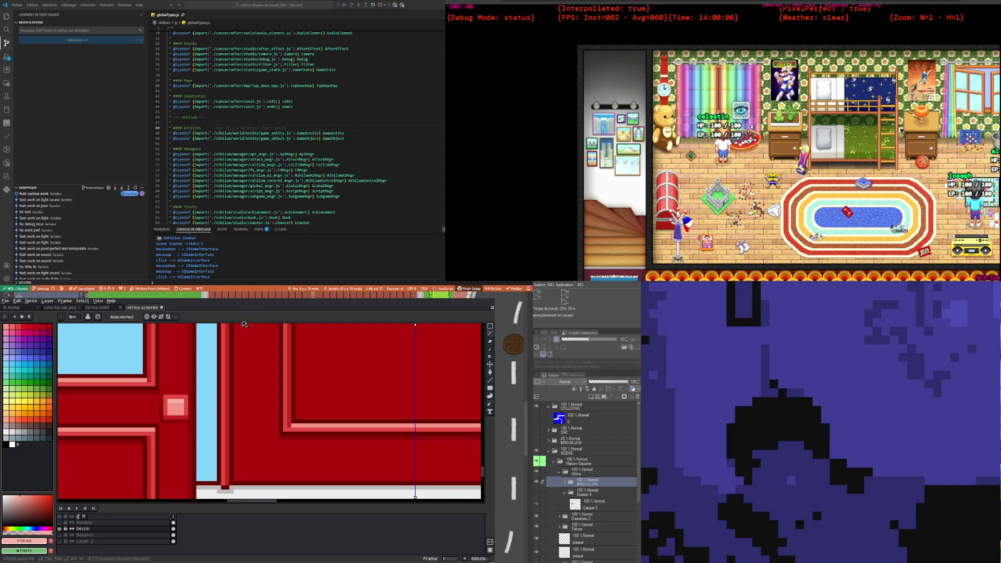
key("i")
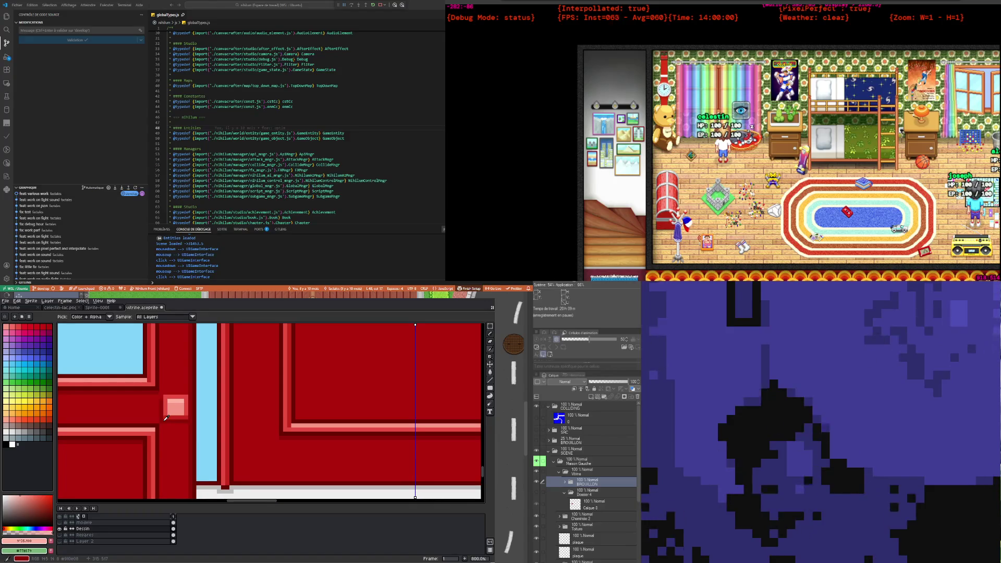
left_click(168, 418)
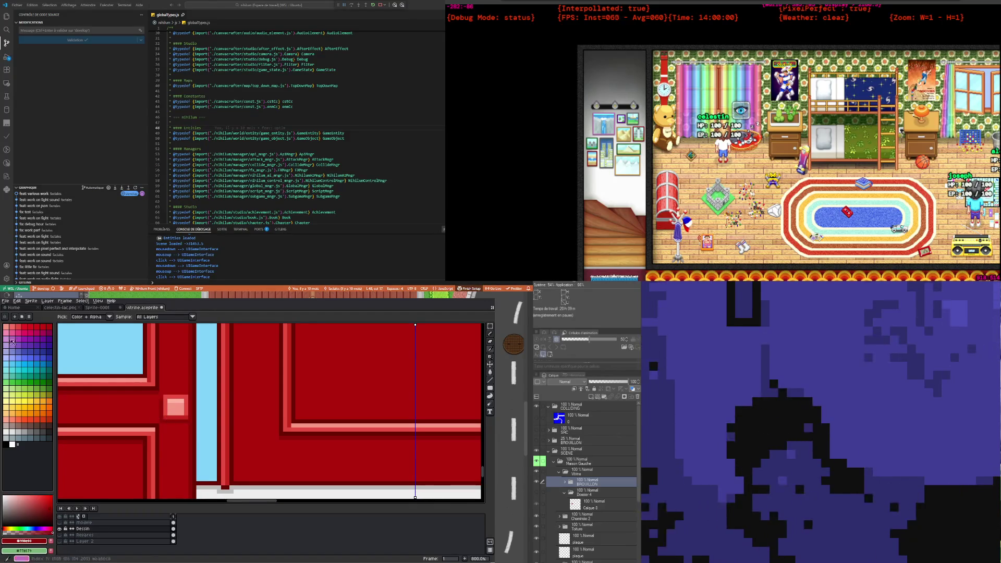
left_click(490, 334)
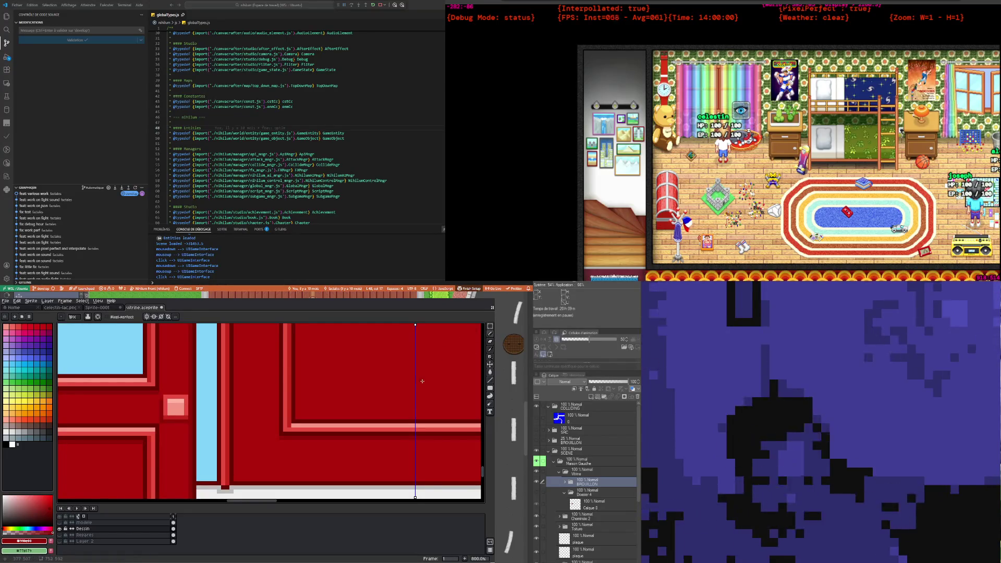
scroll(401, 375, "down", 3)
scroll(365, 380, "down", 2)
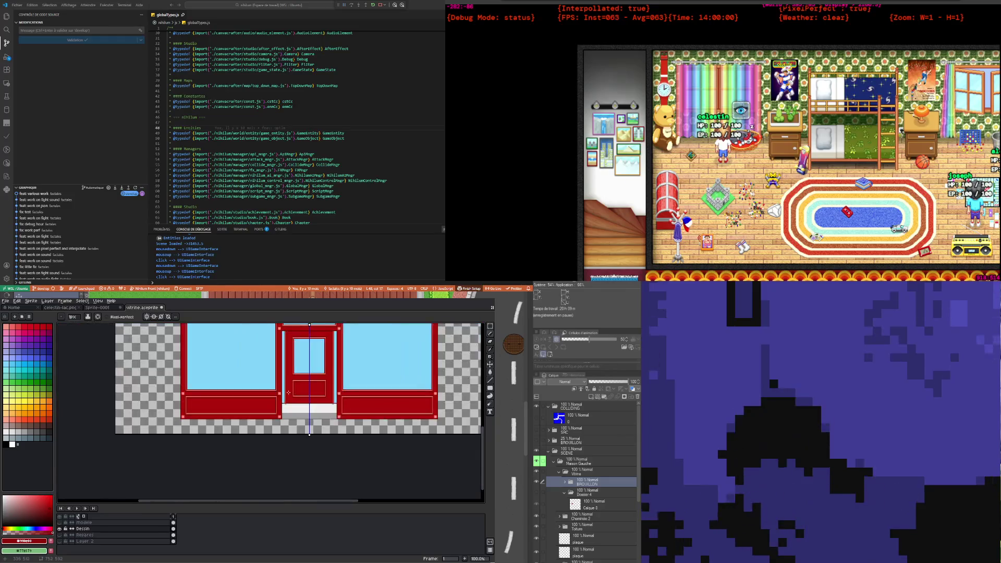
scroll(297, 391, "up", 1)
scroll(297, 391, "down", 2)
scroll(292, 381, "up", 2)
scroll(281, 365, "down", 2)
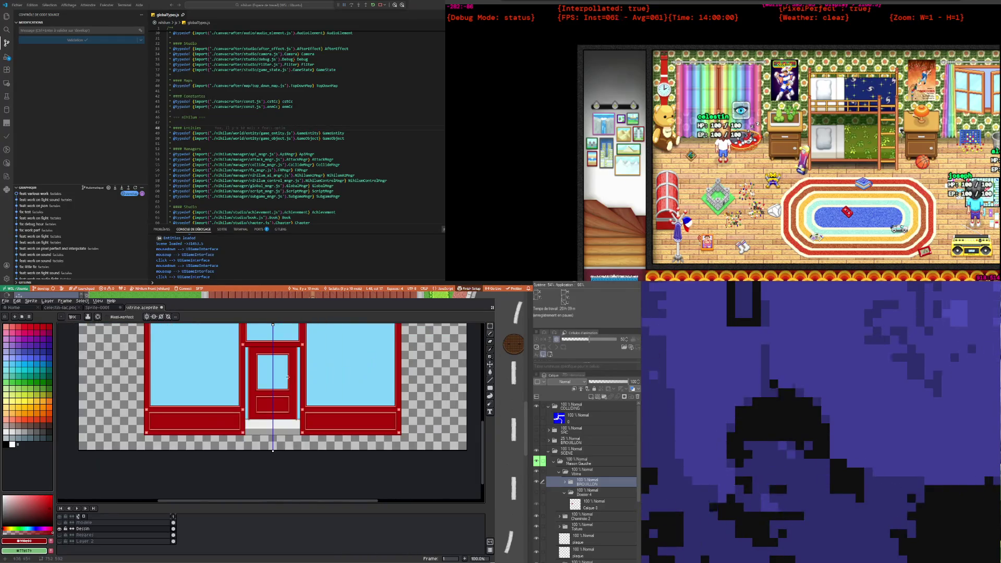
scroll(274, 346, "up", 2)
scroll(230, 467, "down", 2)
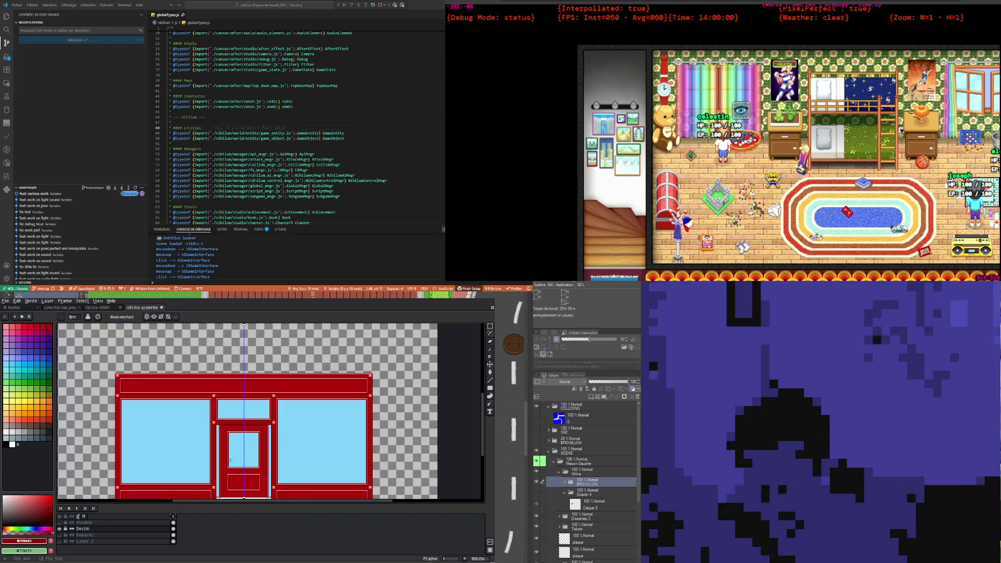
left_click(10, 302)
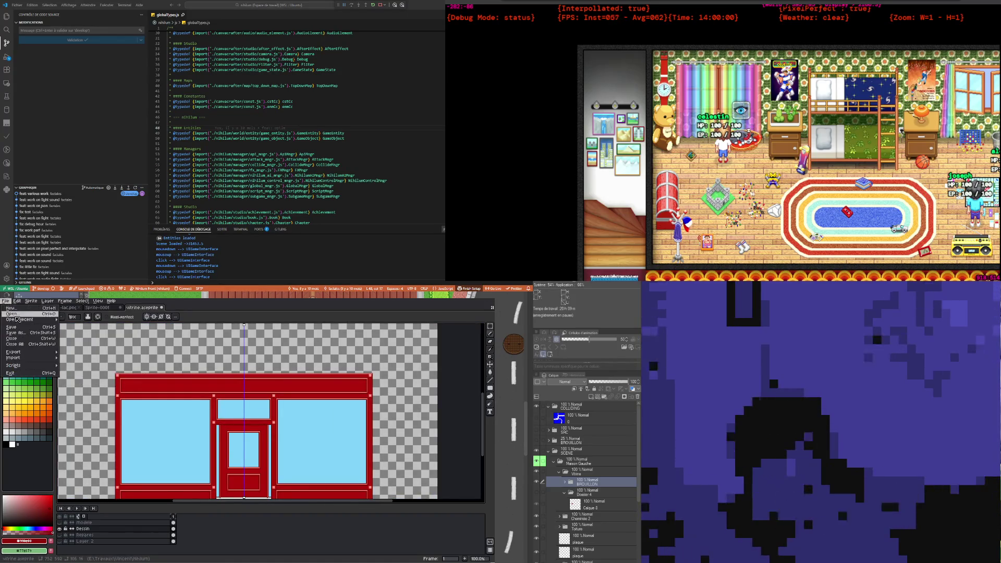
left_click(265, 305)
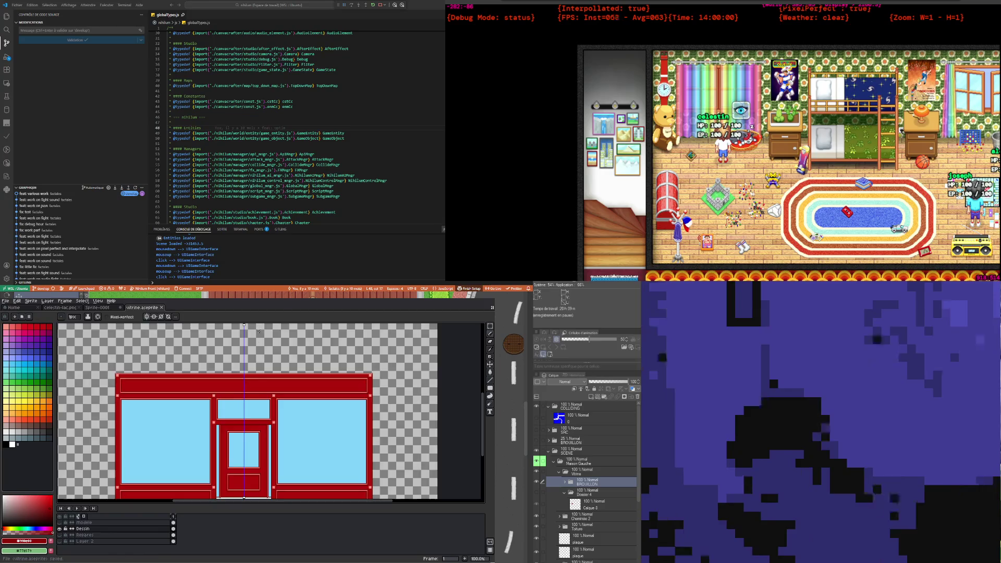
scroll(260, 327, "down", 1)
scroll(256, 331, "up", 2)
scroll(247, 335, "down", 2)
scroll(241, 338, "up", 1)
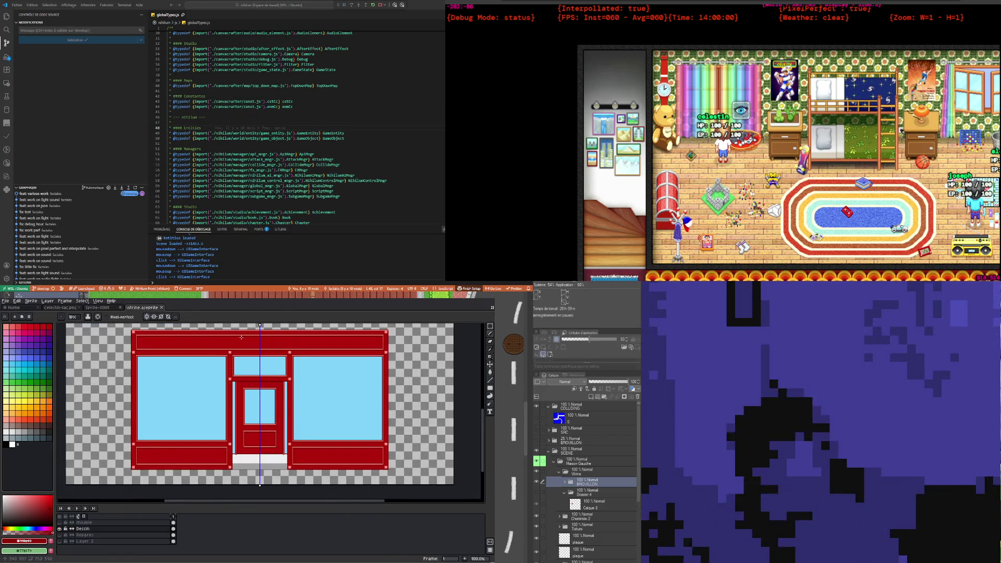
scroll(242, 338, "up", 1)
scroll(241, 338, "down", 1)
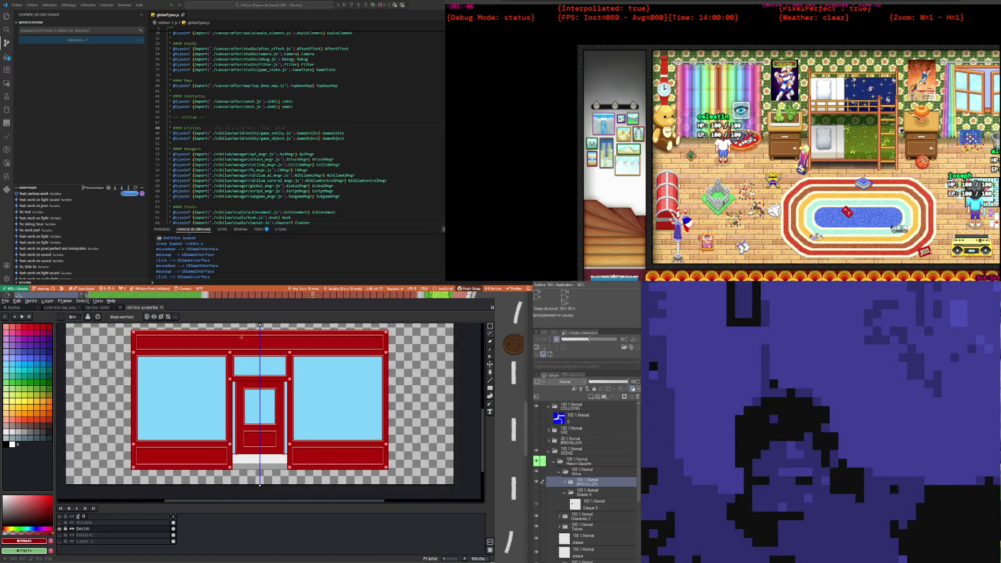
scroll(242, 338, "up", 1)
scroll(241, 338, "down", 1)
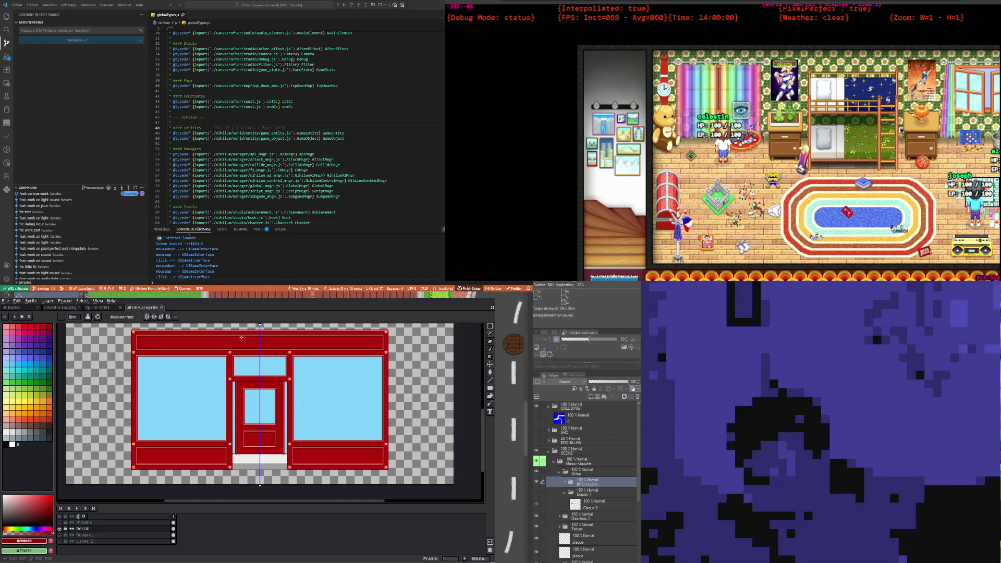
scroll(241, 338, "up", 1)
scroll(241, 337, "down", 1)
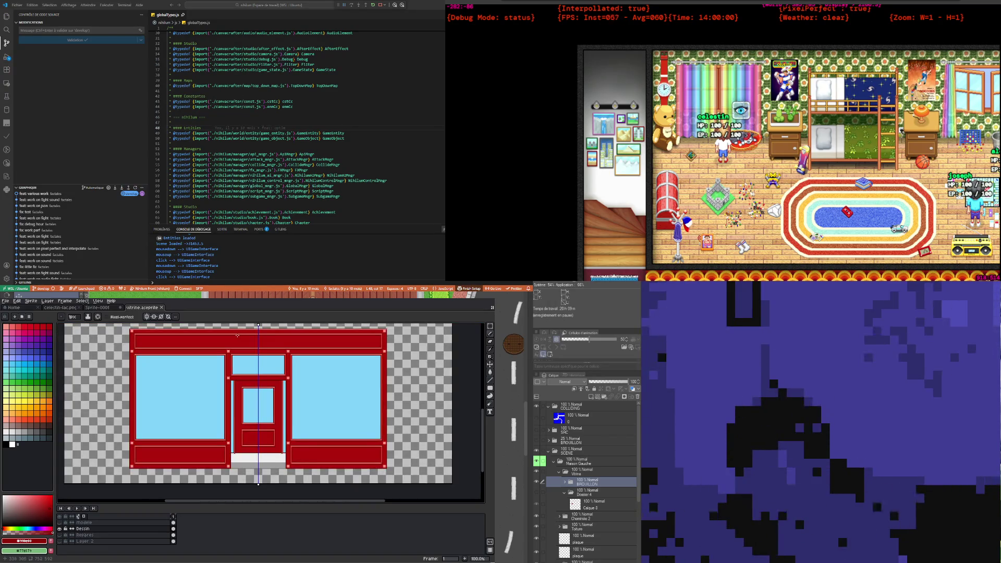
scroll(237, 334, "up", 1)
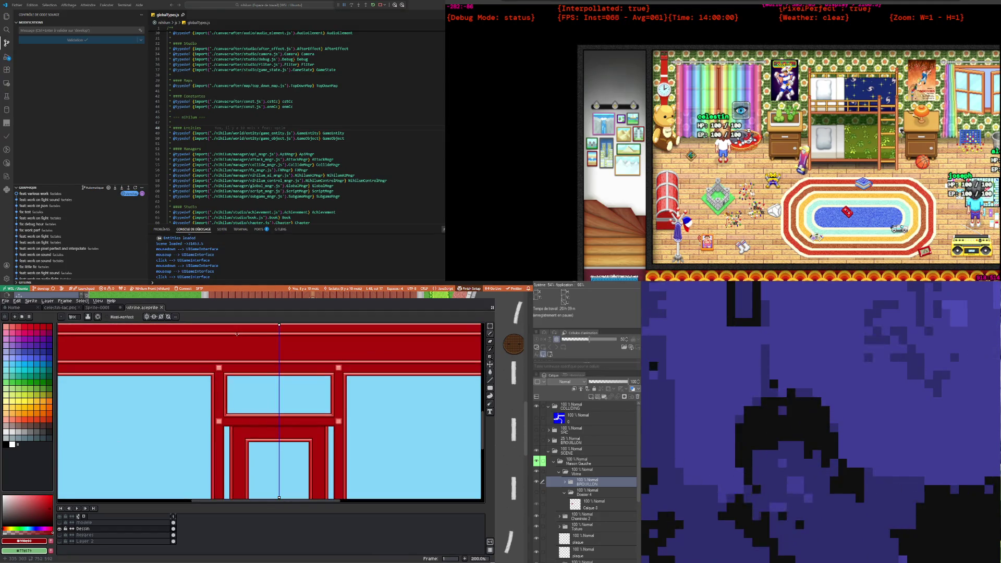
scroll(237, 333, "down", 1)
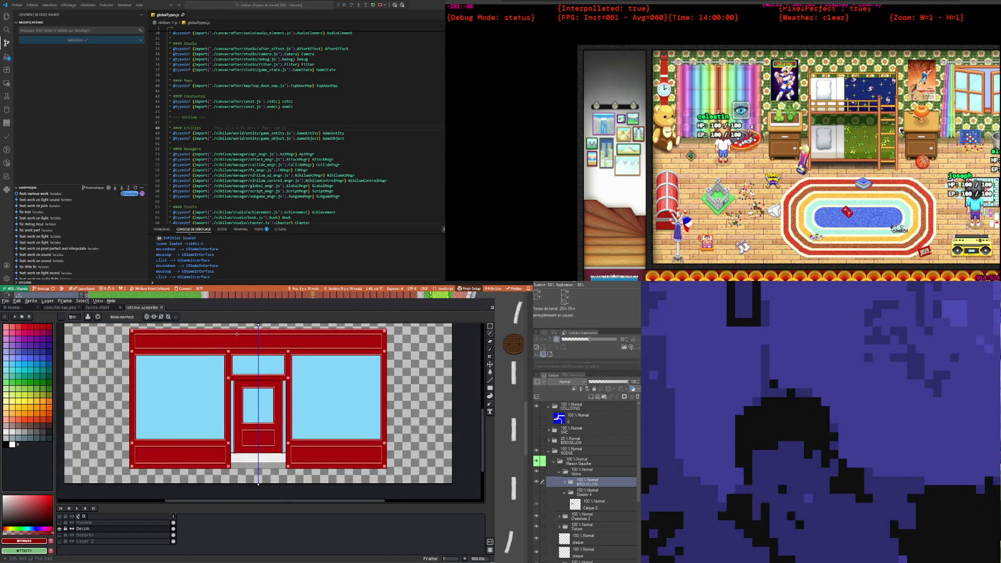
scroll(259, 457, "up", 1)
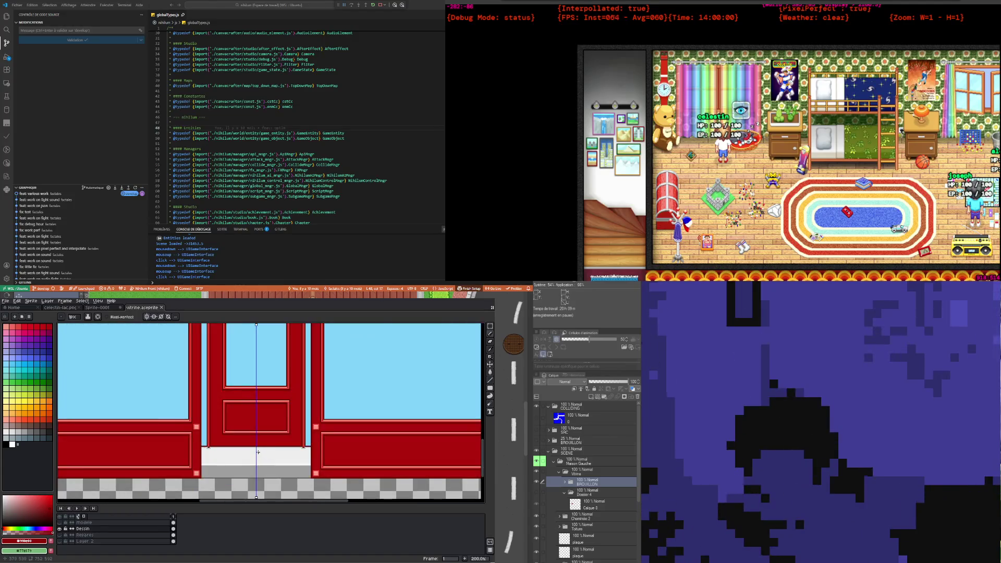
scroll(255, 440, "down", 1)
scroll(255, 439, "down", 1)
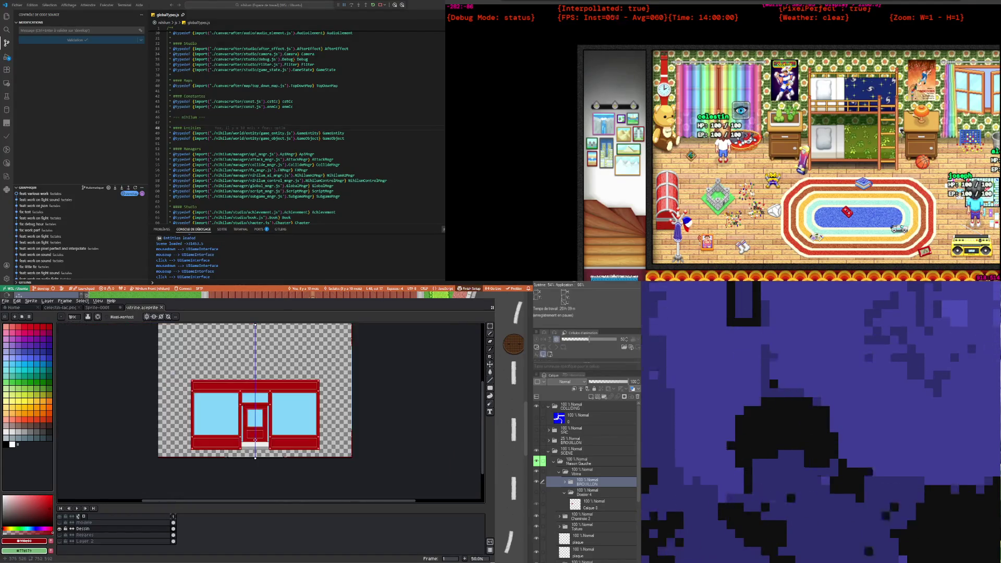
scroll(253, 410, "up", 1)
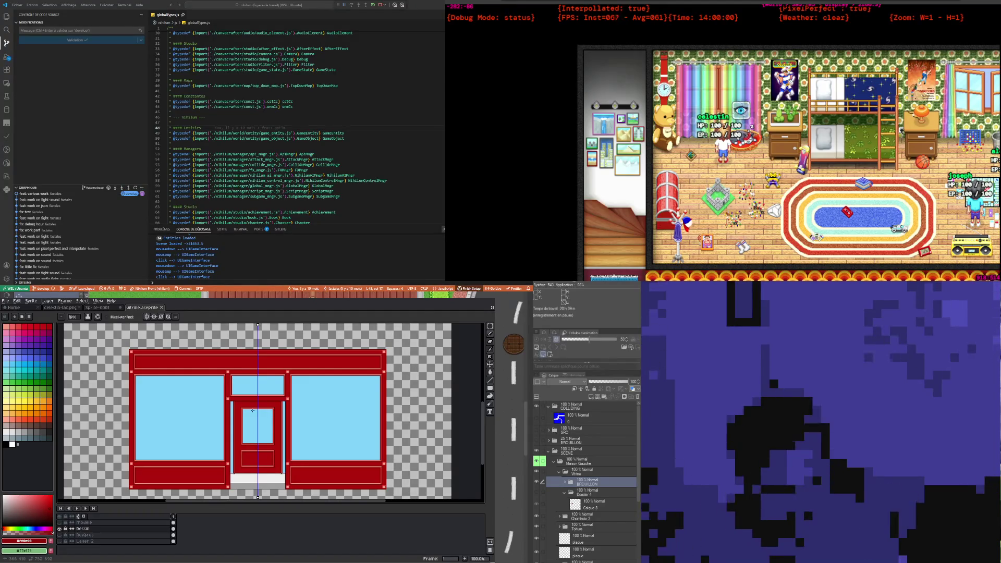
scroll(131, 459, "up", 3)
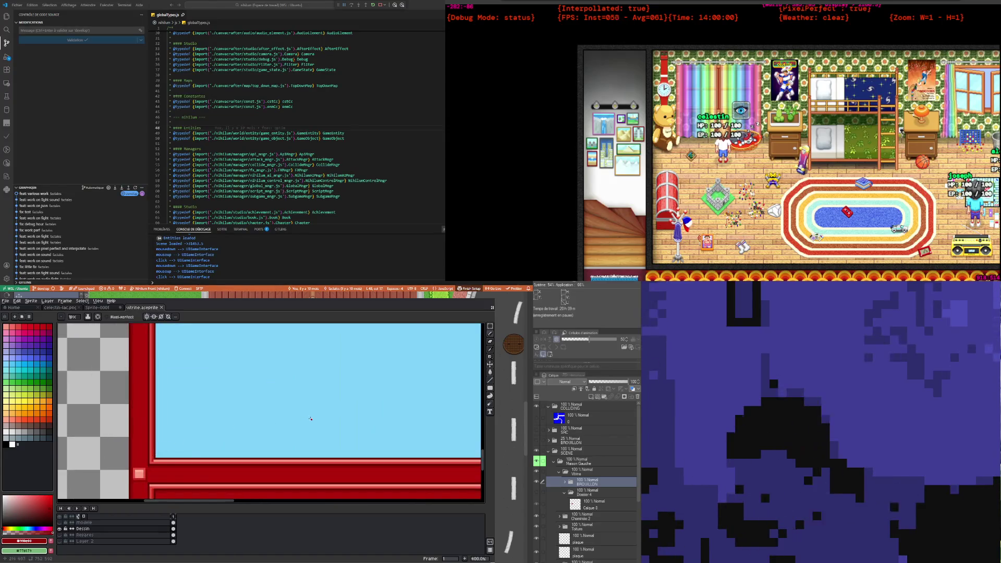
scroll(291, 413, "down", 2)
scroll(291, 413, "down", 2)
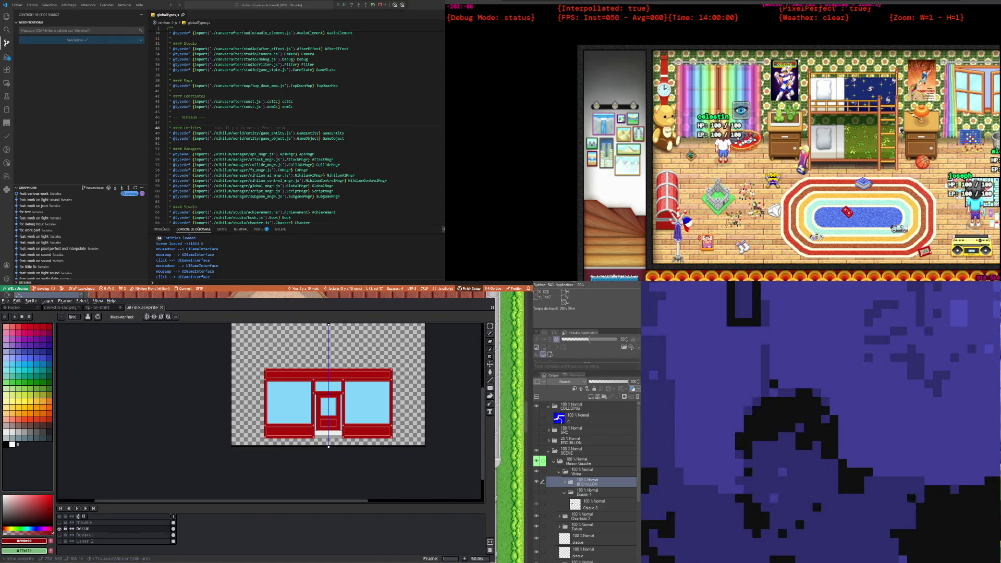
scroll(304, 334, "up", 2)
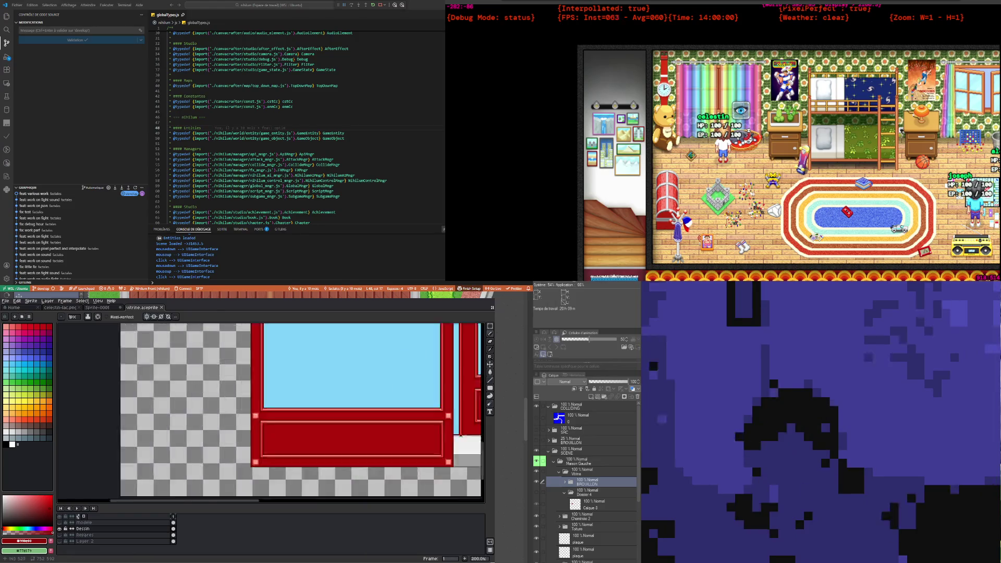
scroll(303, 334, "up", 1)
scroll(304, 334, "down", 2)
scroll(303, 334, "down", 2)
scroll(294, 375, "up", 4)
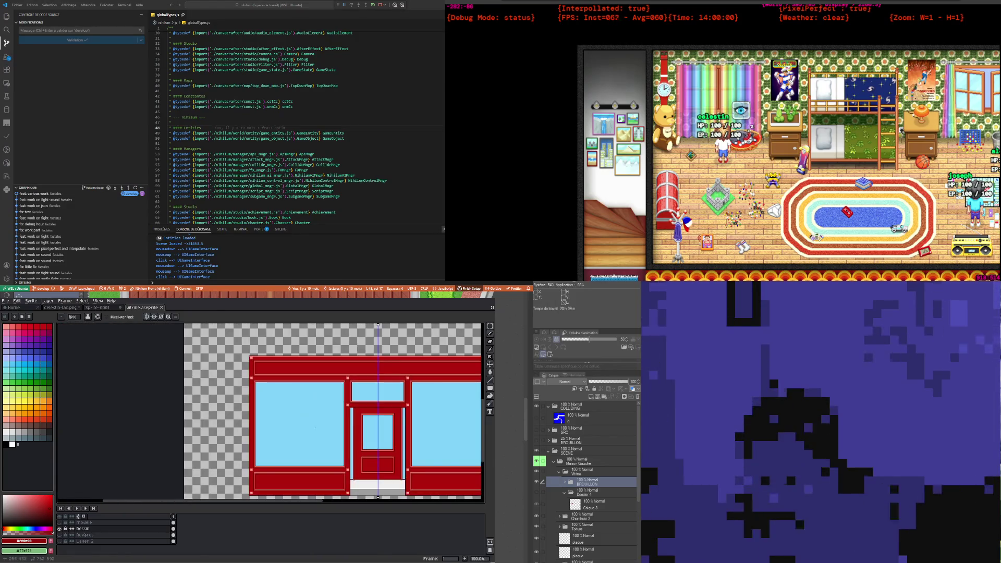
scroll(313, 417, "up", 2)
scroll(319, 444, "down", 2)
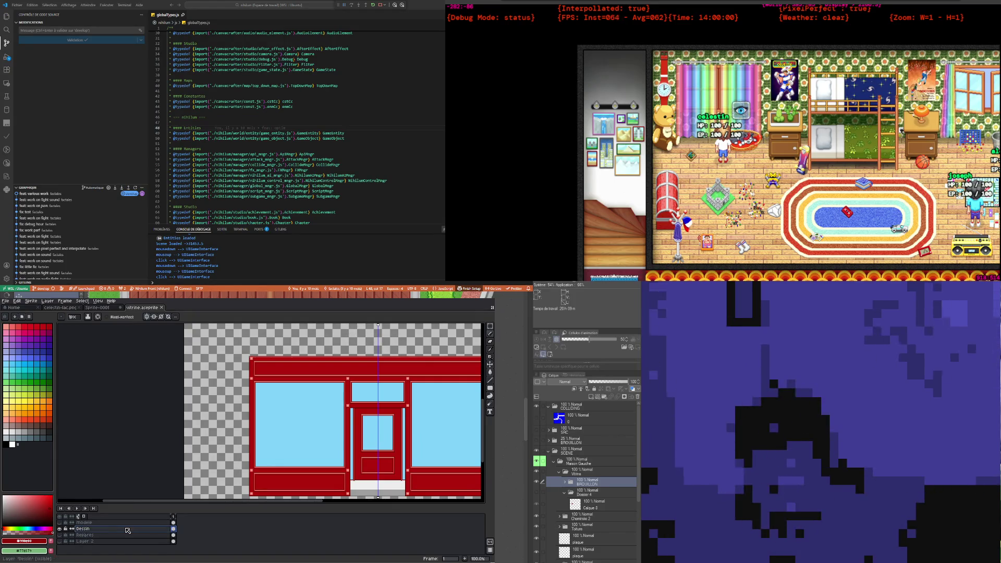
scroll(280, 434, "right", 3)
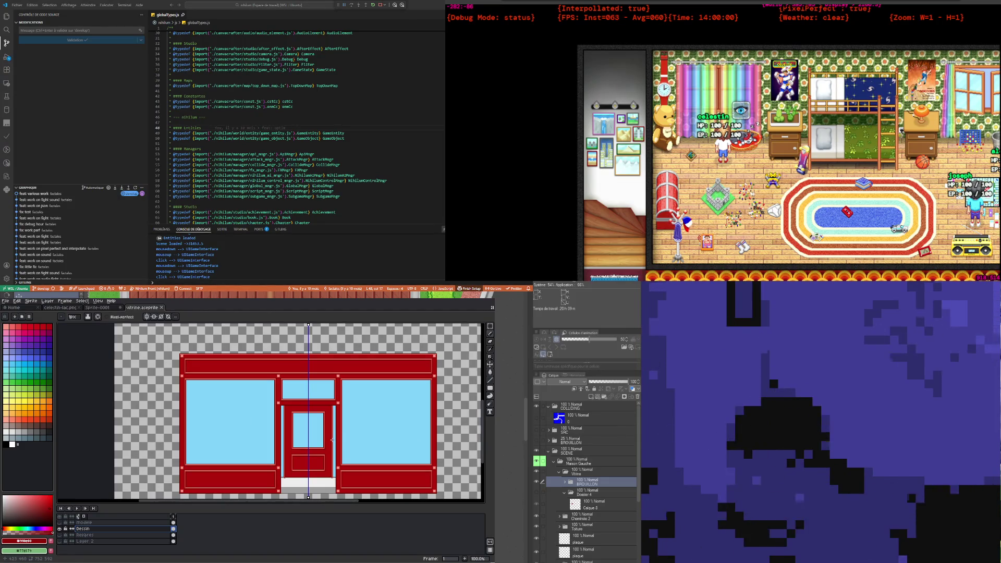
scroll(323, 433, "up", 1)
scroll(292, 406, "up", 1)
scroll(260, 375, "up", 1)
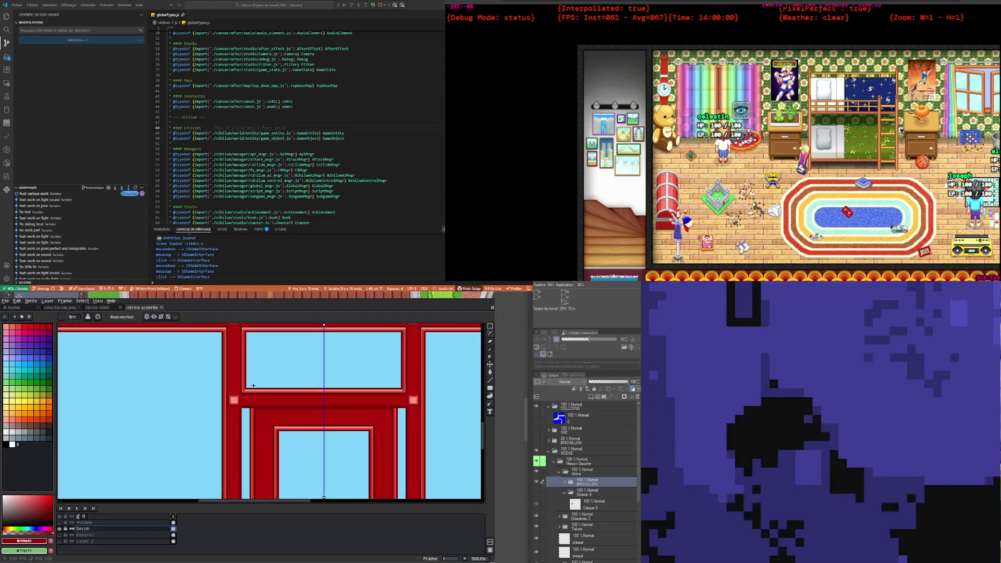
scroll(254, 386, "down", 1)
scroll(250, 381, "down", 2)
scroll(244, 373, "up", 4)
scroll(245, 373, "up", 3)
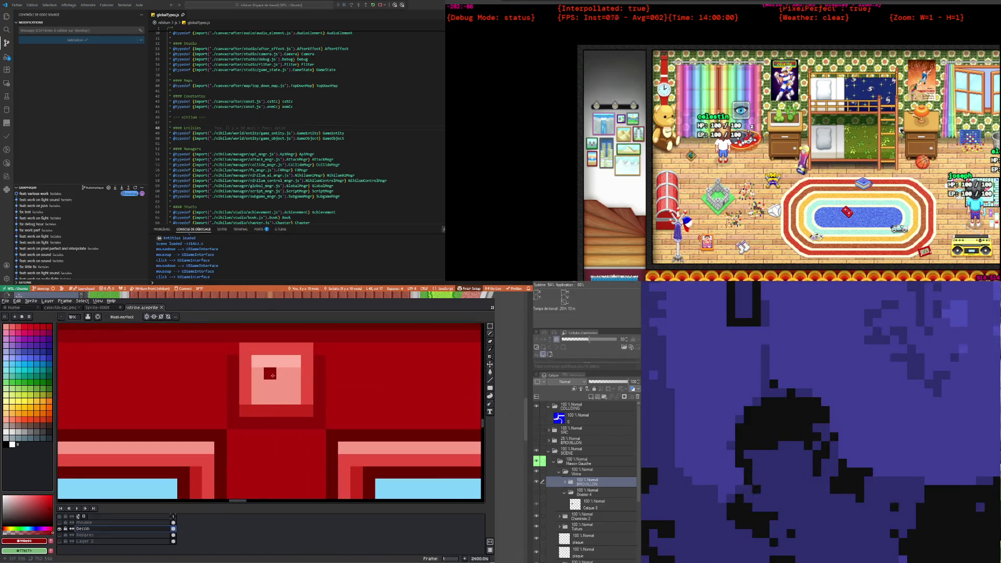
Step: Pick the rivet's light pink as drawing colour and switch to the Pencil
left_click(277, 363, "alt")
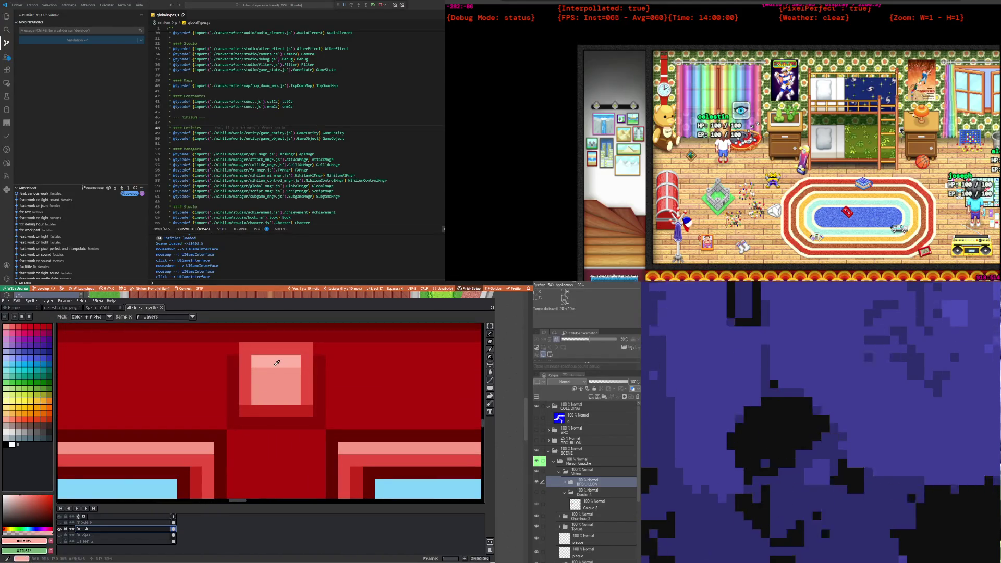
scroll(277, 362, "down", 3)
scroll(277, 464, "up", 1)
key("b")
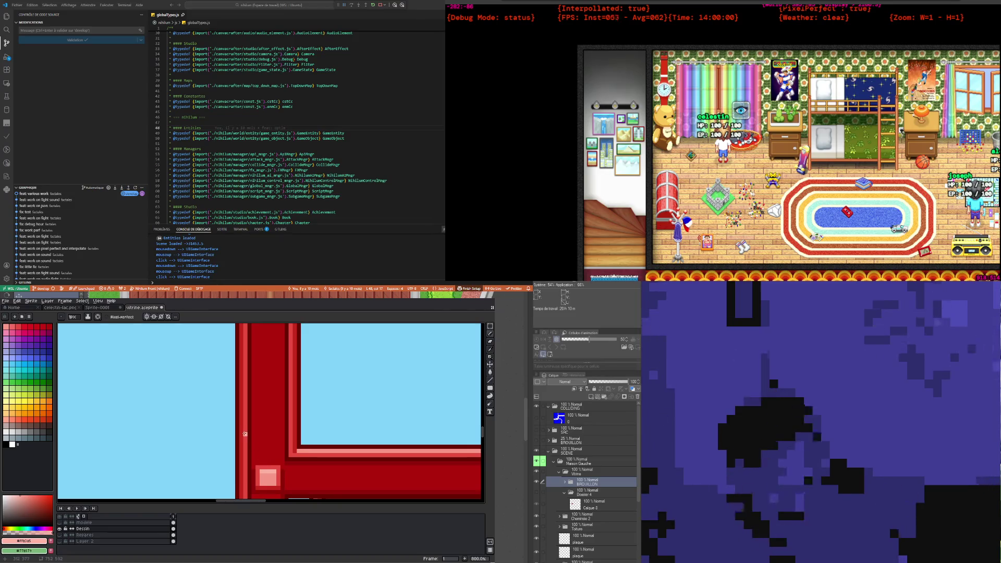
scroll(306, 459, "down", 1)
scroll(292, 454, "down", 3)
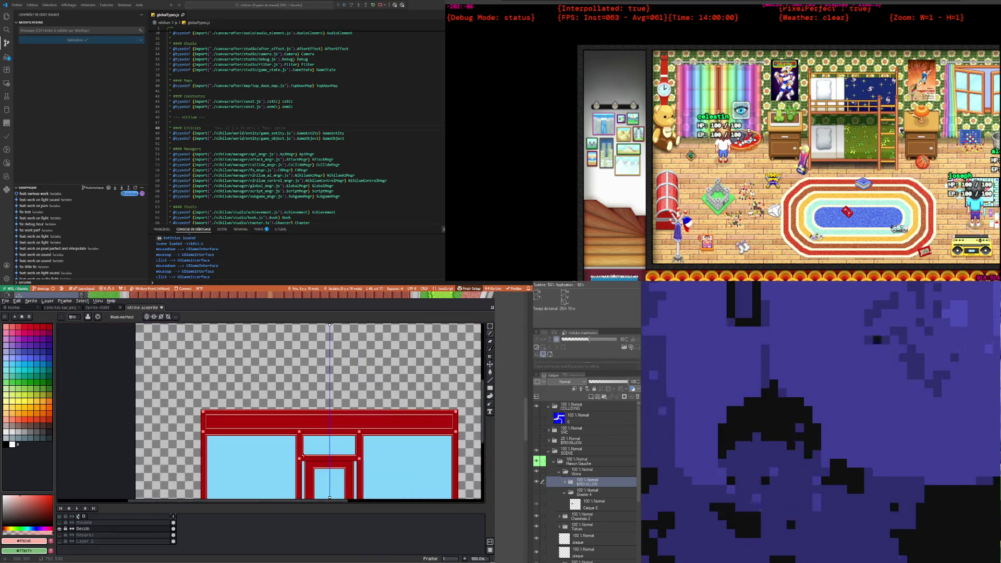
scroll(271, 449, "up", 4)
scroll(261, 442, "up", 3)
scroll(260, 442, "down", 2)
scroll(235, 423, "down", 3)
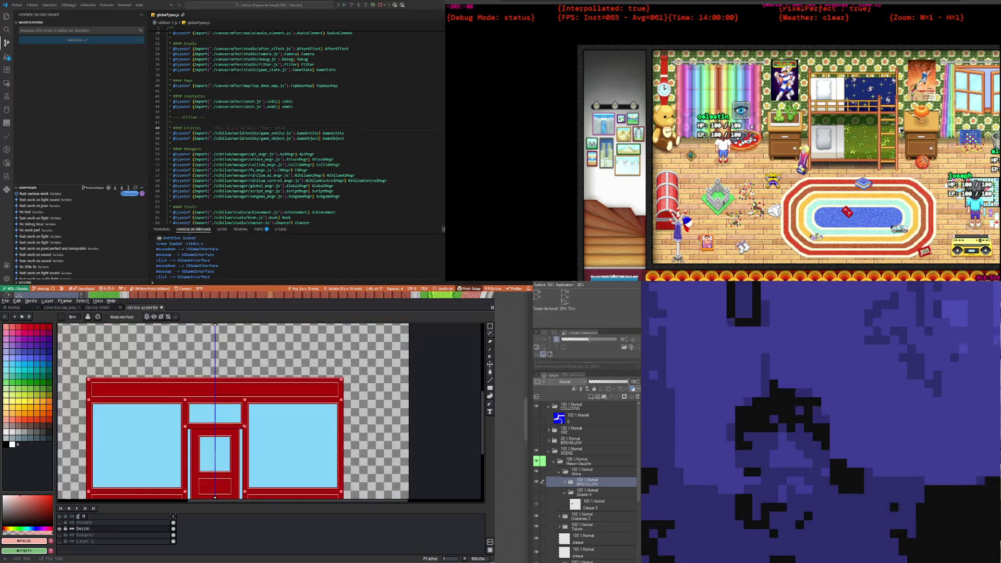
Step: Zoom and pan around the canvas to inspect the shopfront's windows, door and doorstep
scroll(219, 412, "up", 3)
scroll(215, 407, "down", 1)
scroll(215, 407, "down", 2)
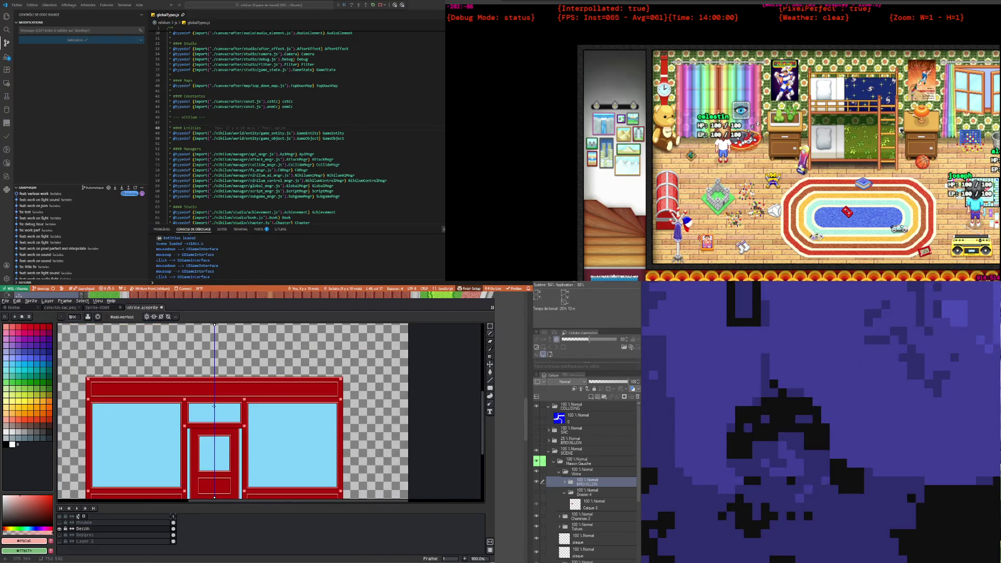
scroll(214, 406, "up", 1)
scroll(215, 407, "down", 1)
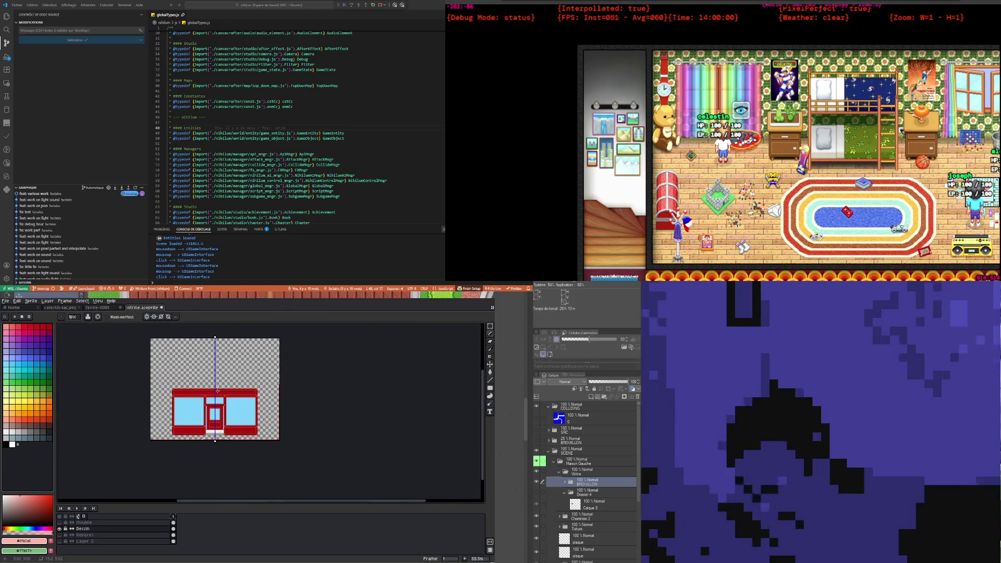
scroll(145, 406, "up", 1)
scroll(285, 425, "down", 1)
scroll(284, 425, "up", 1)
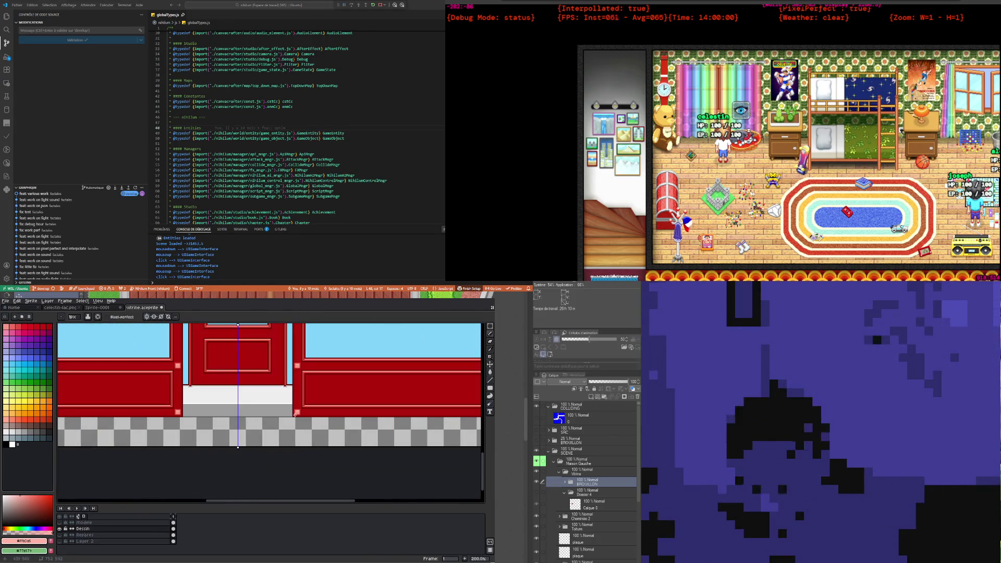
left_click_drag(334, 499, 380, 504)
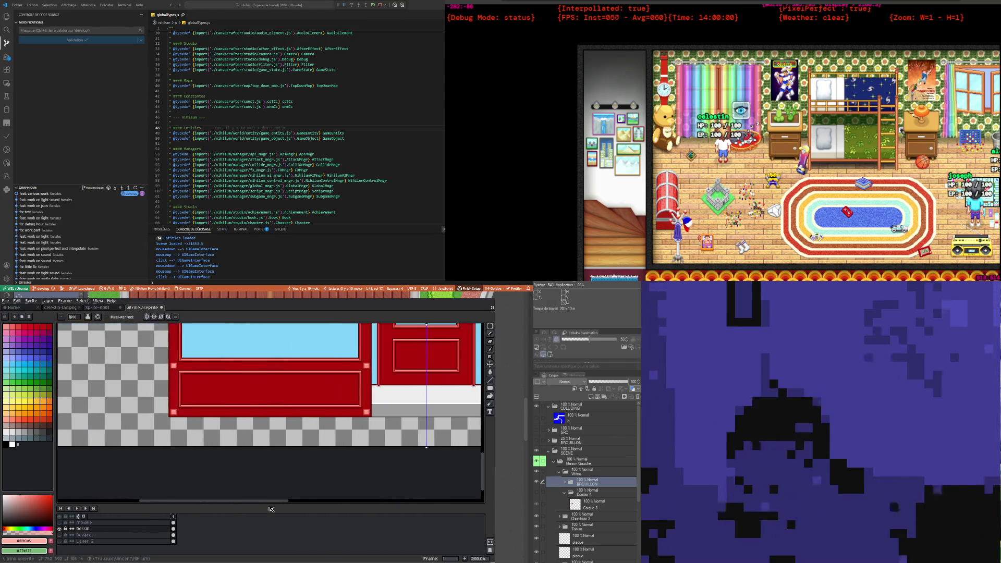
left_click_drag(380, 504, 339, 504)
scroll(219, 428, "down", 3)
scroll(219, 428, "up", 2)
scroll(248, 415, "up", 2)
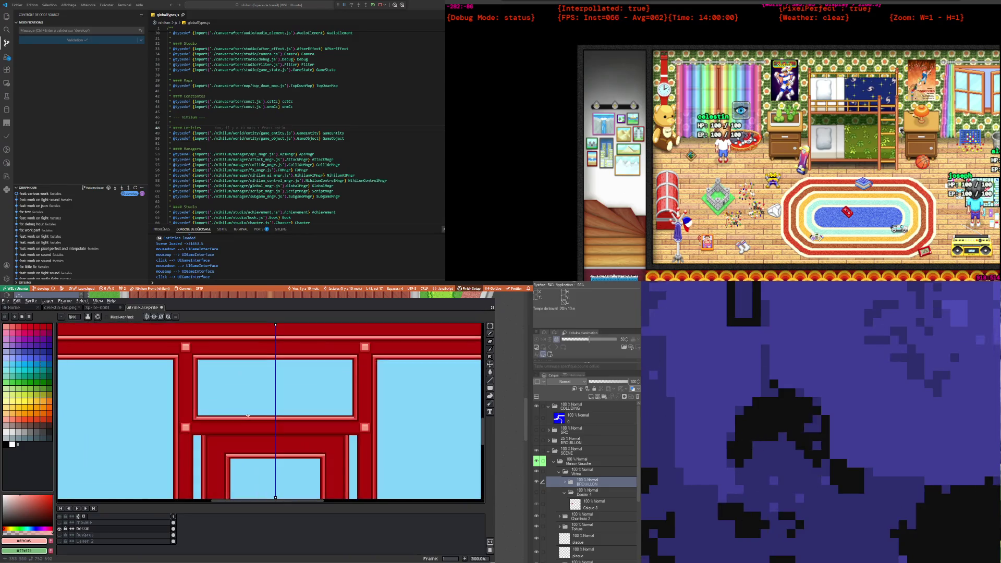
scroll(248, 416, "up", 2)
scroll(224, 421, "up", 2)
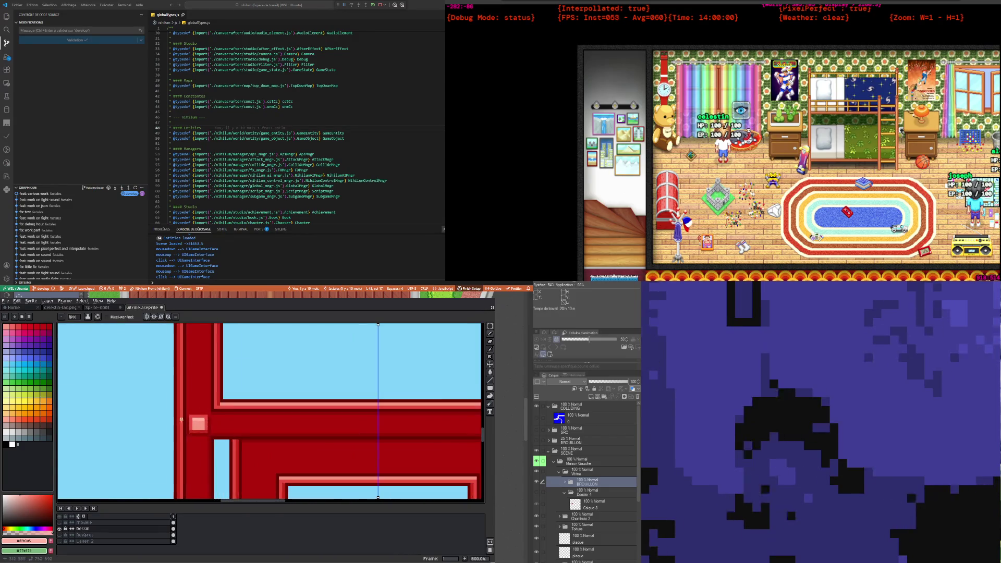
scroll(205, 427, "up", 2)
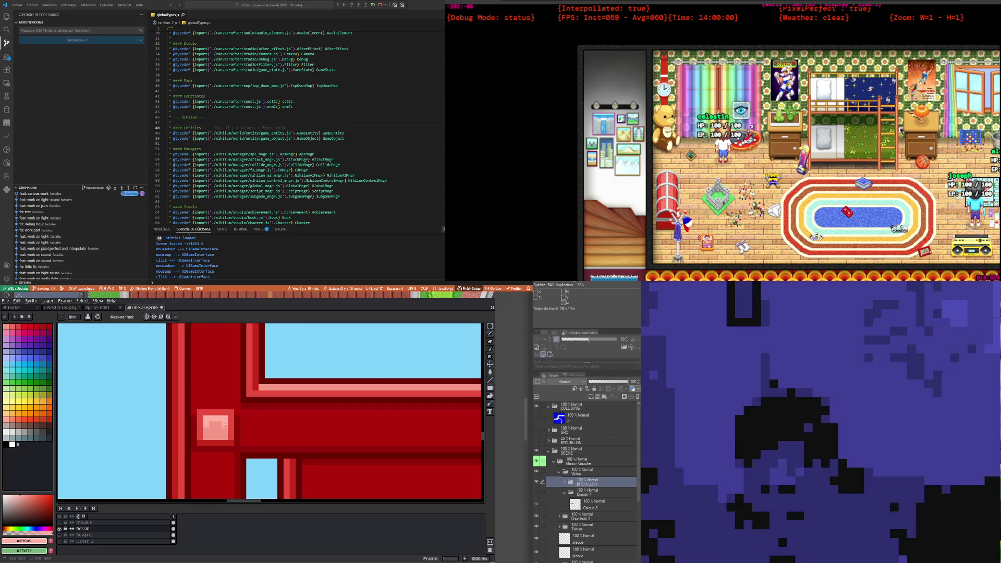
scroll(225, 425, "down", 5)
scroll(255, 447, "down", 1)
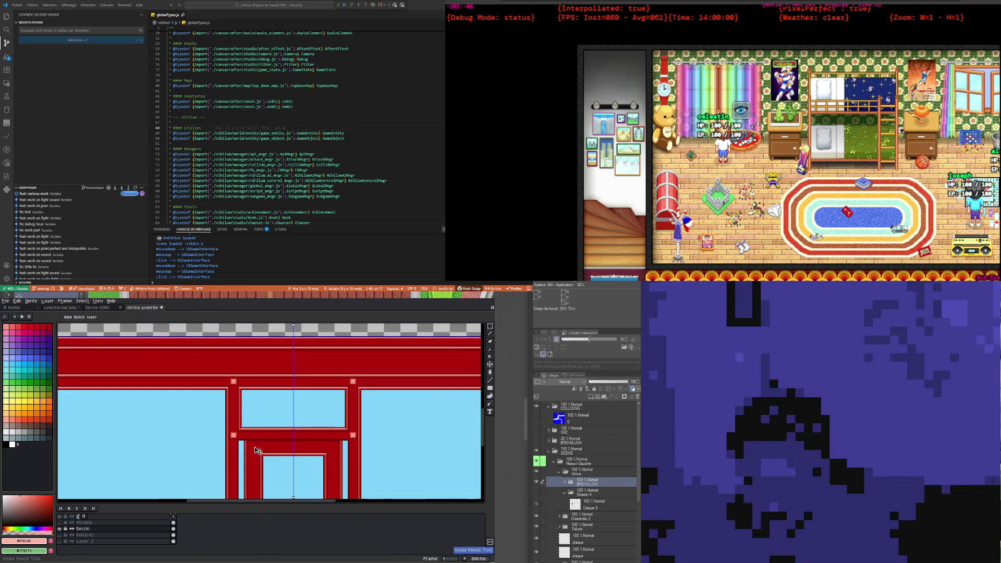
scroll(253, 444, "down", 3)
scroll(249, 440, "up", 1)
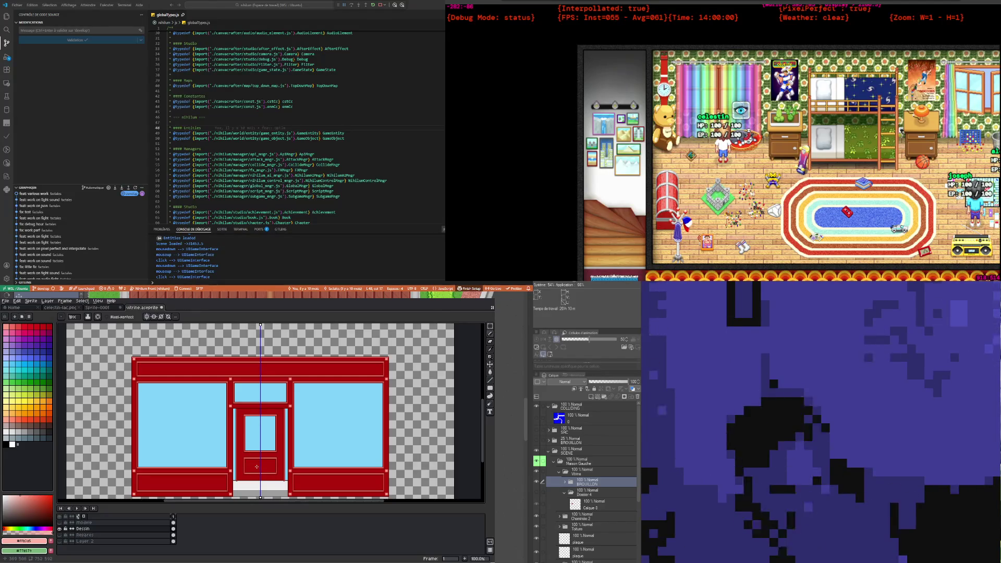
Step: Save the shopfront drawing to vitrine.aseprite
key("ctrl+s")
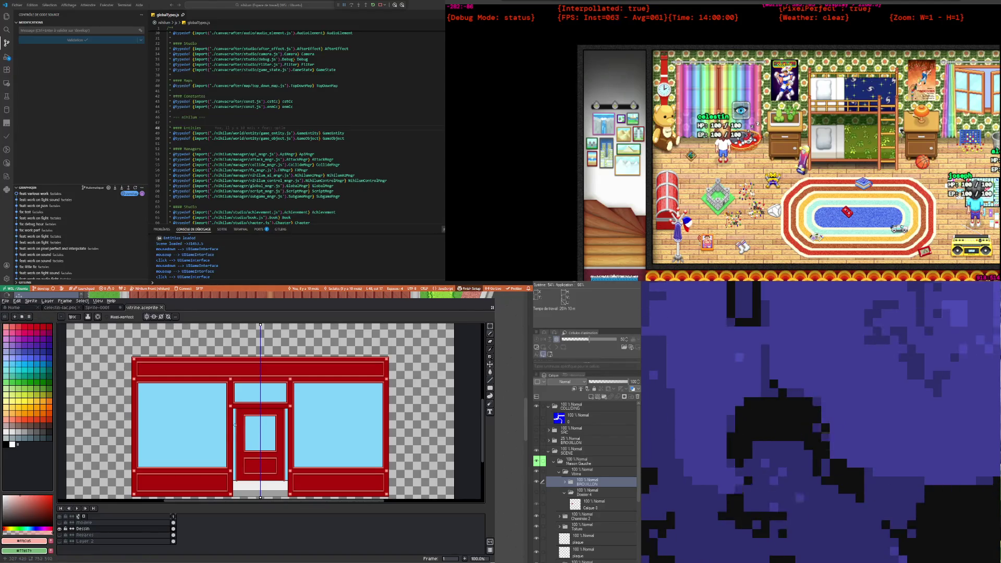
scroll(235, 426, "down", 2)
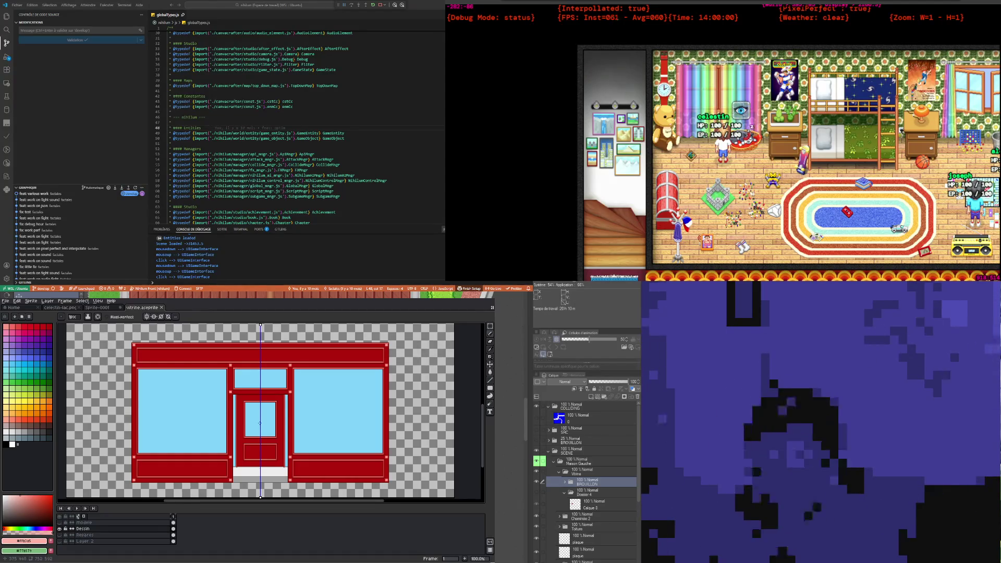
scroll(246, 426, "up", 1)
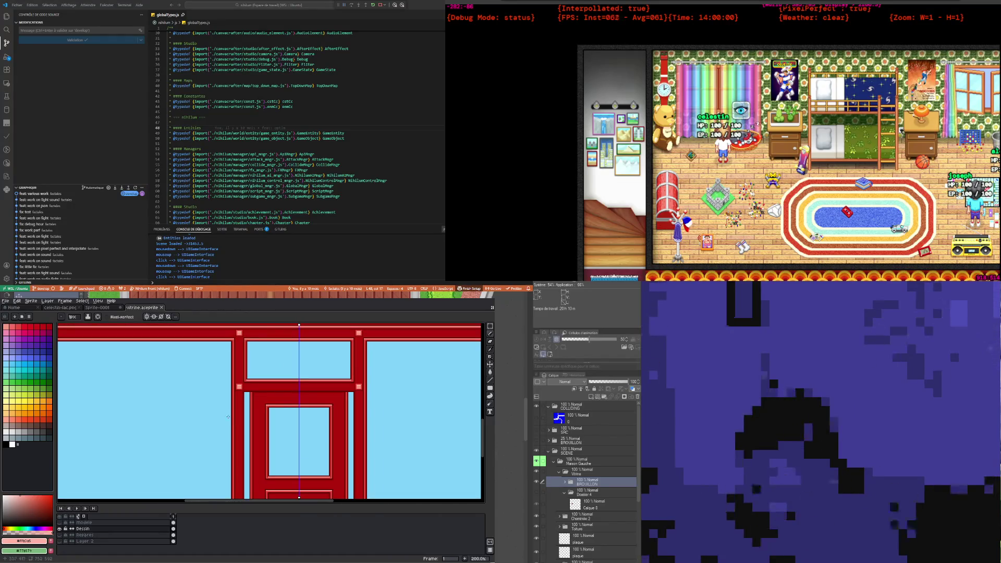
scroll(232, 411, "down", 1)
scroll(220, 449, "up", 1)
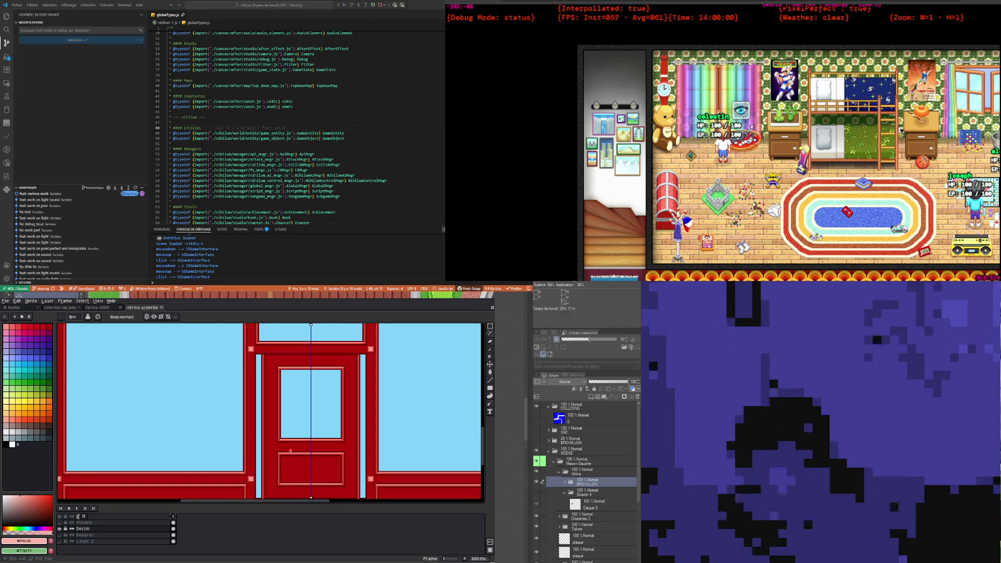
scroll(291, 451, "down", 2)
scroll(250, 436, "up", 2)
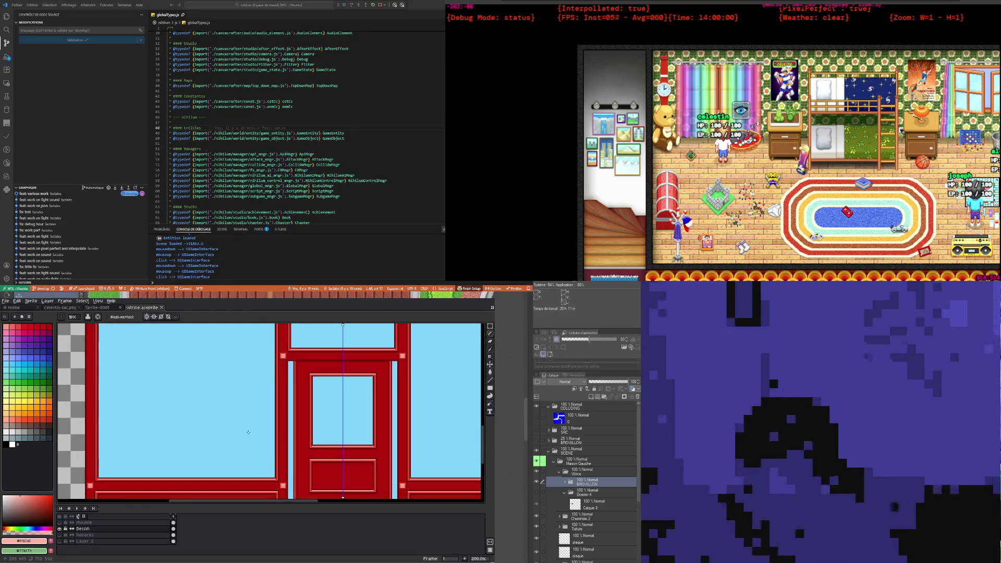
scroll(248, 432, "down", 1)
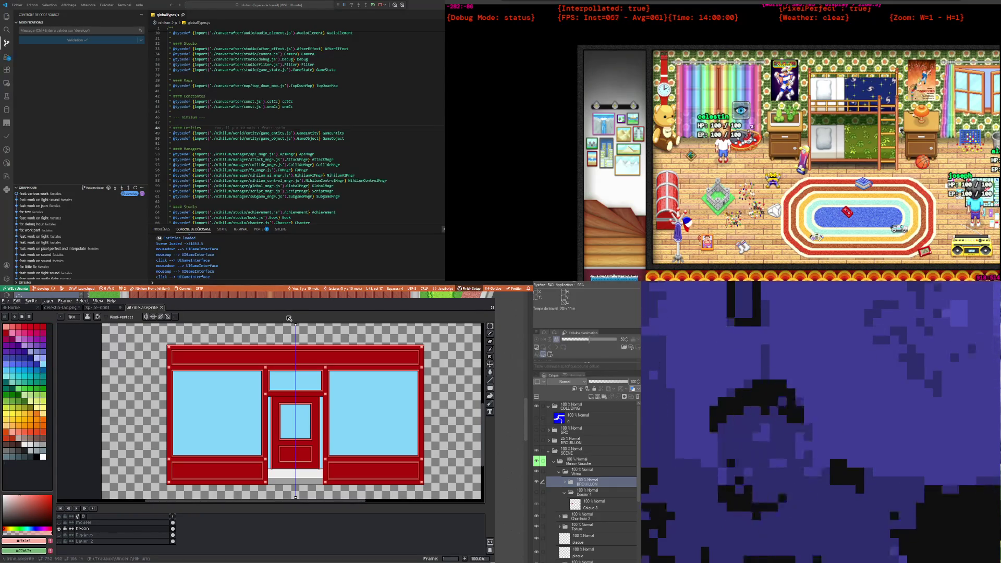
Step: Rename the Dessin layer to Enseigne
left_click(490, 326)
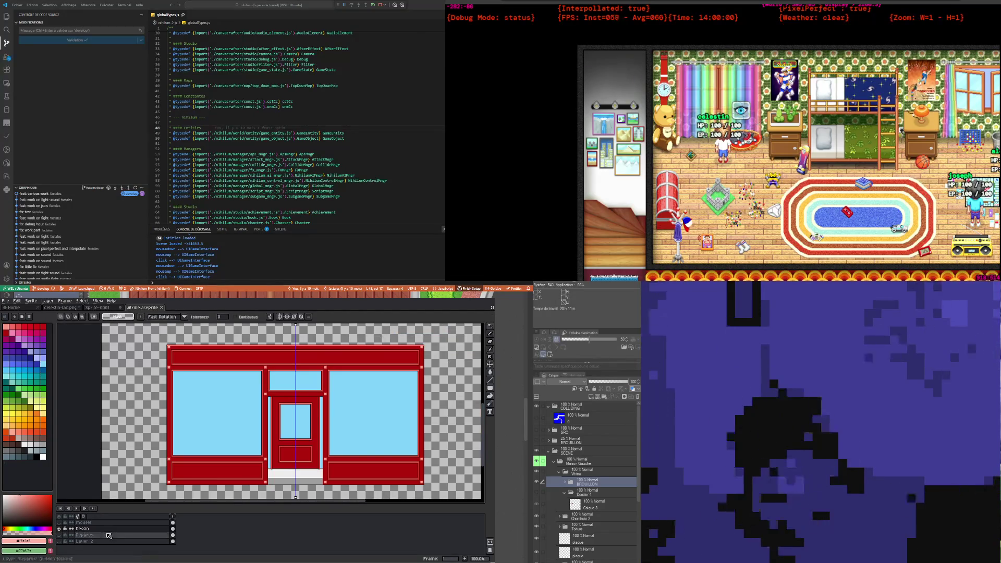
double_click(104, 529)
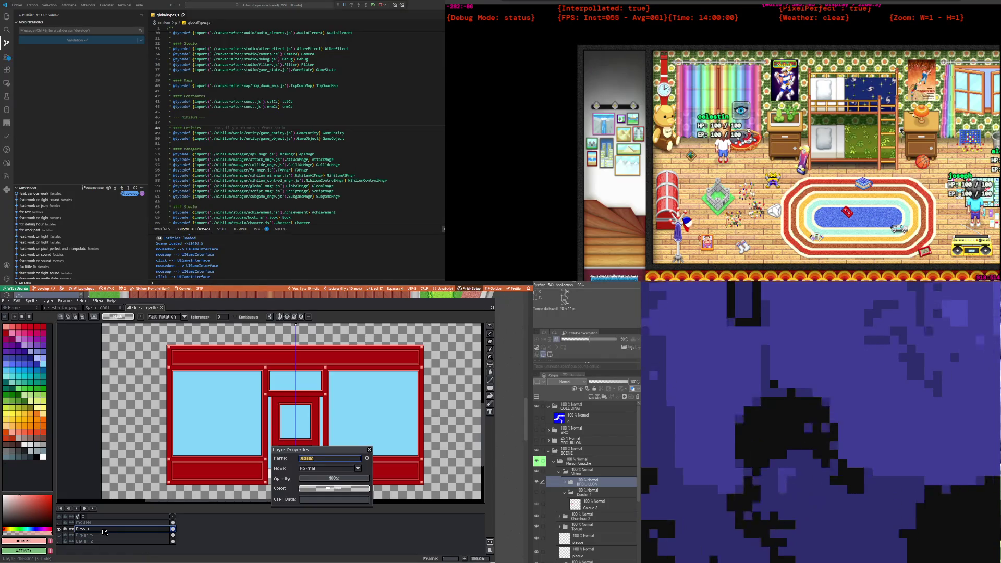
type("Enseign,e")
key("BackSpace")
key("BackSpace")
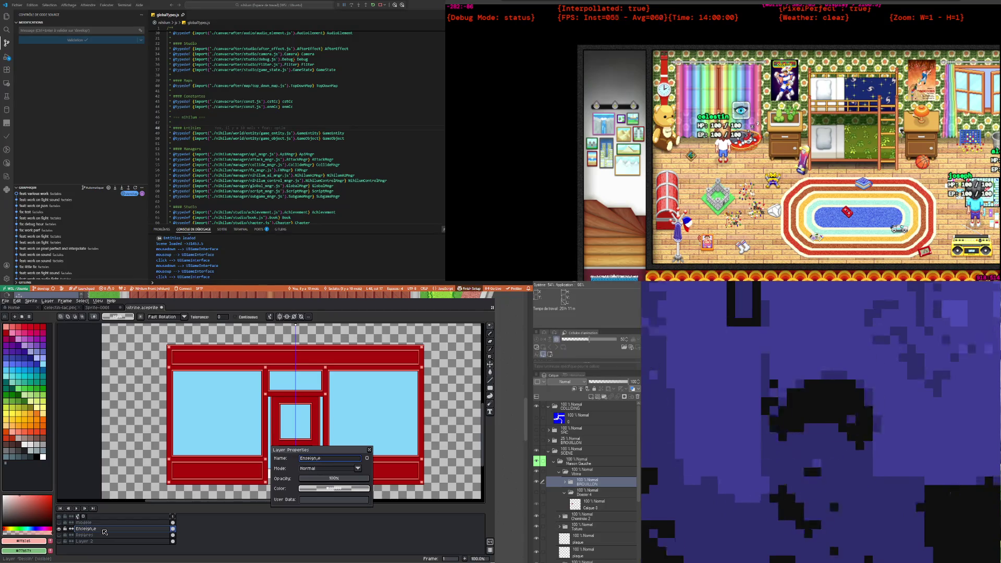
type("e")
key("Return")
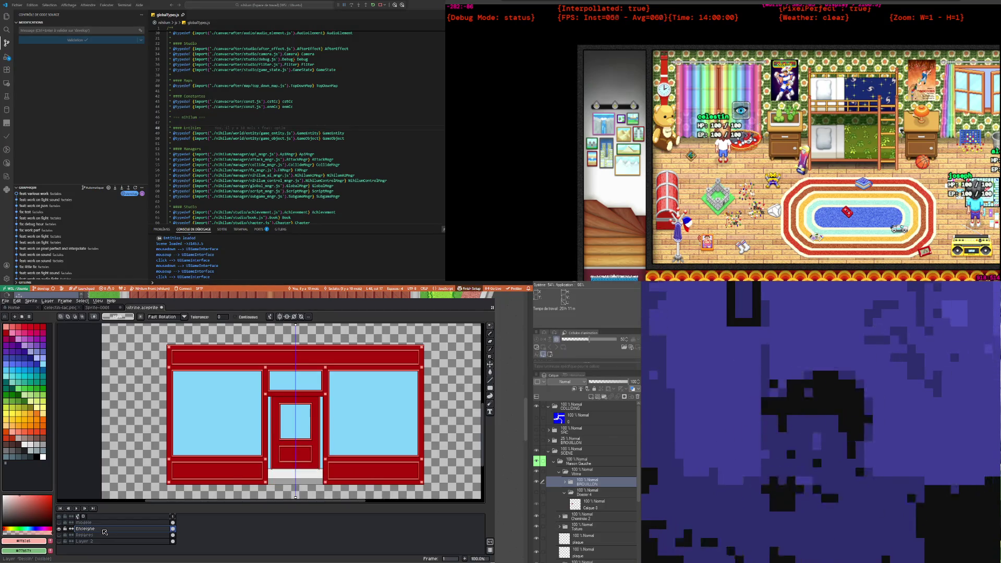
Step: Add a new layer above Enseigne and name it Vitrine
right_click(125, 530)
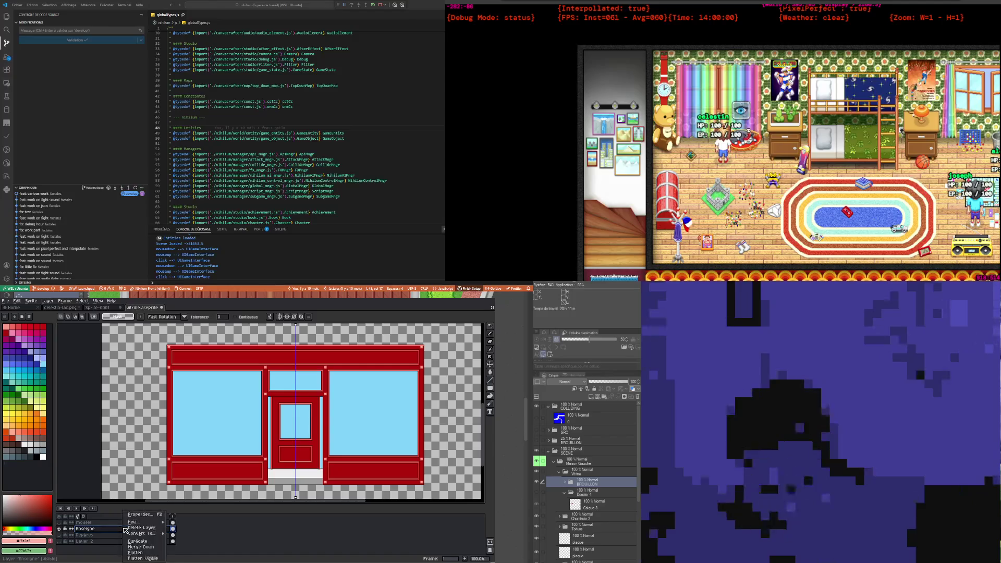
left_click(185, 523)
key("t")
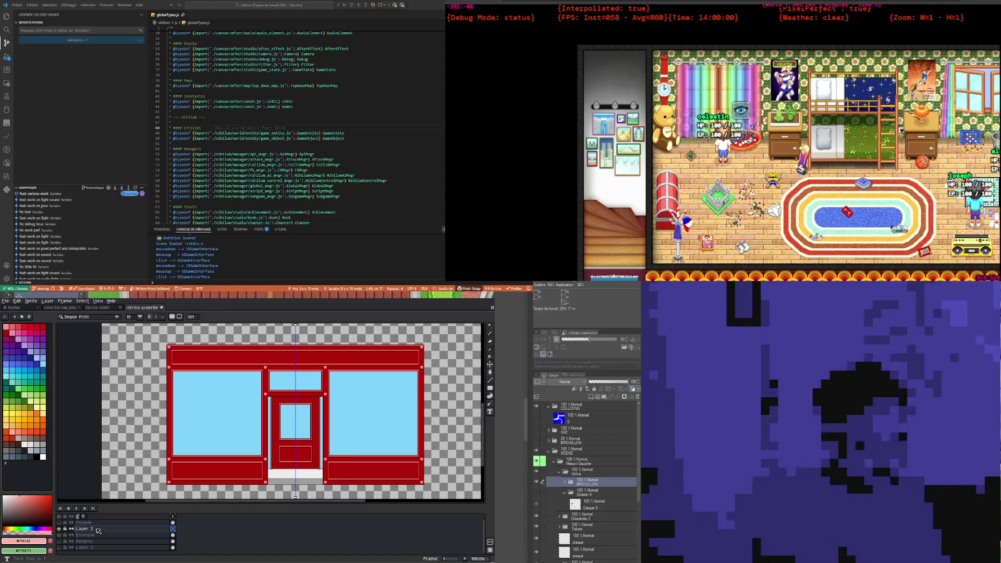
key("ctrl+z")
key("e")
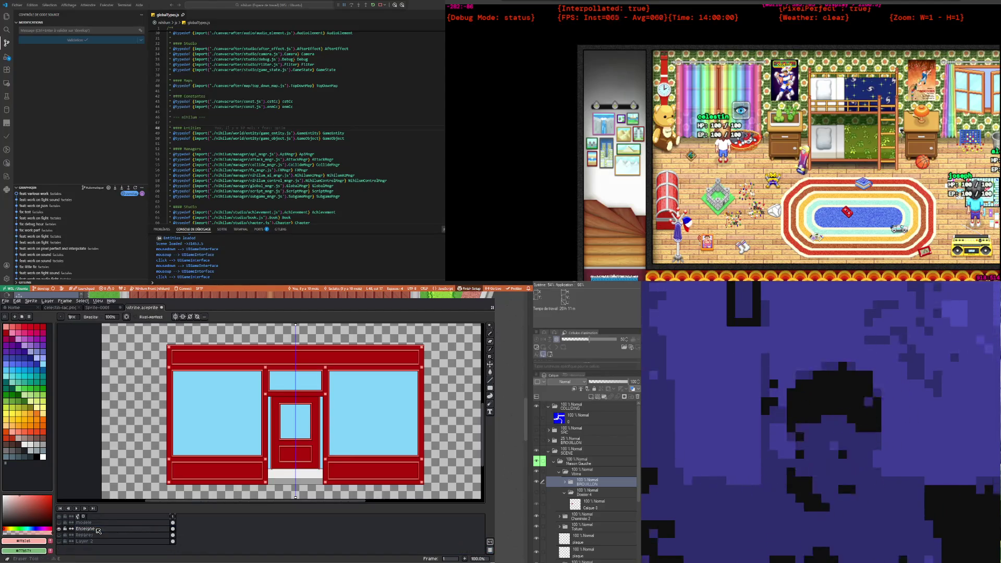
right_click(98, 531)
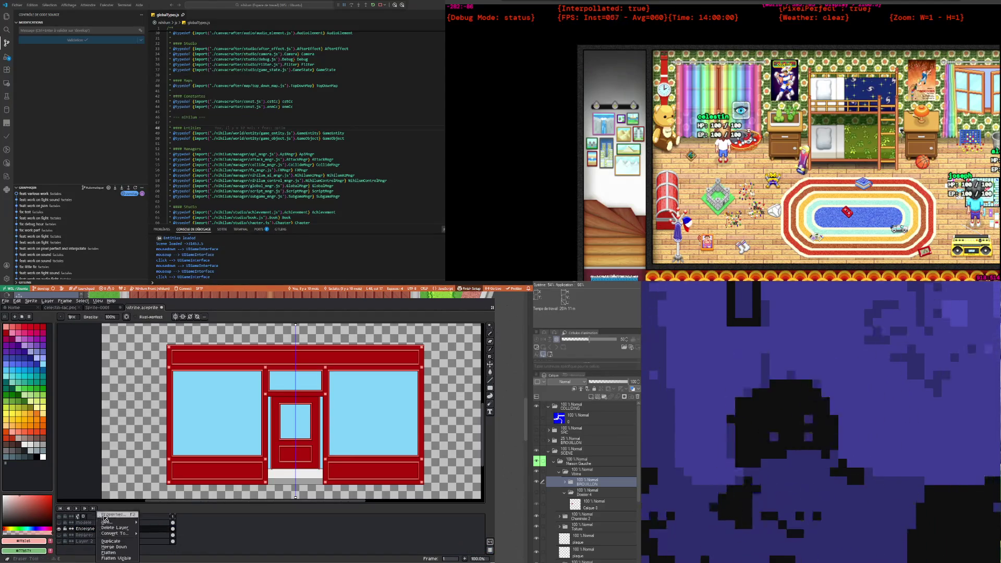
left_click(157, 523)
double_click(92, 530)
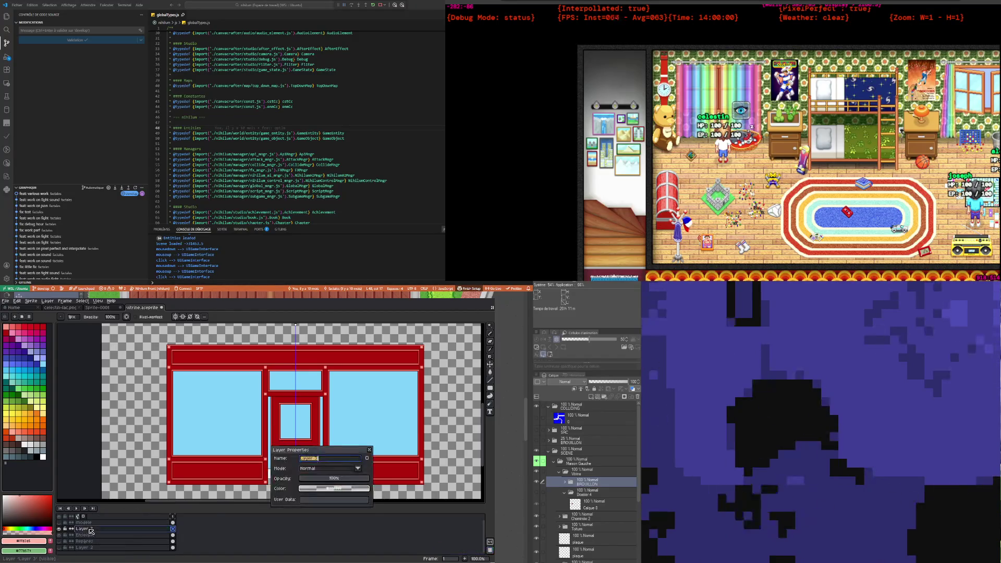
type("Vi")
type("trine")
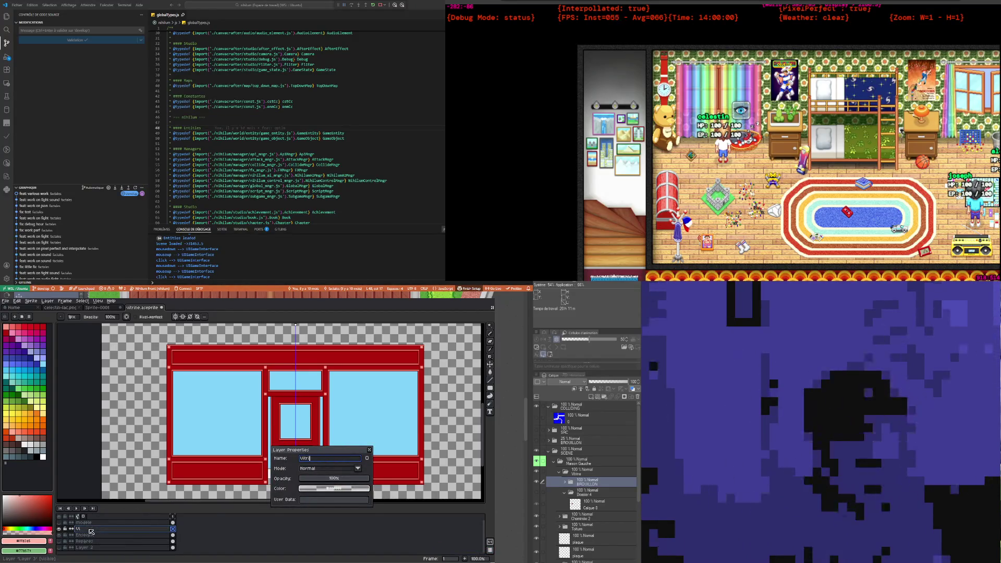
key("Return")
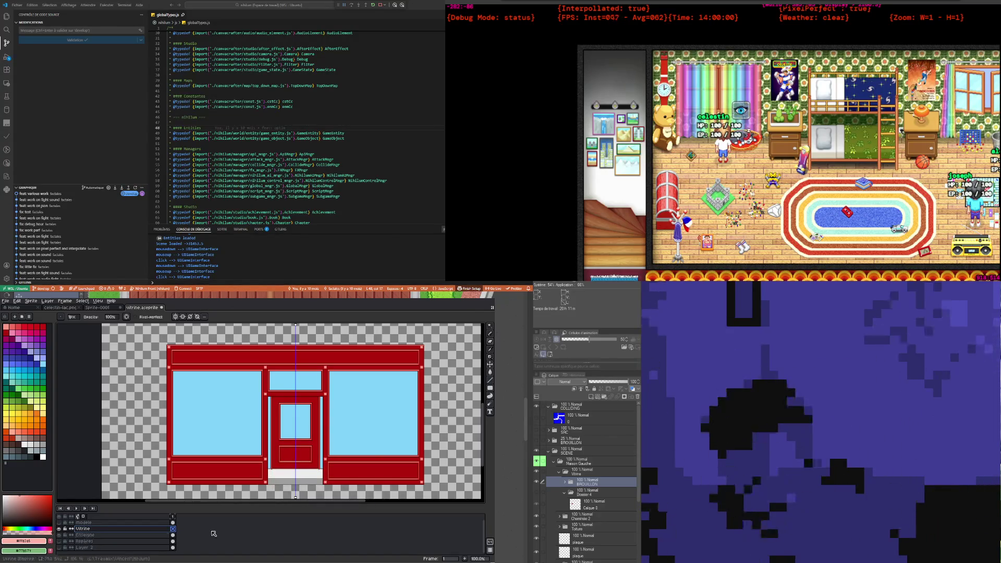
Step: Sample the window blue #81d4fa from the Enseigne layer and adjust it to a slightly paler drawing colour
left_click(174, 529)
scroll(209, 406, "up", 2)
scroll(210, 406, "down", 2)
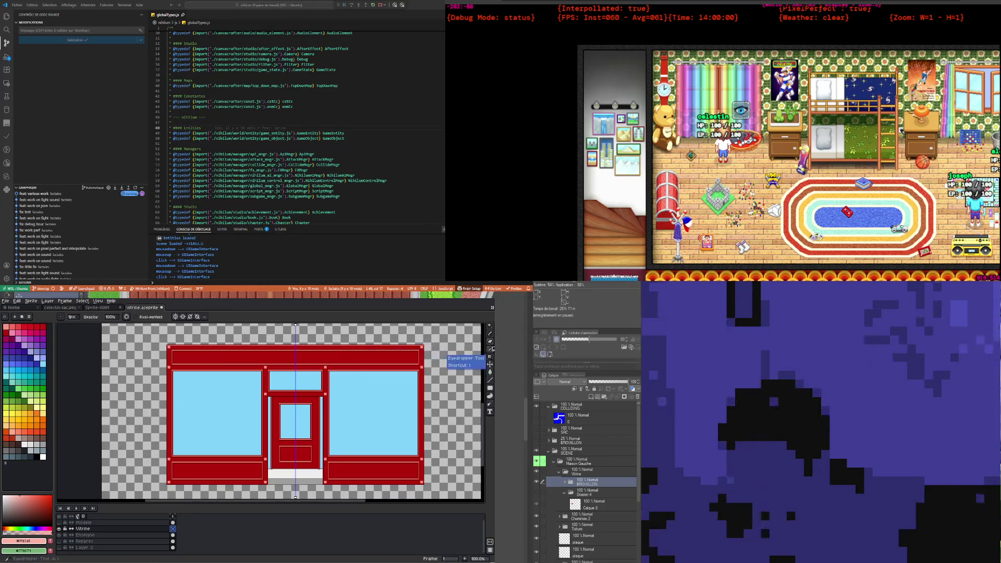
left_click(491, 349)
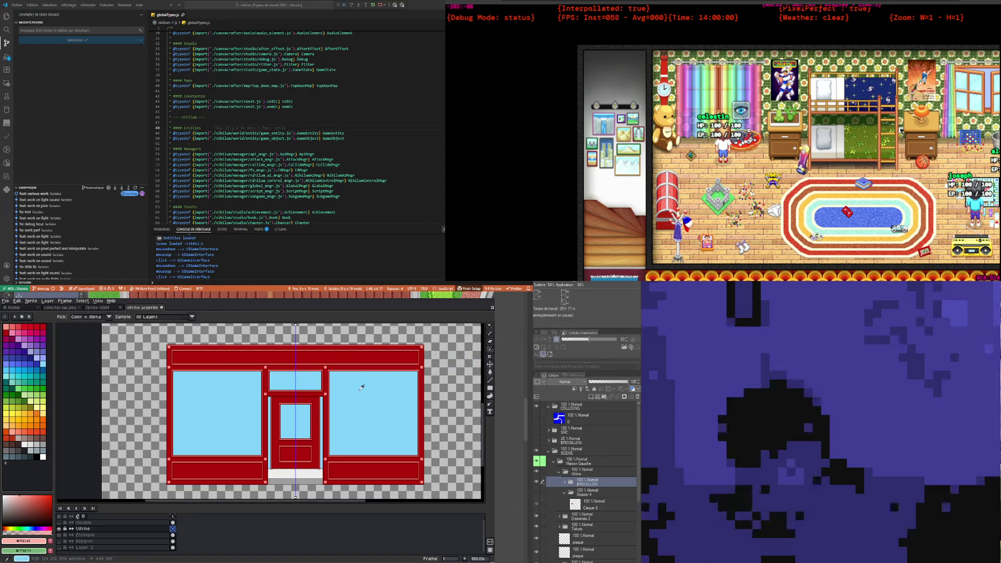
left_click(174, 536)
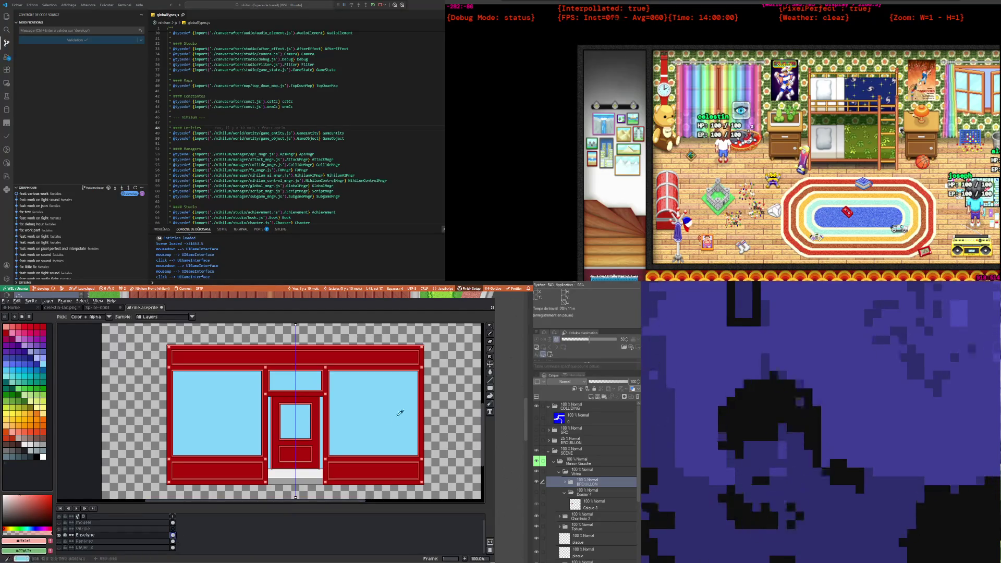
left_click(351, 411)
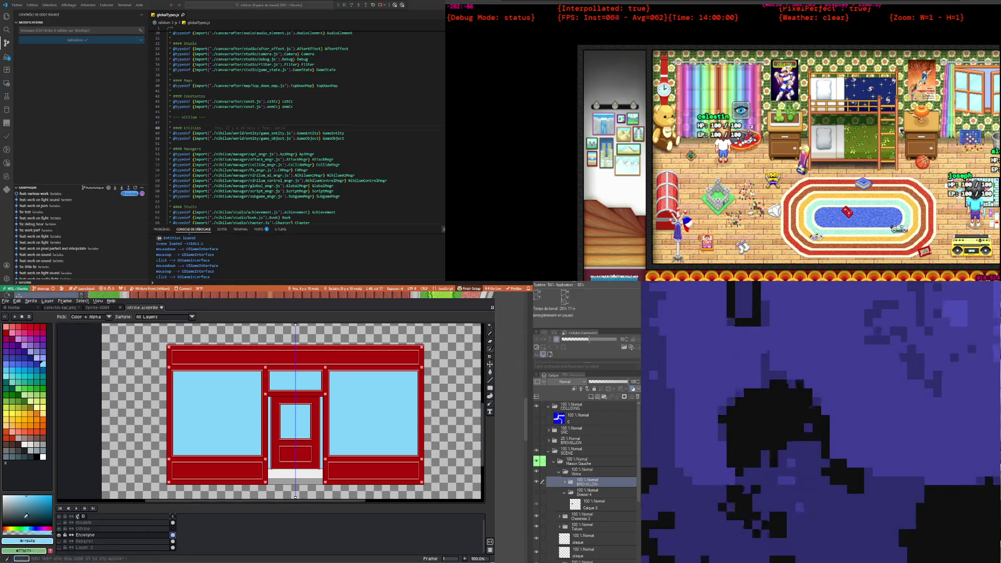
left_click(11, 495)
left_click(15, 494)
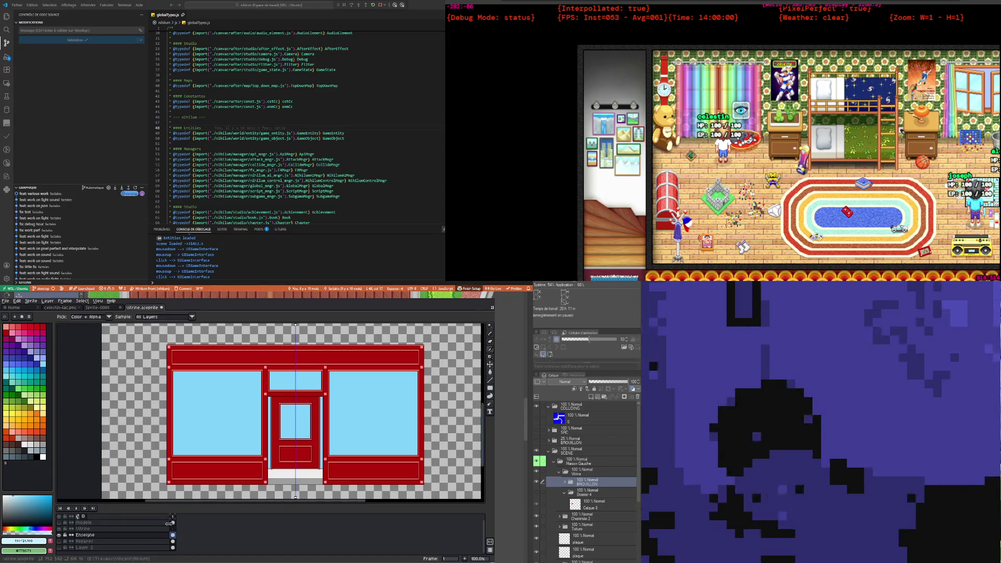
left_click(489, 322)
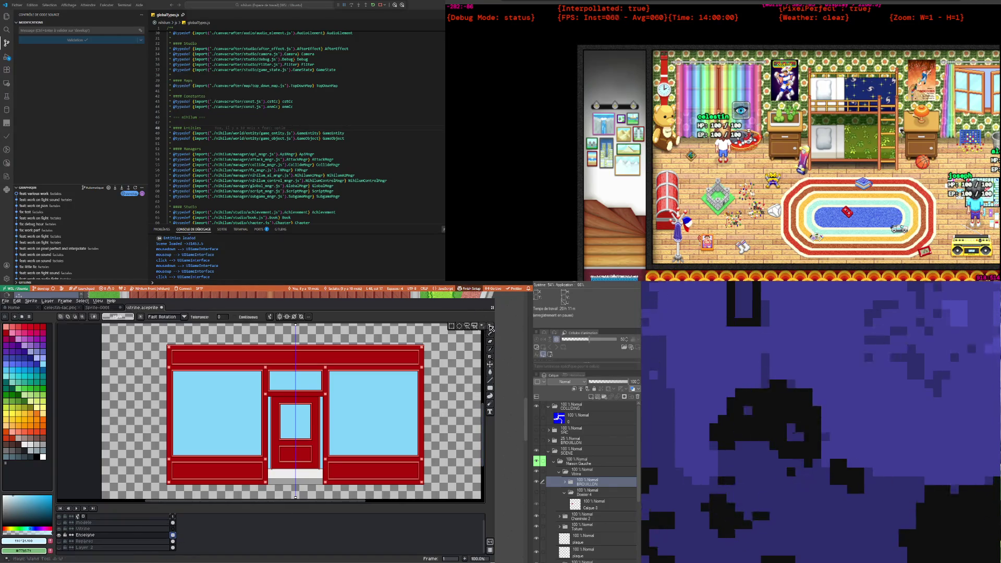
Step: Magic-wand the light-blue panes, cut them from Enseigne and paste them in place on Vitrine
left_click(361, 386)
key("Delete")
key("ctrl+z")
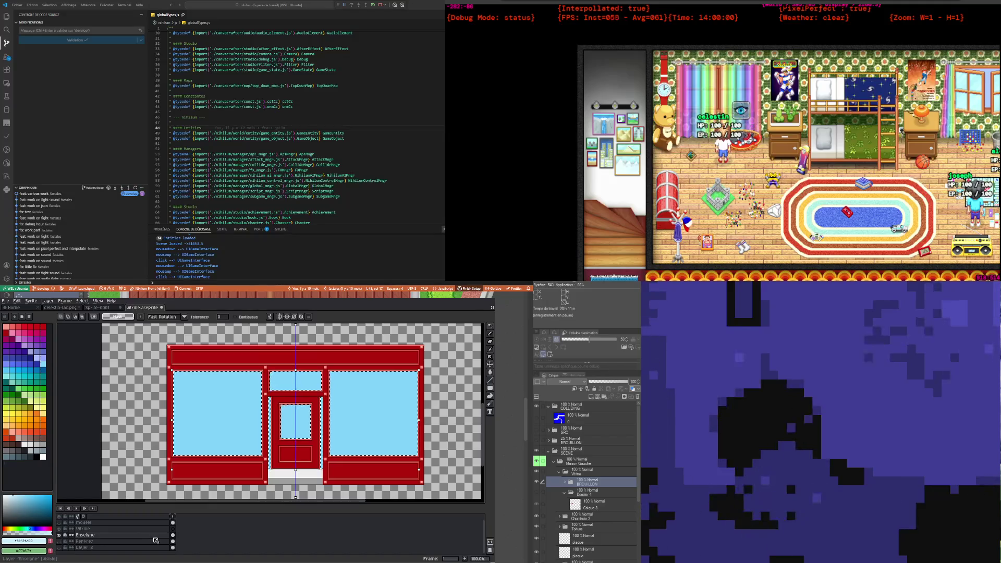
key("Delete")
left_click(135, 529)
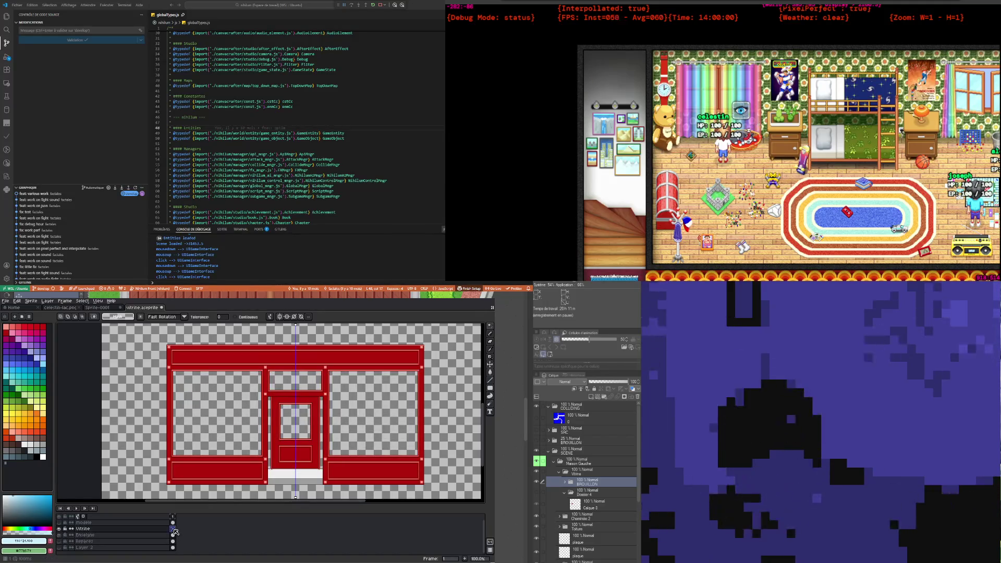
key("ctrl+v")
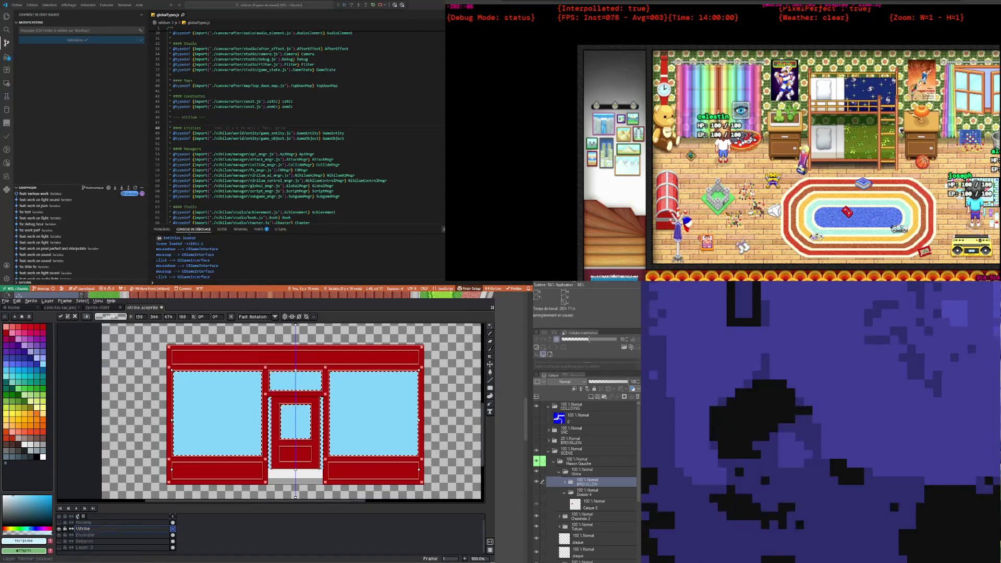
left_click(101, 530)
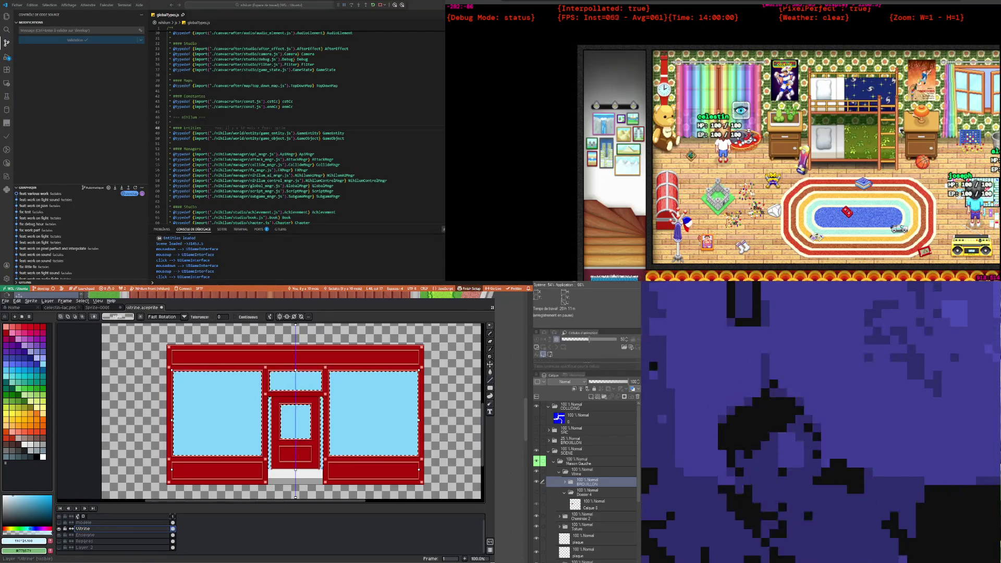
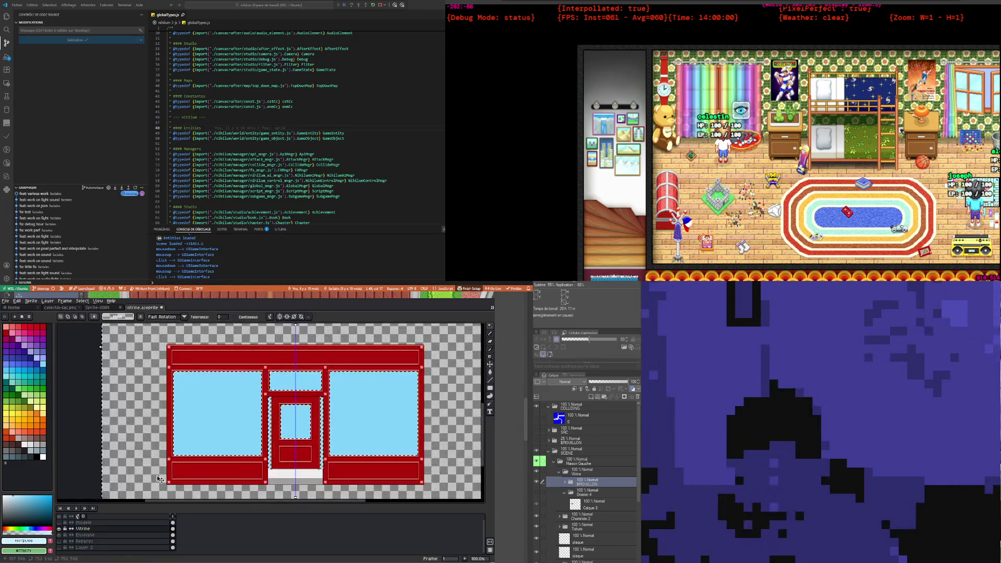
Step: Clear the selection, then add a layer above Vitrine named 'Reflets claires'
left_click(242, 408)
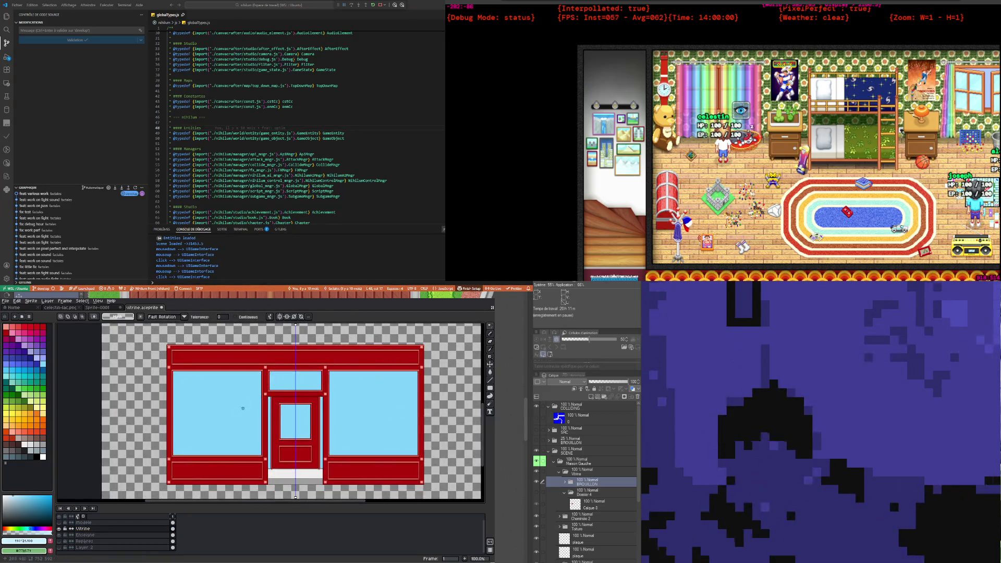
right_click(125, 529)
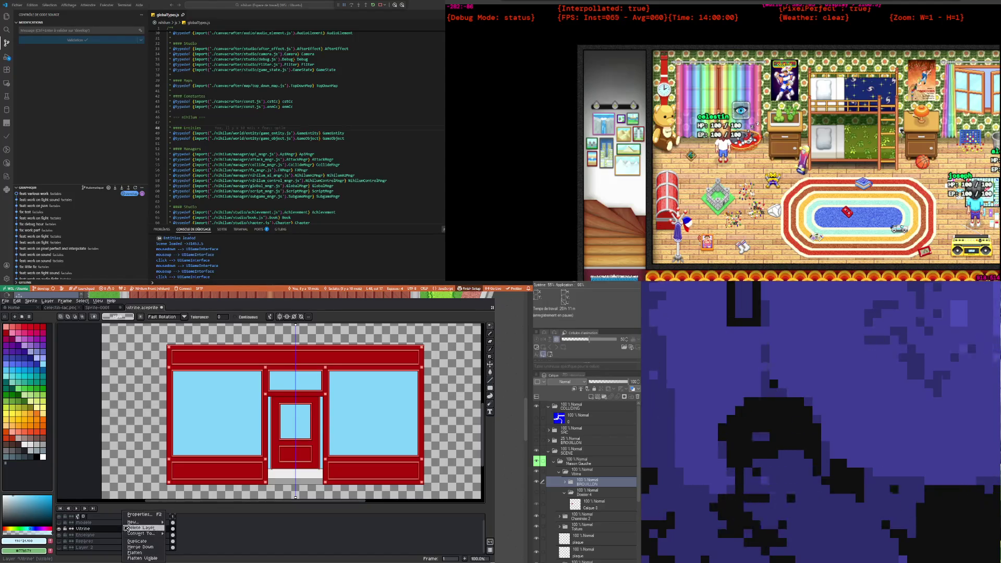
mouse_move(140, 522)
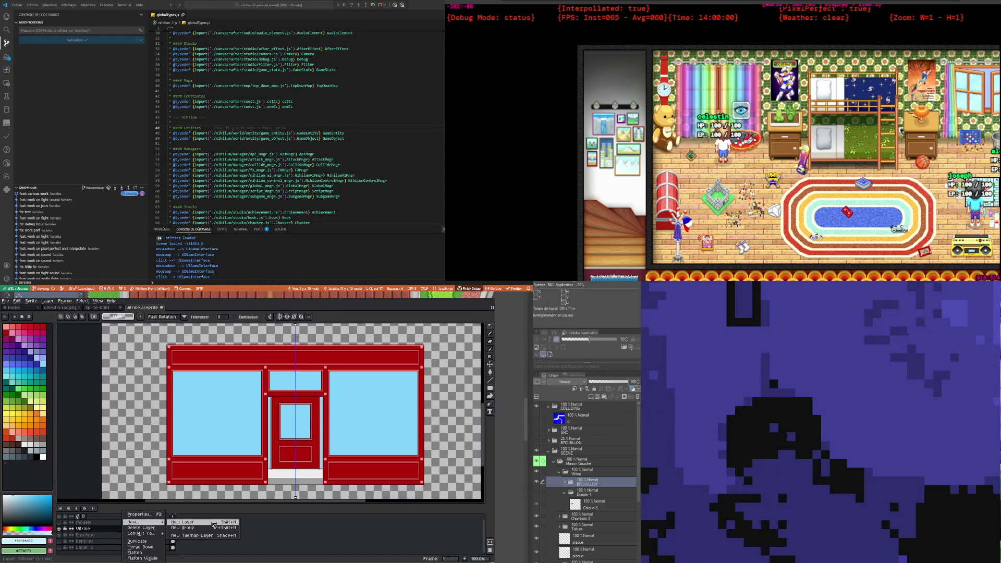
left_click(213, 522)
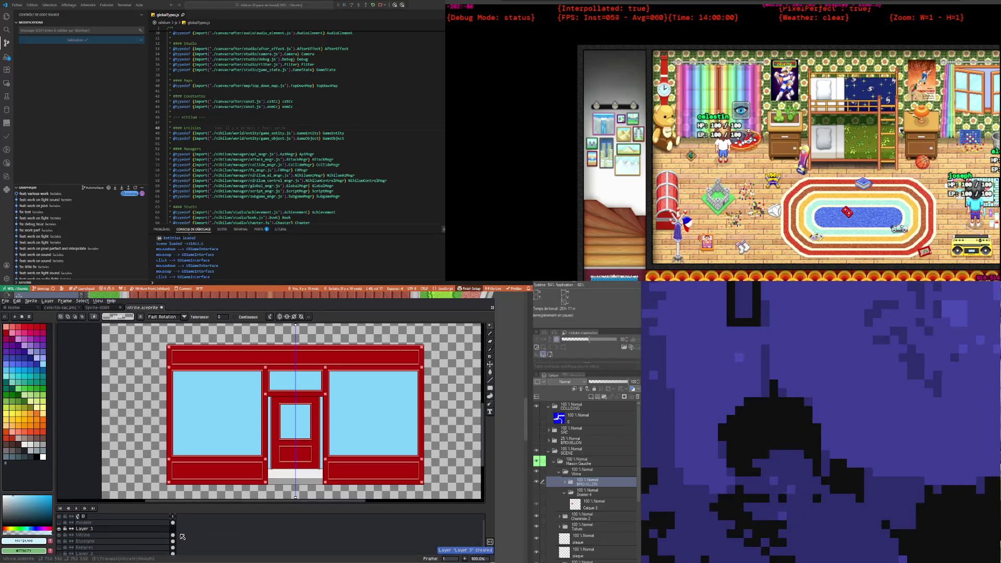
double_click(97, 529)
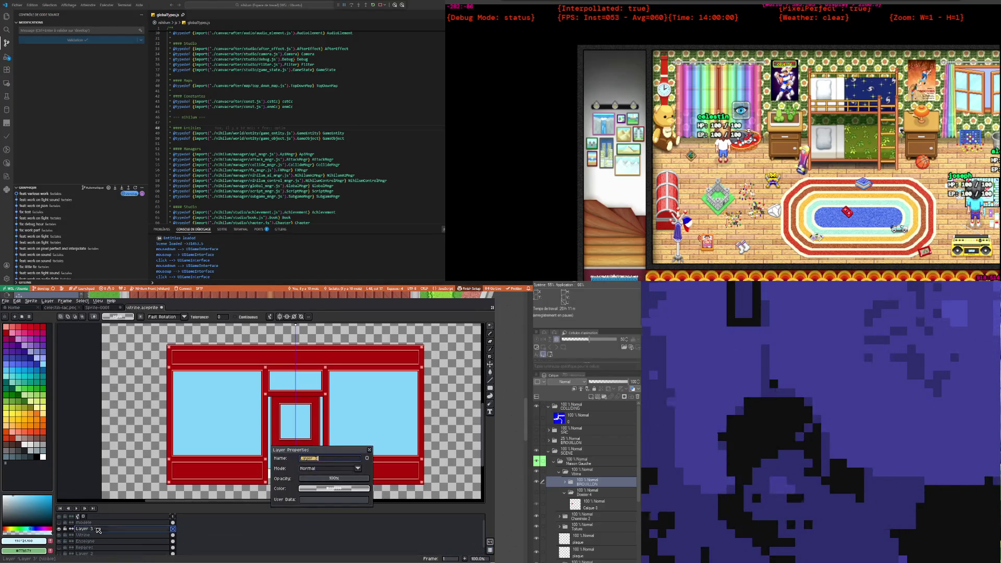
type("Reflet cla")
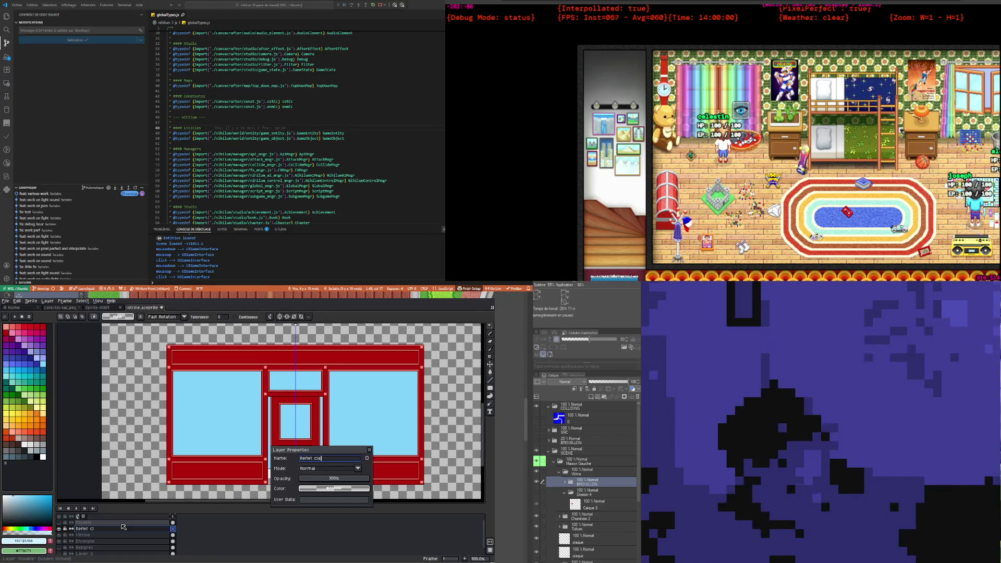
type("iezq")
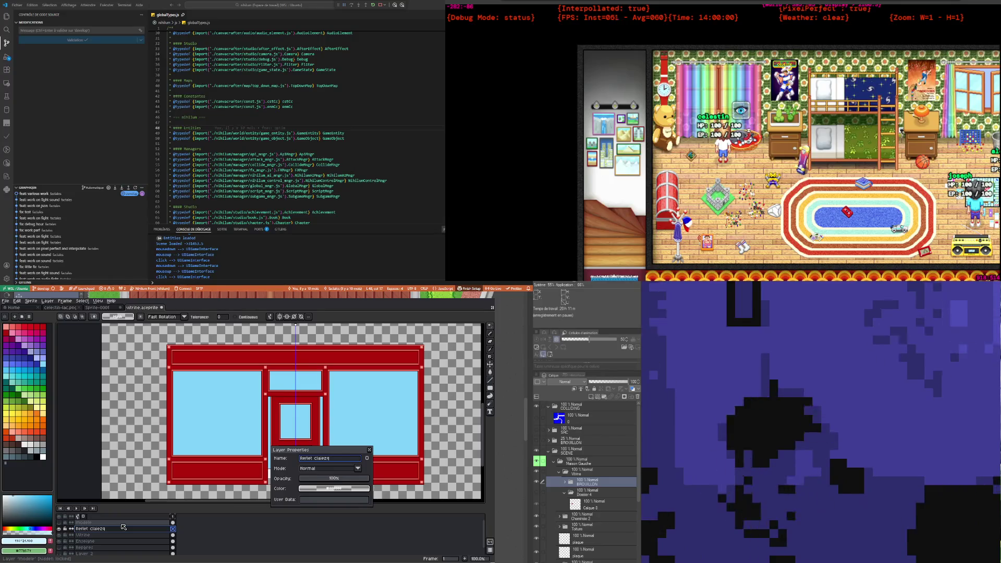
key("BackSpace")
key("BackSpace")
key("BackSpace")
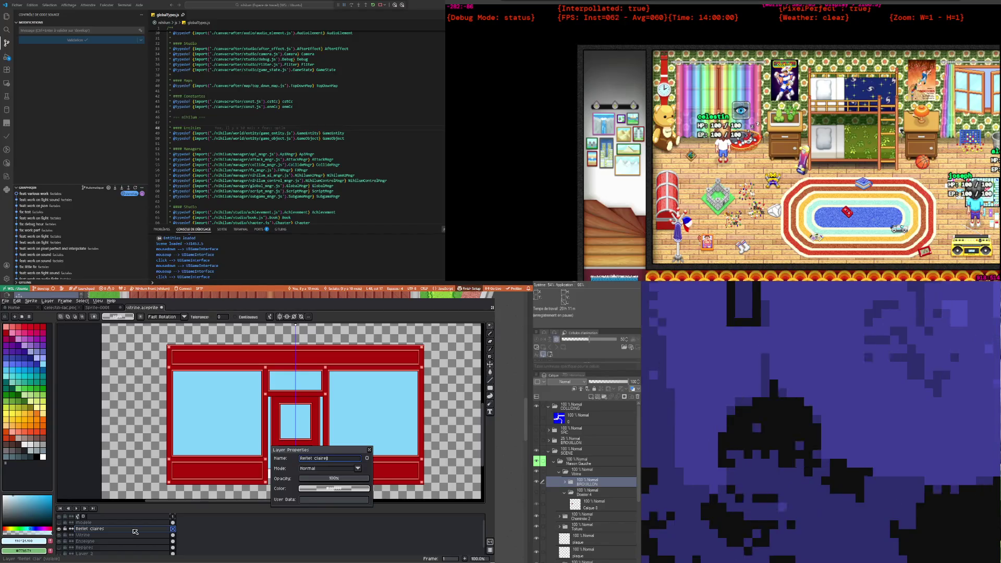
type("s")
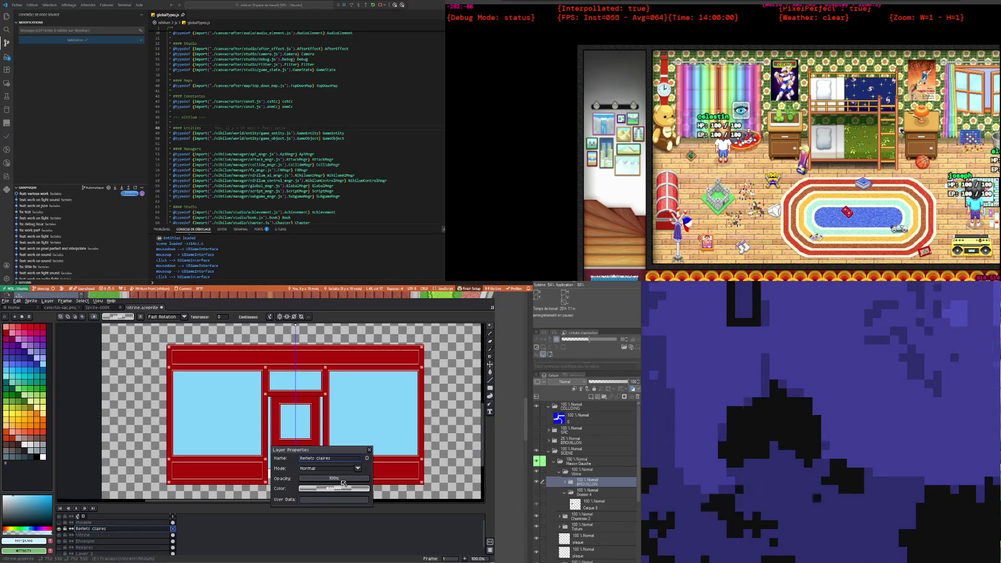
key("Return")
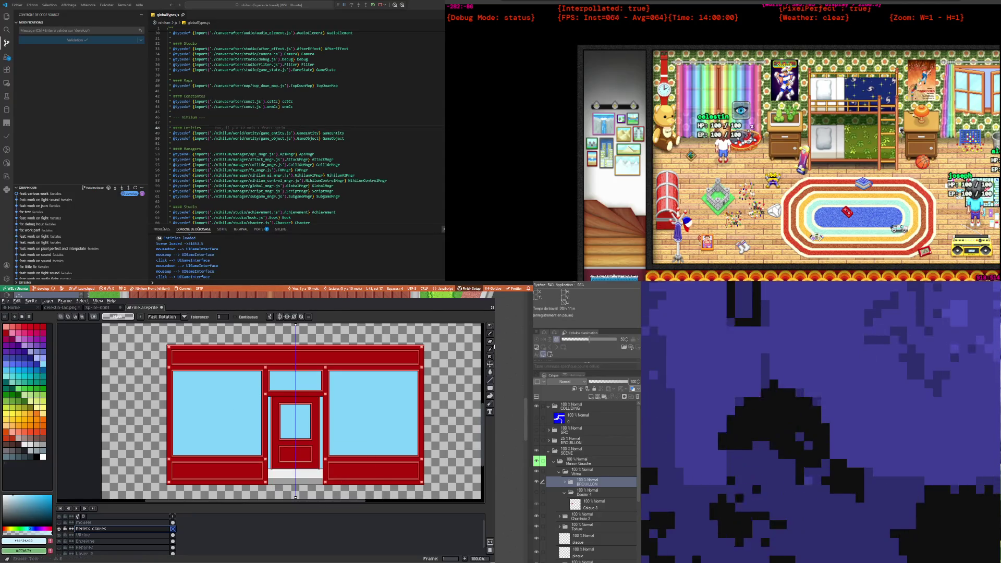
left_click(490, 334)
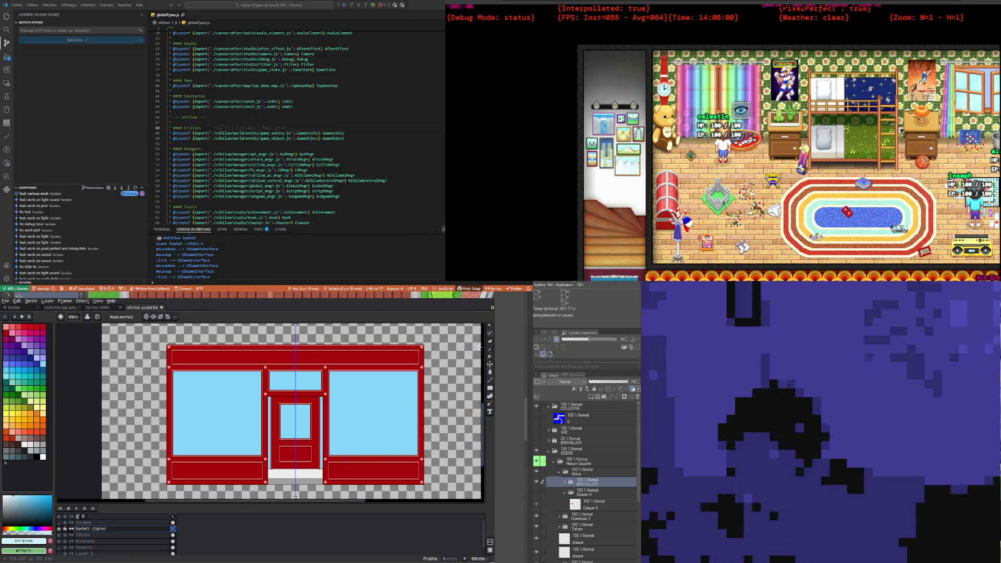
left_click(491, 337)
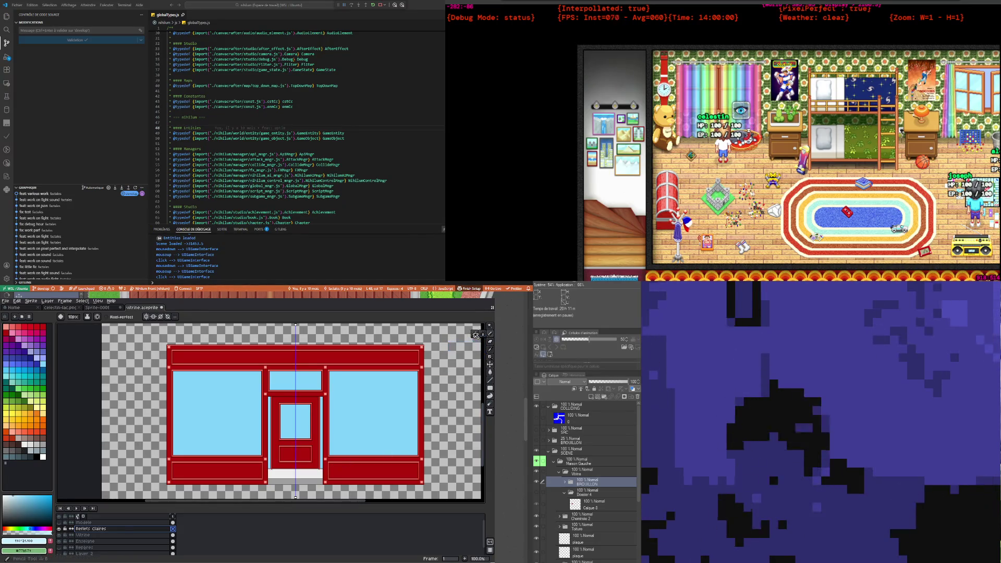
left_click(490, 381)
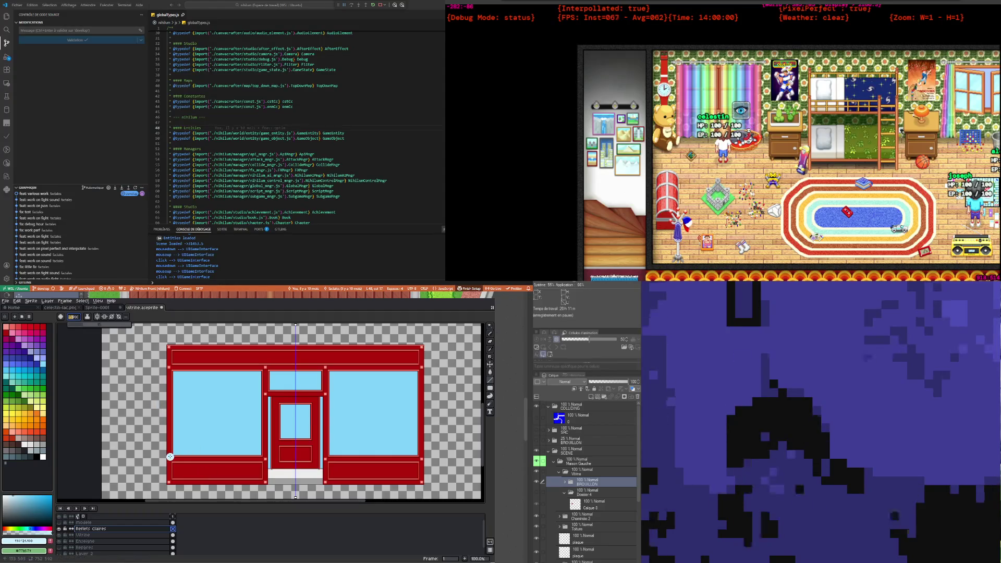
left_click(161, 462)
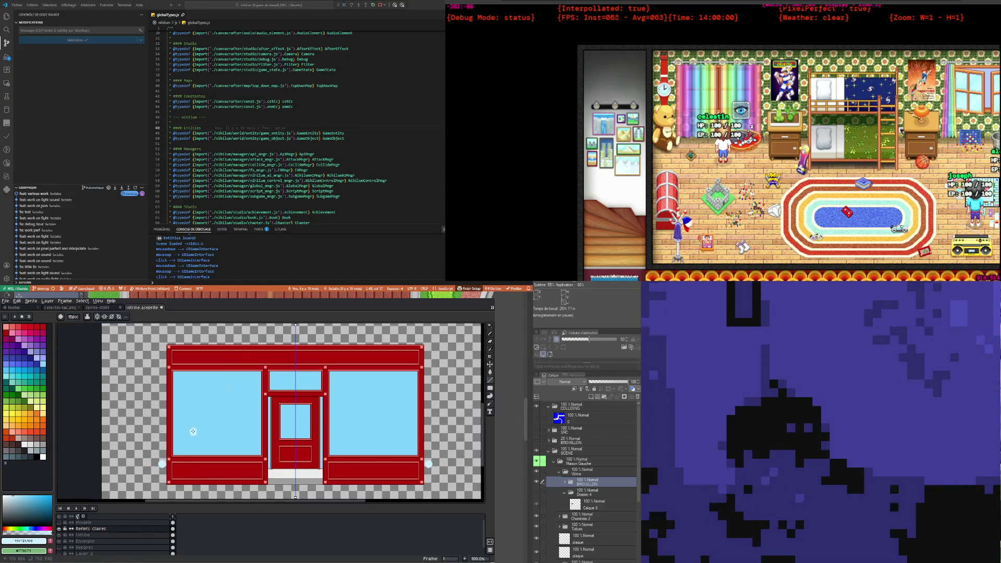
key("ctrl+z")
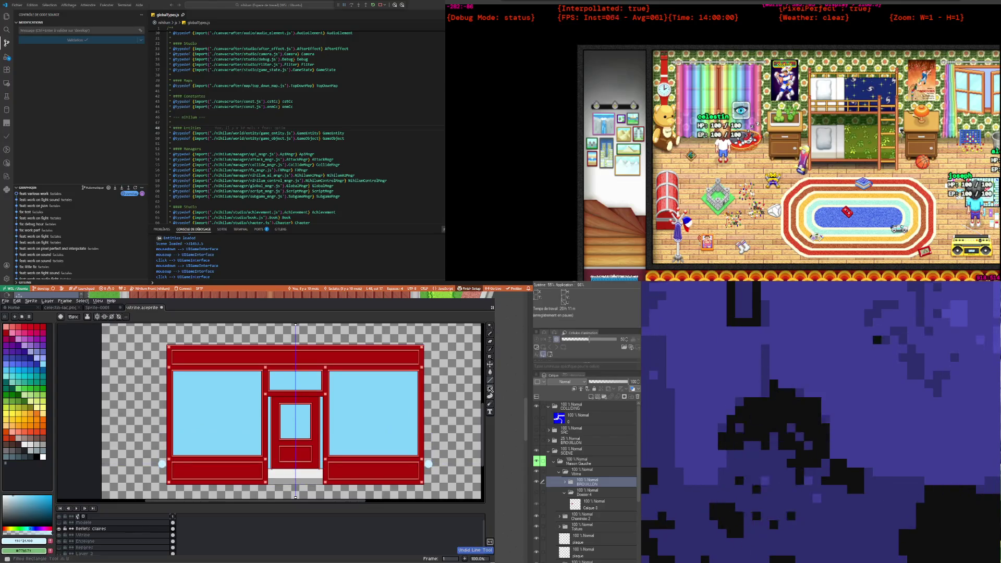
left_click(490, 381)
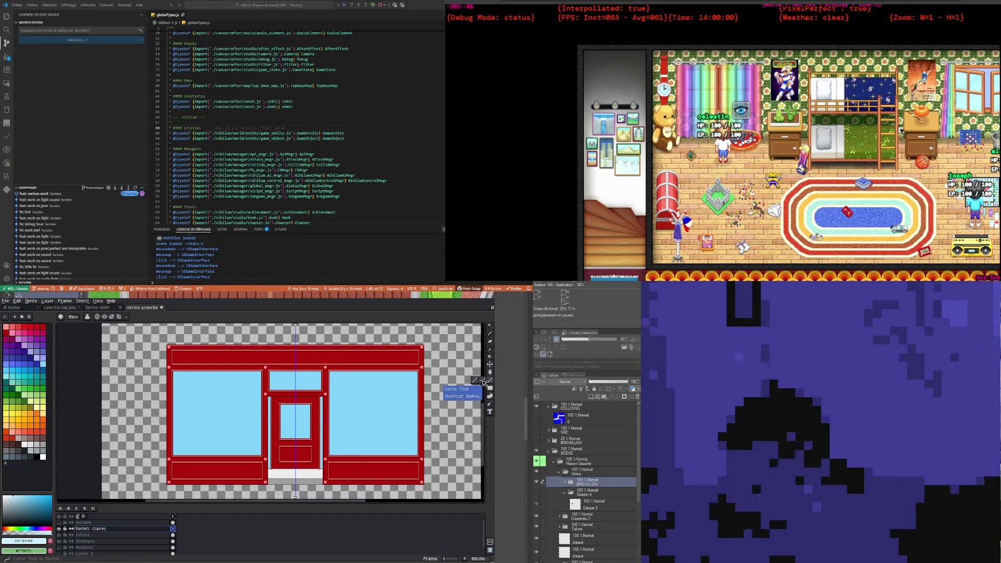
left_click_drag(158, 461, 260, 359)
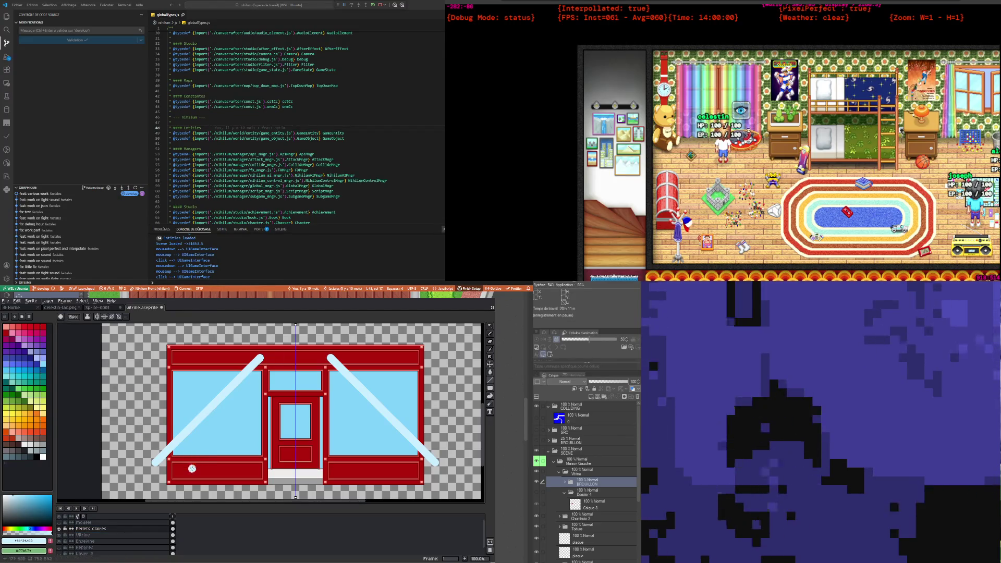
left_click_drag(203, 473, 300, 387)
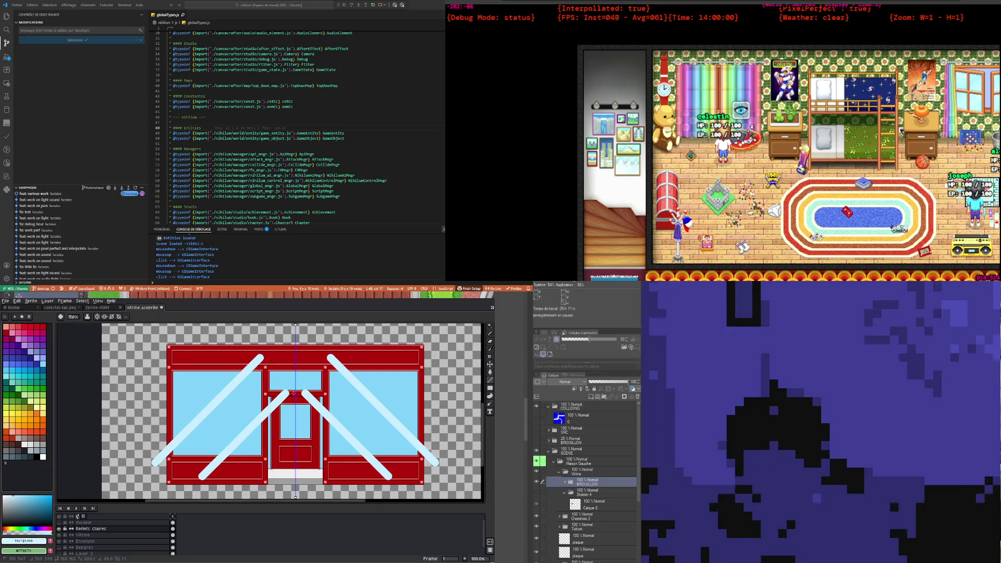
key("v")
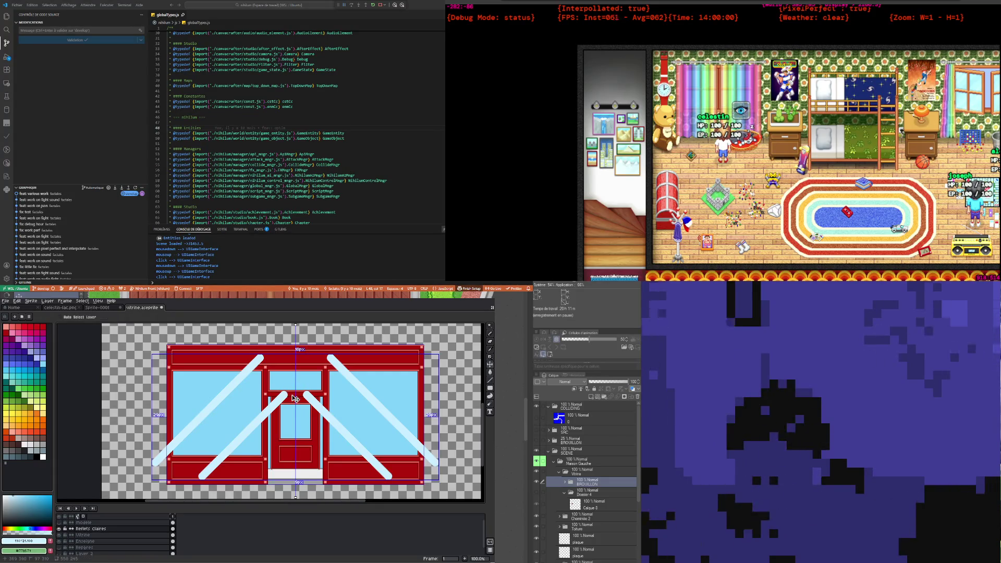
key("ctrl+z")
key("ctrl+z")
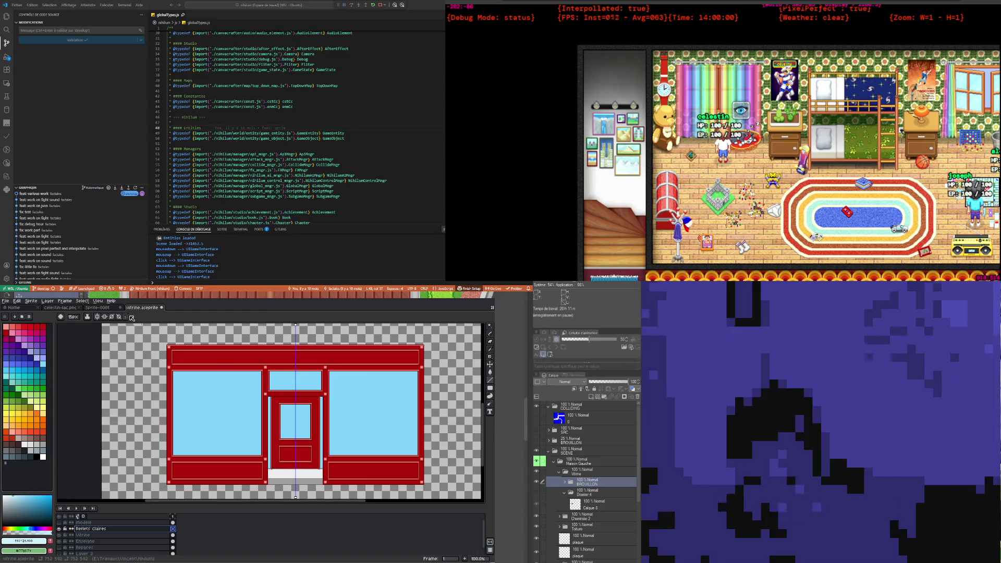
Step: Turn off symmetry and draw four parallel diagonal light-blue streaks across the windows and door
left_click(100, 317)
left_click_drag(149, 416, 222, 344)
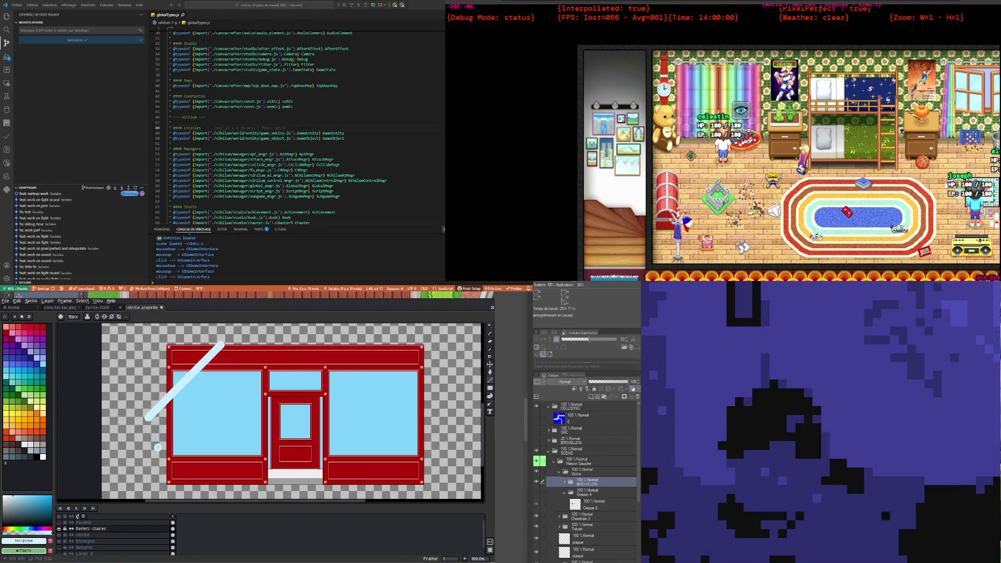
left_click_drag(158, 447, 243, 354)
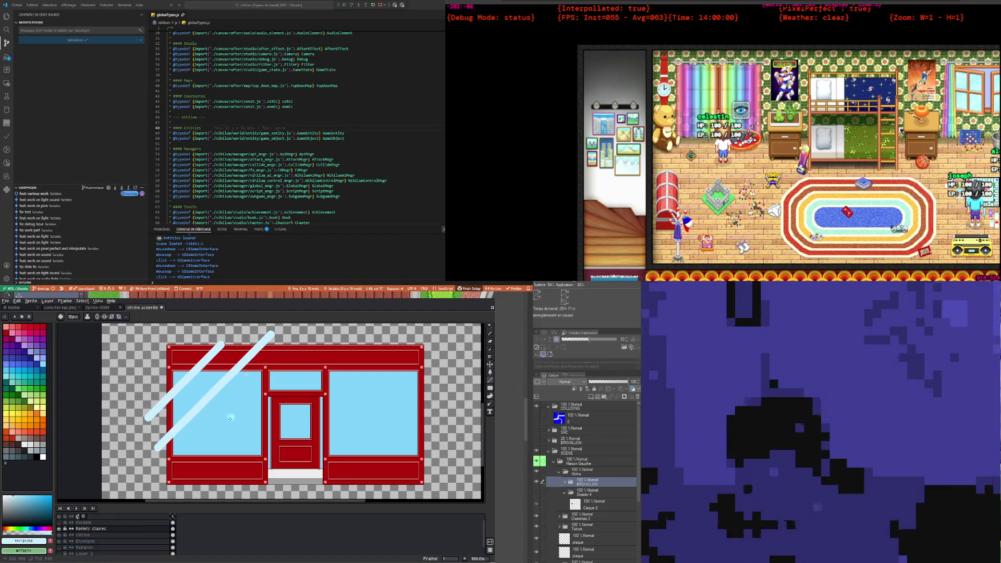
scroll(176, 467, "down", 1)
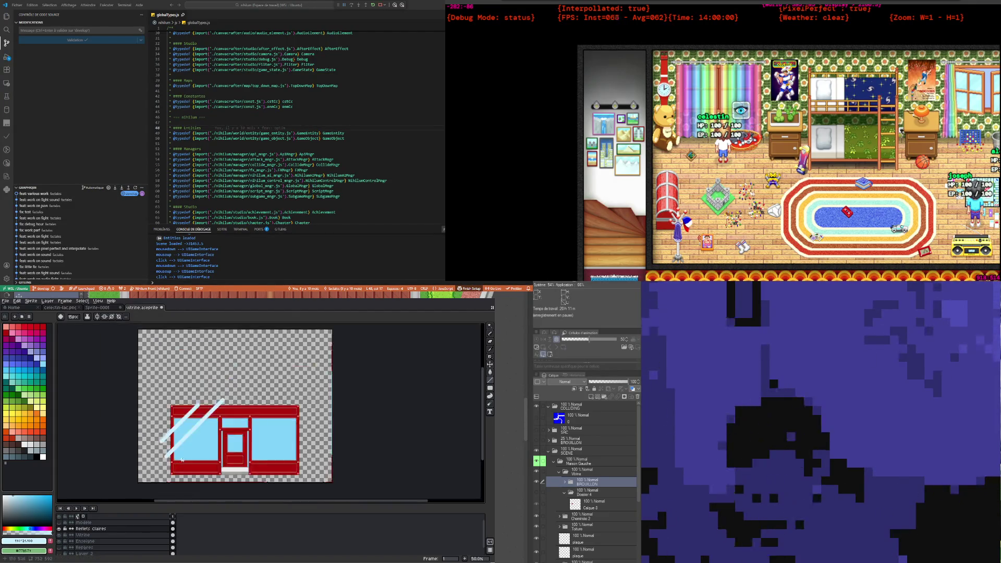
scroll(198, 457, "up", 1)
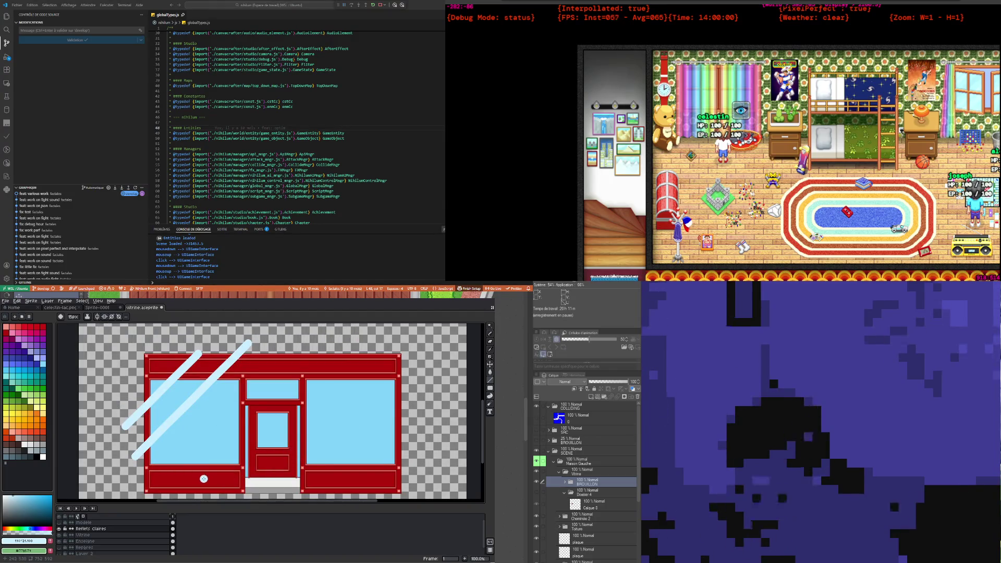
left_click_drag(204, 479, 334, 351)
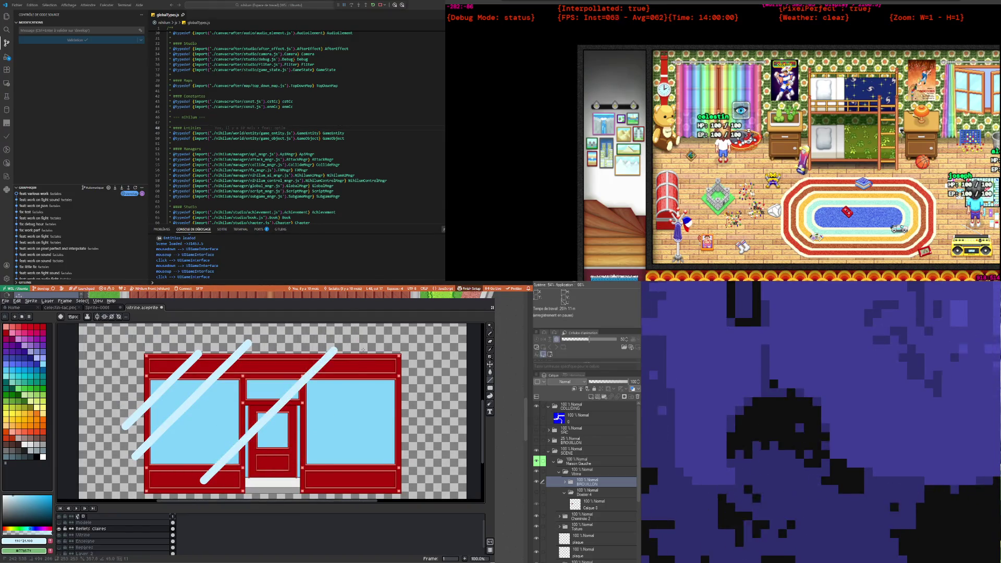
left_click_drag(317, 480, 413, 387)
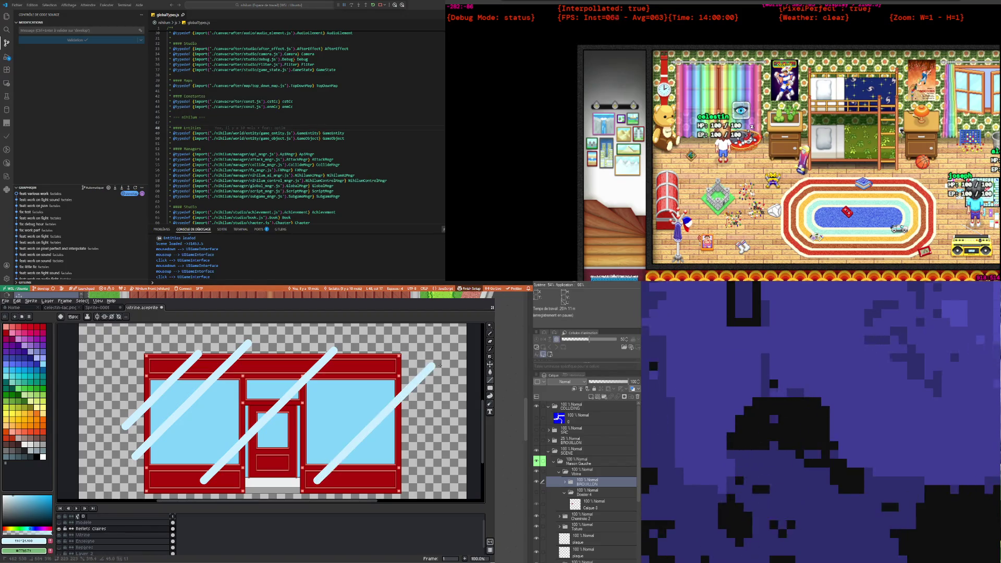
scroll(278, 418, "down", 1)
scroll(278, 417, "up", 1)
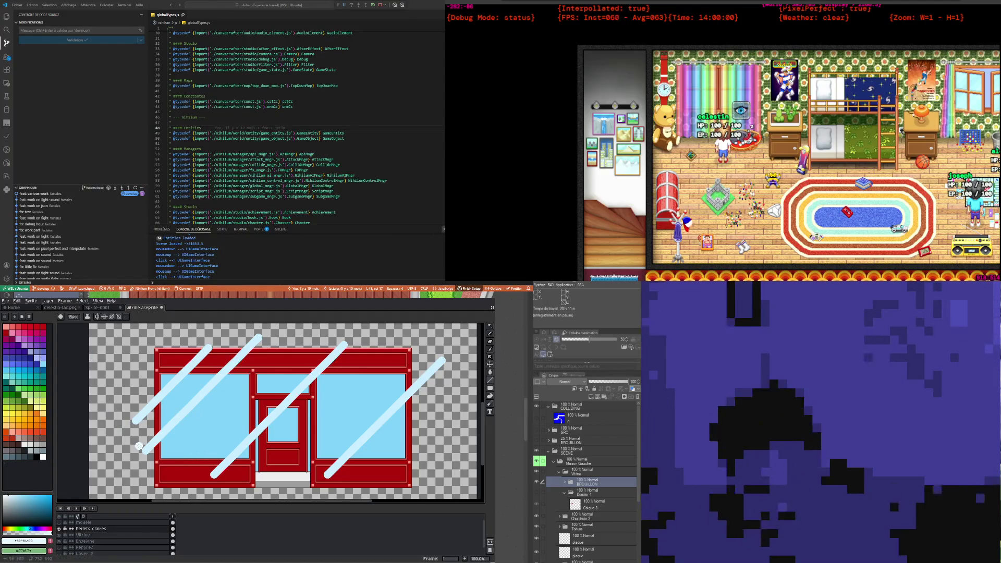
key("i")
left_click(246, 443)
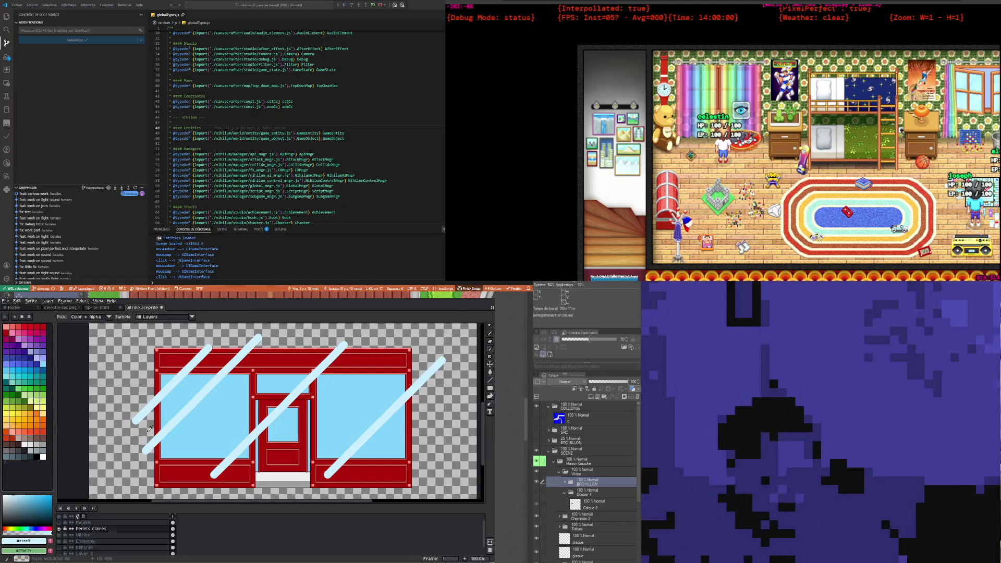
key("b")
scroll(305, 450, "right", 3)
scroll(264, 443, "down", 1)
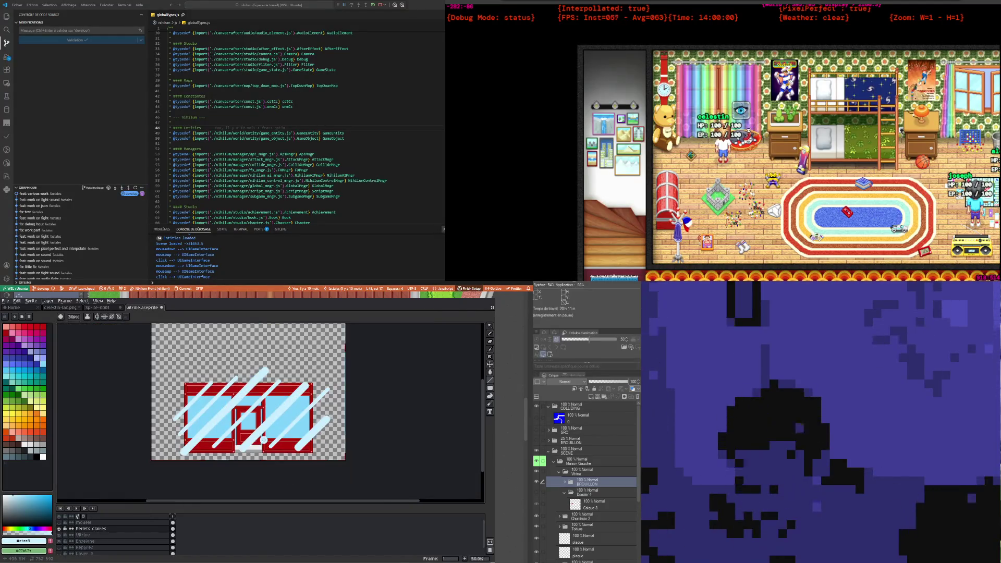
scroll(264, 440, "up", 1)
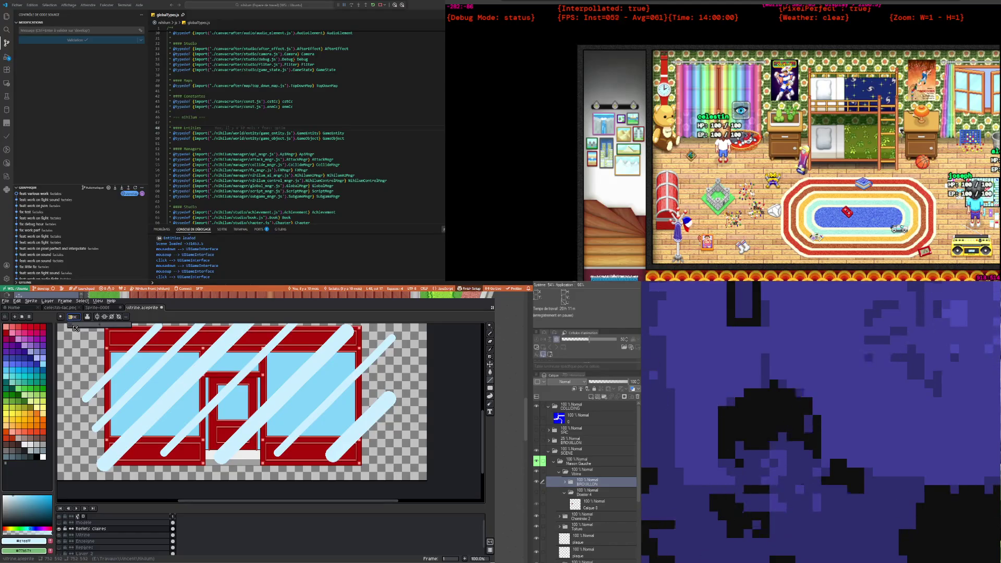
scroll(149, 440, "down", 1)
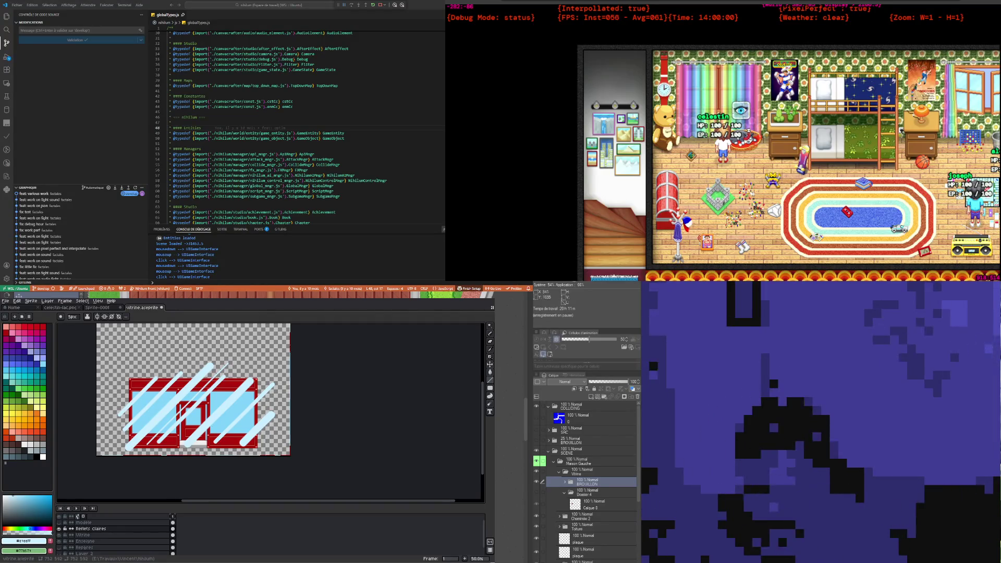
scroll(156, 425, "up", 2)
scroll(116, 412, "down", 2)
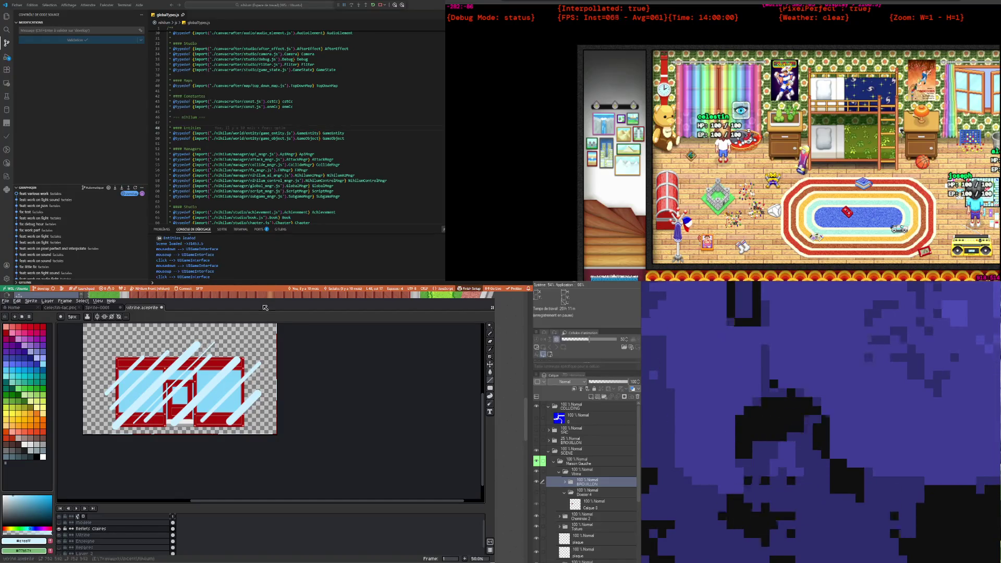
scroll(121, 428, "up", 1)
scroll(131, 409, "down", 1)
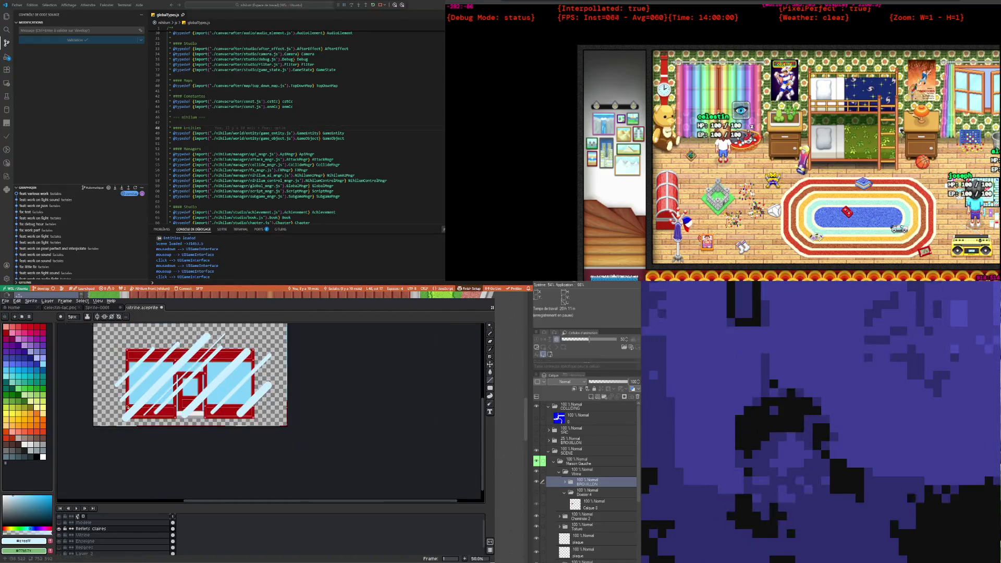
scroll(128, 407, "up", 1)
scroll(127, 397, "up", 1)
scroll(126, 383, "down", 1)
scroll(126, 371, "down", 1)
scroll(123, 379, "up", 1)
scroll(114, 394, "up", 1)
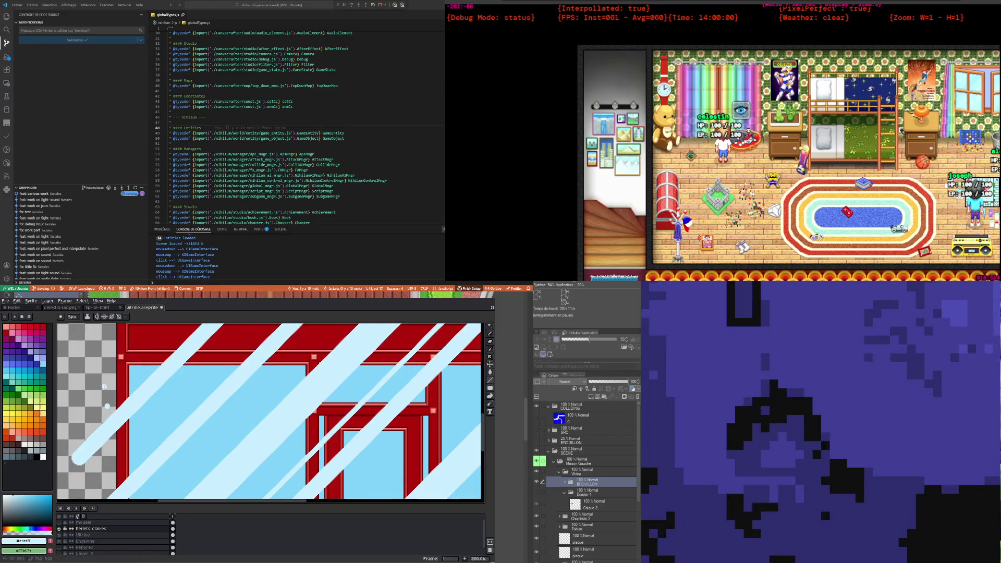
scroll(106, 383, "down", 2)
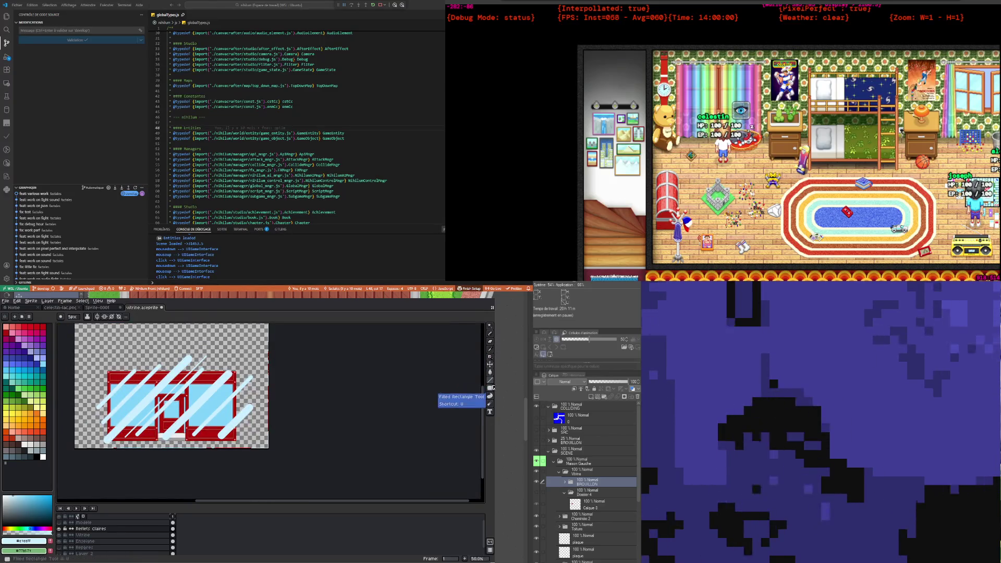
scroll(107, 438, "up", 1)
scroll(107, 438, "up", 5)
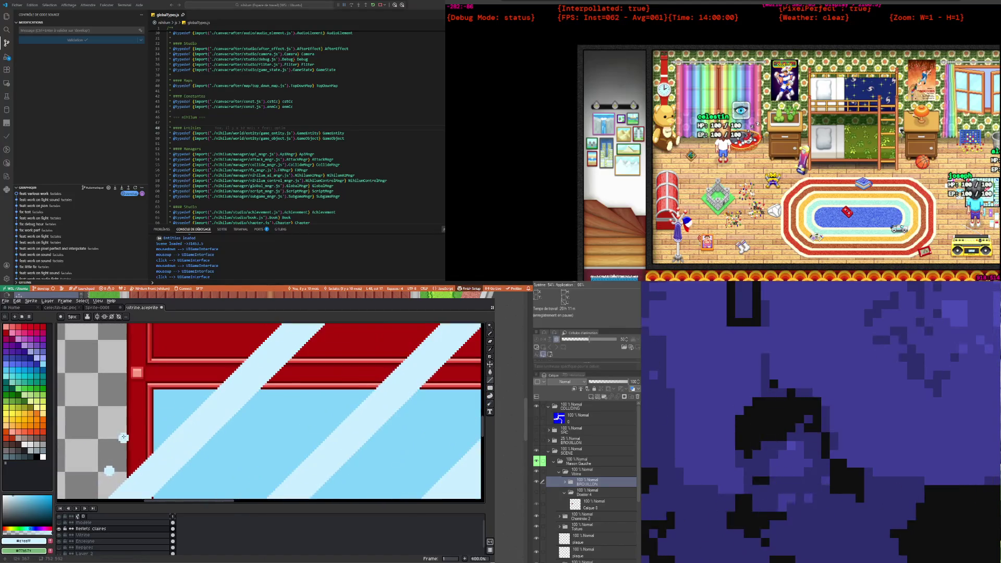
scroll(109, 471, "down", 5)
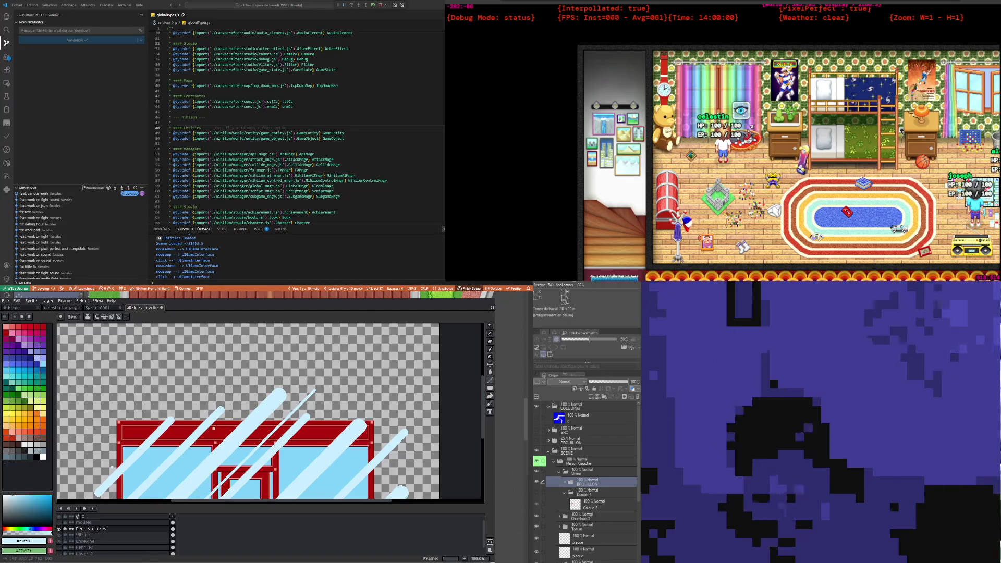
Step: Draw three more thin diagonal light-blue lines across the glass with the Line tool
left_click(490, 381)
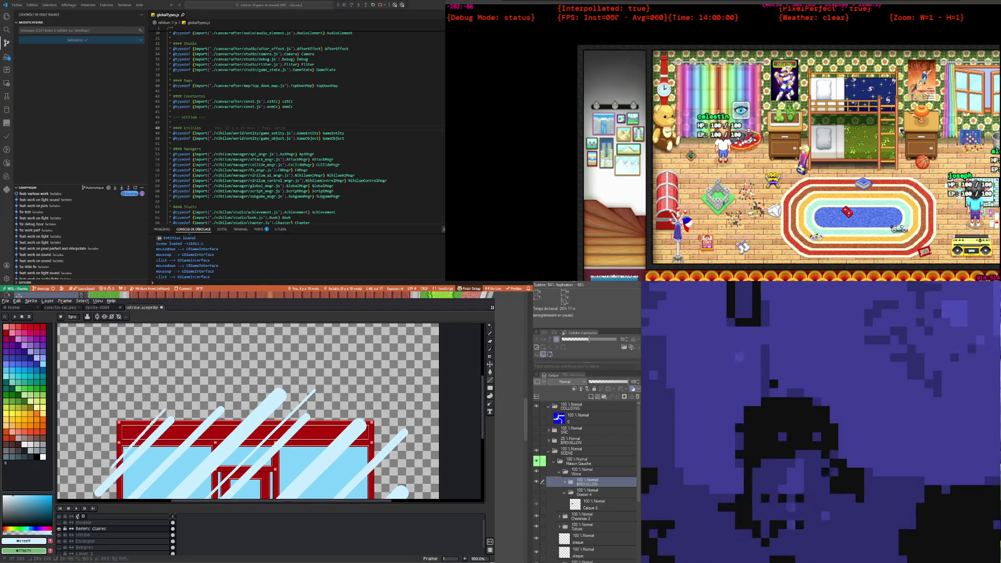
left_click_drag(112, 468, 178, 403)
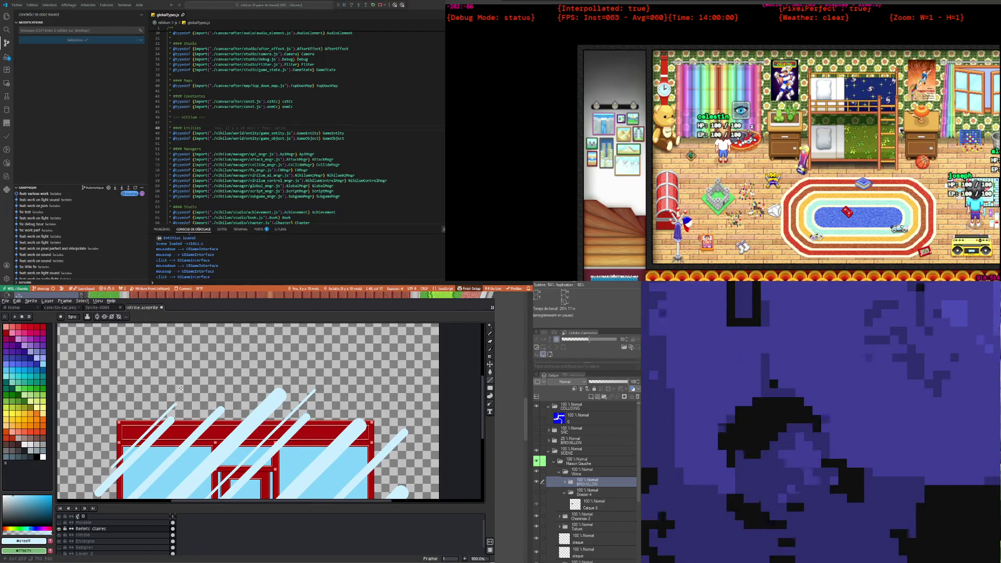
scroll(178, 407, "down", 3)
scroll(172, 412, "up", 1)
scroll(168, 415, "up", 1)
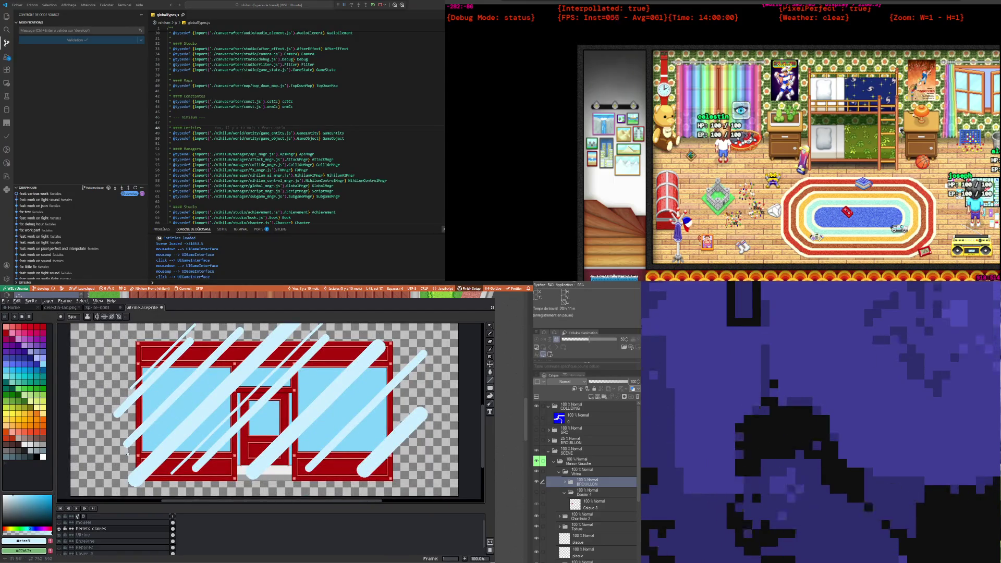
left_click_drag(128, 453, 231, 344)
scroll(245, 376, "down", 1)
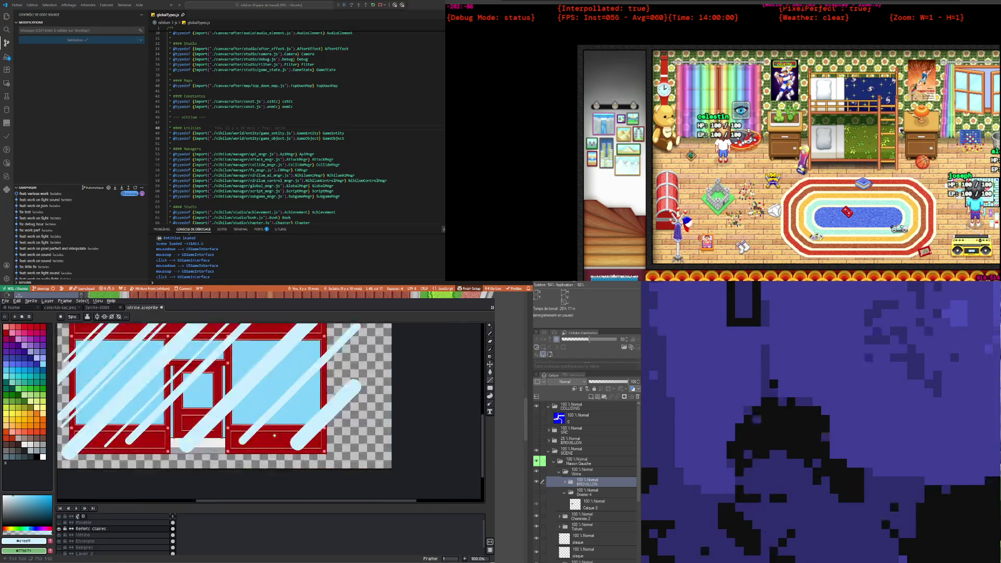
scroll(233, 428, "down", 1)
scroll(233, 429, "up", 1)
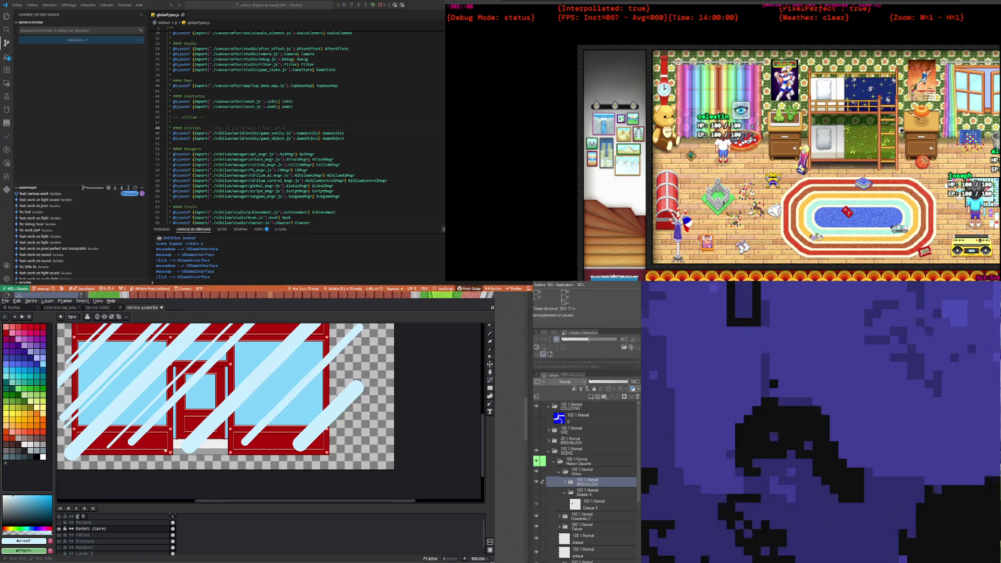
left_click_drag(165, 449, 267, 336)
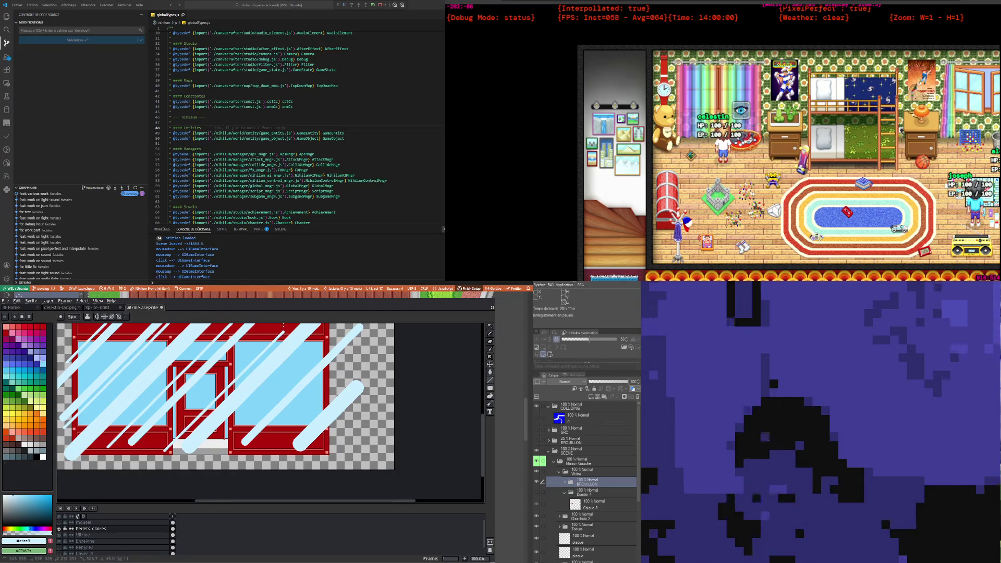
scroll(226, 387, "down", 1)
scroll(234, 407, "right", 1)
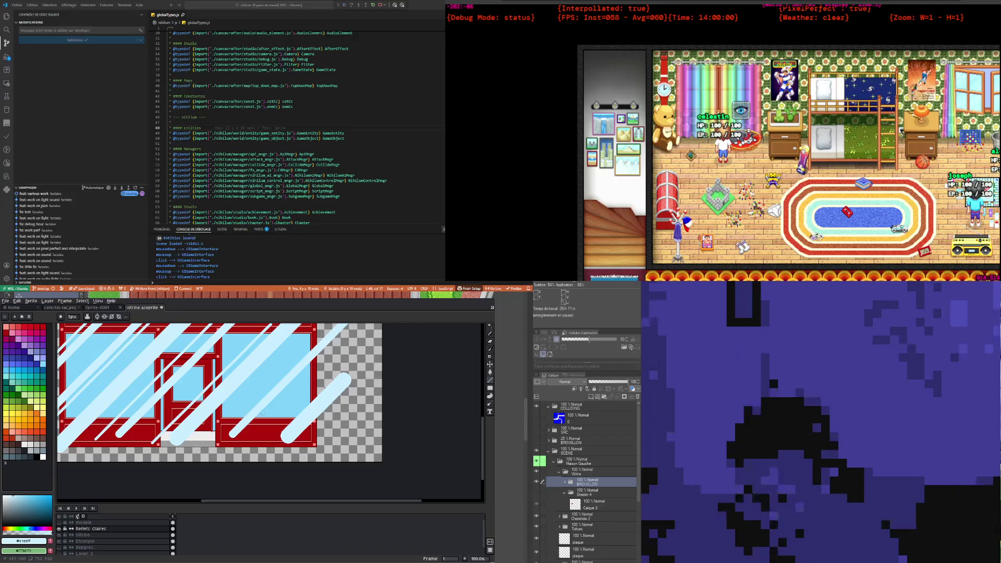
scroll(262, 414, "down", 1)
scroll(262, 415, "up", 1)
scroll(259, 430, "down", 1)
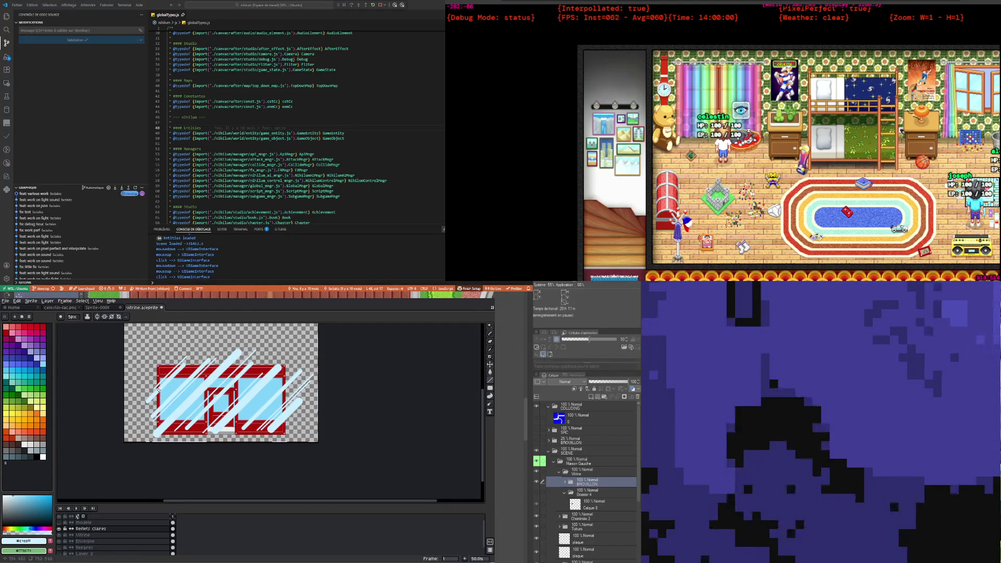
scroll(195, 396, "down", 1)
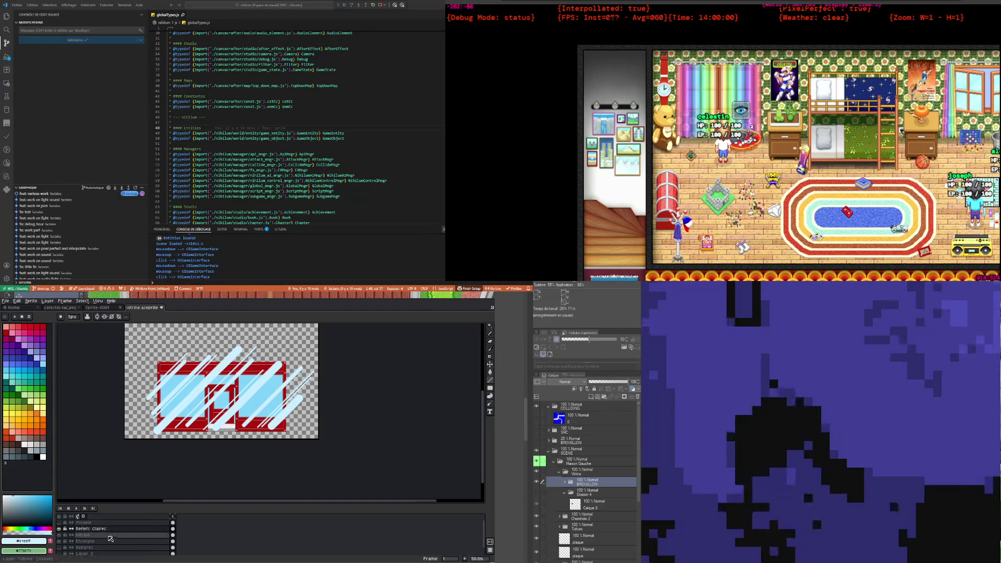
right_click(110, 530)
Step: Duplicate Reflets claires and rename the copy from 'Reflets claires Copy' to 'Reflets sombres'
left_click(122, 542)
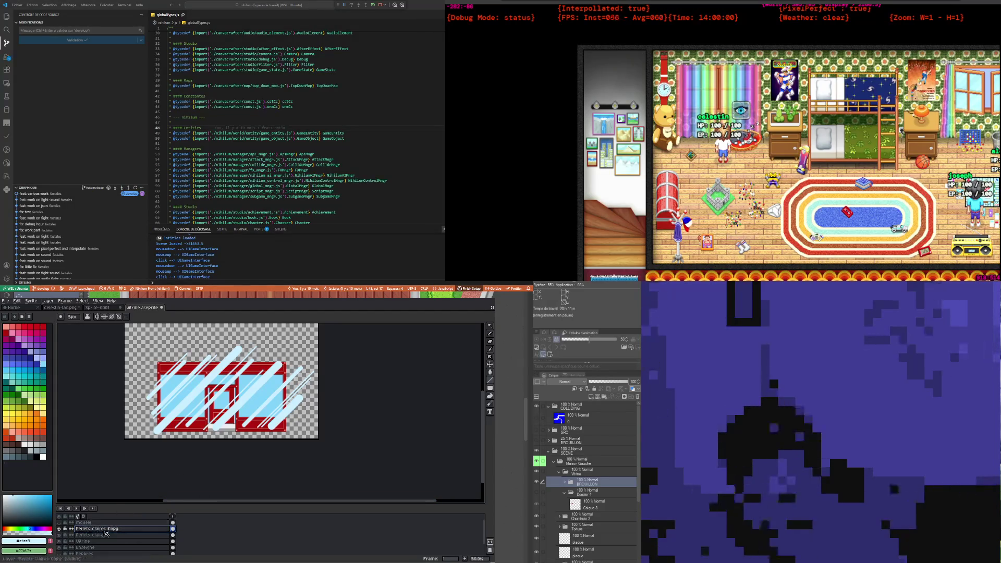
double_click(104, 529)
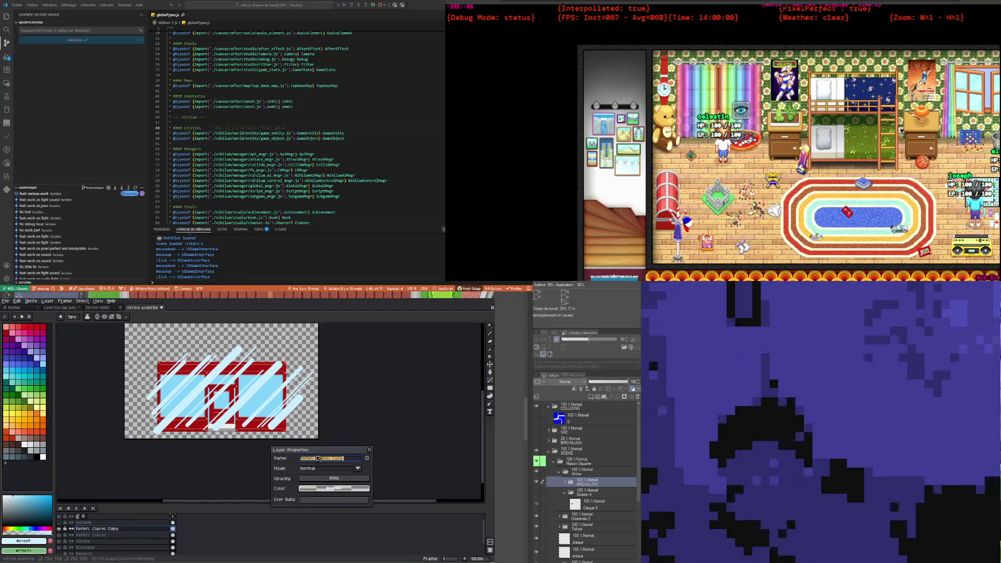
left_click(318, 458)
left_click_drag(318, 458, 386, 461)
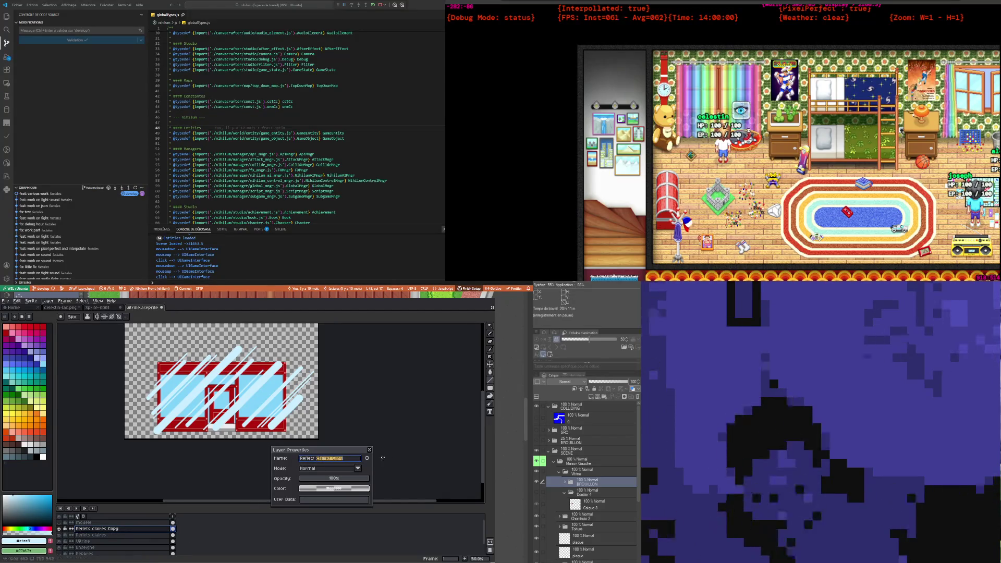
type("s")
type("om")
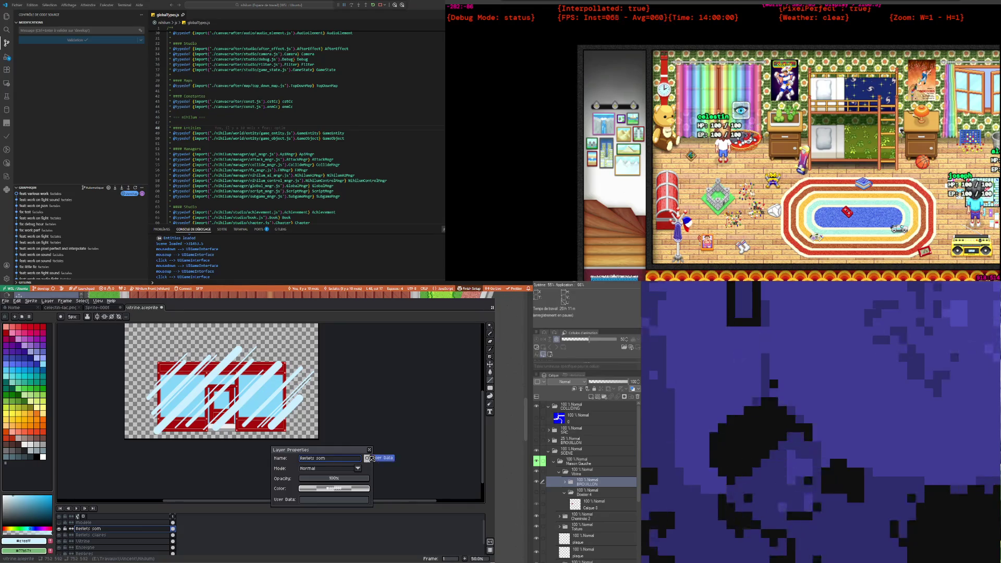
type("bre")
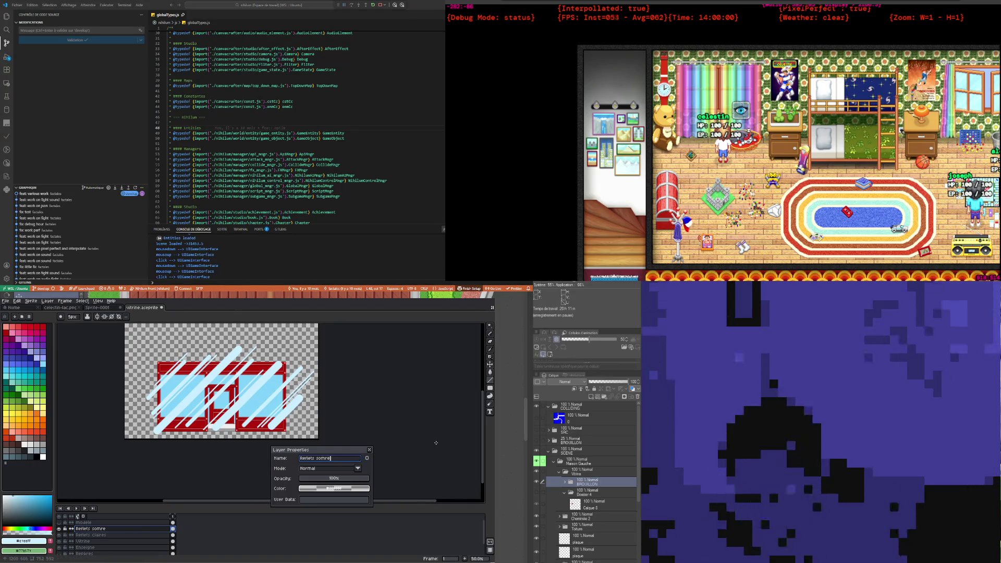
type("s")
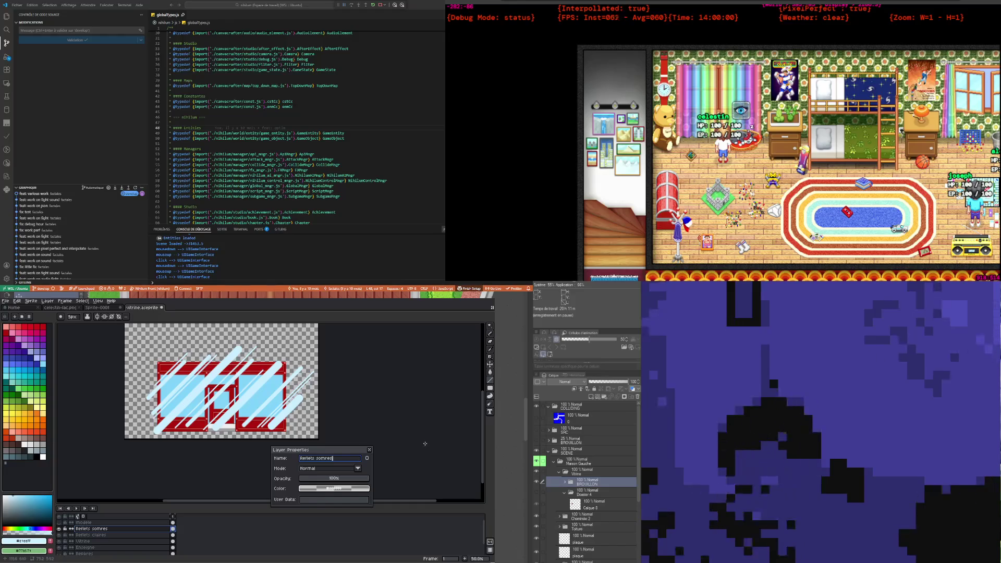
key("Left")
key("Left")
key("Left")
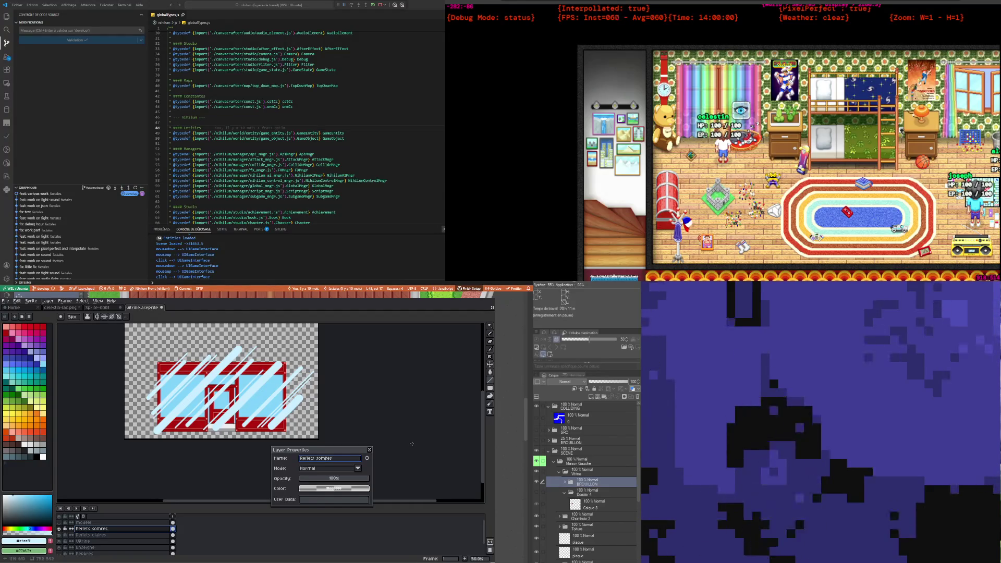
type("b")
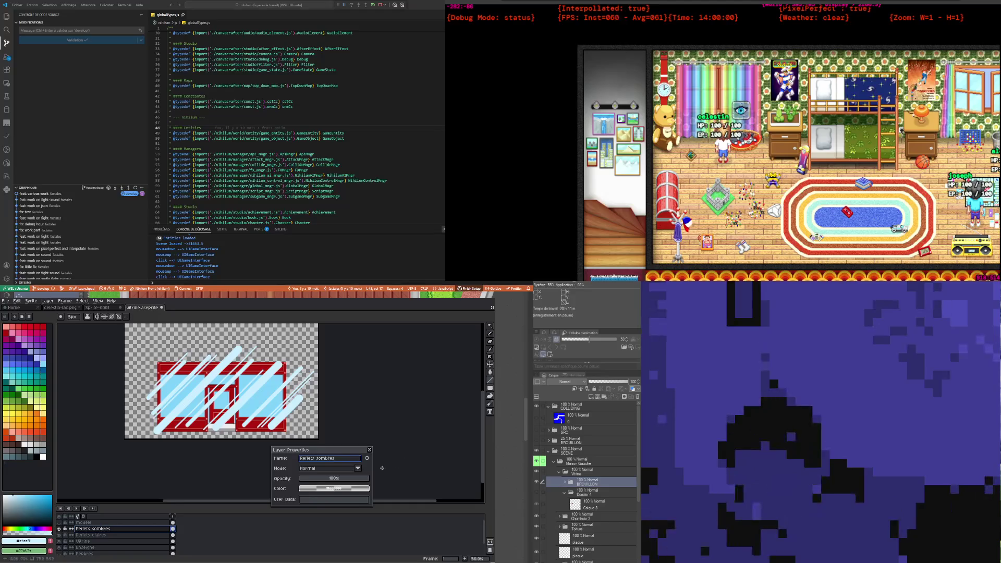
key("Return")
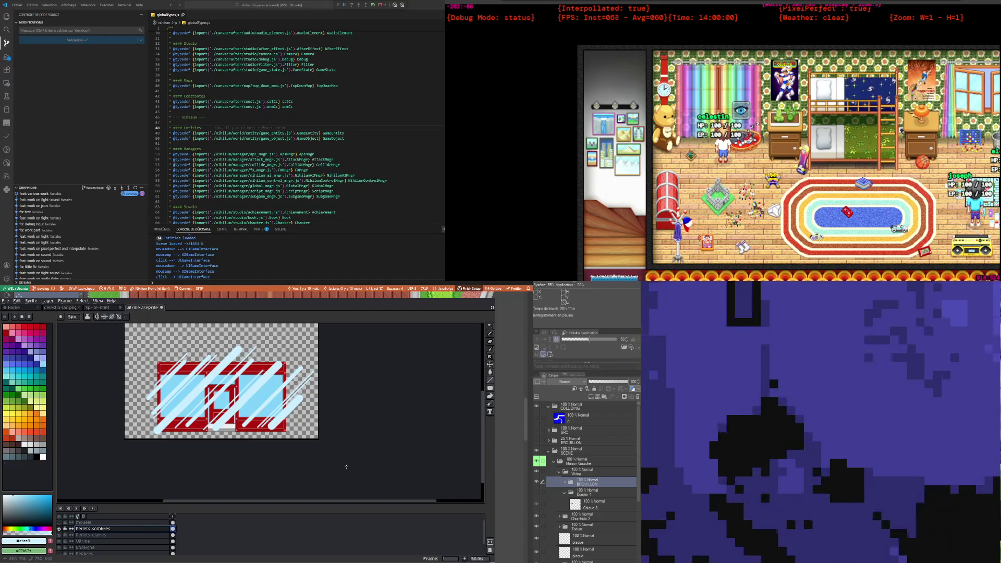
scroll(244, 429, "up", 1)
scroll(229, 420, "down", 1)
scroll(211, 409, "up", 1)
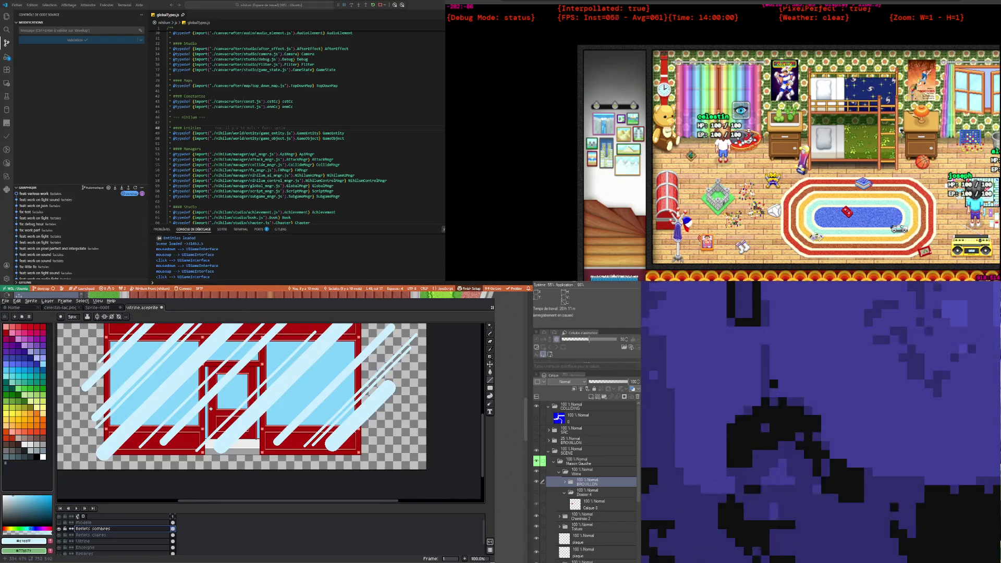
scroll(211, 408, "down", 1)
scroll(202, 392, "up", 1)
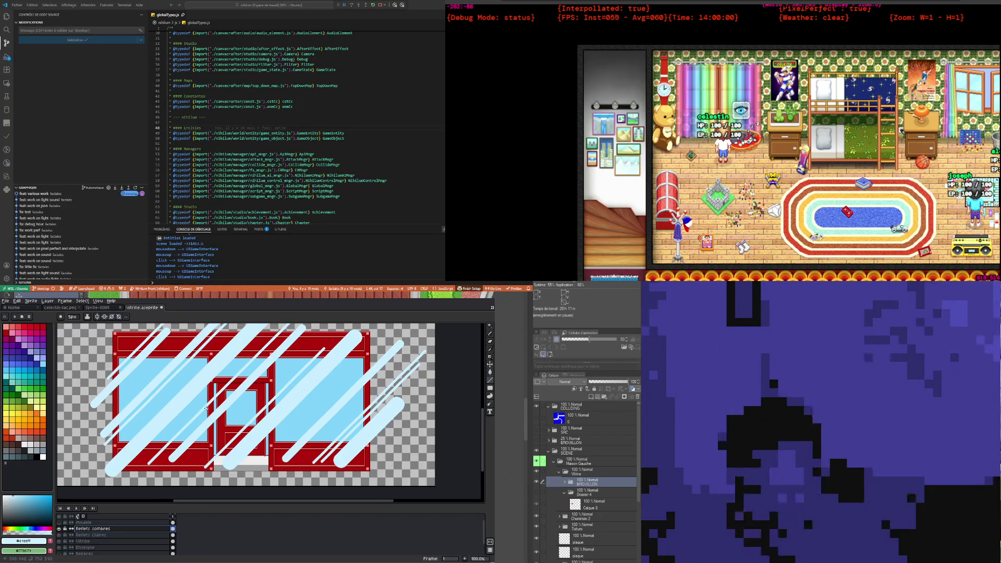
scroll(244, 417, "down", 1)
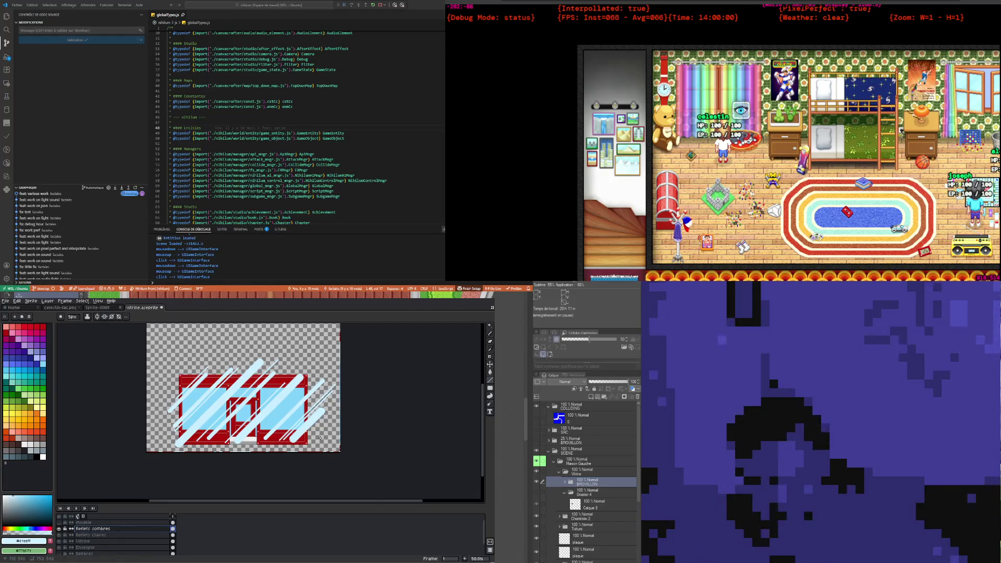
scroll(213, 407, "up", 1)
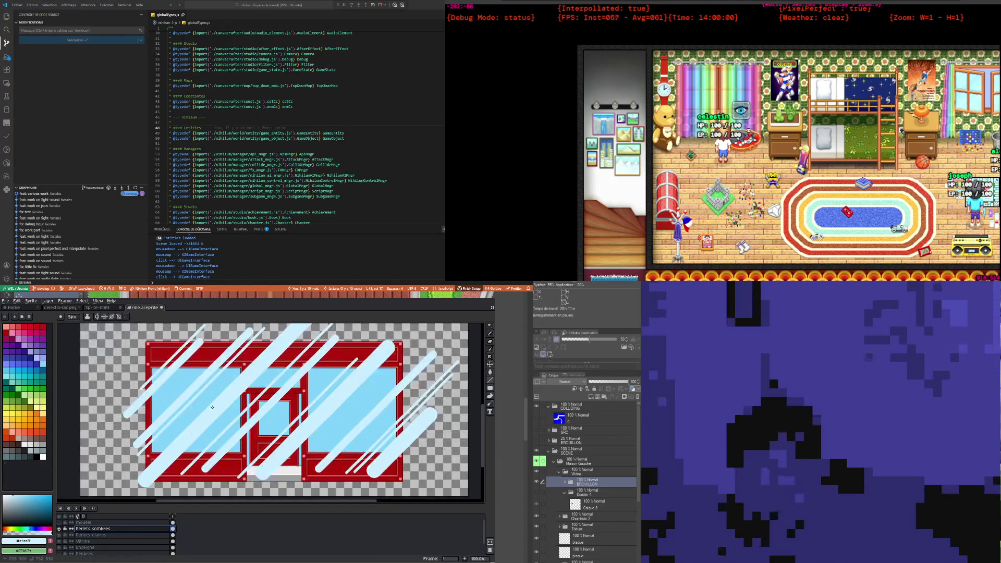
Step: Fill the reflection streaks with a stronger saturated blue, then make Reflets sombres active
left_click(491, 348)
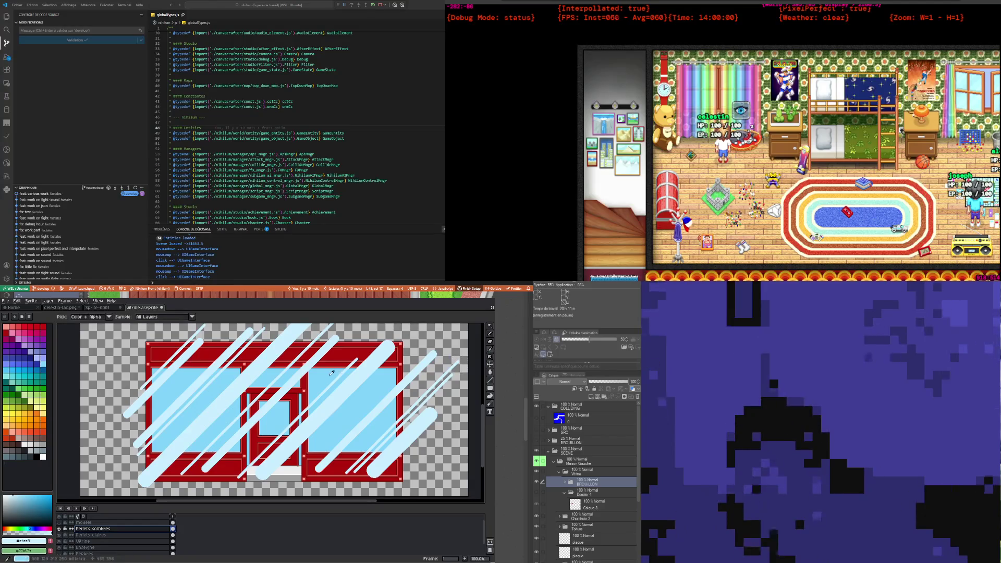
left_click(10, 373)
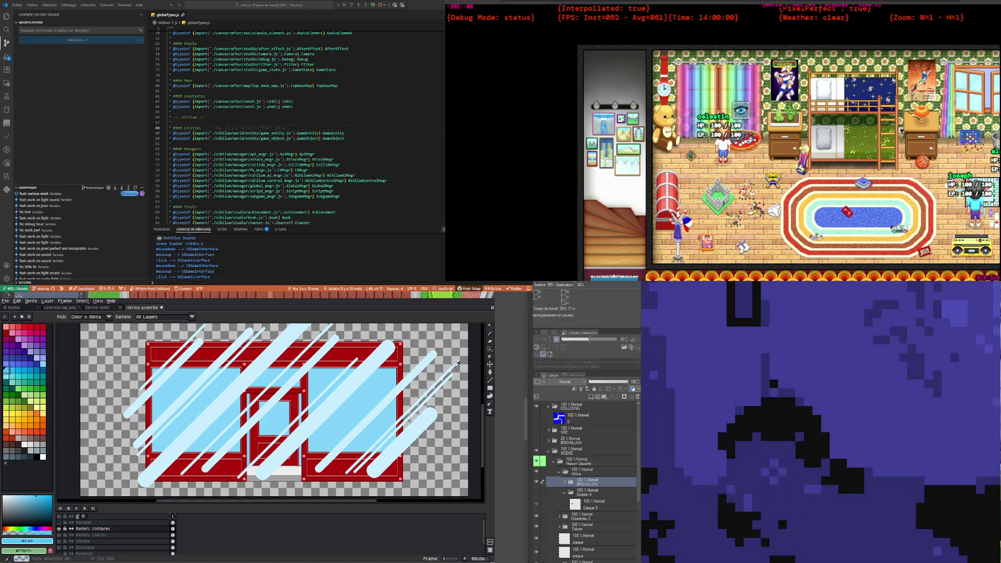
key("g")
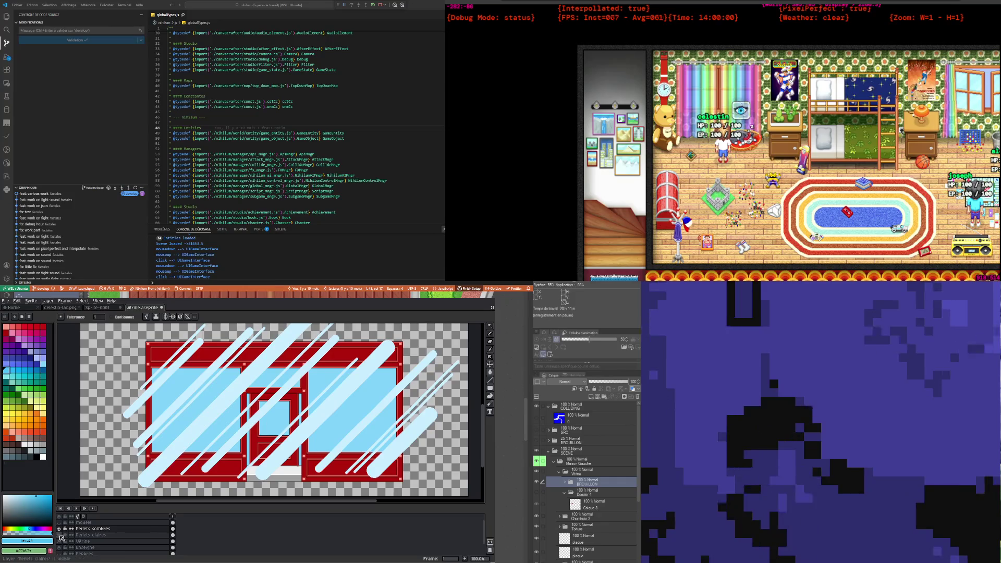
left_click(230, 401)
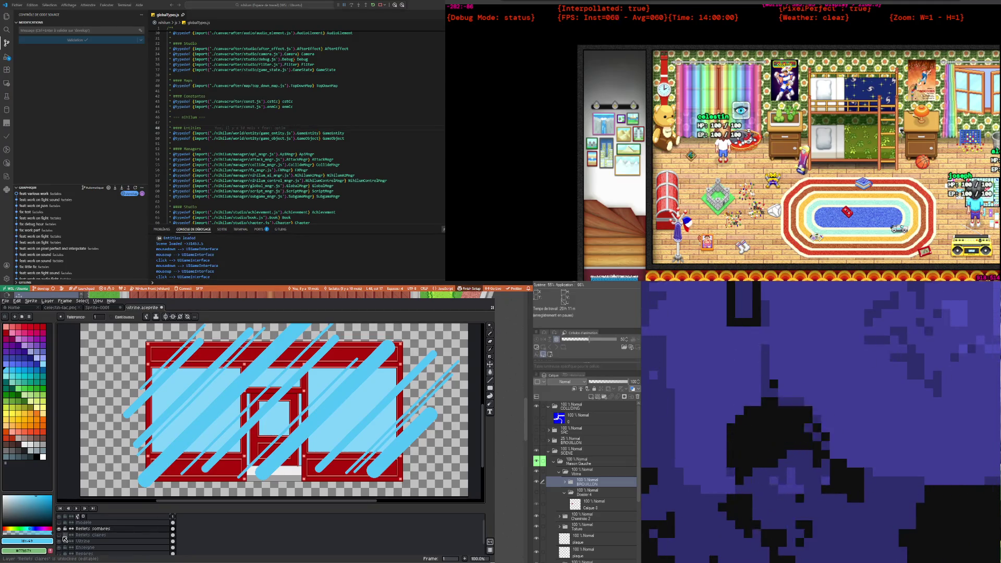
left_click(89, 530)
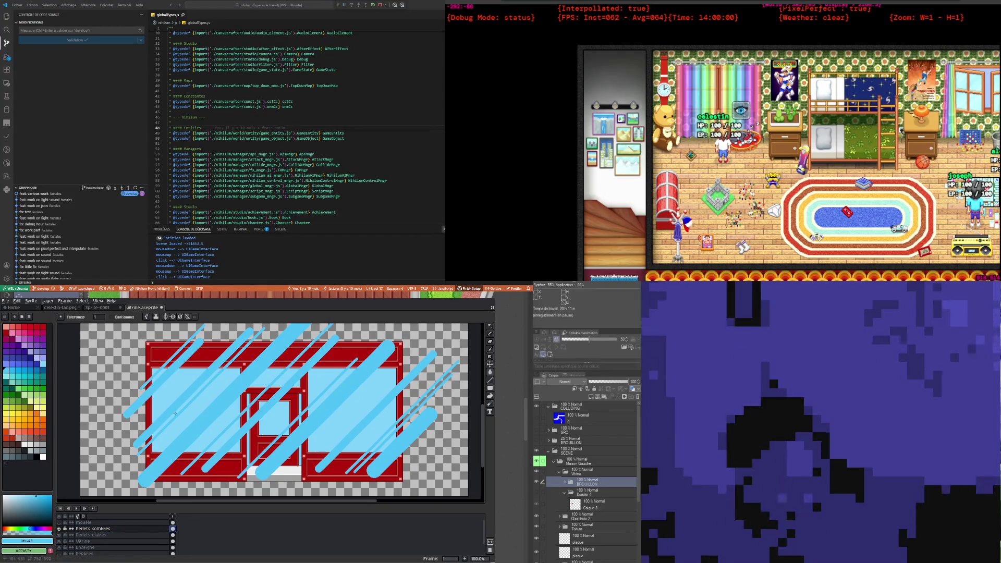
scroll(175, 413, "down", 1)
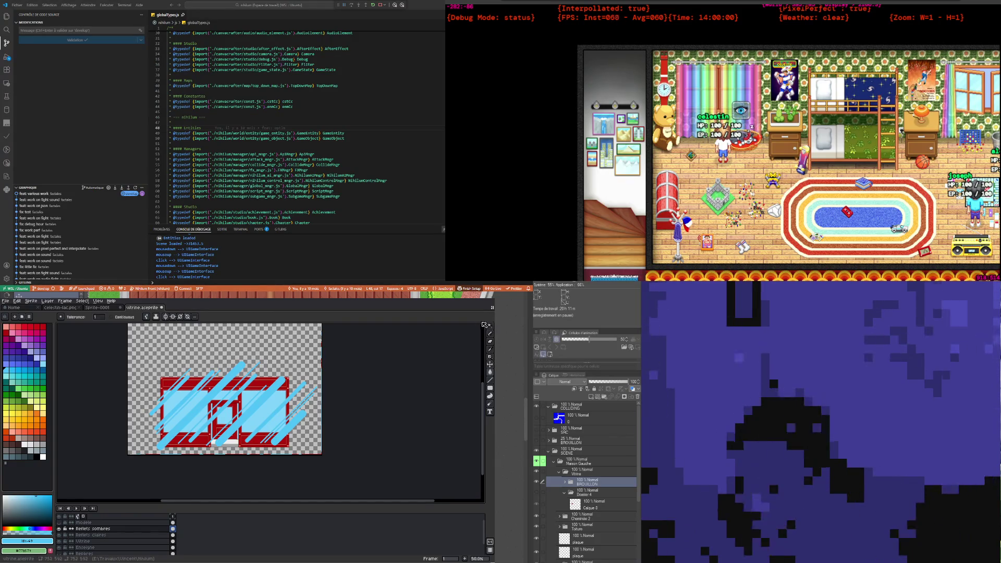
left_click(489, 325)
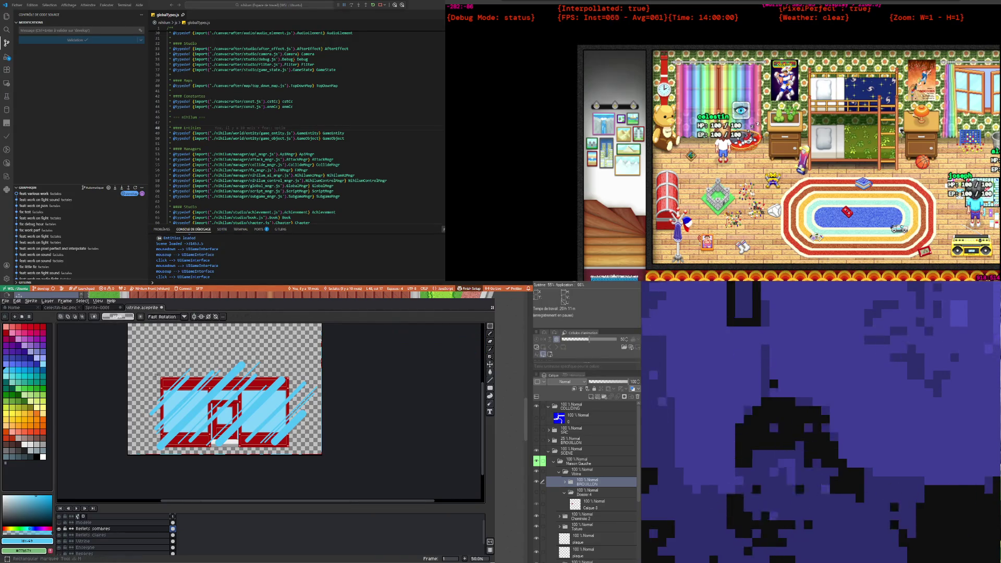
Step: Select the lower-right part of the streaks and nudge it slightly left
left_click_drag(139, 356, 325, 465)
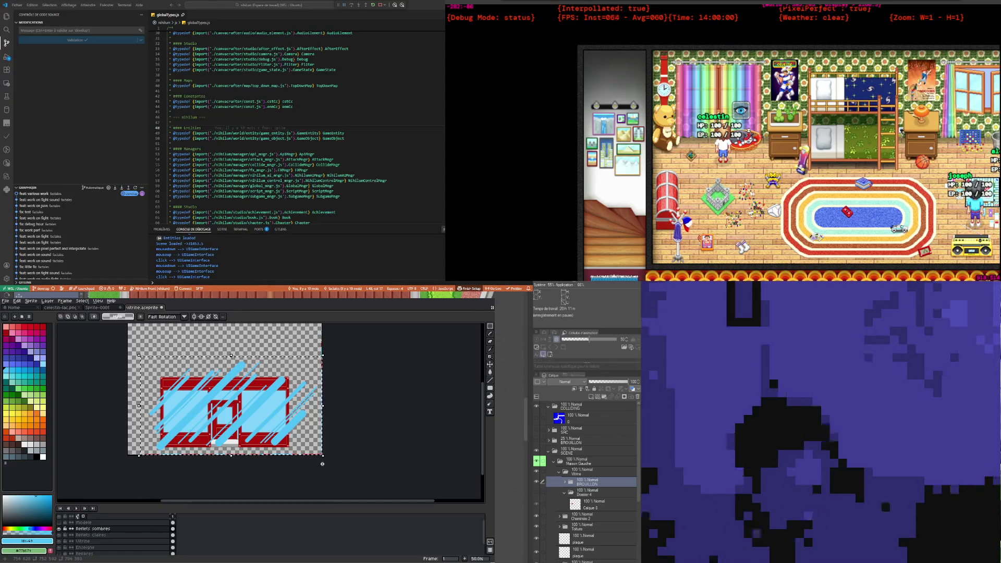
key("Left")
key("shift+Left")
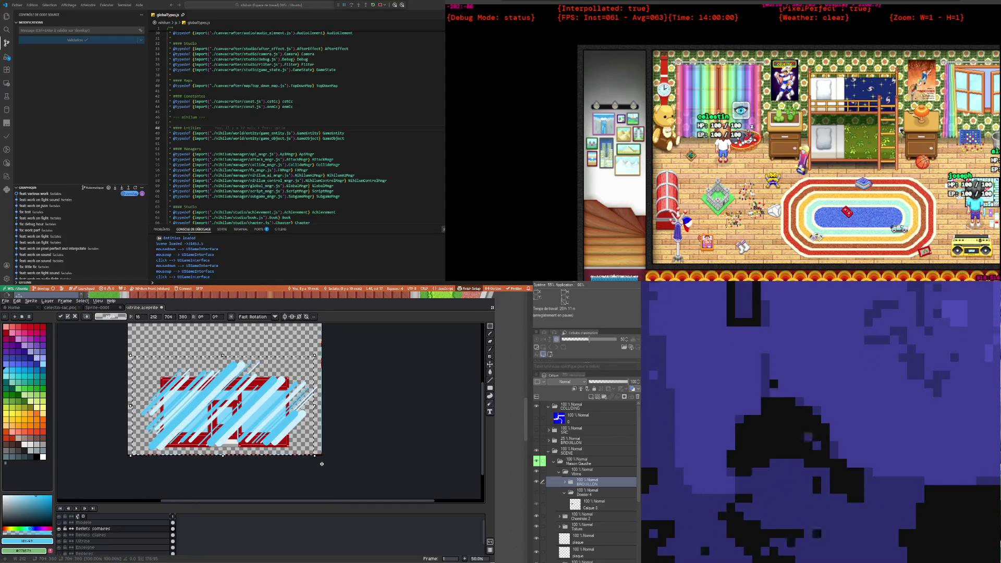
key("shift+Right")
key("shift+Right")
key("shift+Right")
key("shift+Right")
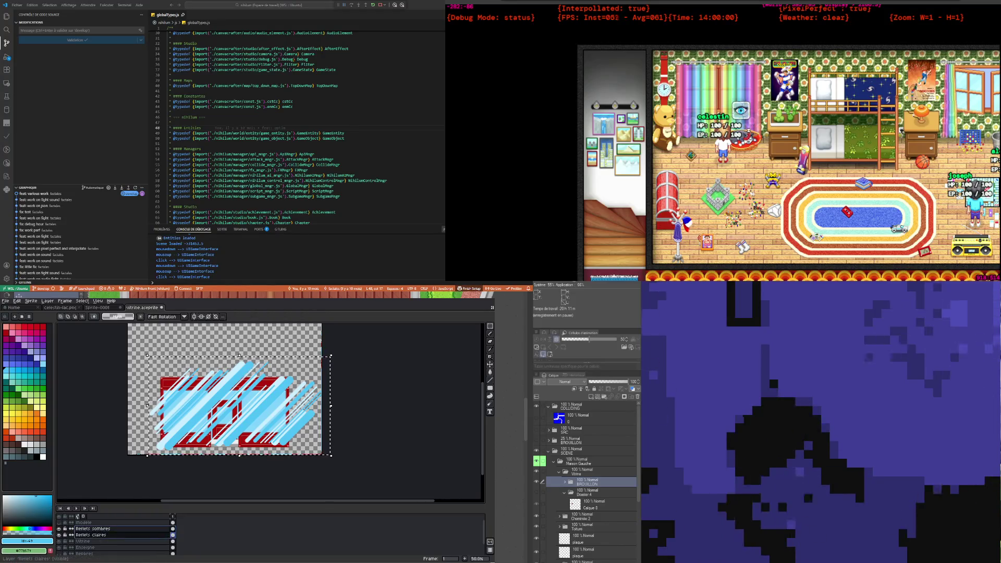
Step: Move the Reflets sombres layer below Reflets claires in the layer stack
mouse_move(91, 528)
left_mouse_down()
mouse_move(108, 542)
mouse_move(59, 541)
left_mouse_up()
left_click(92, 528)
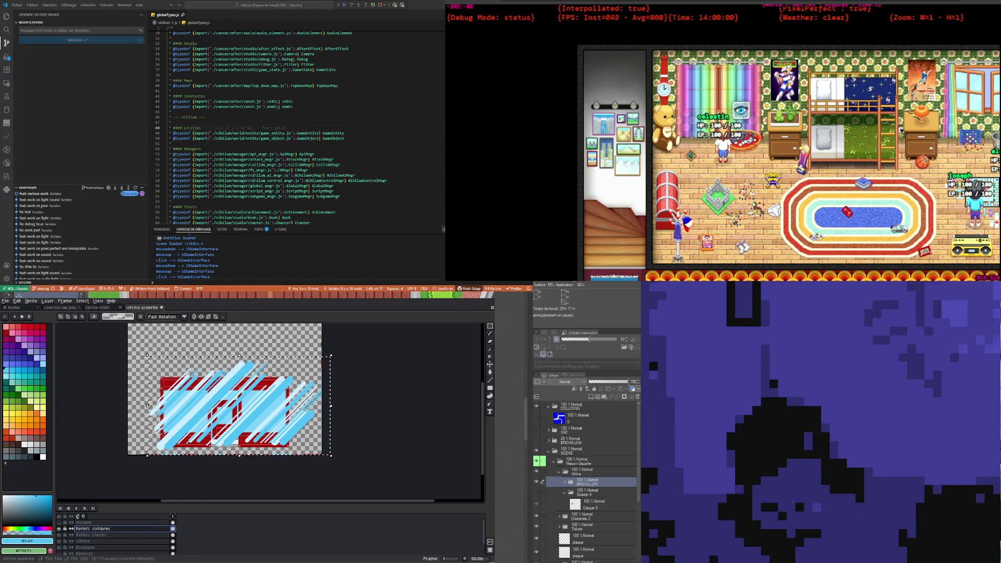
left_click_drag(92, 529, 93, 537)
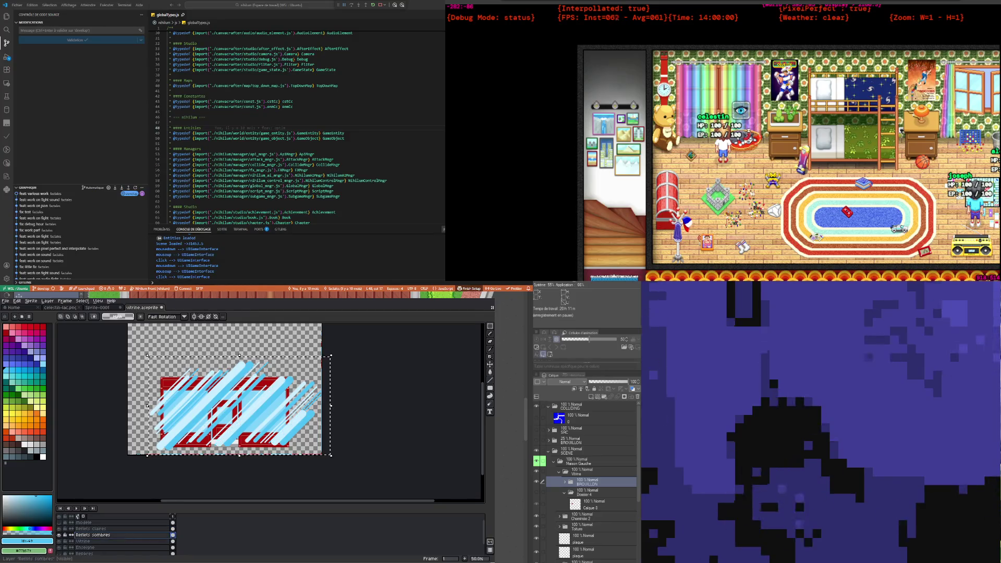
Step: Paste the dark streaks and shift them right and down to offset them from the pale ones
scroll(187, 431, "up", 1)
scroll(189, 433, "down", 1)
scroll(189, 430, "up", 1)
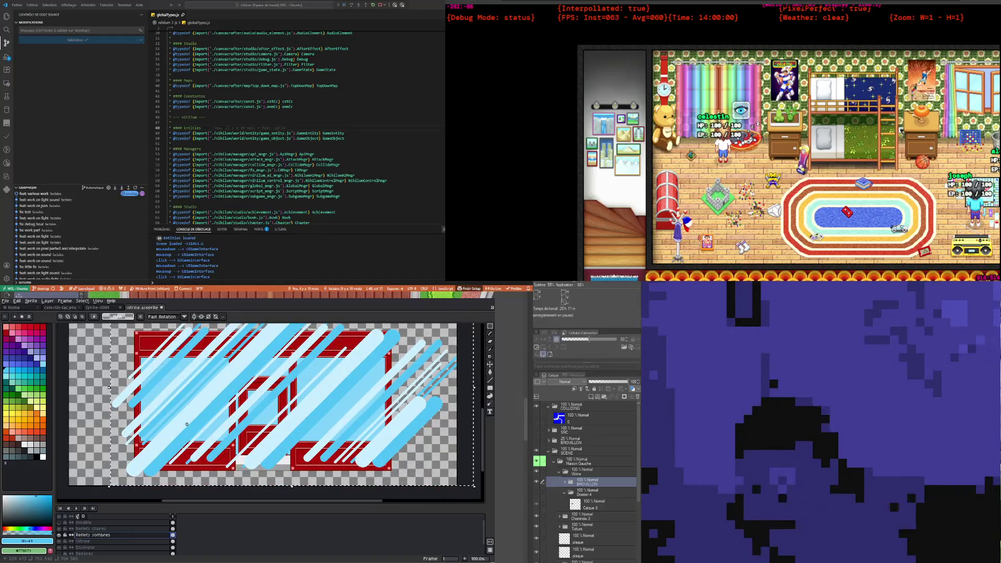
key("ctrl+v")
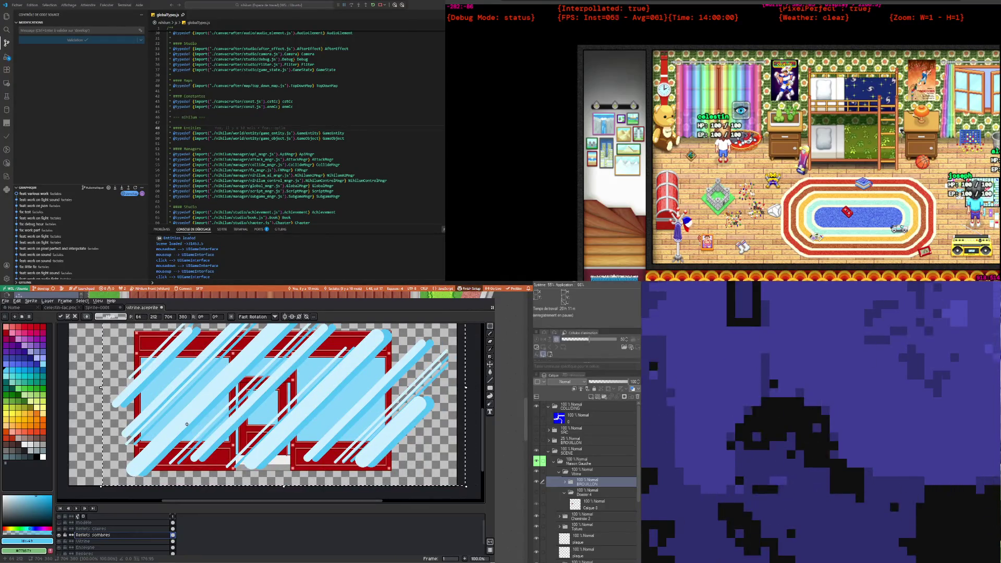
key("shift+Right")
key("shift+Right")
key("shift+Right")
key("shift+Right")
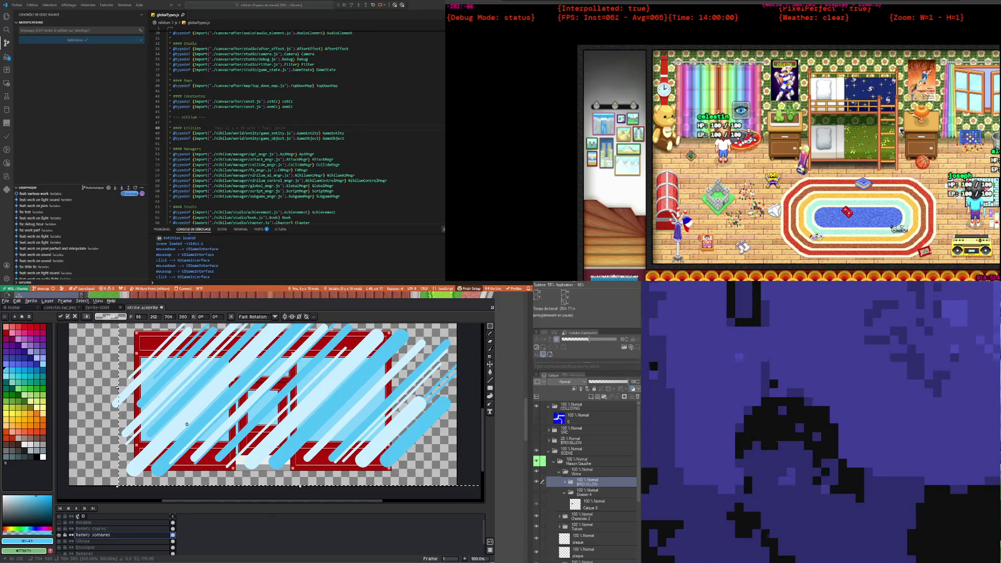
key("shift+Right")
key("shift+Right")
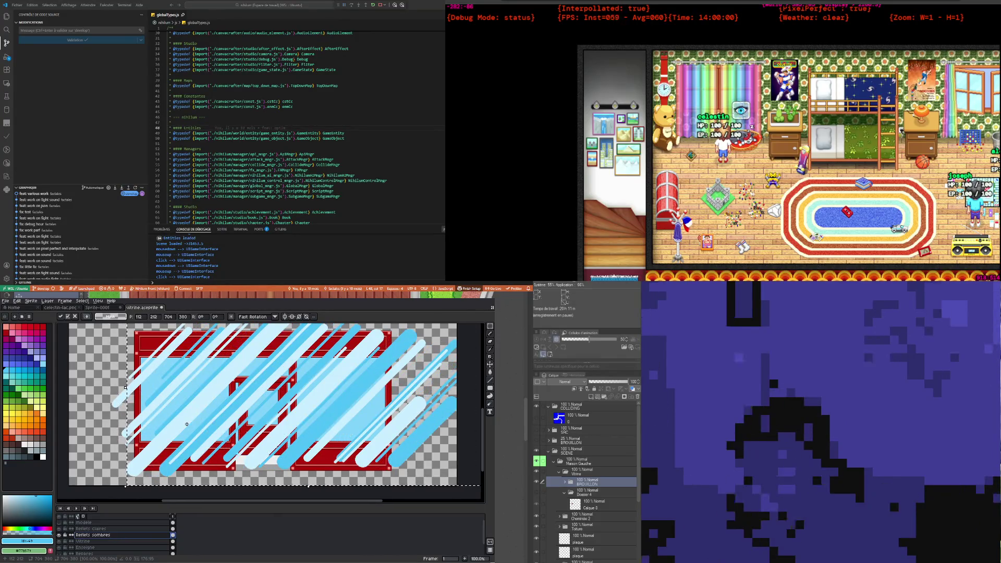
key("shift+Left")
key("shift+Left")
key("shift+Left")
key("shift+Left")
key("shift+Left")
key("shift+Left")
key("shift+Down")
key("shift+Down")
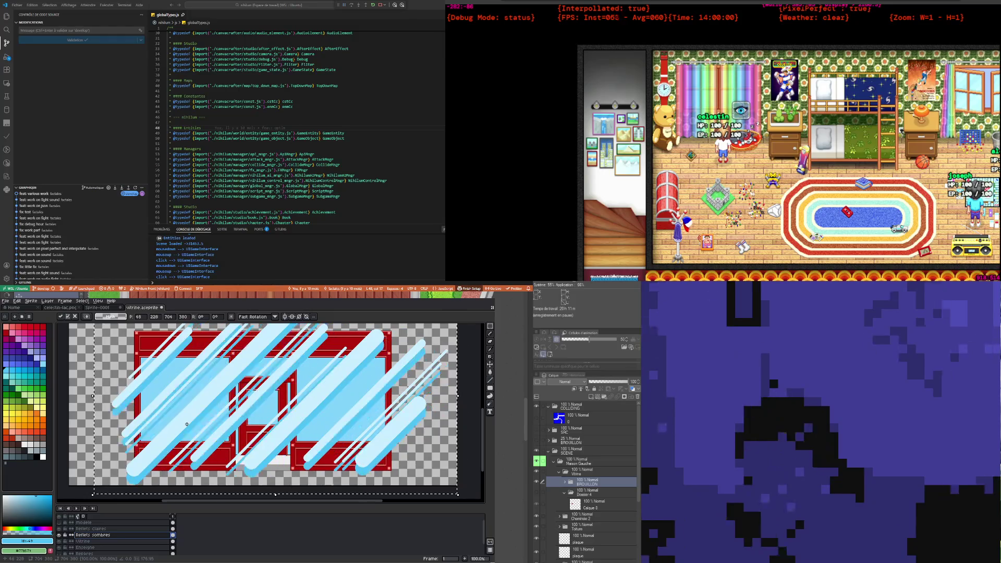
key("shift+Left")
key("shift+Left")
key("shift+Right")
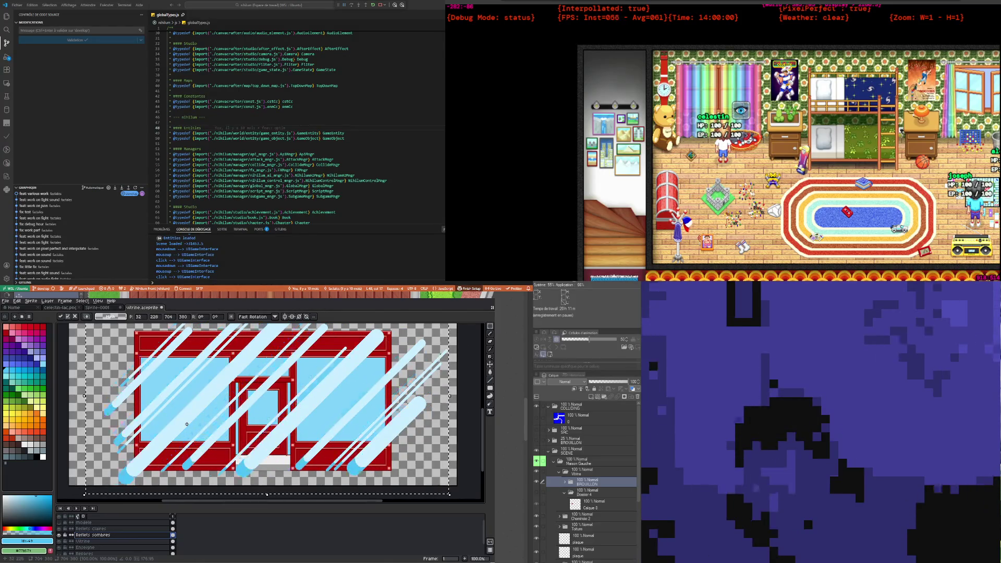
key("shift+Right")
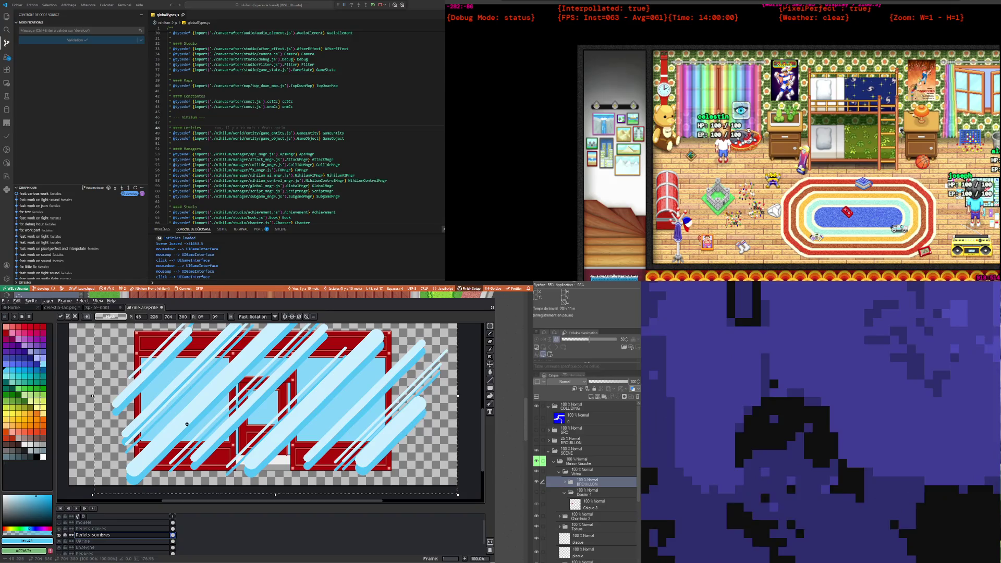
key("shift+Right")
key("shift+Right")
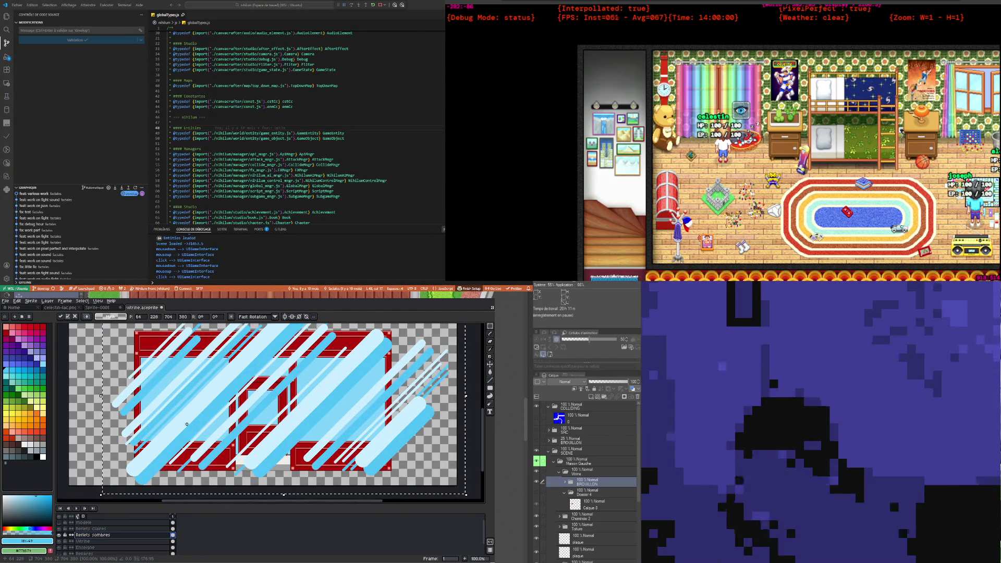
scroll(178, 430, "down", 1)
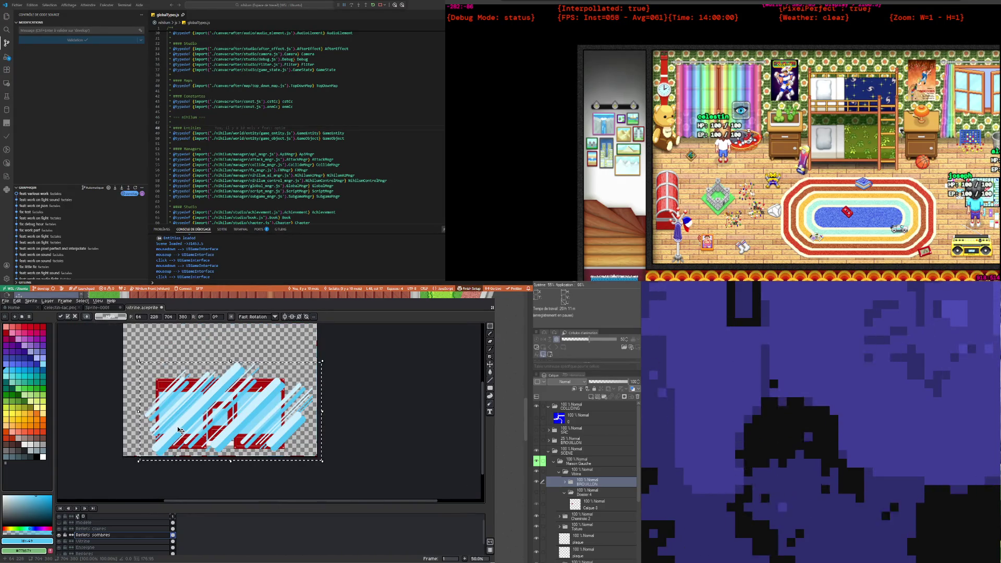
scroll(179, 430, "up", 1)
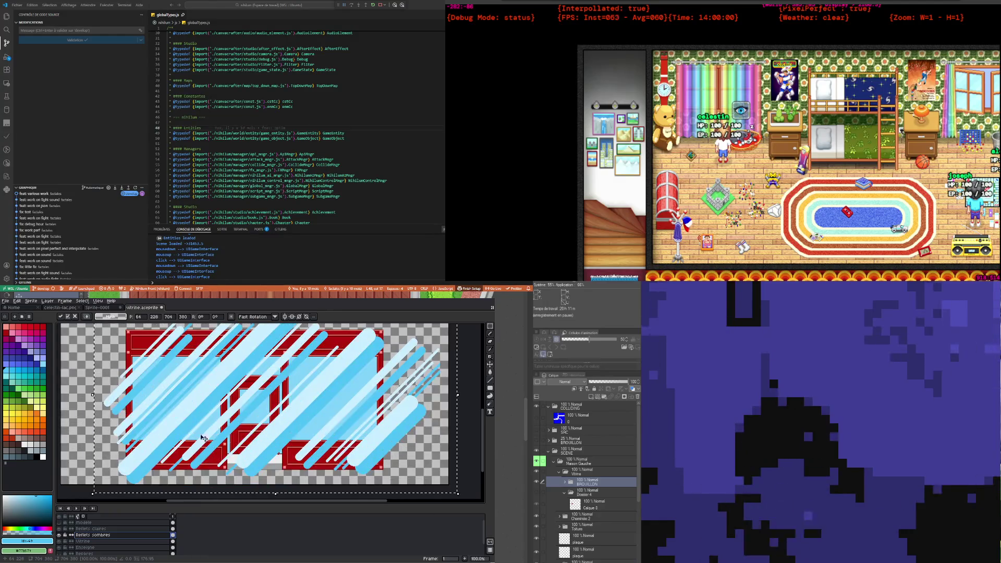
left_click(119, 548)
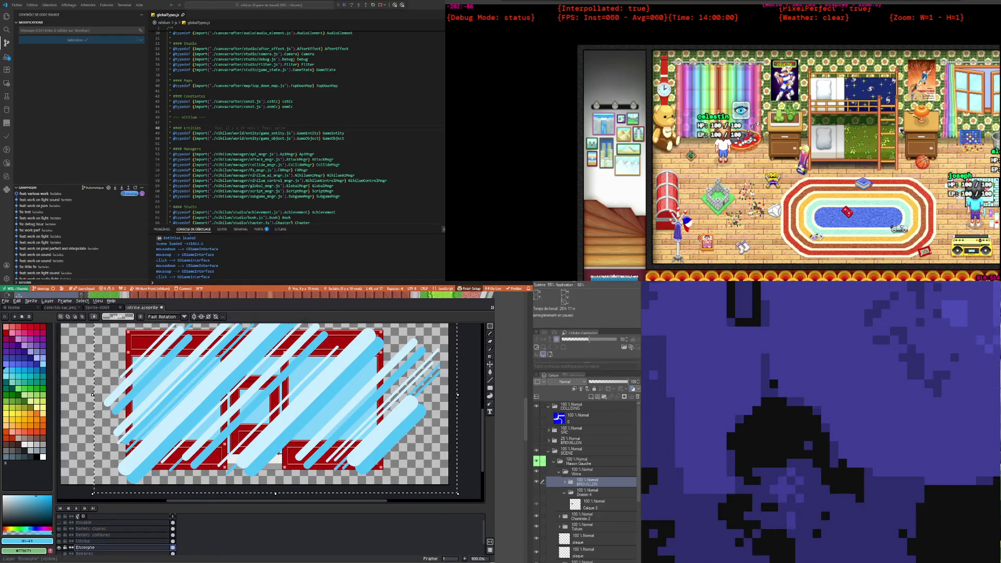
Step: Deselect with Ctrl+D to commit the moved reflection streaks
key("ctrl+d")
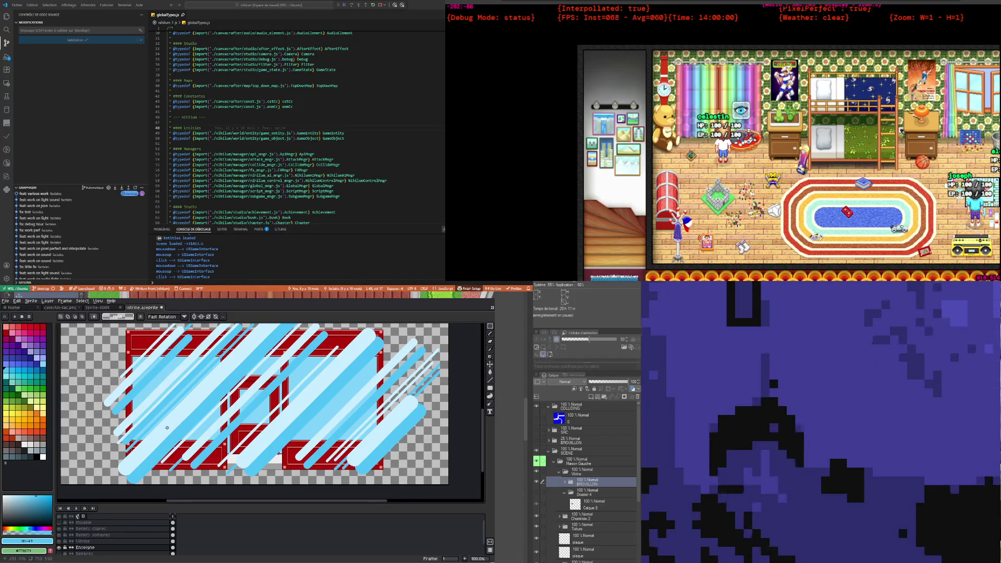
scroll(257, 424, "down", 1)
scroll(260, 376, "up", 1)
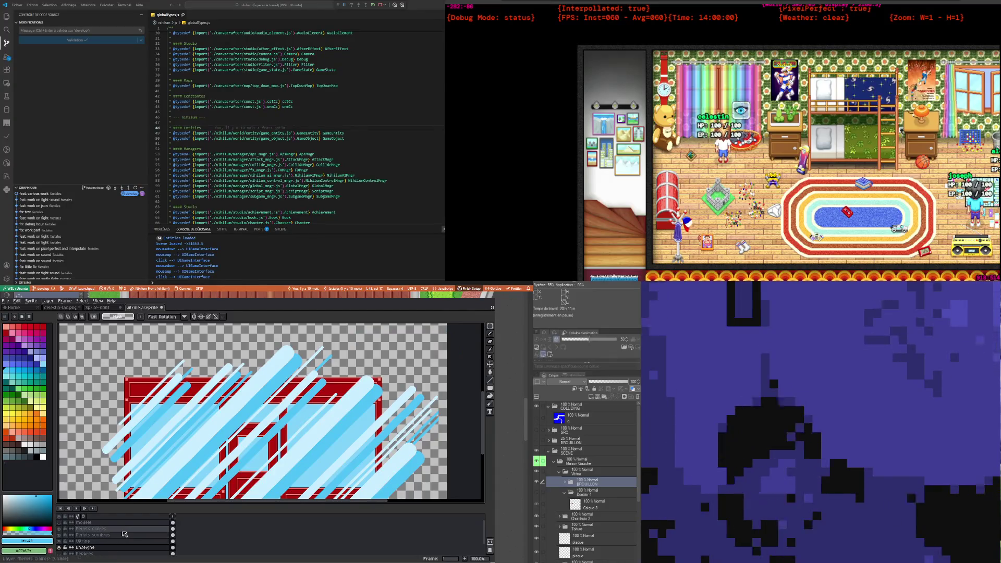
scroll(130, 542, "down", 2)
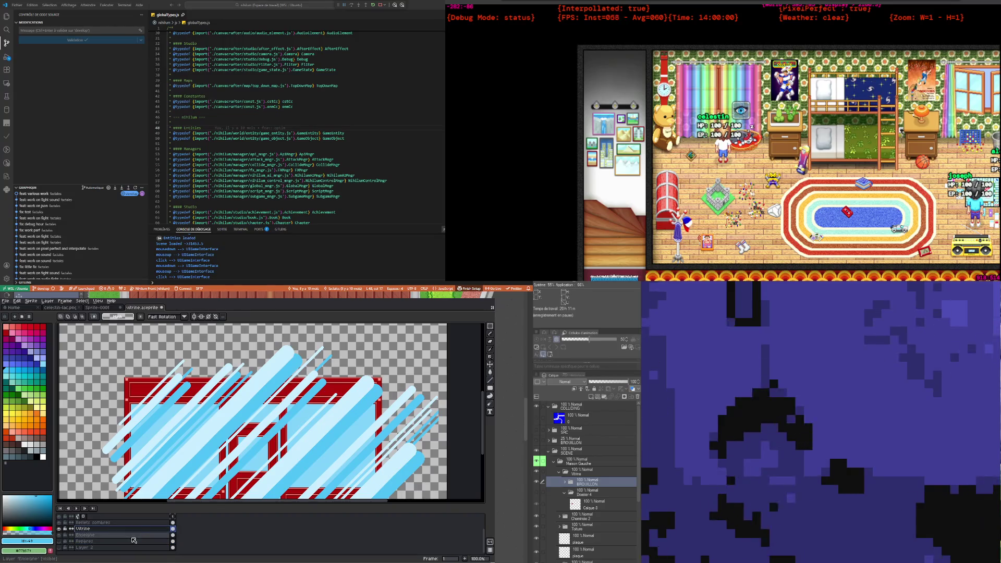
Step: Magic-wand select the glass and empty areas on Enseigne, then make Reflets claires active
left_click(86, 535)
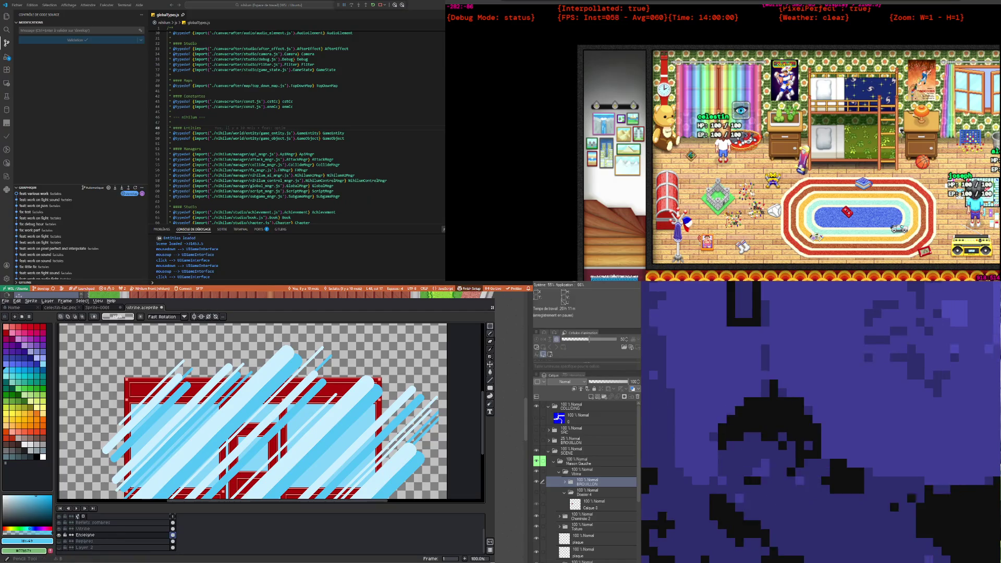
left_click(482, 326)
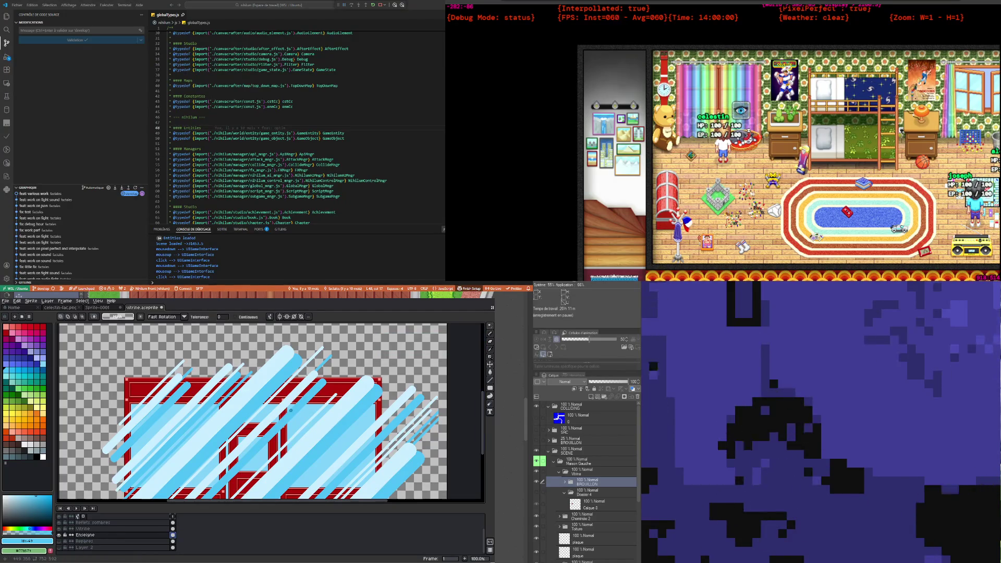
left_click(301, 416)
scroll(246, 390, "down", 1)
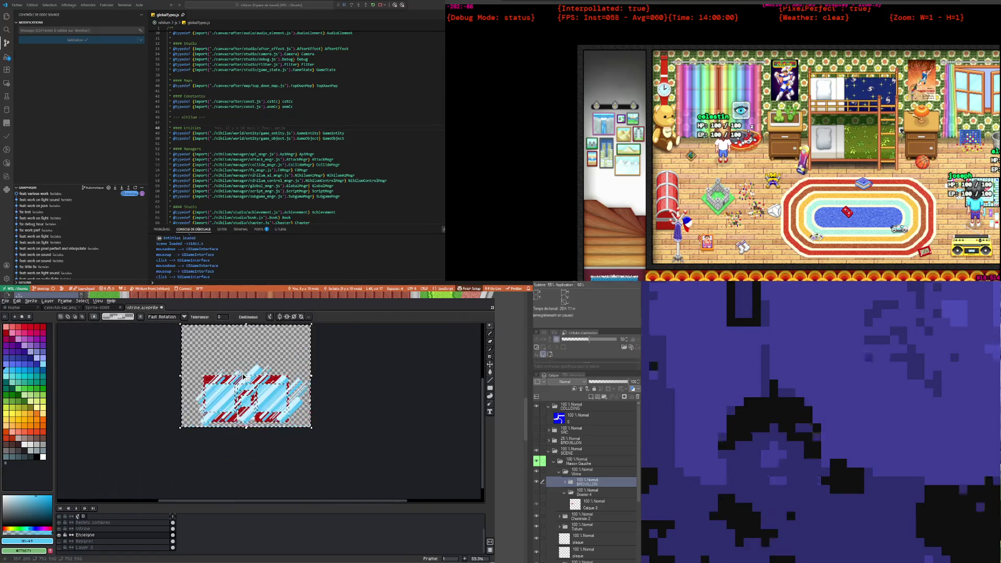
scroll(245, 389, "up", 1)
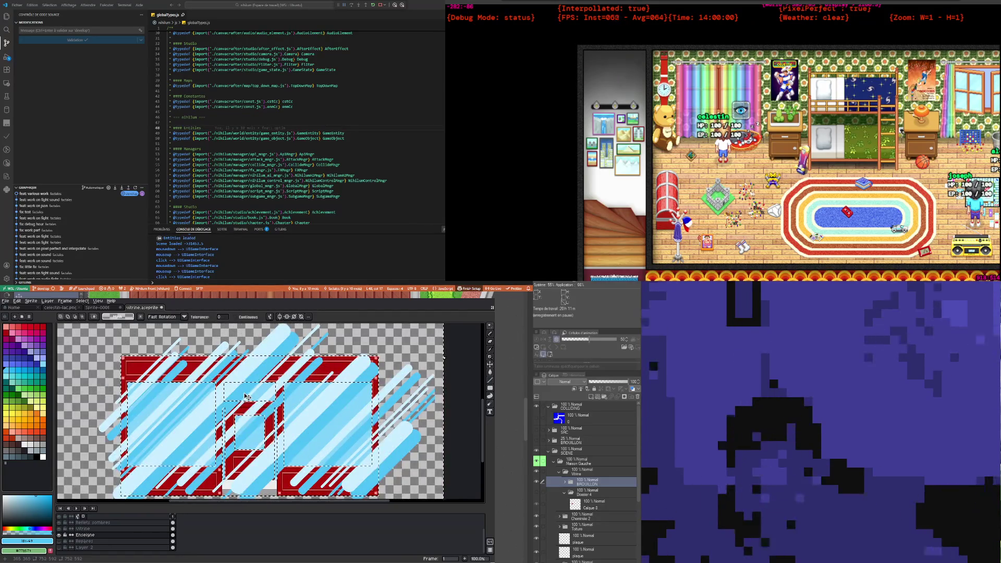
scroll(157, 537, "up", 1)
left_click(127, 538)
scroll(156, 535, "up", 1)
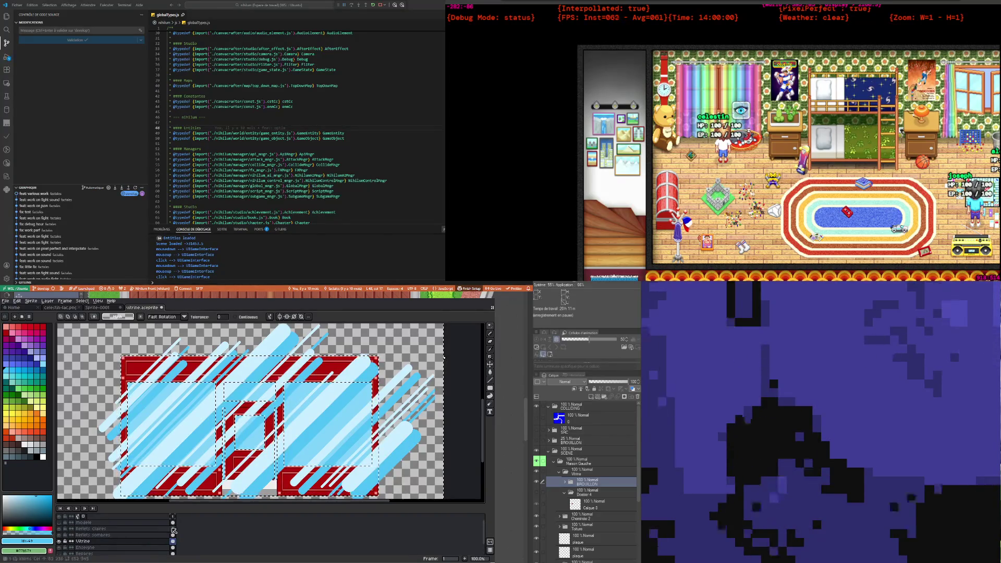
left_click(90, 529)
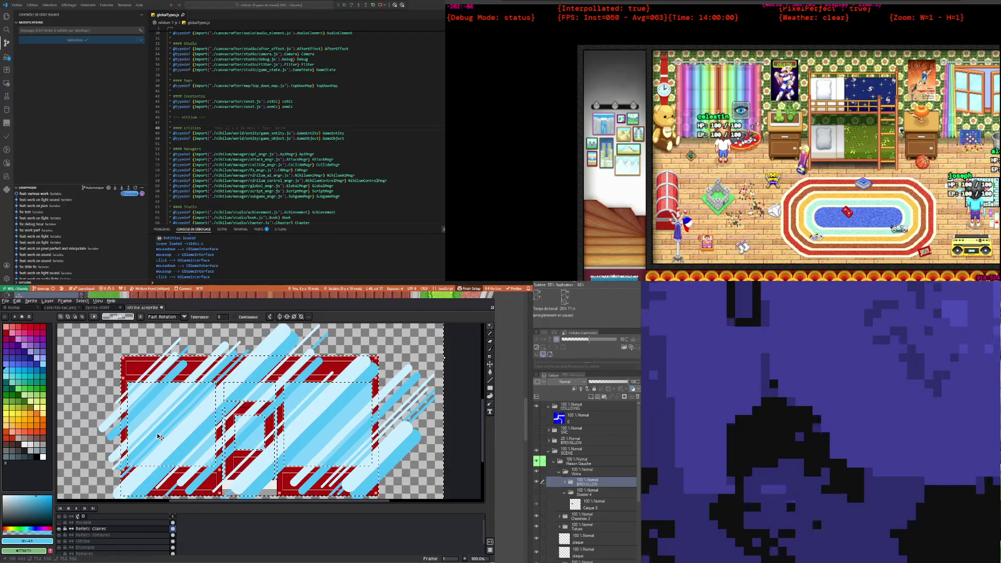
Step: Invert the selection and delete the light streaks lying over the red frame
left_click(82, 301)
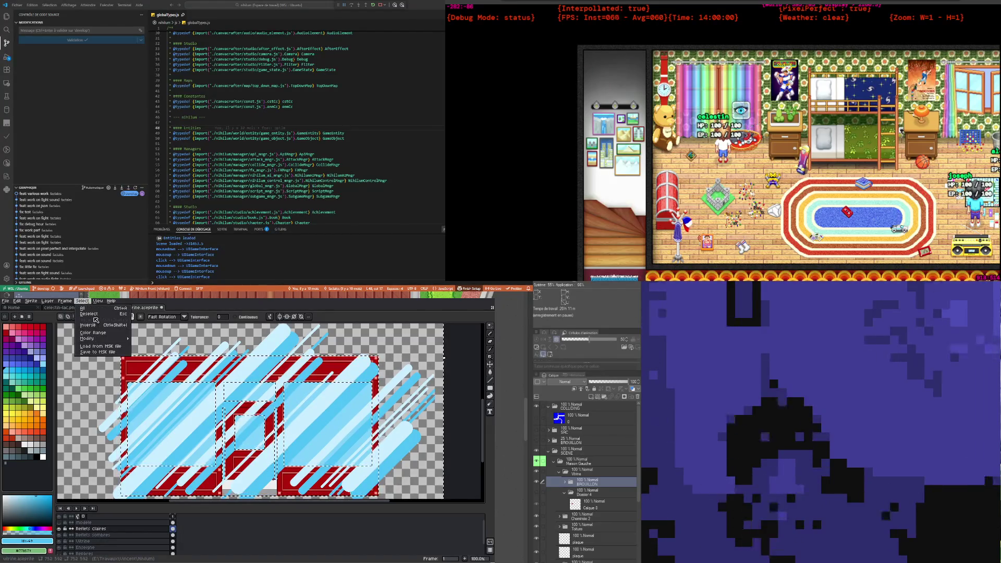
left_click(92, 325)
key("Delete")
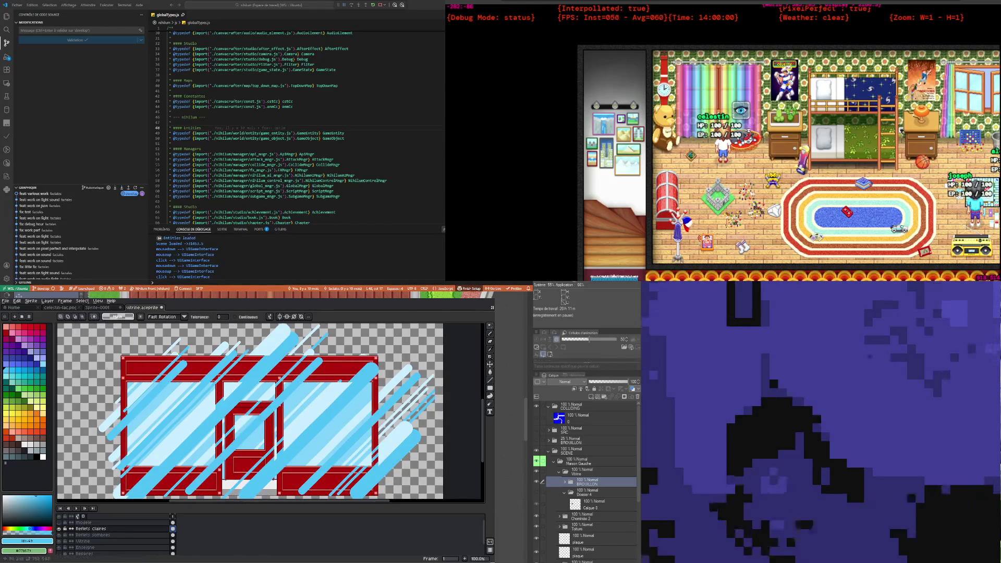
Step: Reselect the window panes on Vitrine, invert, delete the dark streaks on Reflets sombres, and deselect
left_click(82, 542)
left_click(158, 402)
left_click(158, 402)
key("Delete")
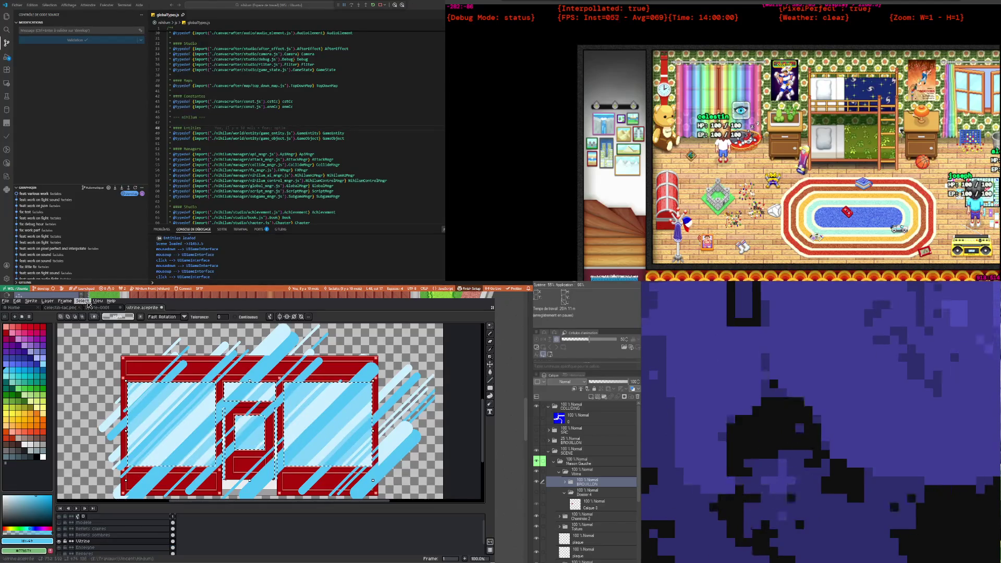
left_click(87, 303)
left_click(96, 325)
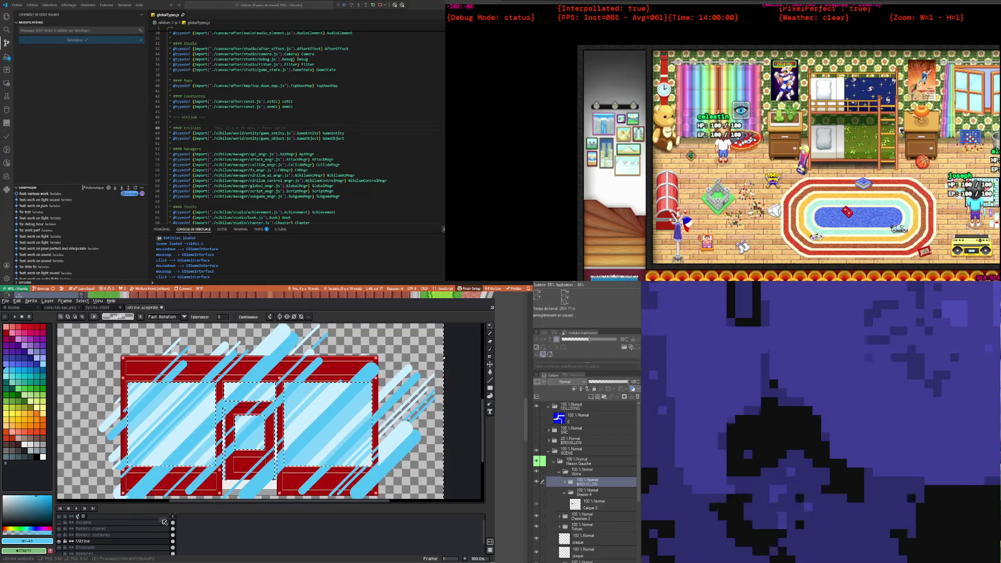
left_click(174, 535)
key("Delete")
key("ctrl+d")
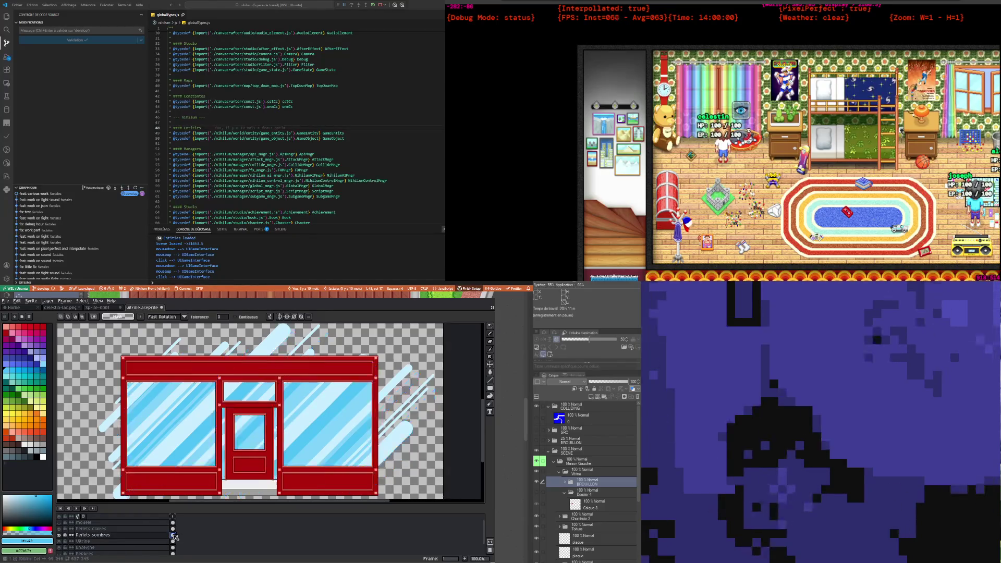
scroll(163, 415, "down", 2)
scroll(169, 425, "up", 2)
Step: Restore the glass-pane selection and invert it on Reflets claires to target everything outside the glass
left_click(145, 542)
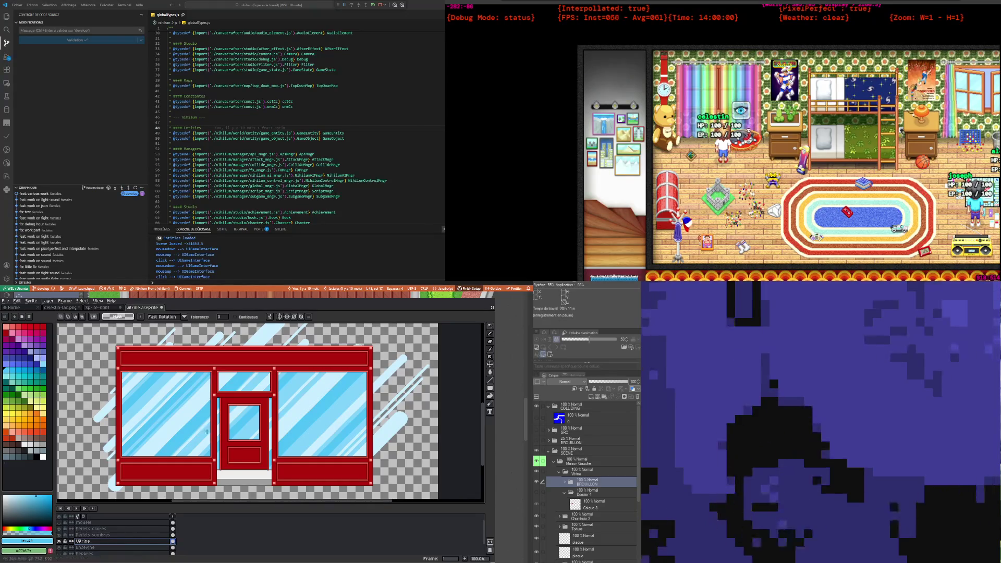
left_click(173, 535, "ctrl")
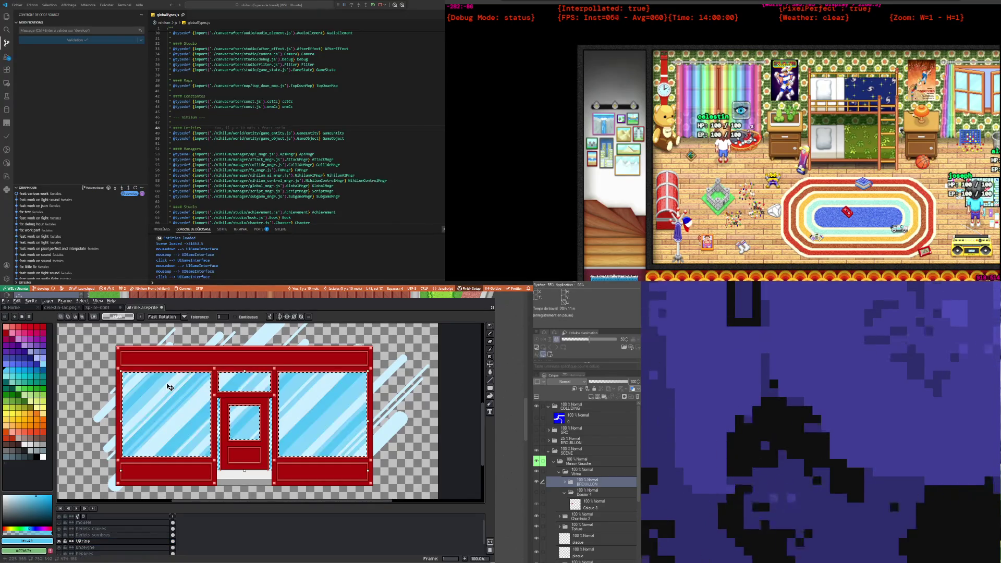
left_click(173, 529)
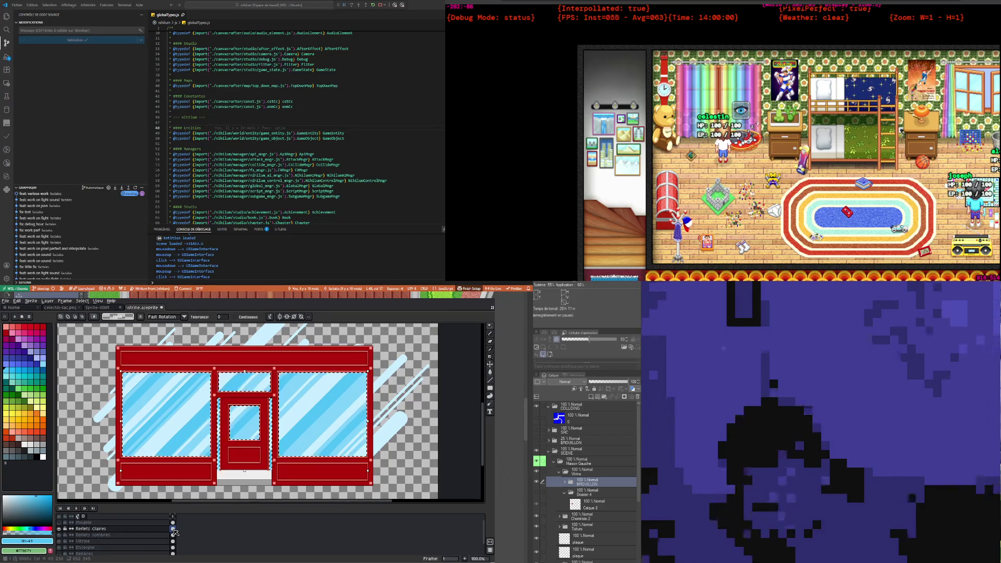
key("ctrl+d")
key("ctrl+shift+d")
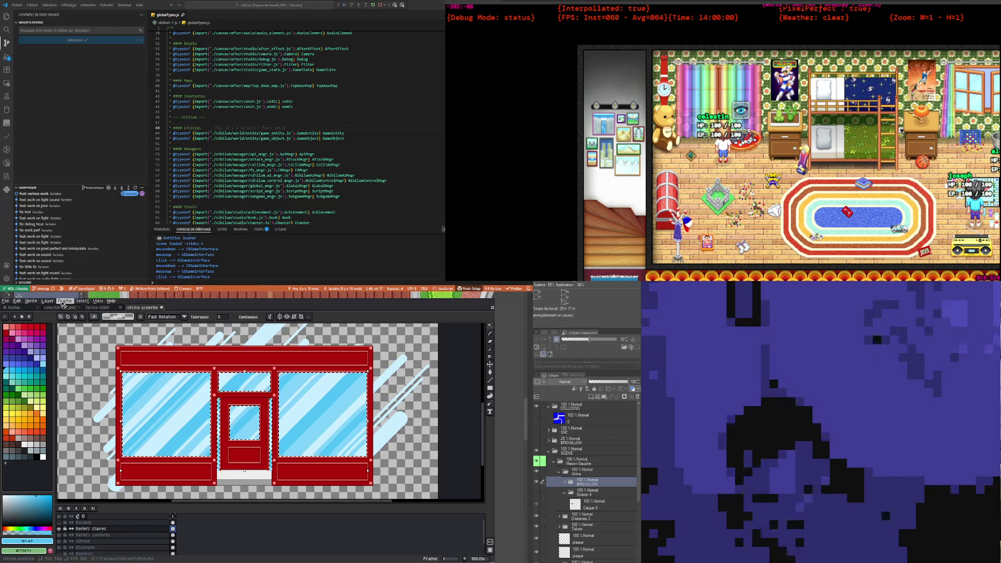
left_click(82, 301)
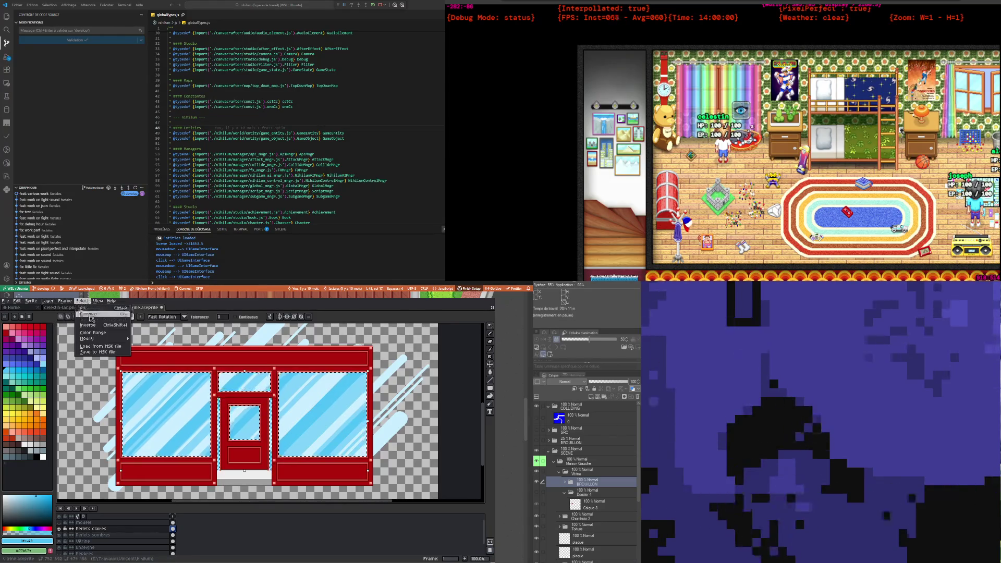
left_click(96, 329)
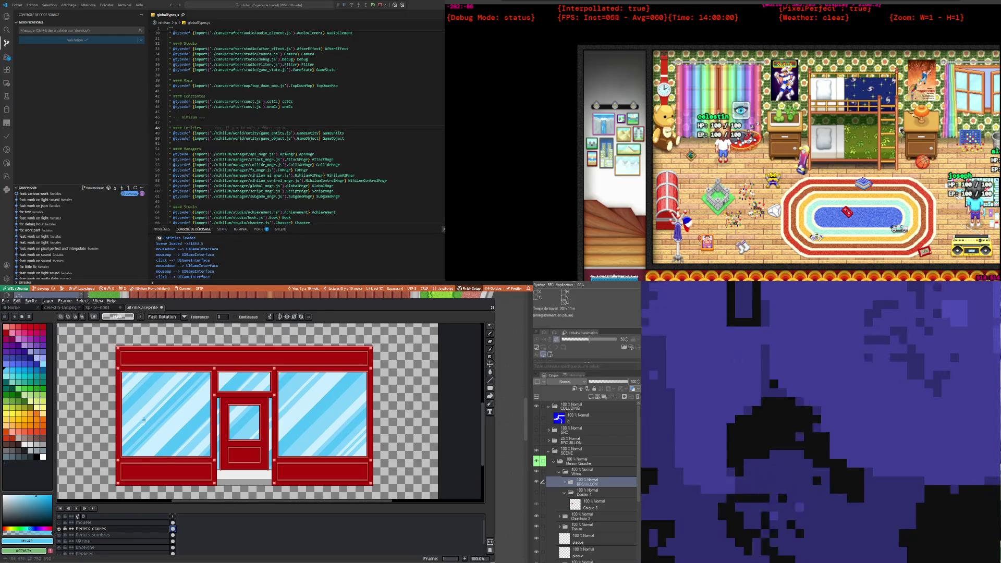
scroll(184, 456, "down", 1)
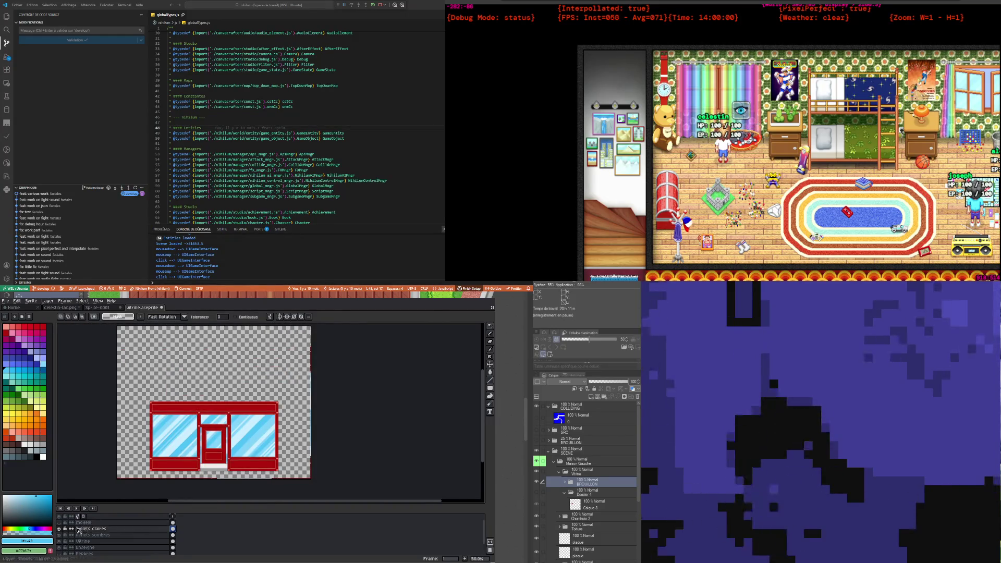
scroll(164, 465, "up", 1)
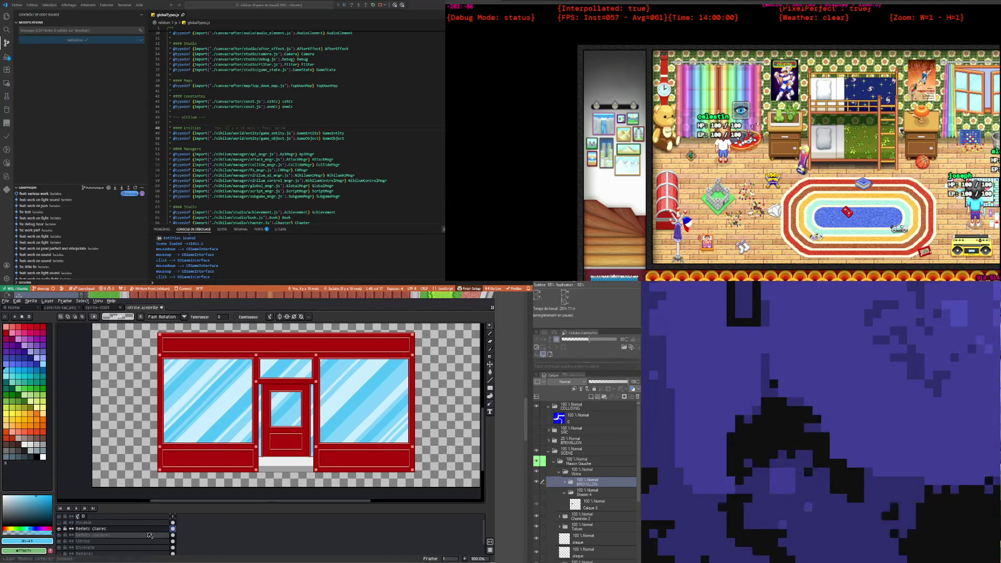
double_click(92, 529)
Step: Lower the Reflets claires opacity, then set the Reflets sombres layer to about 80% opacity
left_click(359, 477)
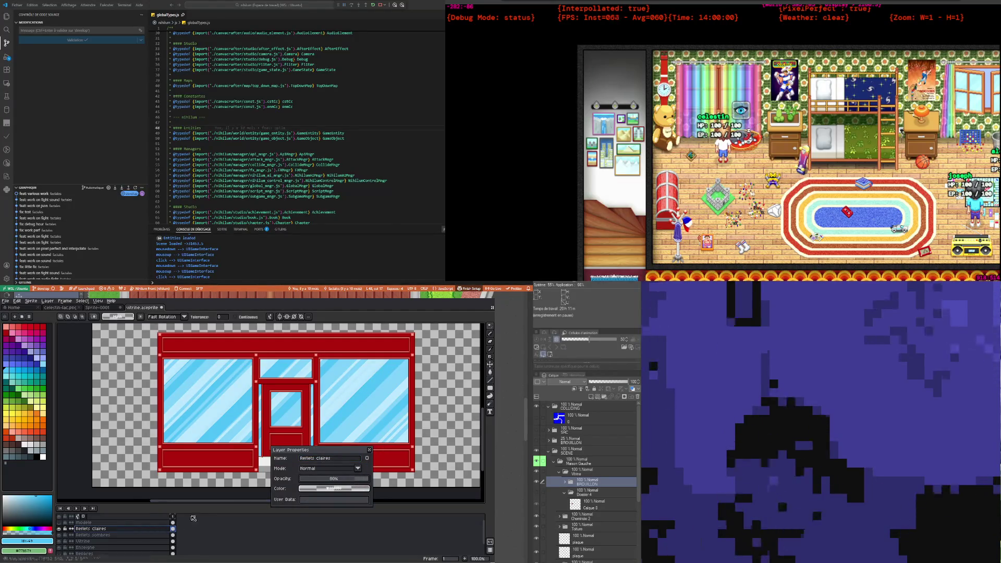
key("Down")
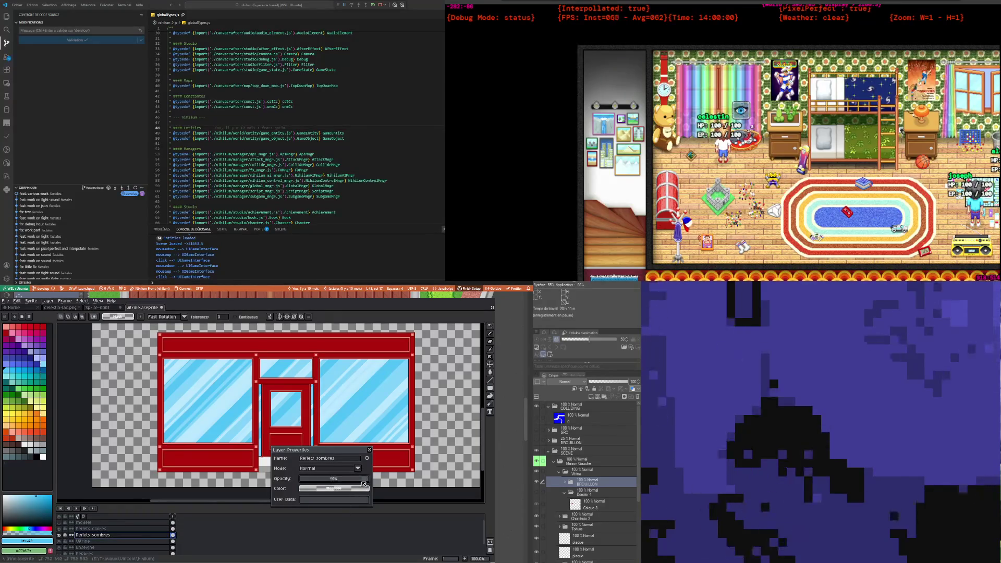
left_click_drag(361, 481, 360, 481)
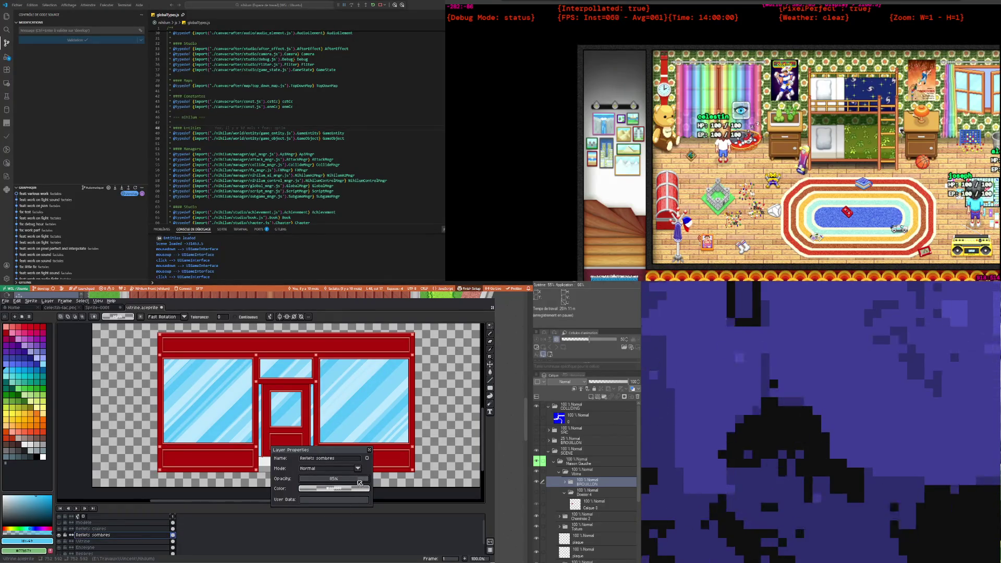
scroll(245, 398, "up", 2)
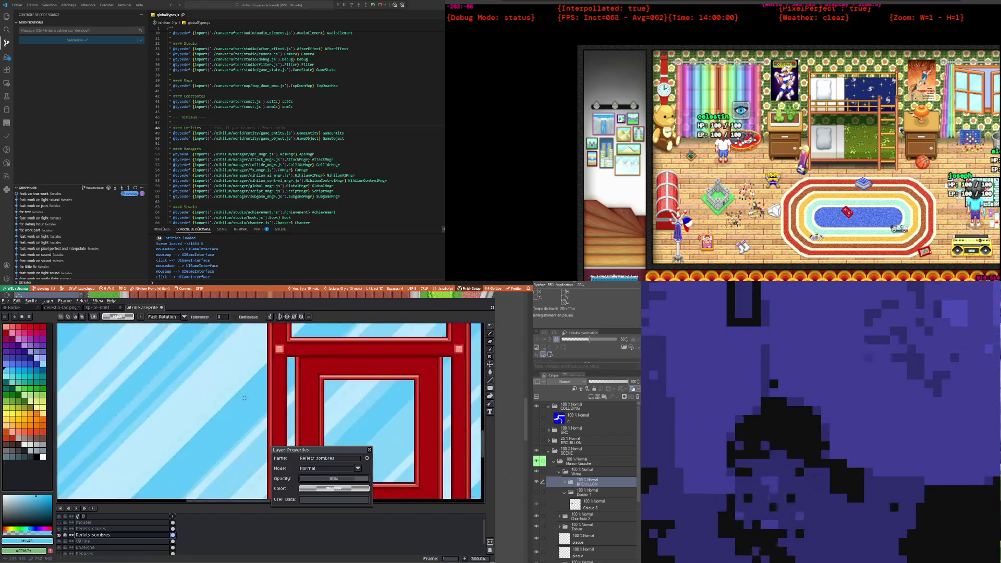
scroll(237, 399, "down", 2)
scroll(248, 408, "up", 1)
scroll(249, 409, "down", 1)
scroll(264, 423, "up", 1)
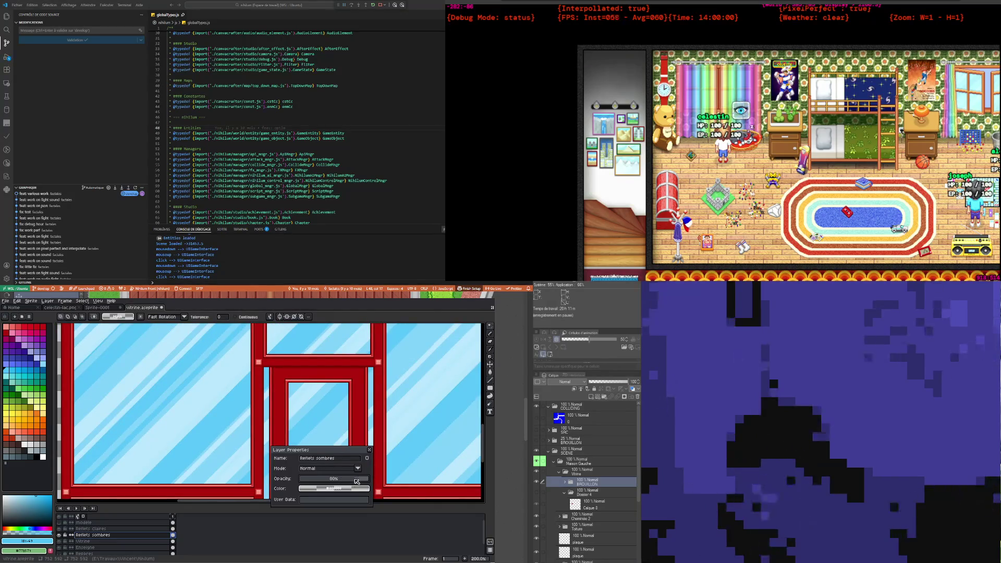
left_click_drag(347, 481, 352, 482)
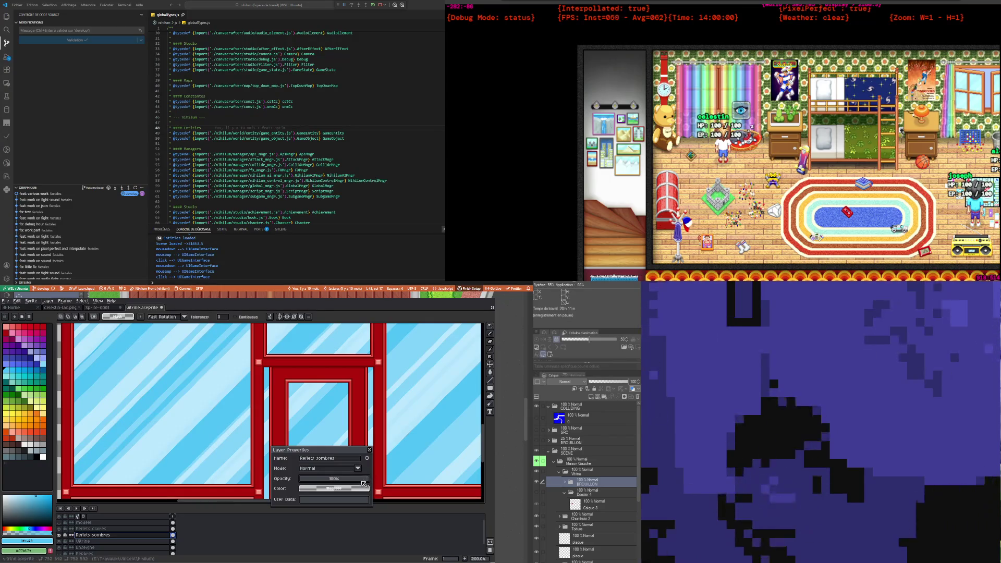
left_click_drag(361, 483, 359, 482)
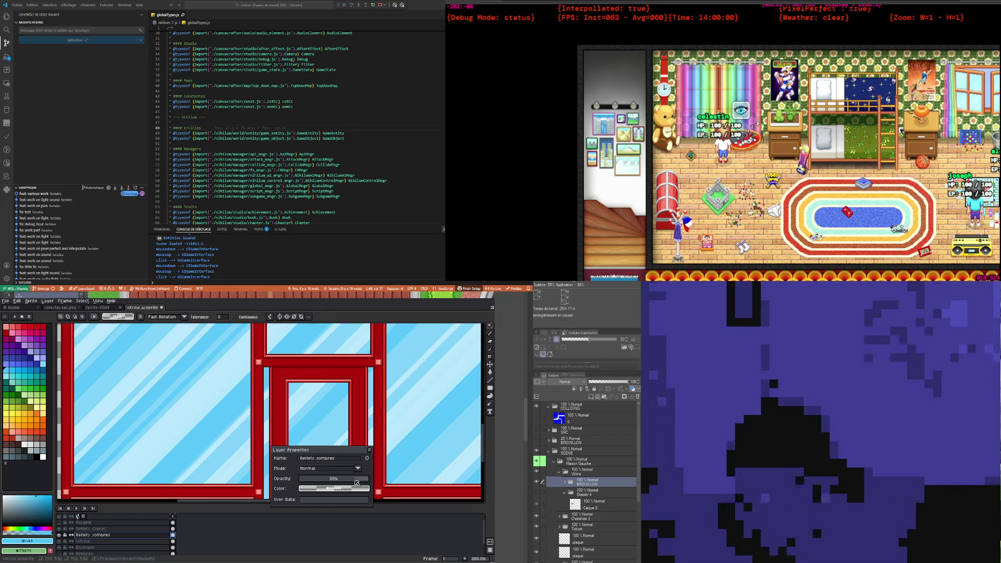
scroll(372, 437, "down", 1)
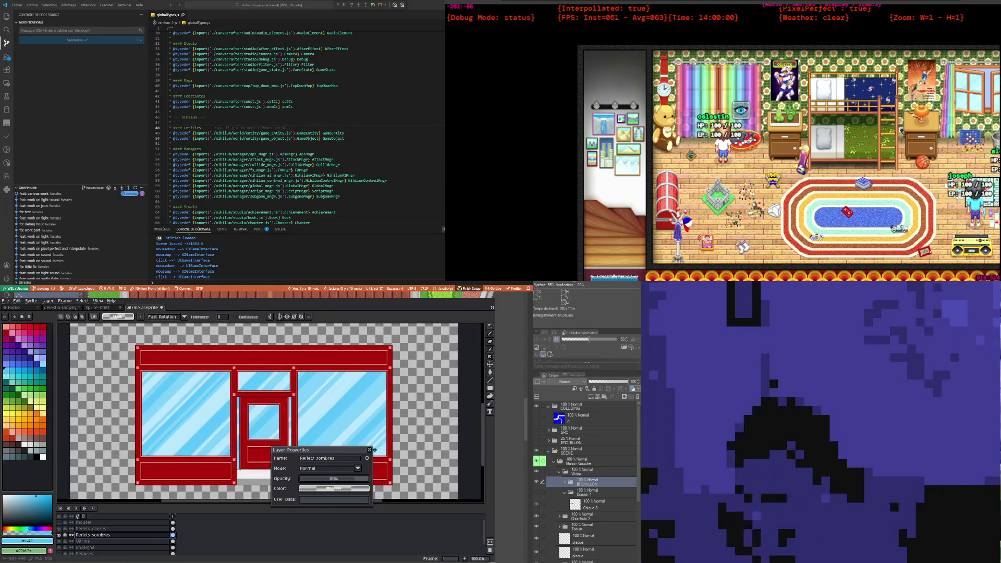
left_click(371, 450)
Step: Select the Reflets claires layer again
scroll(265, 411, "down", 1)
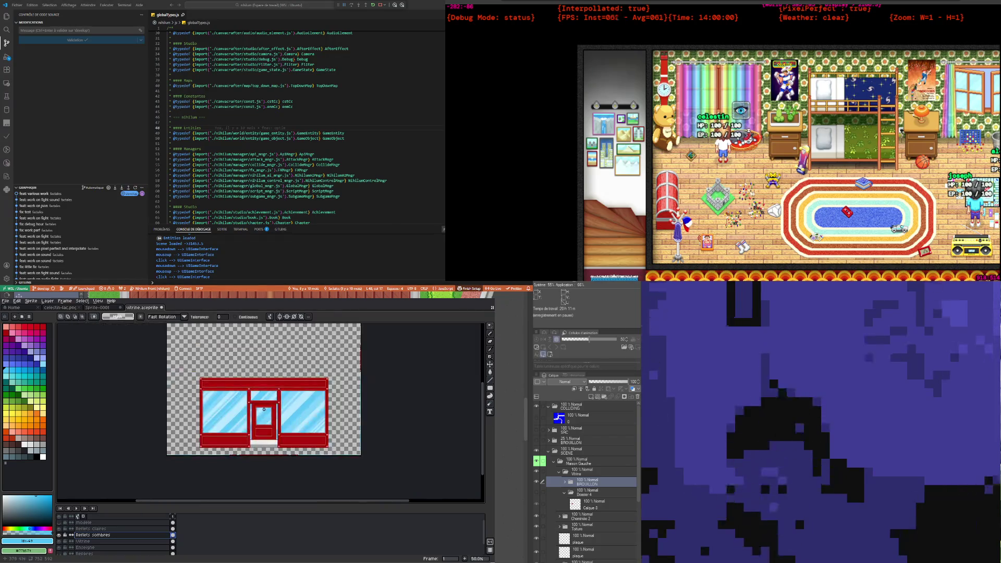
scroll(264, 410, "up", 1)
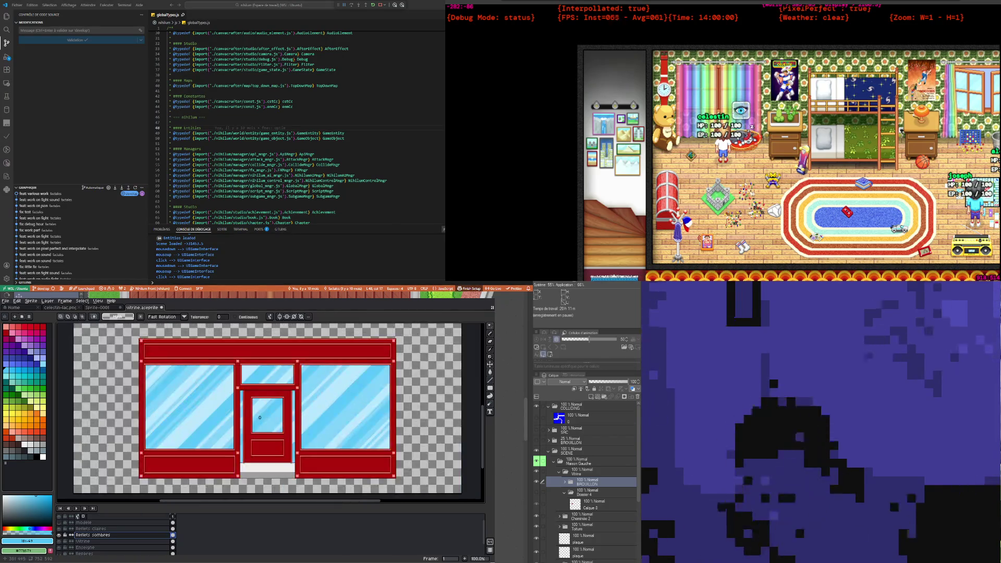
key("alt+Up")
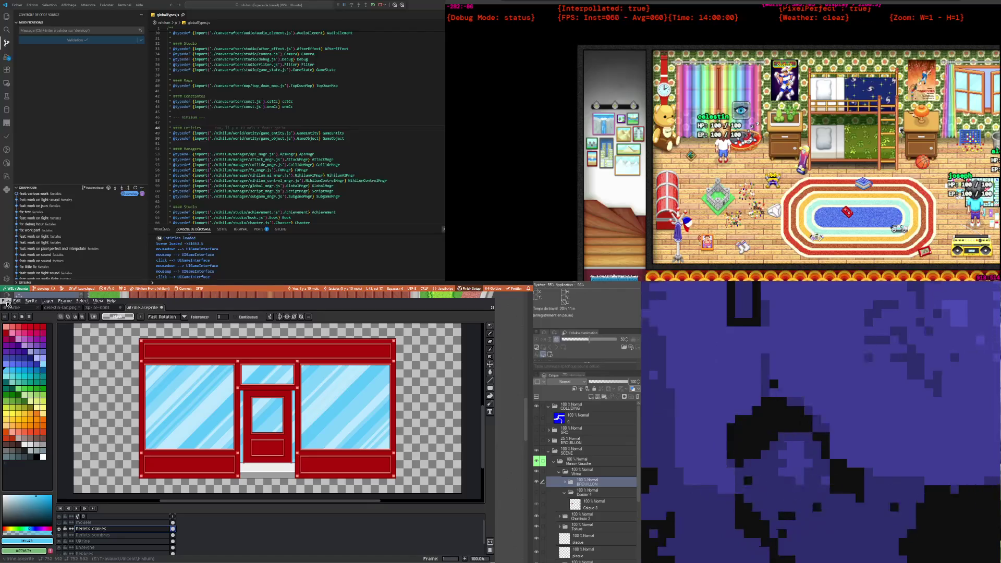
Step: Save the sprite as vitrine.aseprite and switch to the Pencil tool
left_click(8, 301)
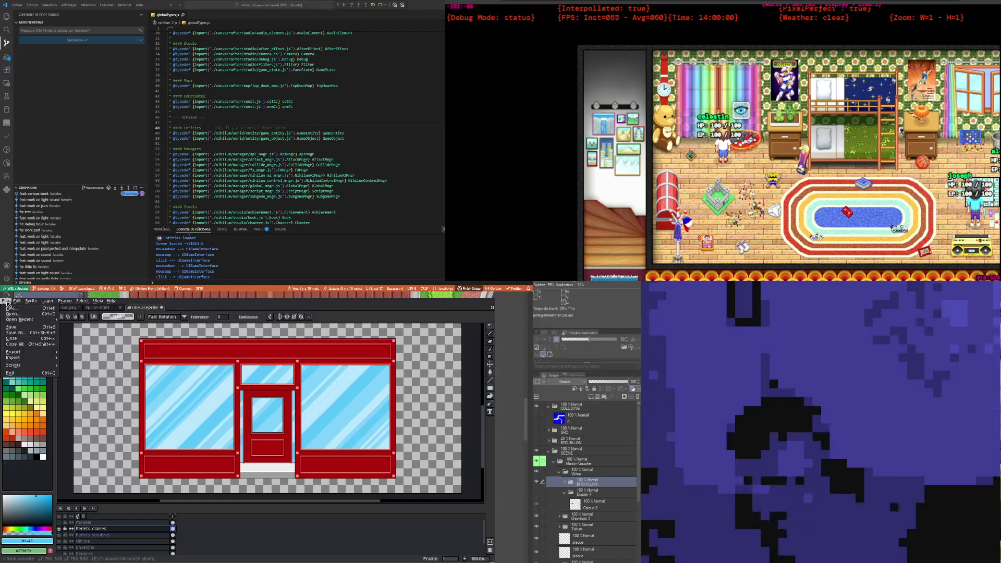
left_click(14, 327)
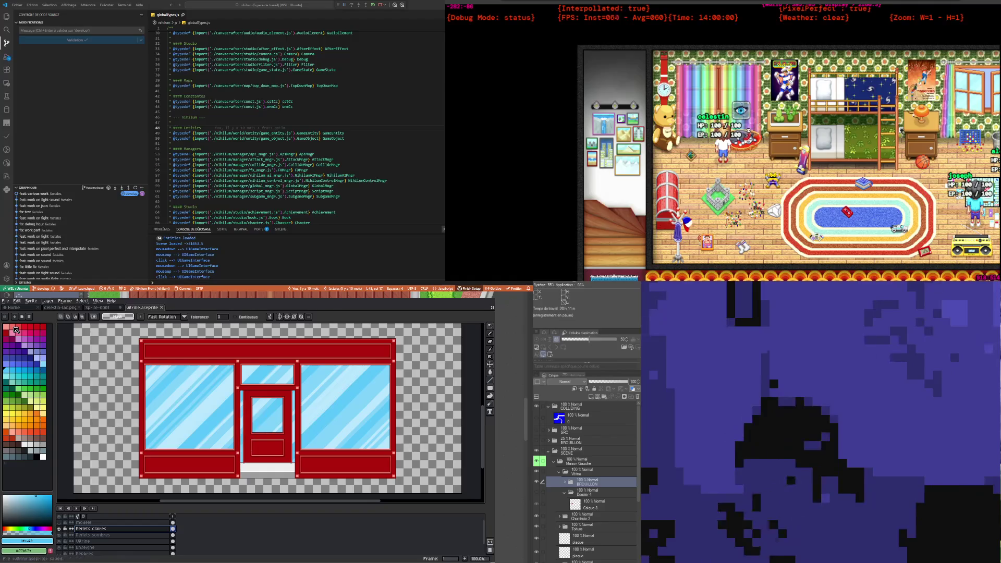
scroll(234, 428, "up", 2)
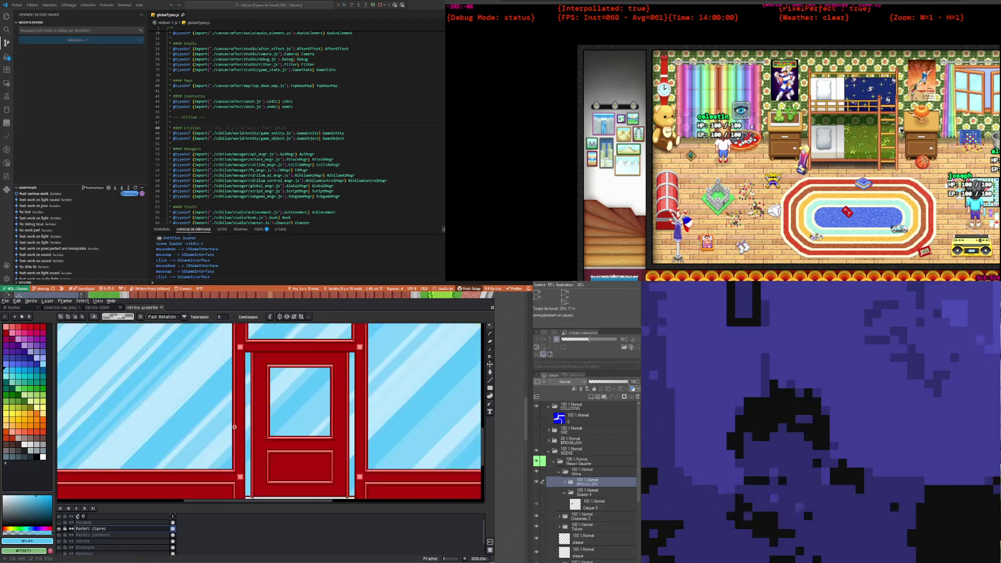
scroll(234, 427, "down", 1)
scroll(211, 434, "down", 1)
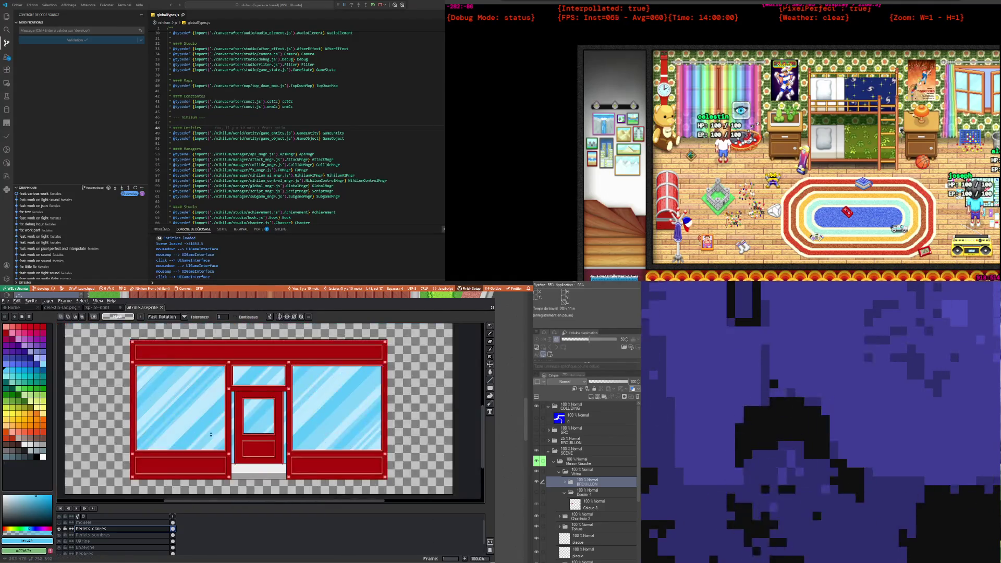
left_click(491, 338)
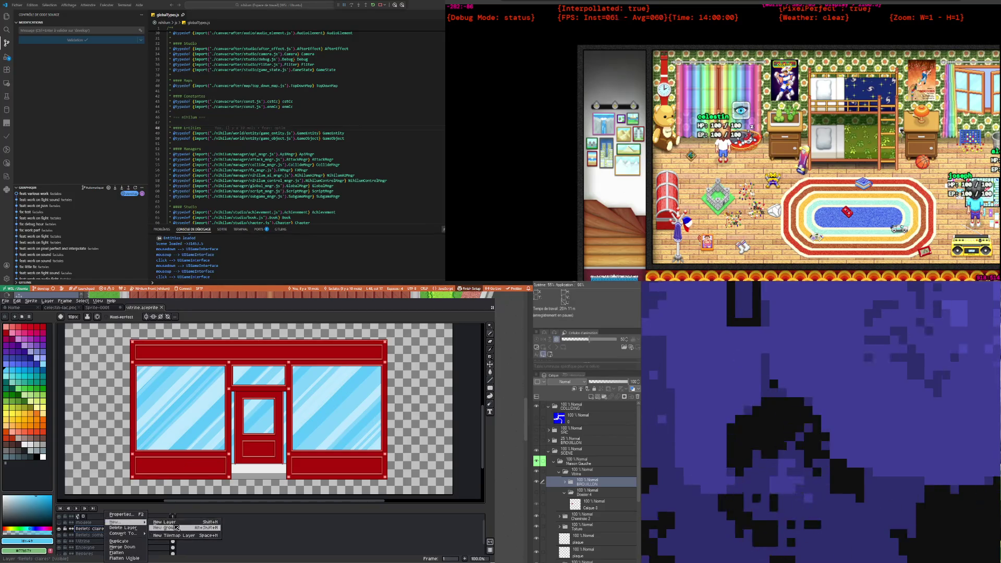
Step: Add a new empty layer and set the brush size to 1px
left_click(177, 523)
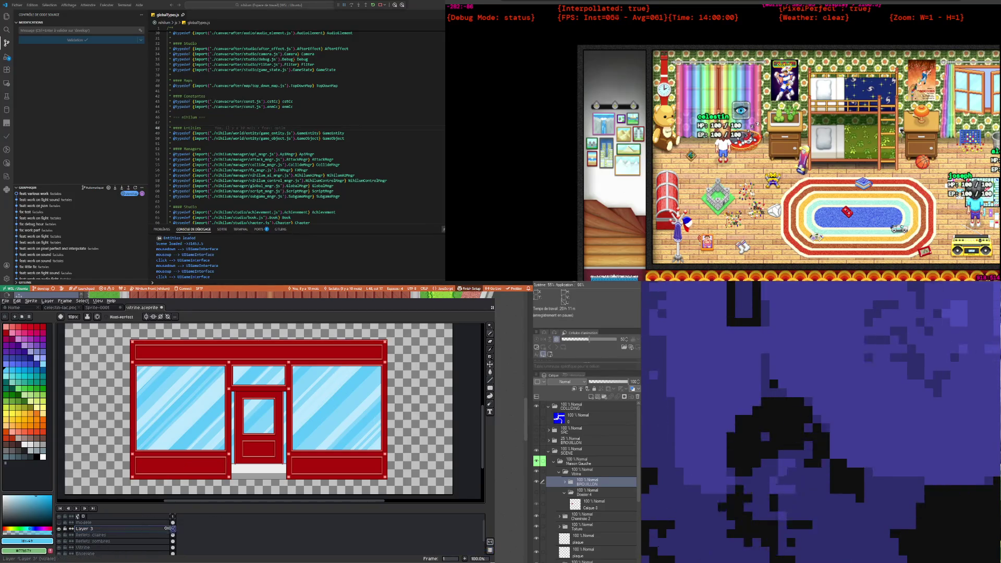
scroll(149, 442, "up", 2)
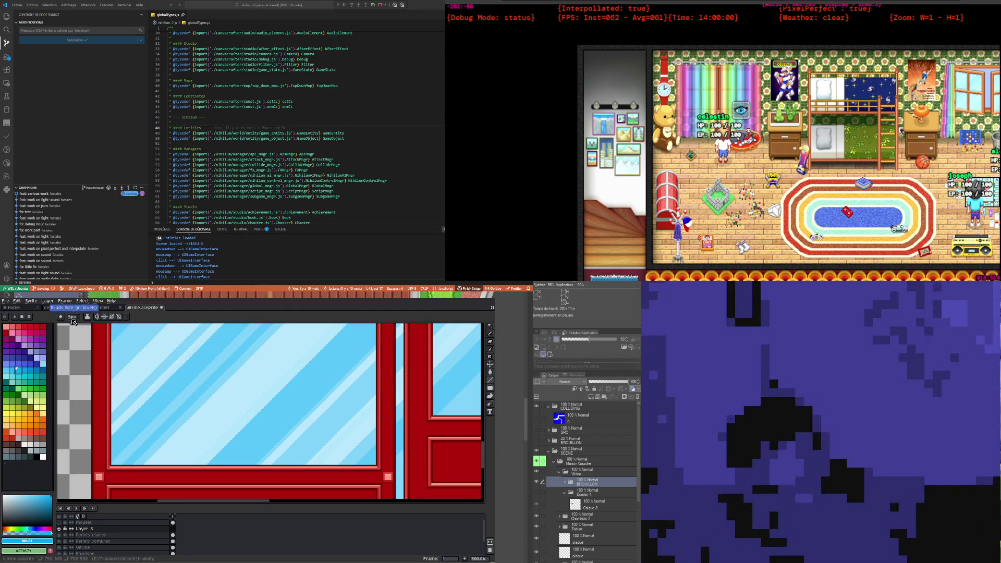
left_click(73, 319)
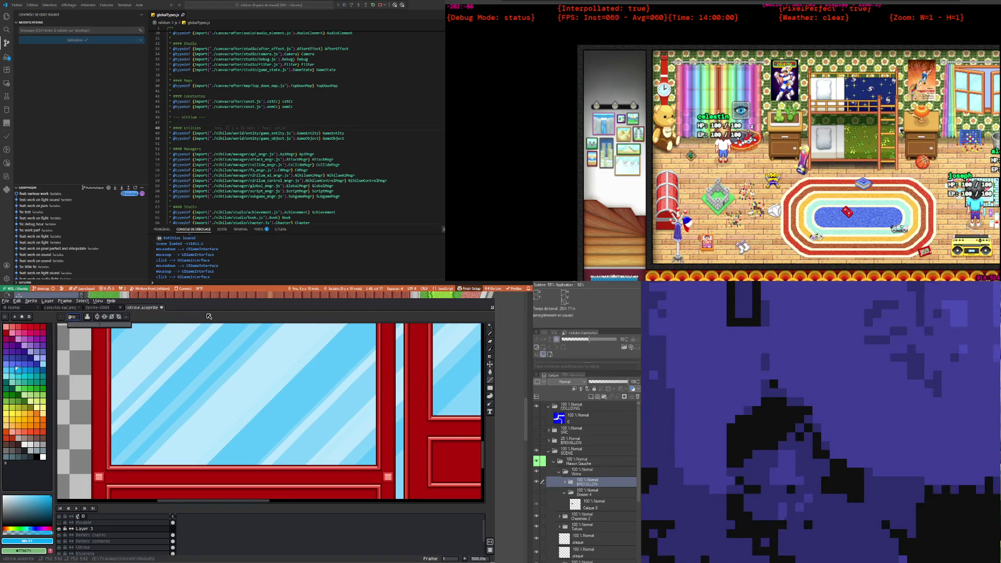
left_click(209, 316)
Step: Draw a straight light-blue highlight line along the top edge of the window glass
scroll(172, 444, "up", 1)
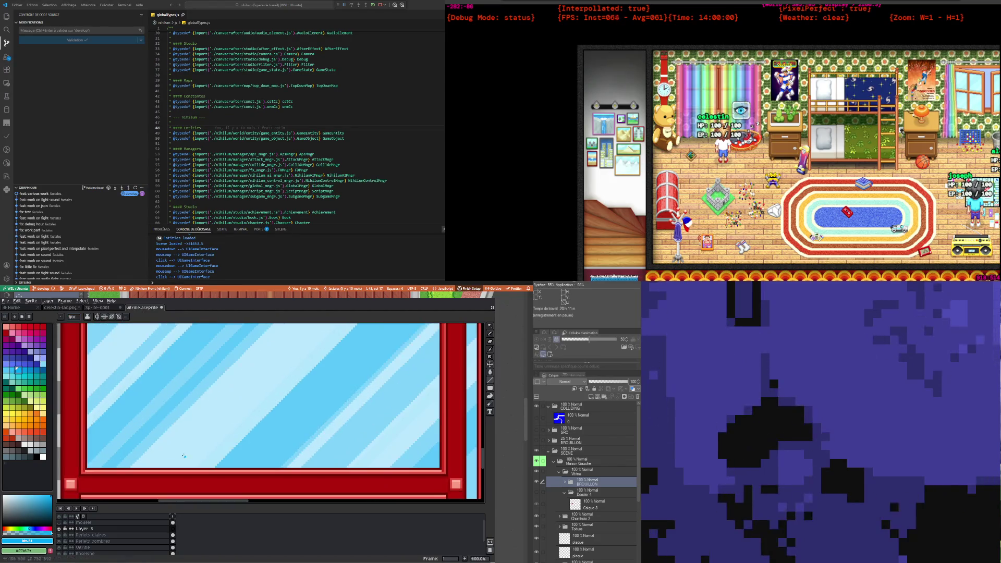
scroll(84, 463, "up", 1)
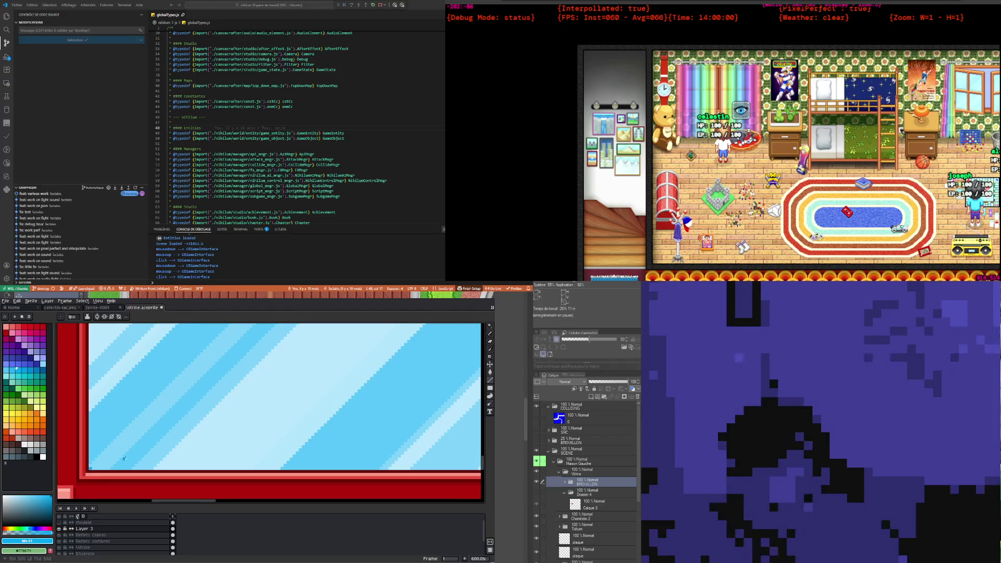
scroll(235, 464, "right", 2)
scroll(365, 461, "right", 2)
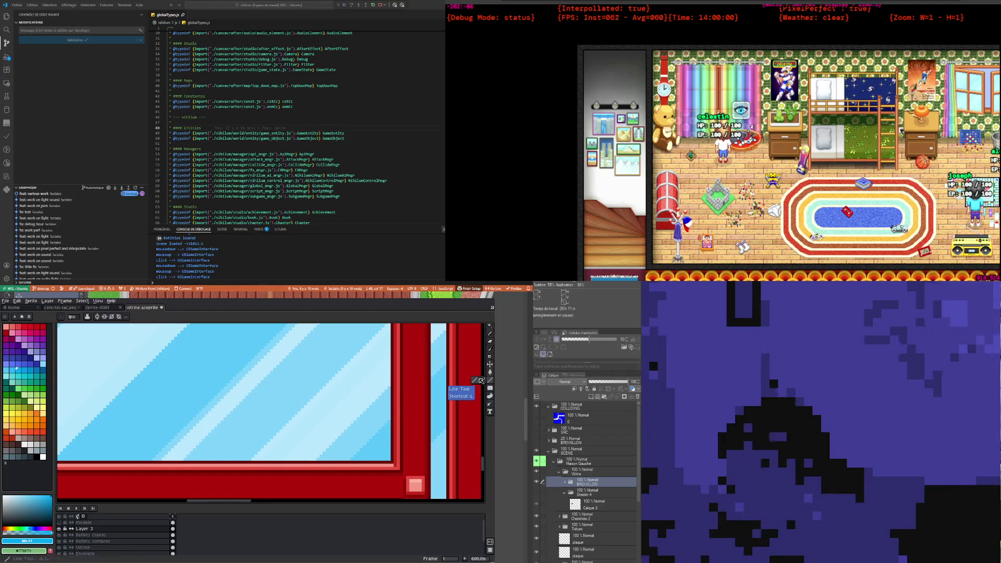
scroll(339, 457, "left", 2)
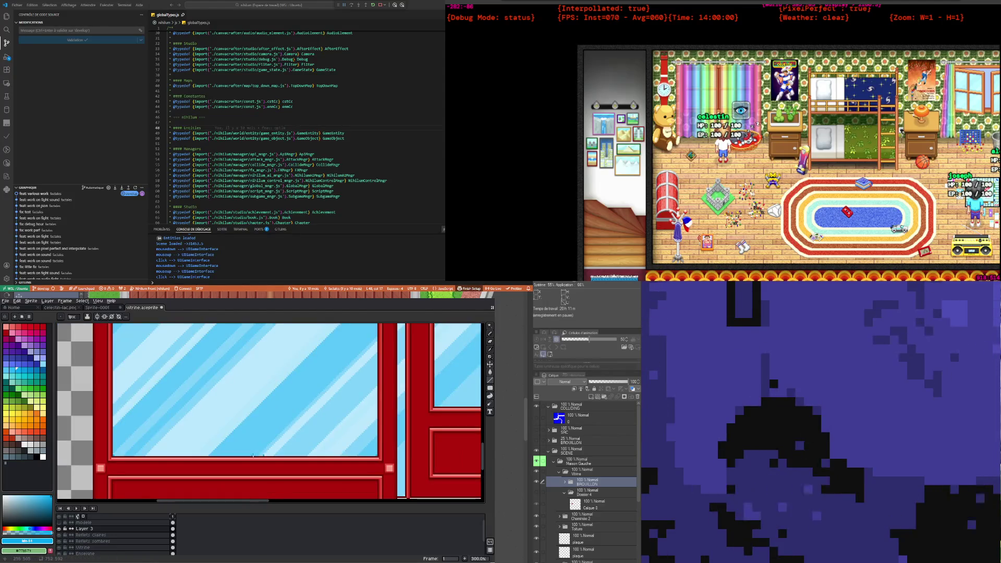
scroll(208, 454, "left", 2)
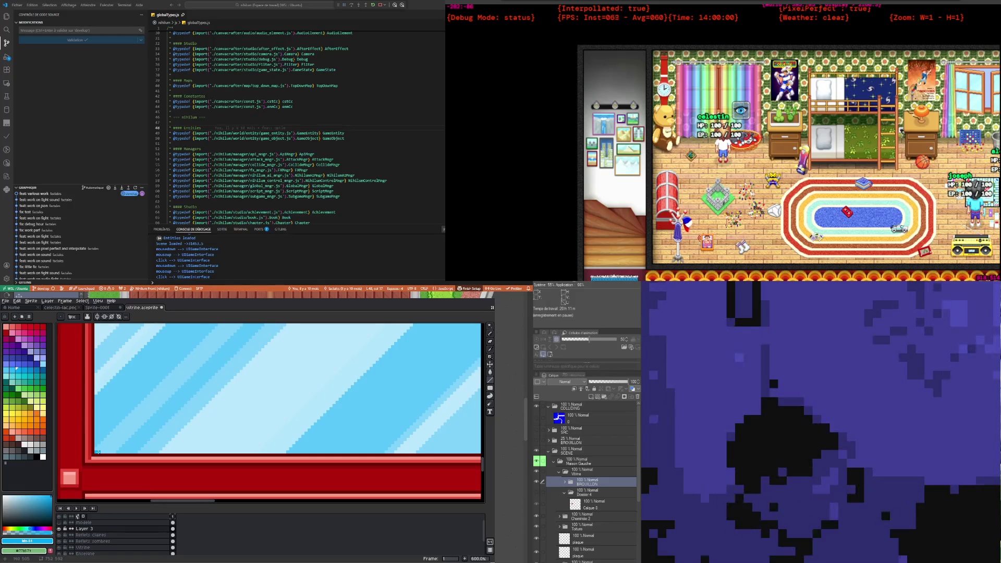
scroll(175, 444, "down", 1)
scroll(175, 444, "down", 2)
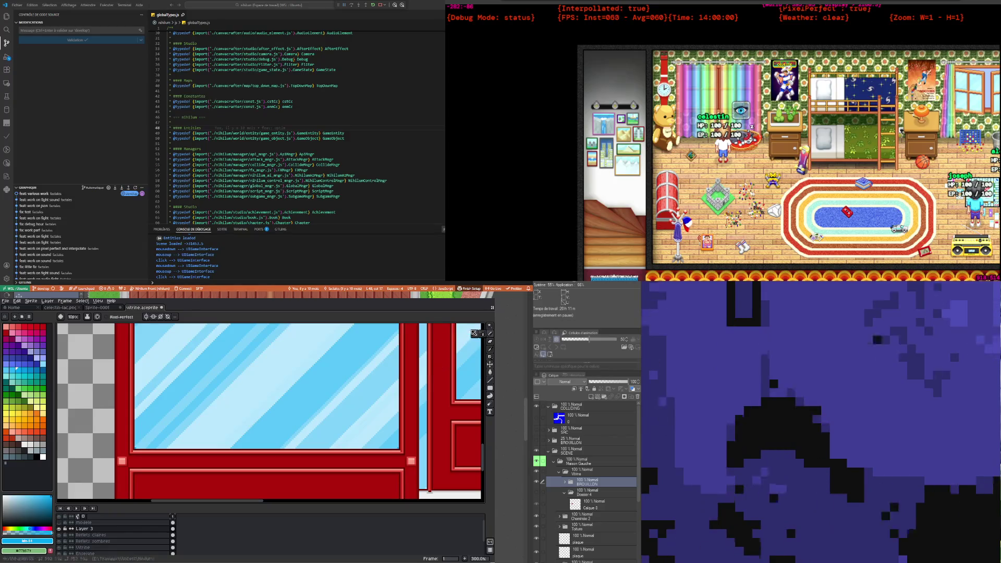
scroll(161, 429, "up", 2)
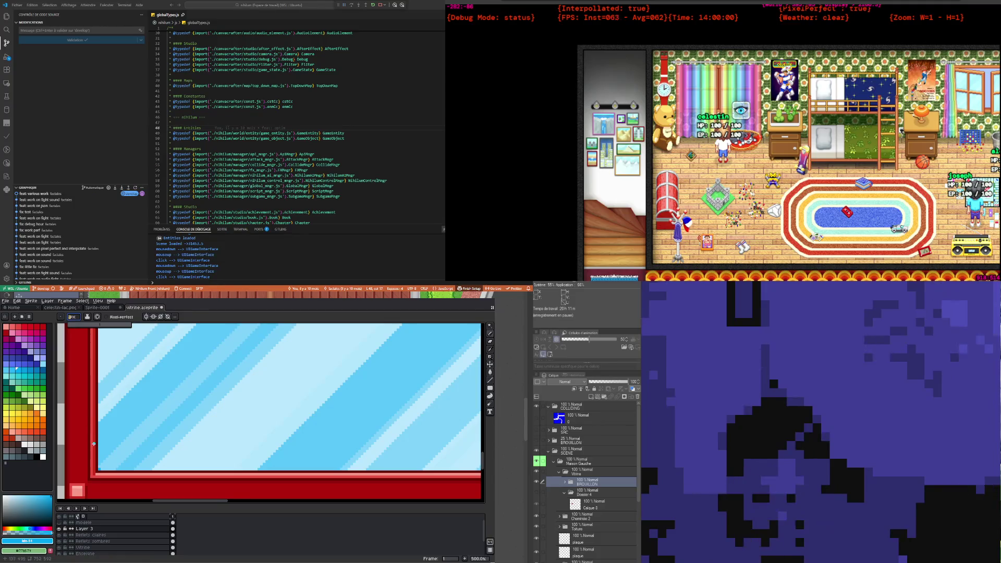
scroll(99, 468, "down", 2)
scroll(281, 463, "up", 2)
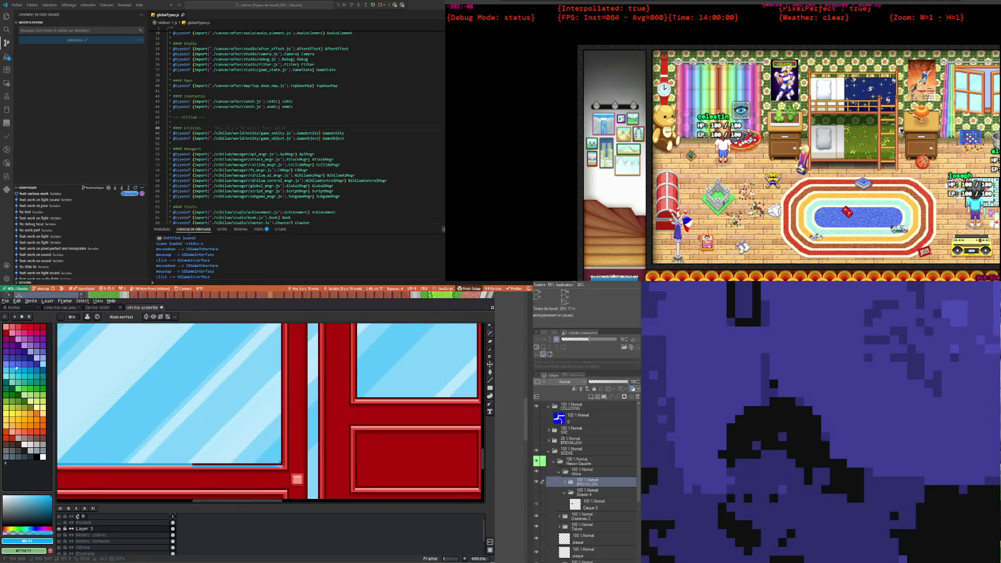
scroll(280, 461, "down", 3)
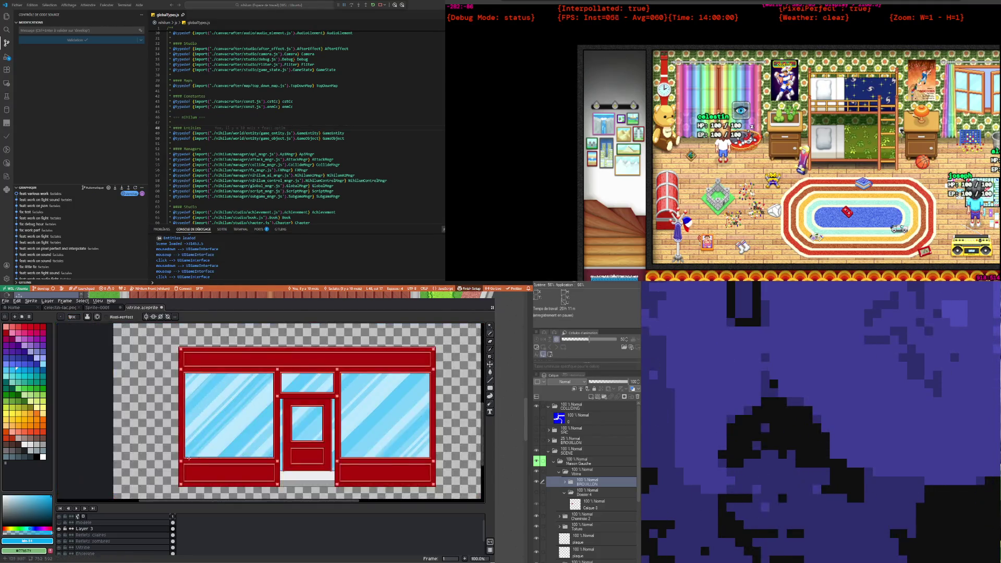
scroll(199, 450, "up", 2)
scroll(269, 454, "down", 3)
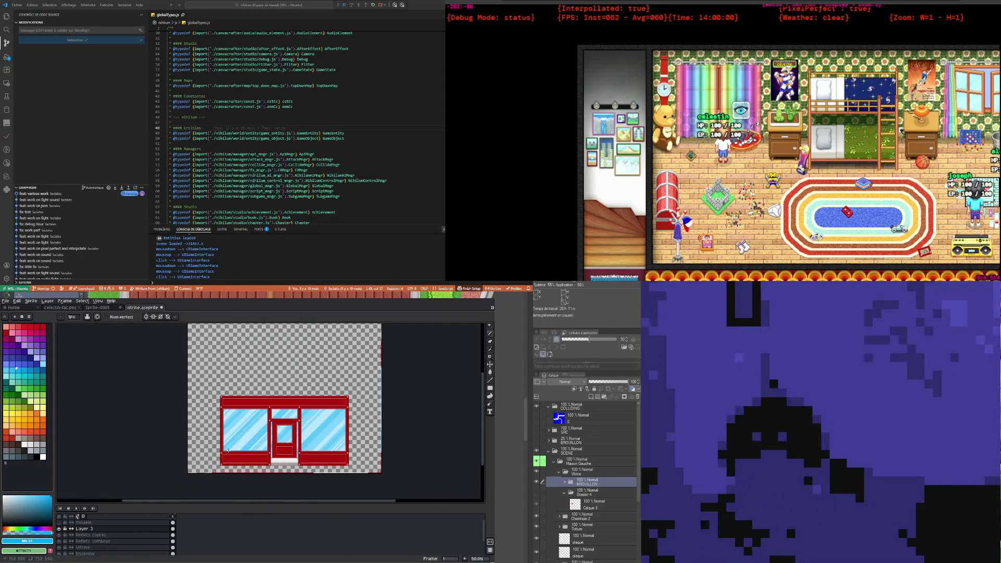
scroll(237, 450, "up", 3)
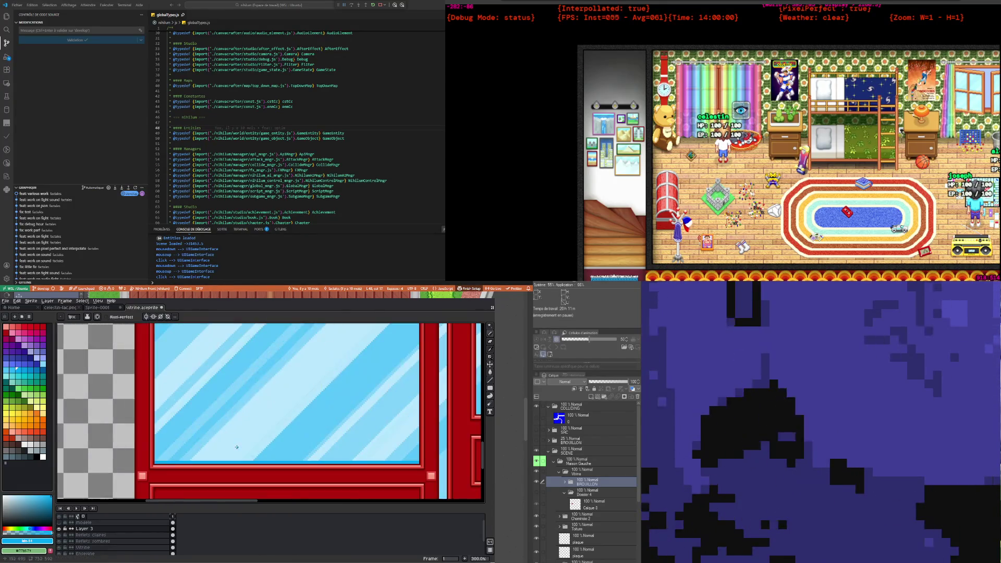
scroll(155, 462, "down", 3)
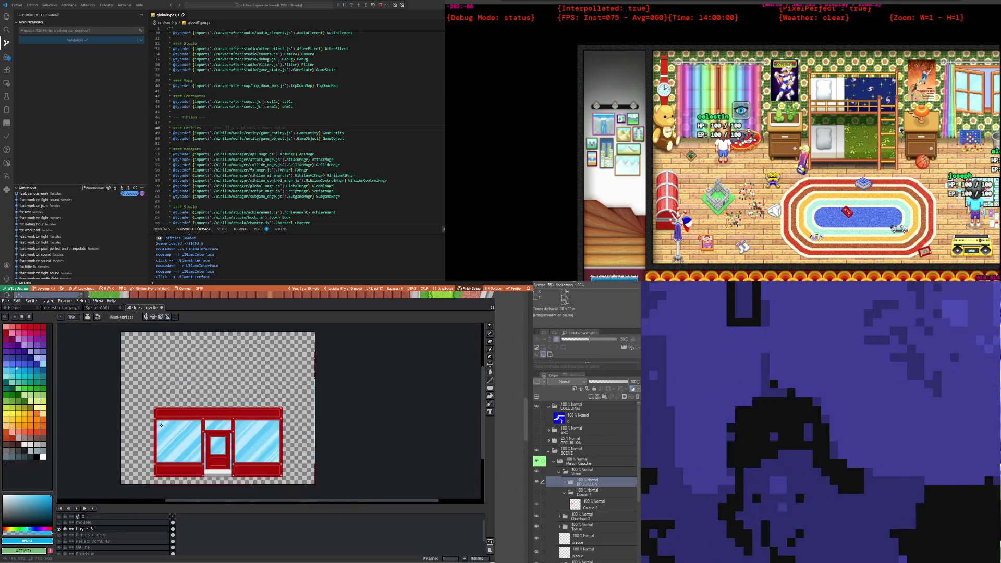
scroll(151, 423, "up", 2)
scroll(151, 422, "up", 1)
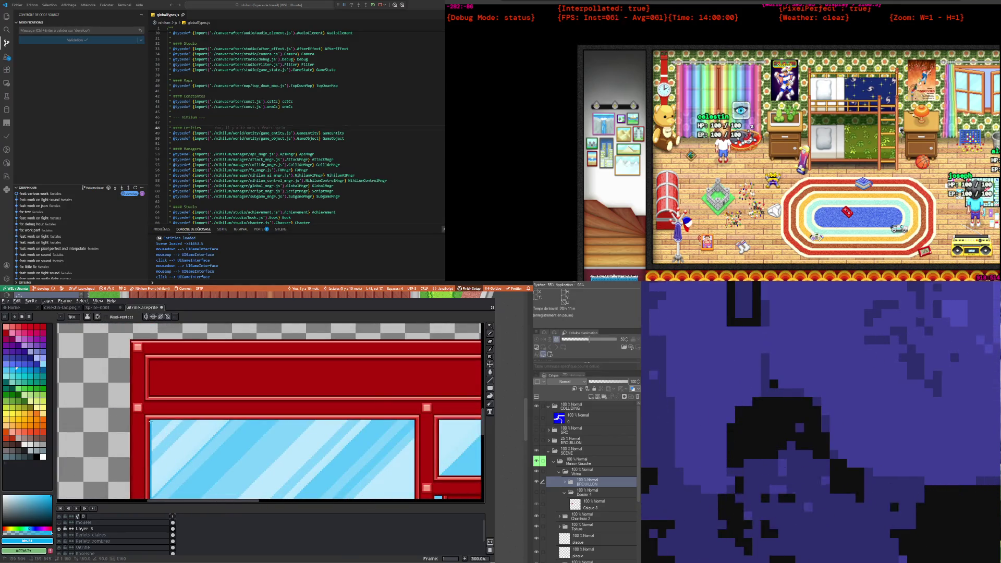
left_click_drag(151, 422, 168, 427)
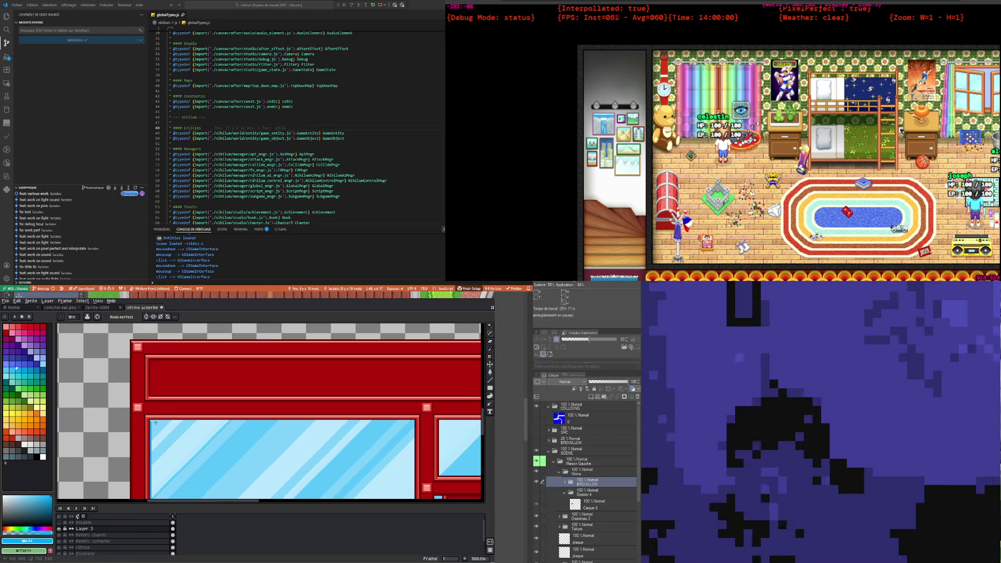
left_click(415, 422, "shift")
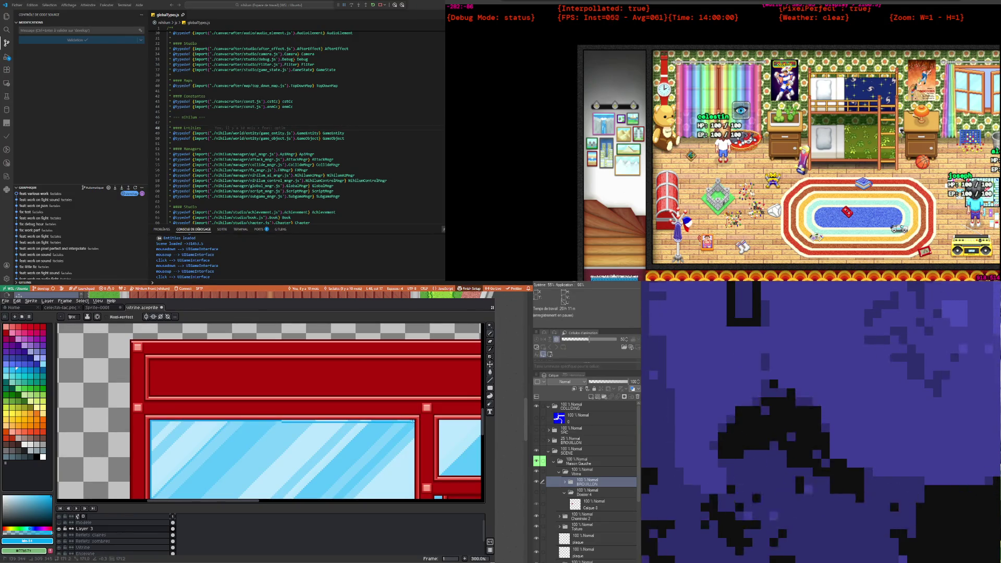
scroll(400, 435, "down", 5)
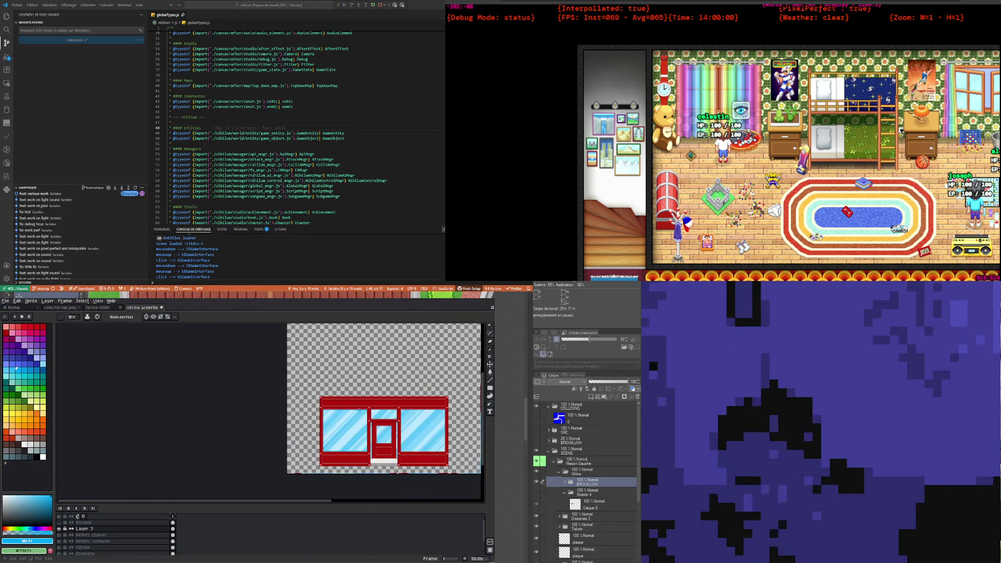
scroll(238, 393, "up", 4)
scroll(238, 393, "down", 2)
scroll(251, 348, "up", 2)
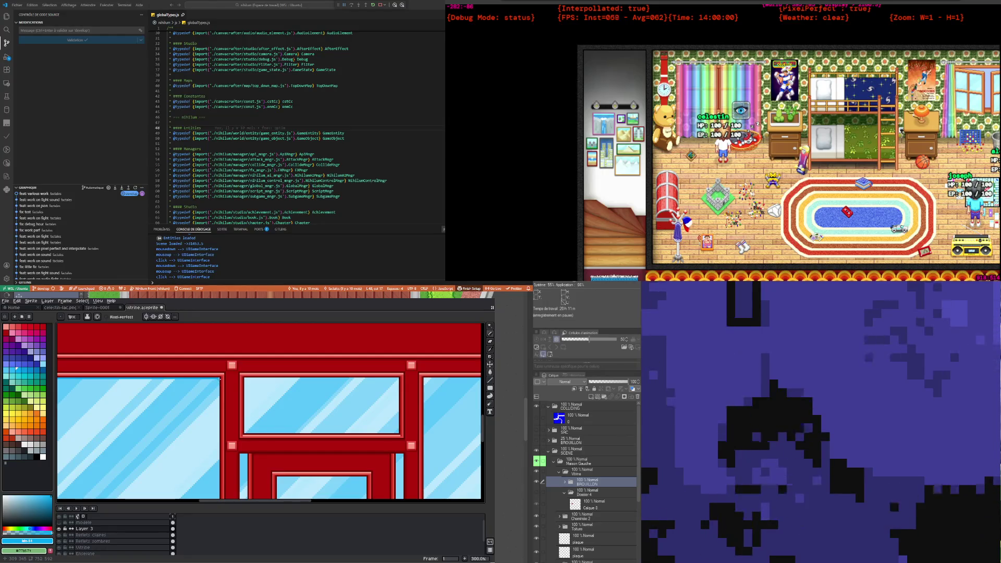
scroll(216, 383, "down", 1)
scroll(214, 391, "down", 1)
scroll(211, 402, "up", 5)
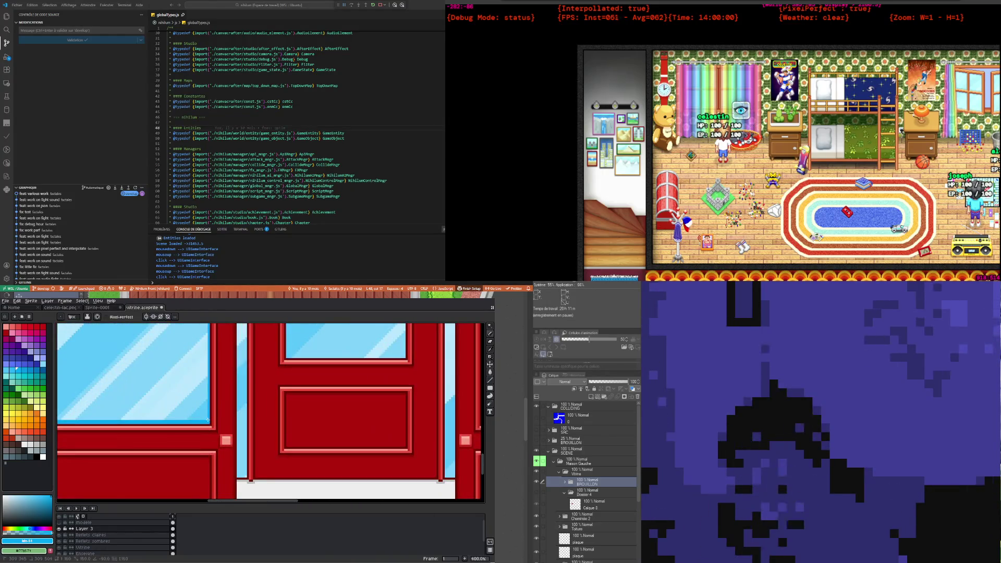
scroll(210, 403, "down", 4)
scroll(232, 439, "up", 2)
scroll(233, 439, "up", 3)
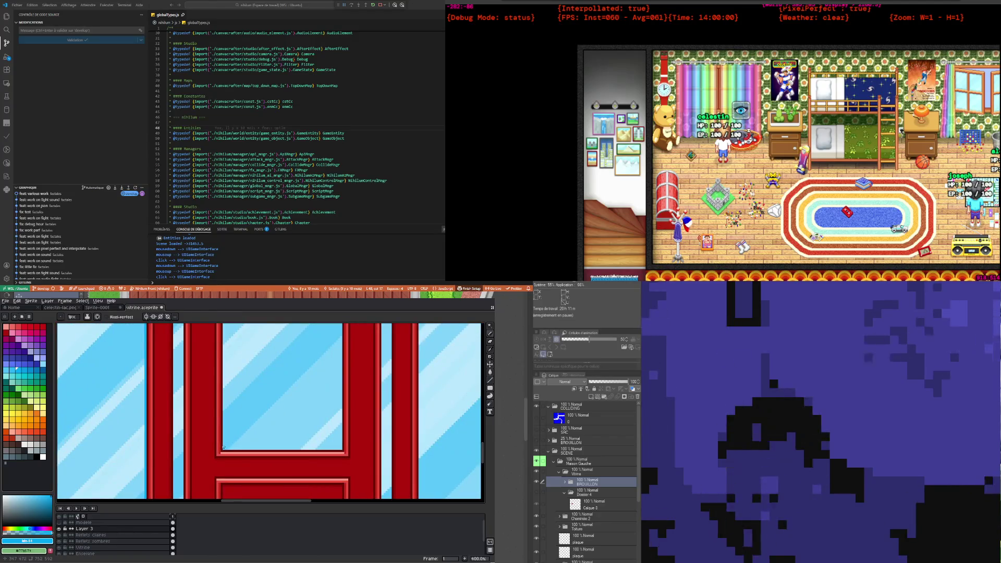
Step: Draw light-blue lines along the bottom and right edges of the door window
left_click(344, 448, "shift")
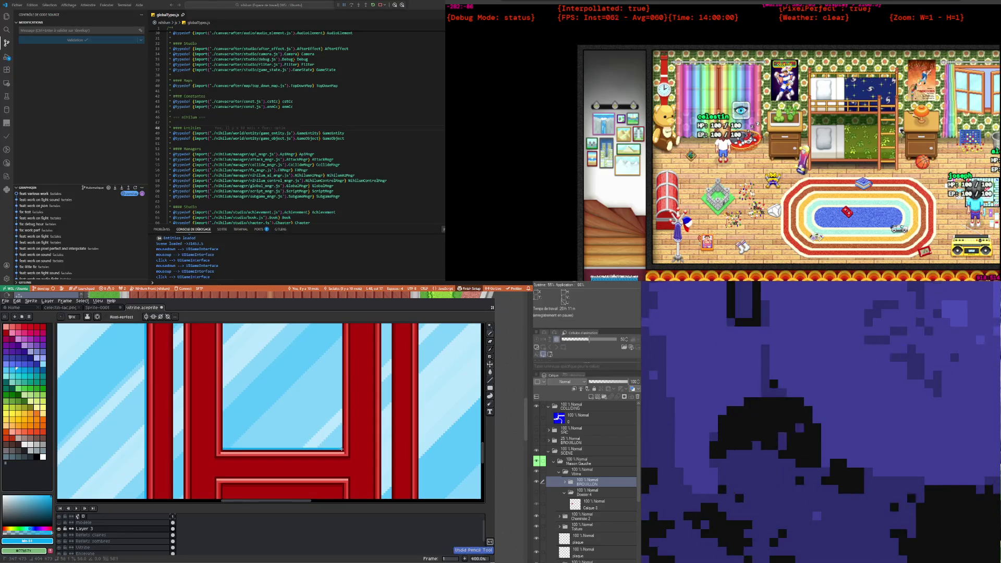
scroll(326, 446, "down", 2)
scroll(324, 386, "up", 3)
left_click(344, 378, "shift")
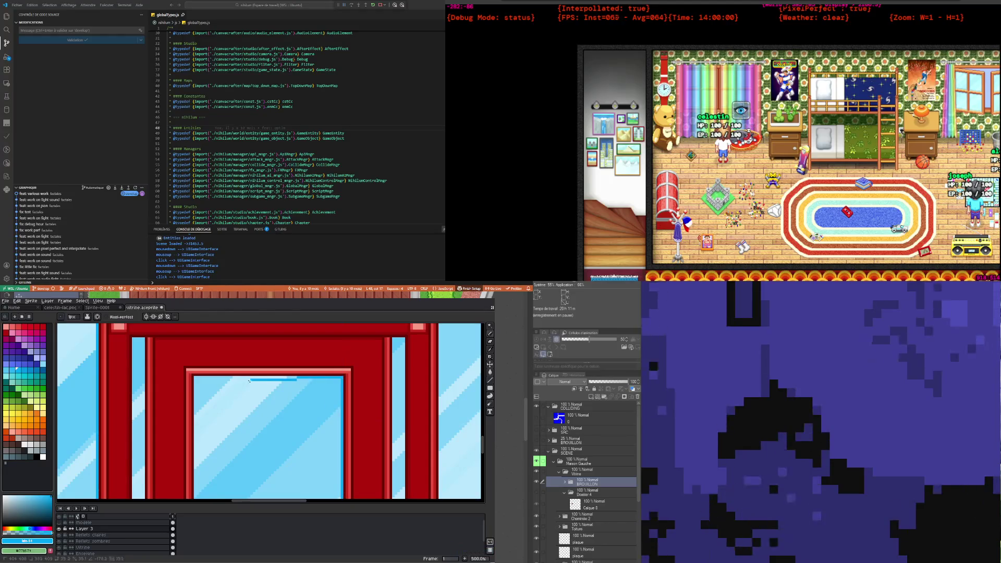
Step: Draw a light-blue highlight line along the pane's top edge
scroll(188, 427, "up", 1)
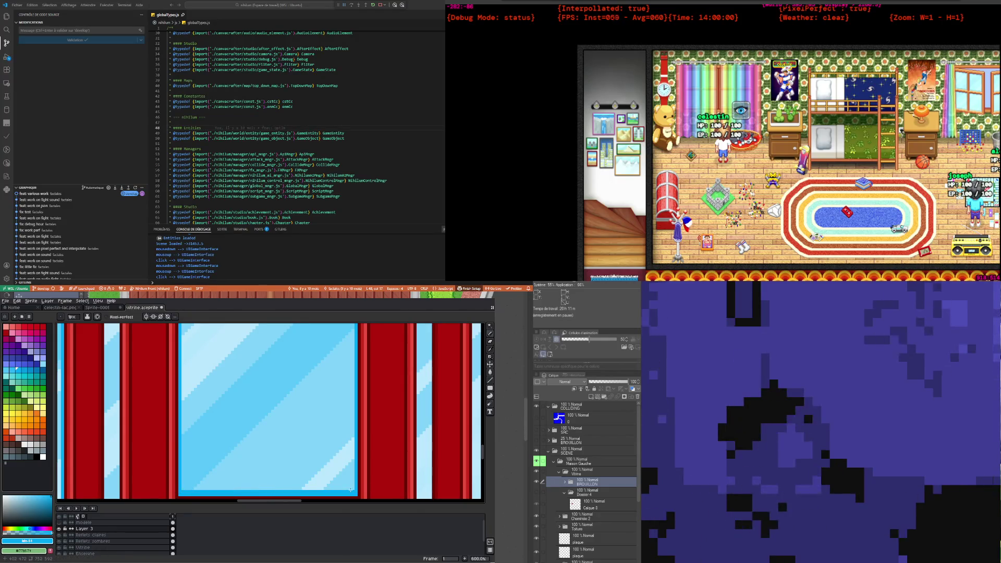
scroll(350, 490, "down", 1)
scroll(292, 433, "down", 1)
scroll(235, 375, "up", 2)
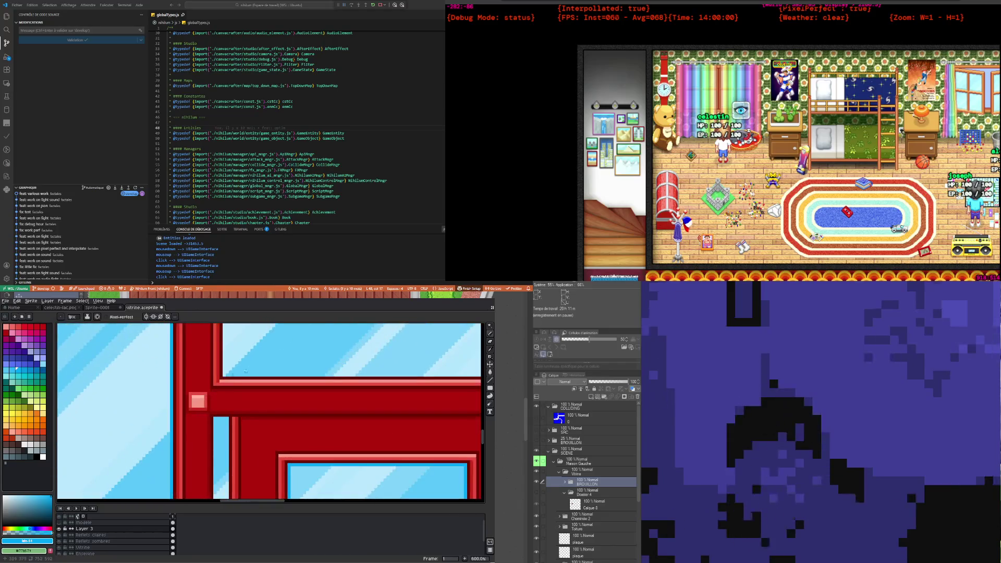
scroll(235, 374, "down", 3)
scroll(208, 396, "down", 3)
scroll(200, 408, "up", 1)
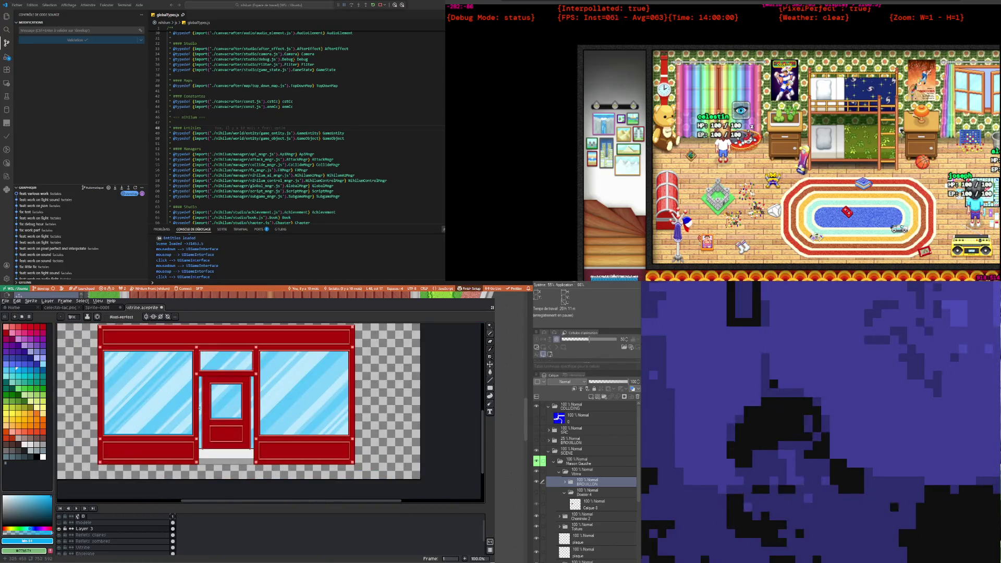
scroll(200, 407, "up", 1)
scroll(202, 372, "up", 5)
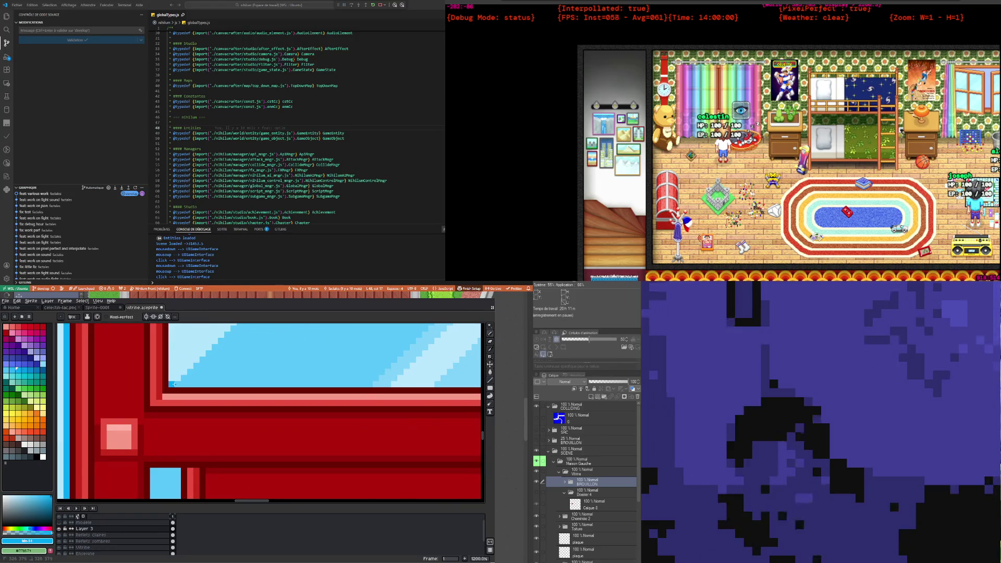
scroll(174, 385, "down", 2)
scroll(292, 381, "up", 2)
scroll(358, 380, "down", 2)
scroll(418, 374, "up", 2)
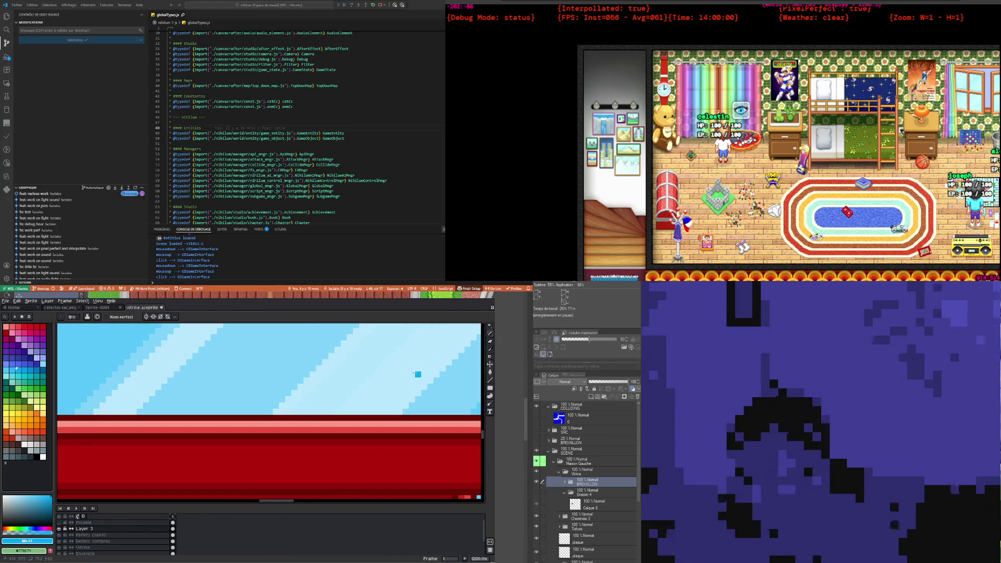
scroll(418, 398, "down", 2)
scroll(412, 420, "up", 2)
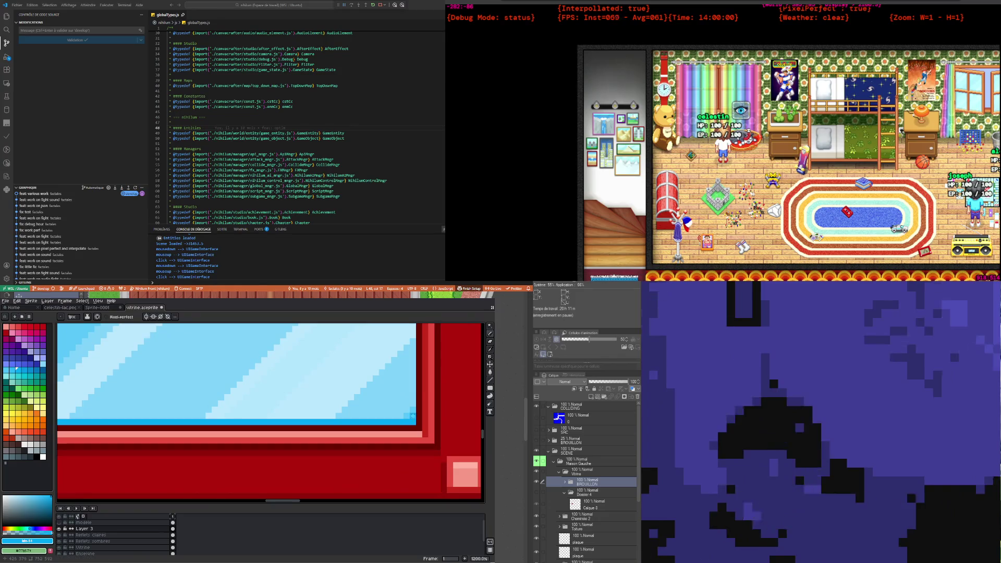
scroll(364, 419, "down", 3)
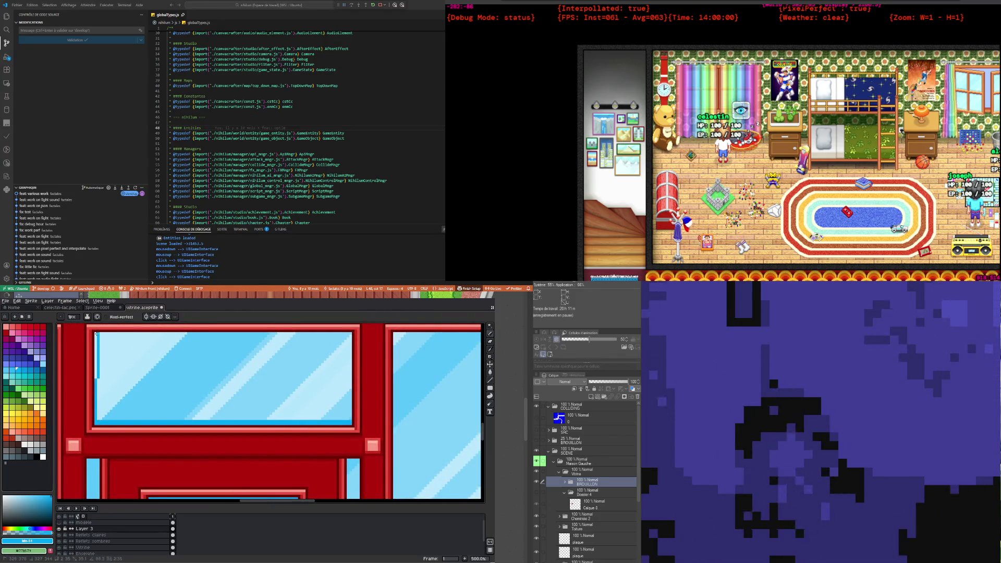
left_click_drag(94, 333, 360, 331)
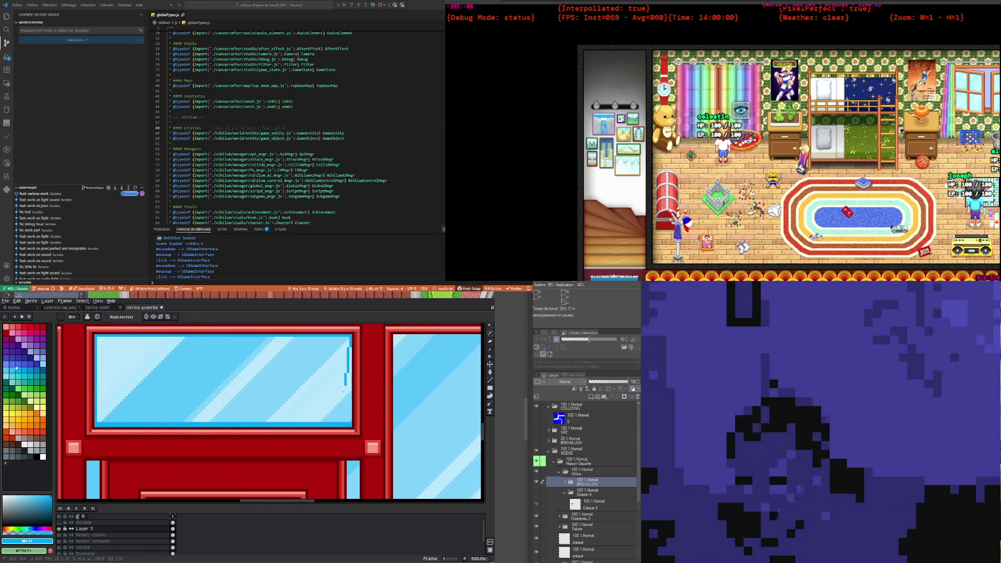
Step: Draw one-pixel bright-blue edge lines along the glass's left and top sides
scroll(352, 422, "down", 2)
scroll(352, 421, "down", 2)
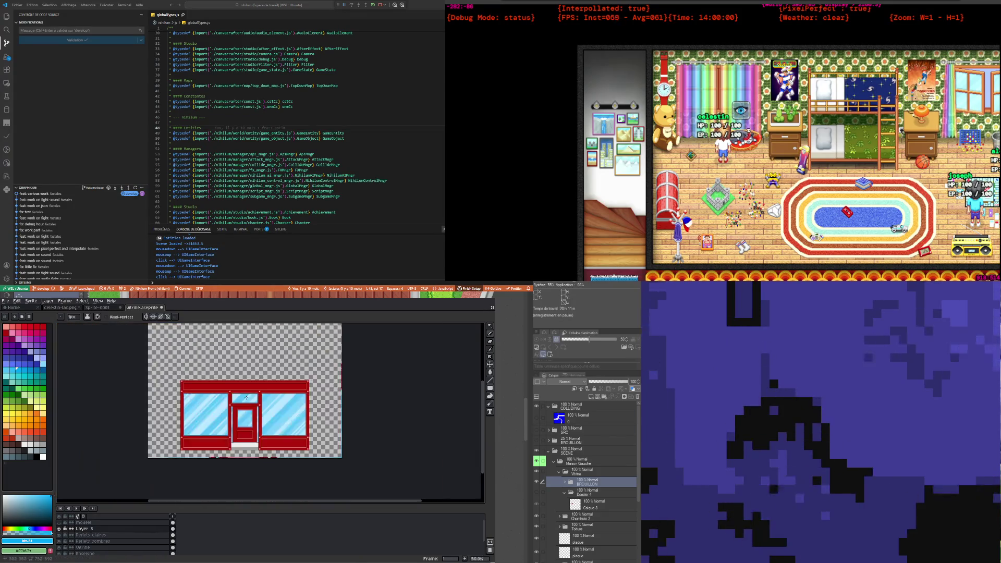
scroll(258, 425, "up", 3)
scroll(206, 441, "up", 4)
scroll(158, 462, "up", 3)
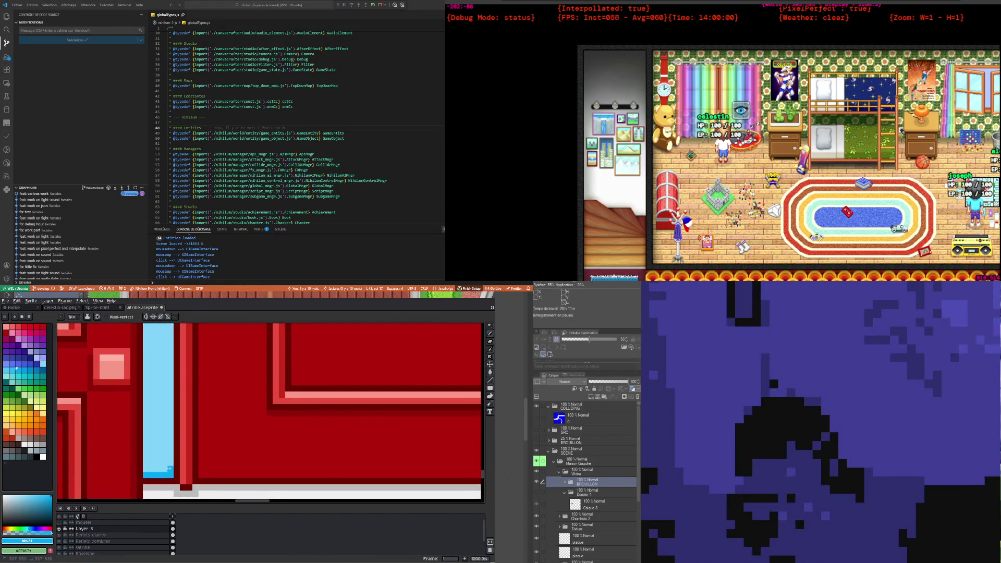
scroll(148, 469, "down", 3)
scroll(148, 467, "down", 3)
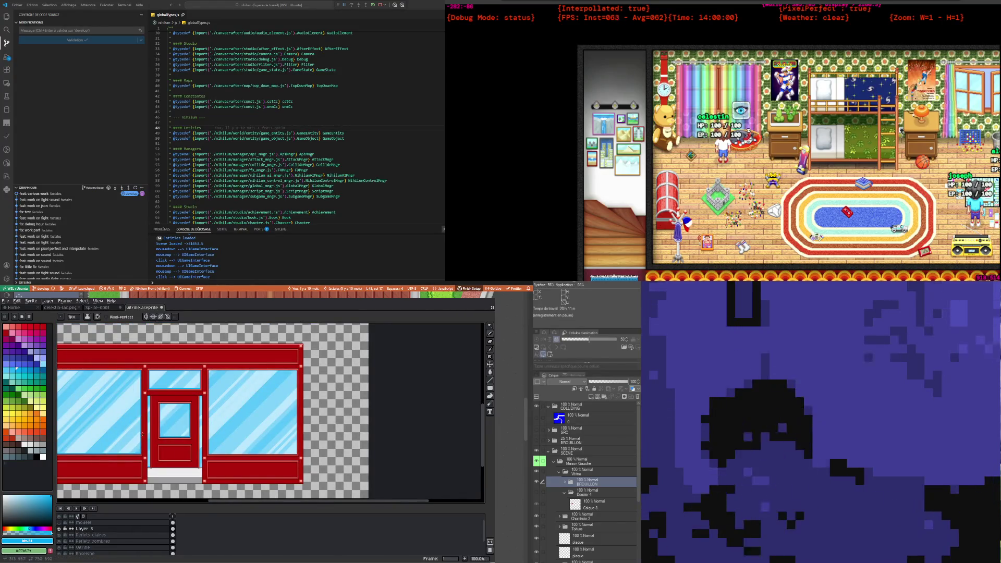
scroll(146, 464, "up", 5)
scroll(144, 462, "down", 3)
scroll(174, 482, "up", 6)
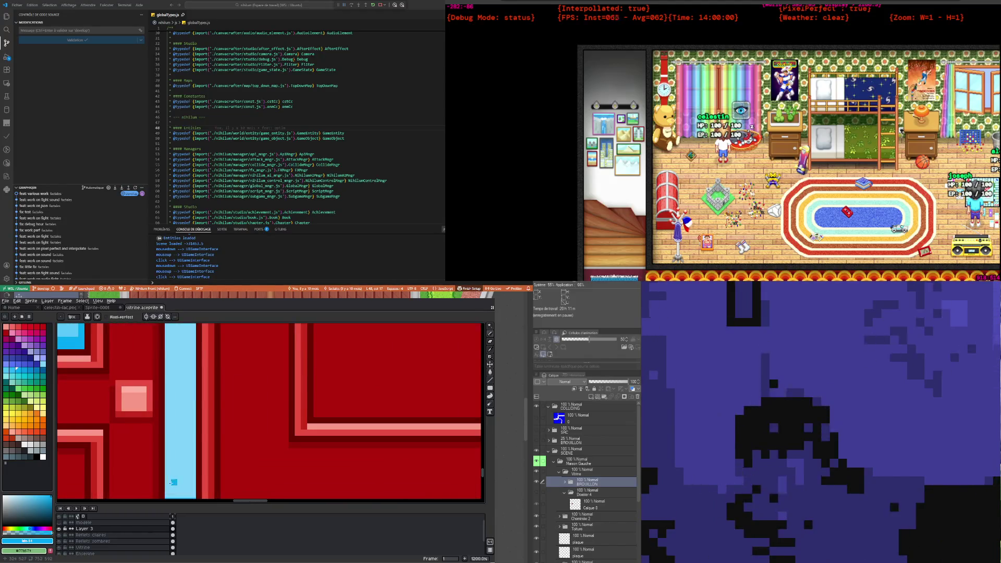
scroll(165, 485, "down", 4)
scroll(166, 432, "down", 2)
scroll(172, 428, "down", 3)
scroll(208, 412, "up", 3)
scroll(224, 406, "down", 2)
scroll(224, 407, "up", 4)
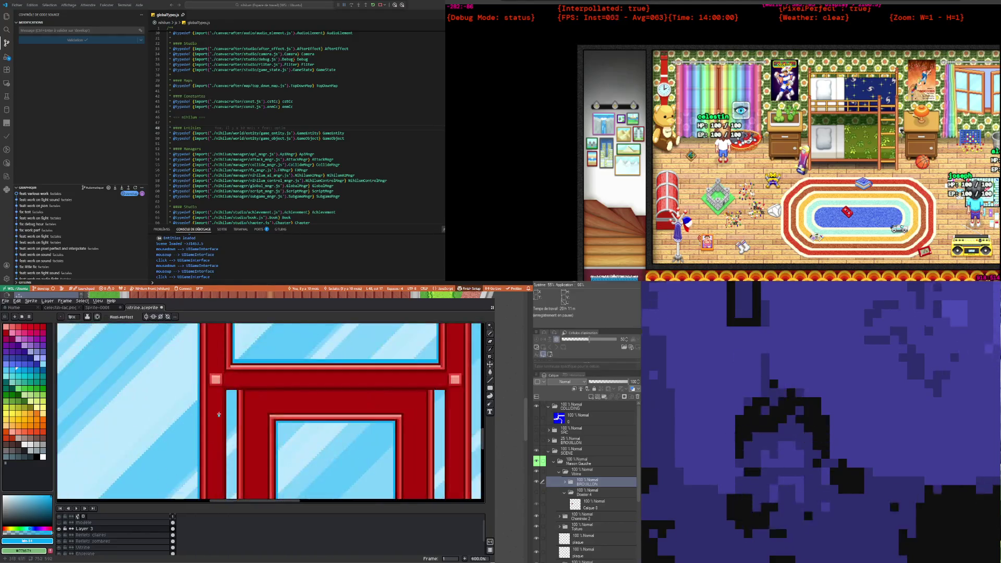
scroll(225, 412, "up", 3)
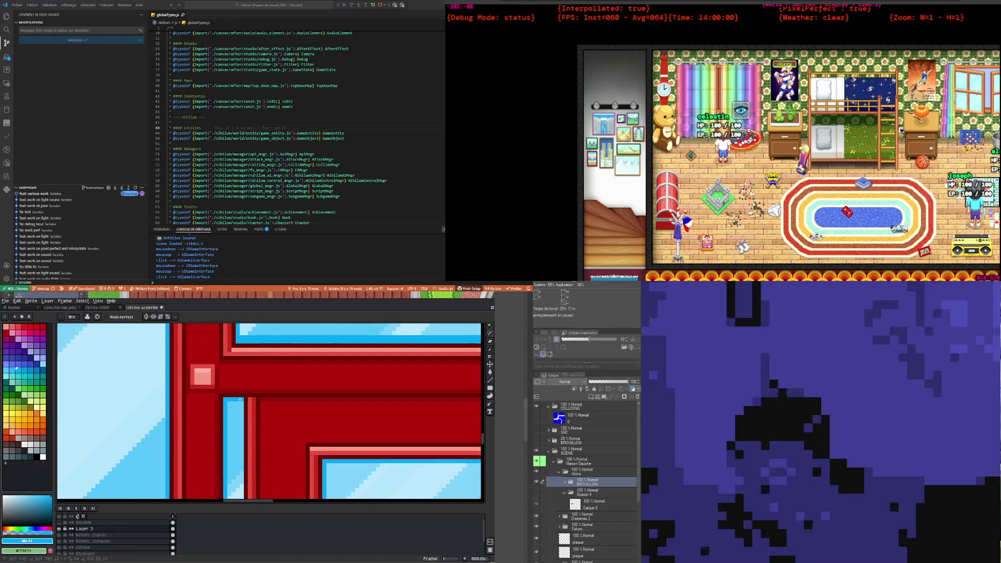
scroll(242, 399, "down", 3)
scroll(232, 415, "up", 2)
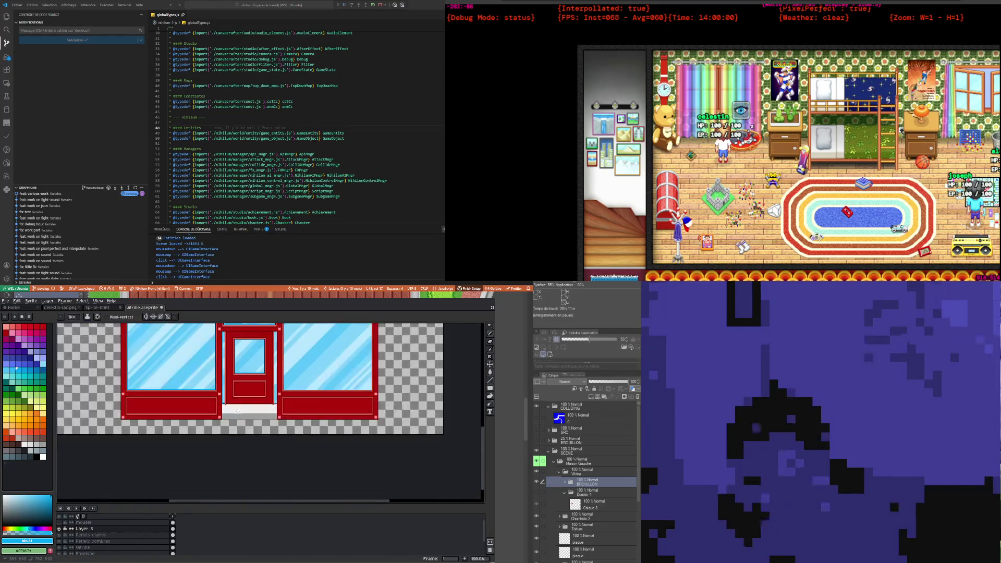
scroll(225, 428, "up", 2)
scroll(223, 433, "up", 1)
scroll(215, 457, "down", 2)
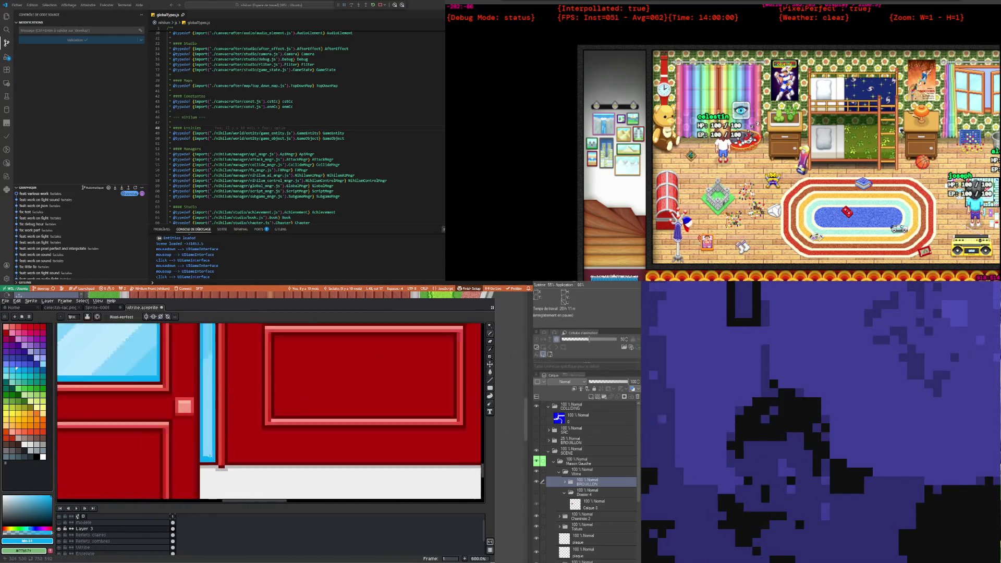
scroll(261, 455, "down", 1)
scroll(313, 453, "up", 2)
scroll(368, 452, "up", 2)
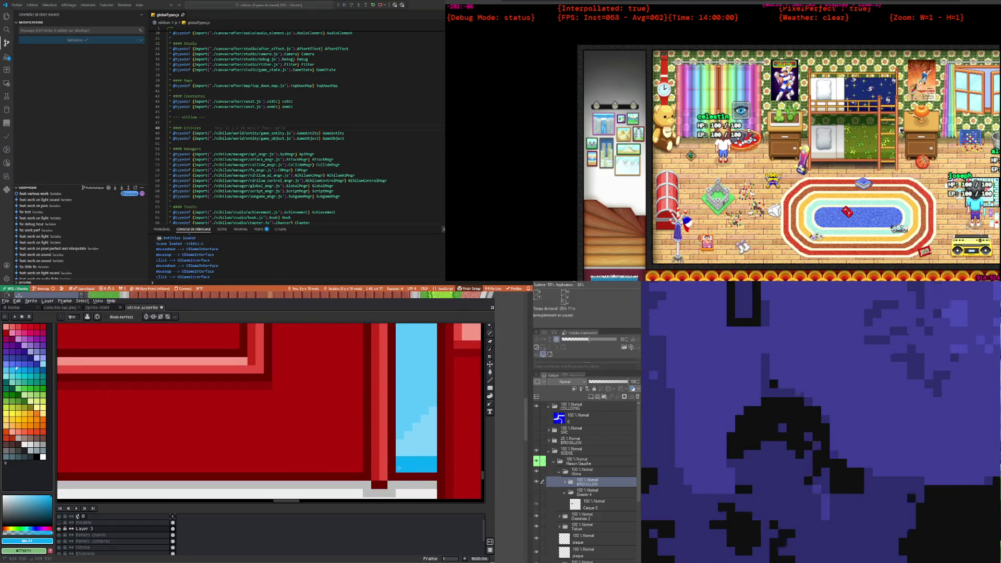
scroll(398, 458, "down", 2)
scroll(388, 443, "down", 1)
scroll(378, 425, "up", 2)
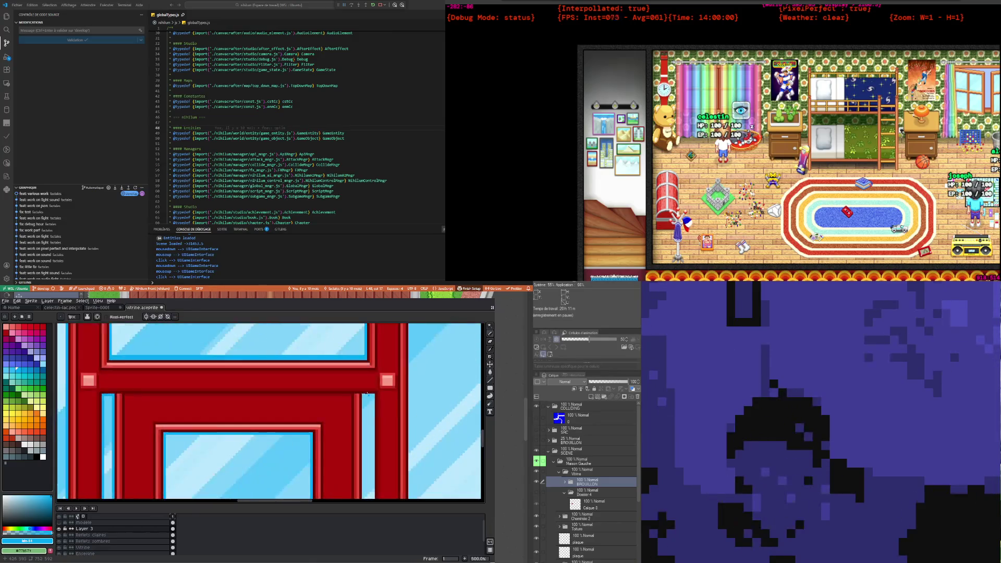
scroll(365, 407, "up", 1)
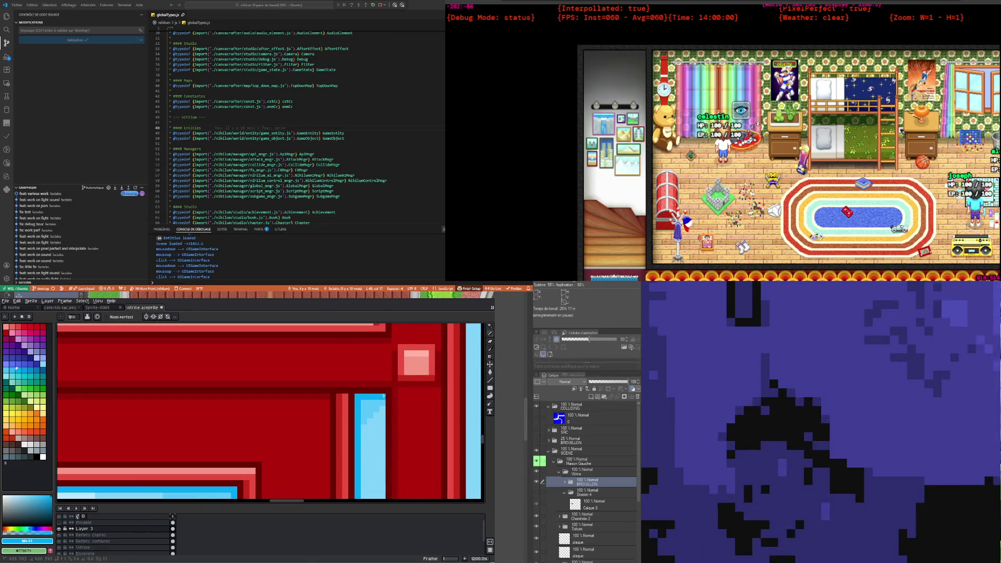
scroll(386, 406, "down", 1)
scroll(391, 420, "down", 2)
scroll(397, 433, "up", 2)
scroll(402, 446, "up", 1)
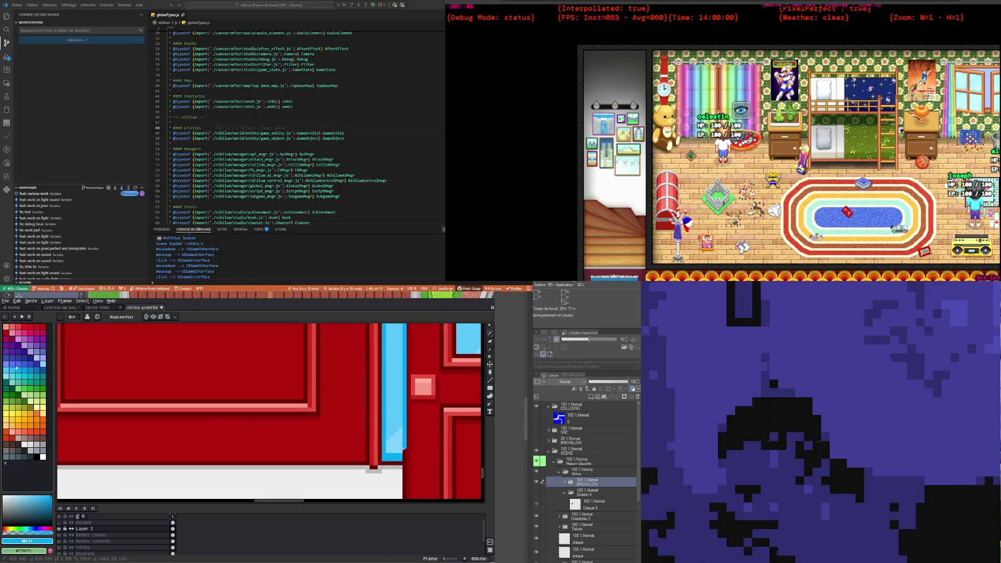
scroll(393, 450, "down", 1)
scroll(383, 446, "down", 2)
scroll(371, 439, "up", 3)
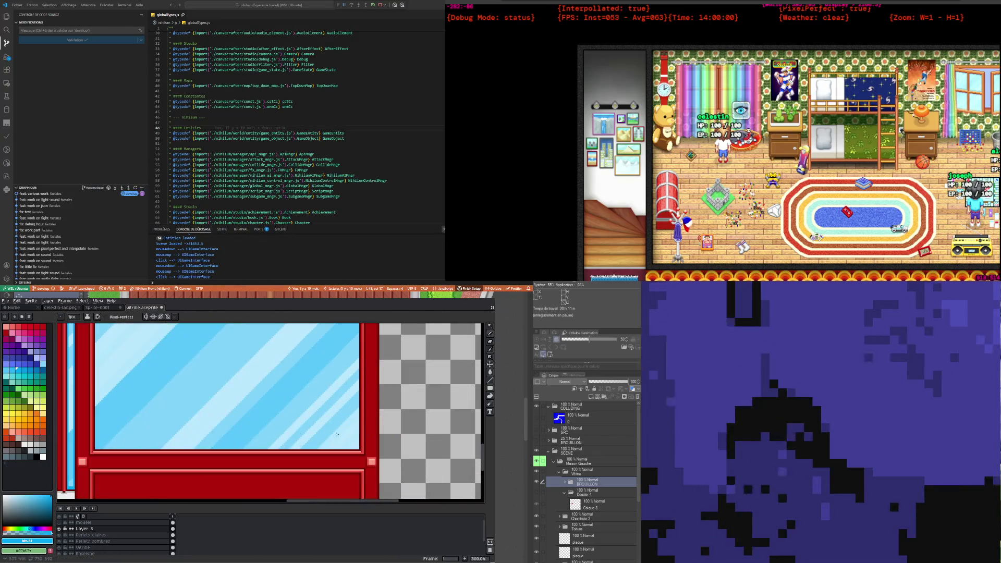
scroll(118, 448, "up", 2)
scroll(107, 446, "up", 1)
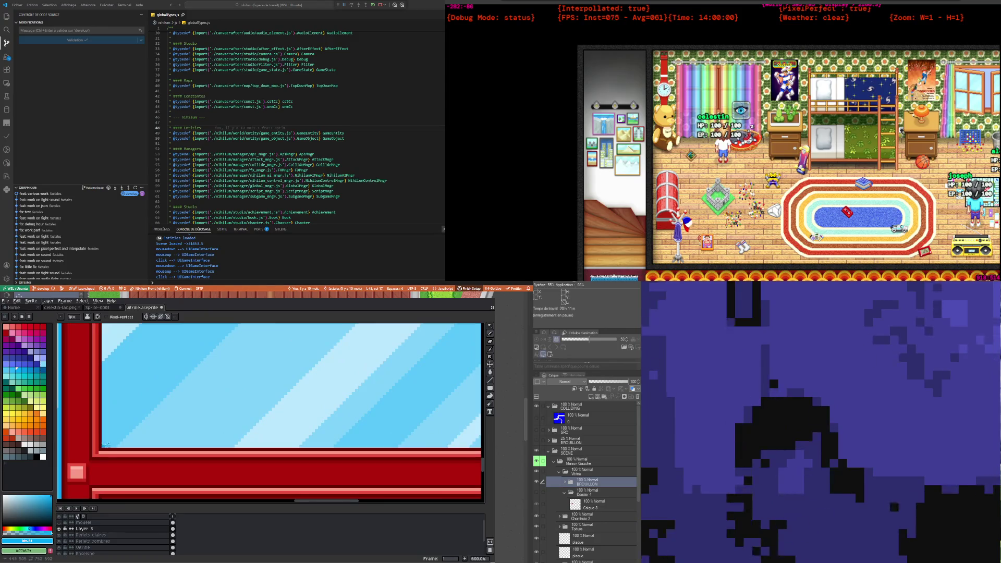
scroll(107, 446, "down", 1)
scroll(336, 444, "up", 1)
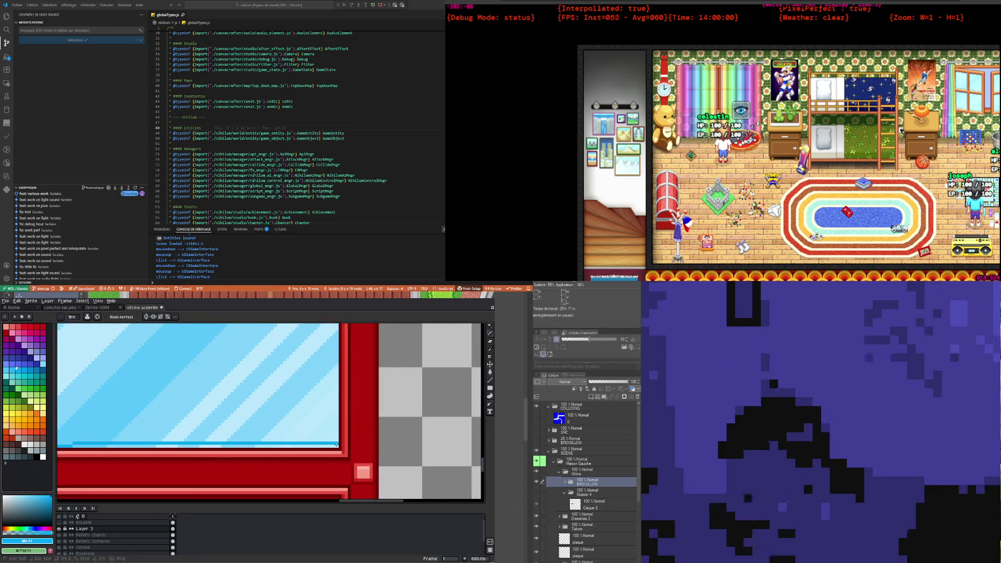
scroll(173, 441, "down", 2)
scroll(174, 441, "down", 2)
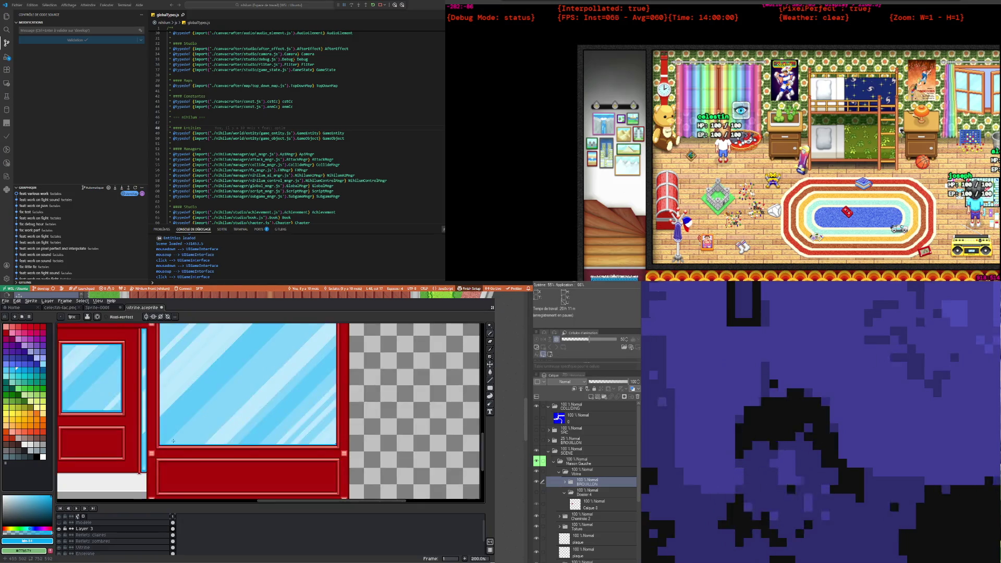
scroll(173, 441, "up", 2)
scroll(143, 459, "up", 2)
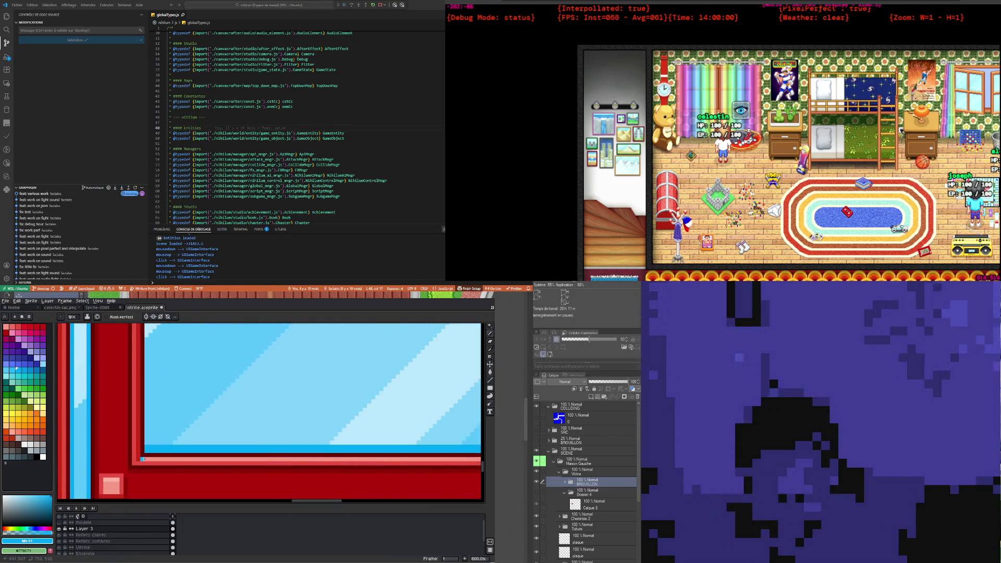
scroll(143, 459, "down", 2)
scroll(172, 438, "down", 1)
scroll(208, 423, "up", 2)
scroll(238, 413, "up", 2)
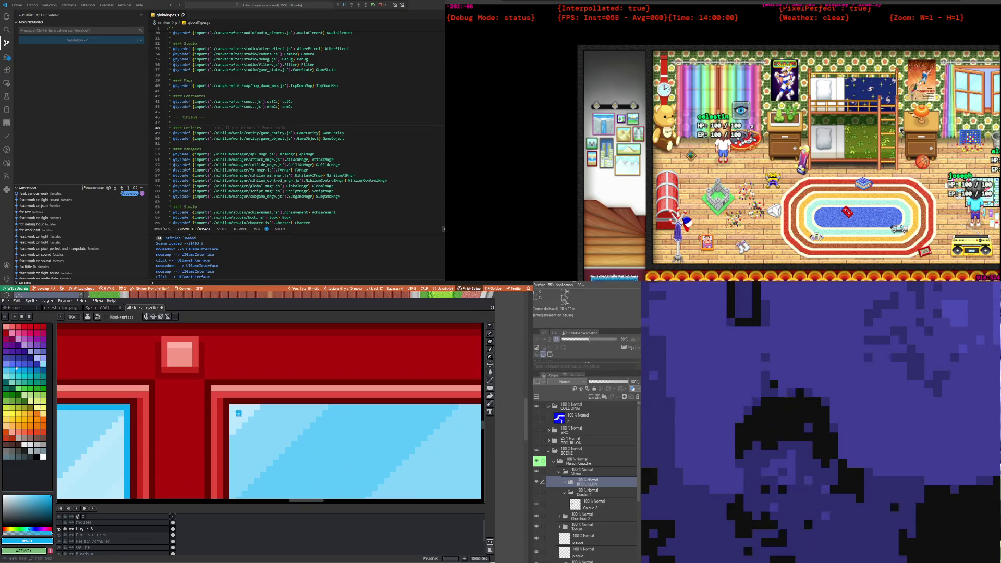
left_click(231, 408, "shift")
scroll(232, 407, "down", 2)
scroll(323, 412, "up", 1)
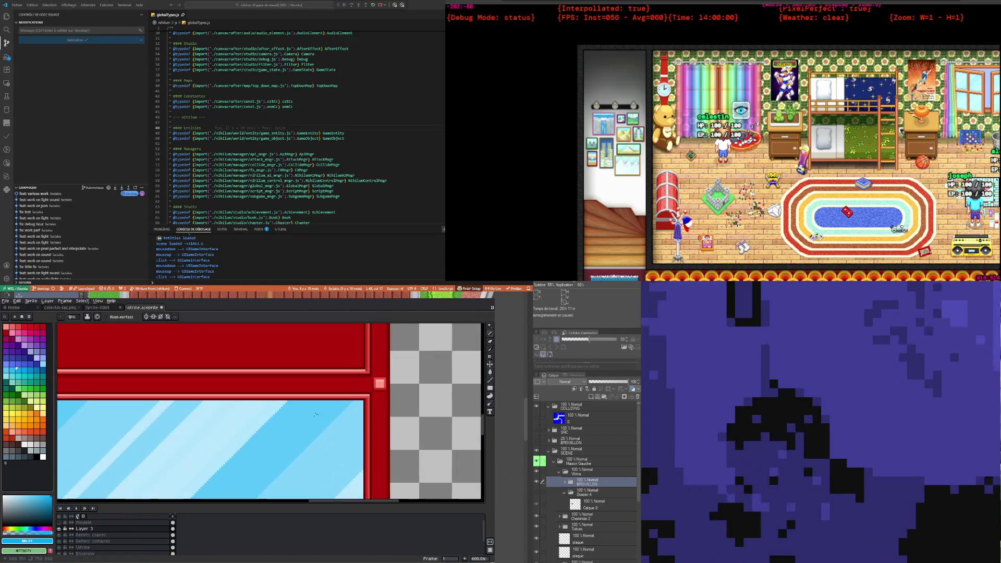
scroll(343, 415, "up", 1)
left_click(343, 415, "shift")
Step: Shift the glass's right-side blue edge line one pixel to the right
scroll(343, 415, "down", 2)
scroll(327, 388, "down", 3)
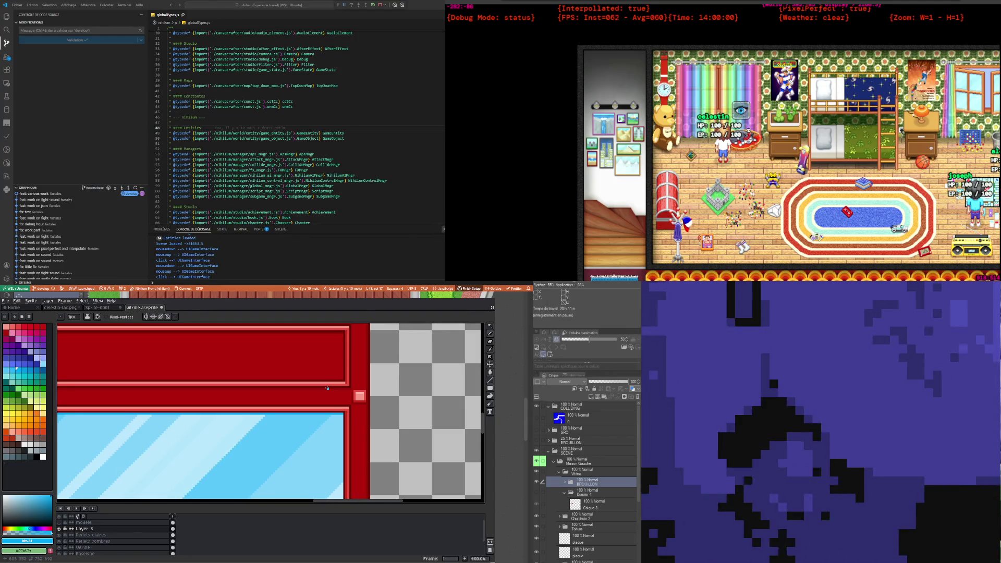
scroll(327, 388, "down", 2)
scroll(305, 489, "up", 4)
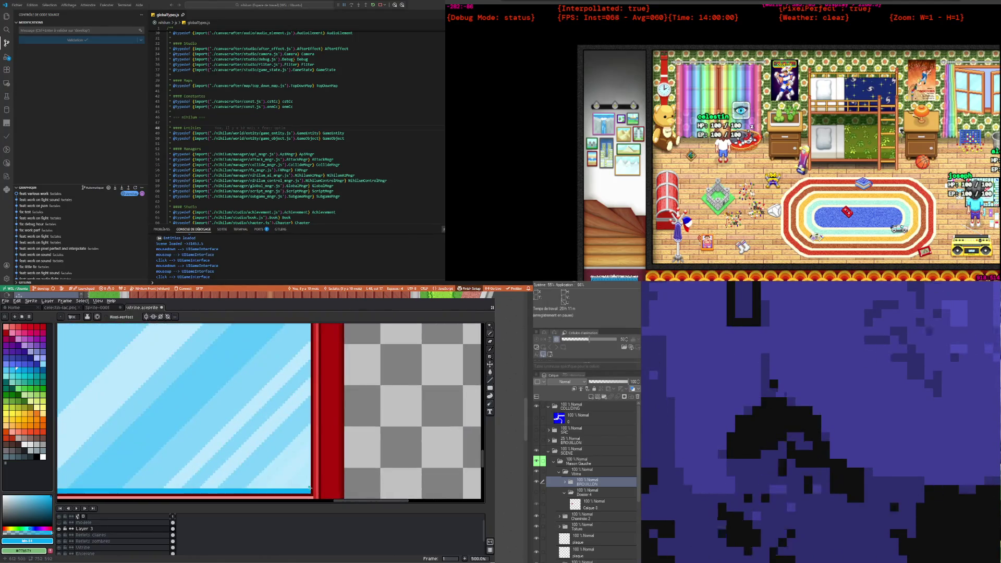
left_click_drag(305, 489, 308, 487)
scroll(312, 462, "down", 6)
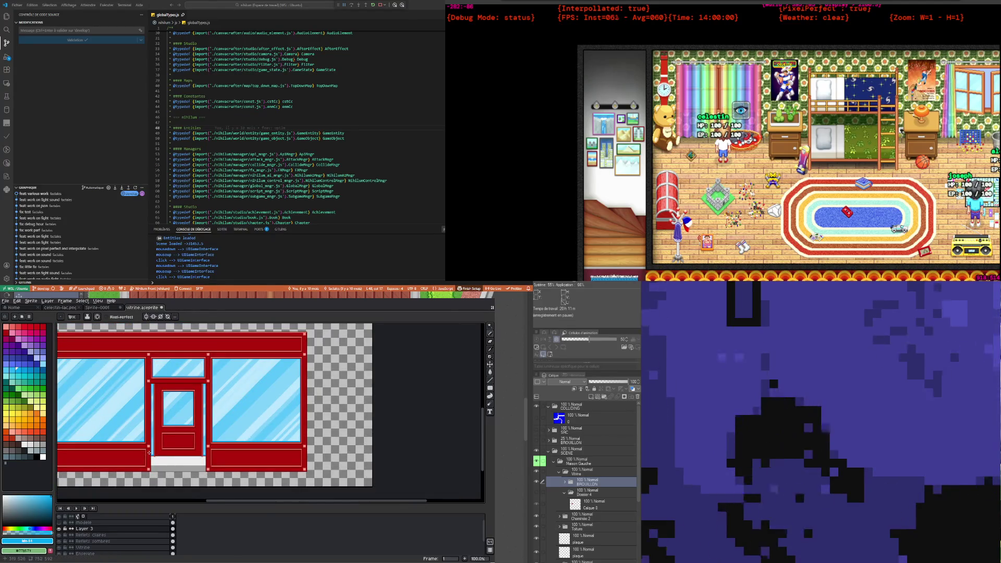
scroll(149, 448, "up", 3)
scroll(156, 428, "down", 1)
scroll(167, 412, "up", 1)
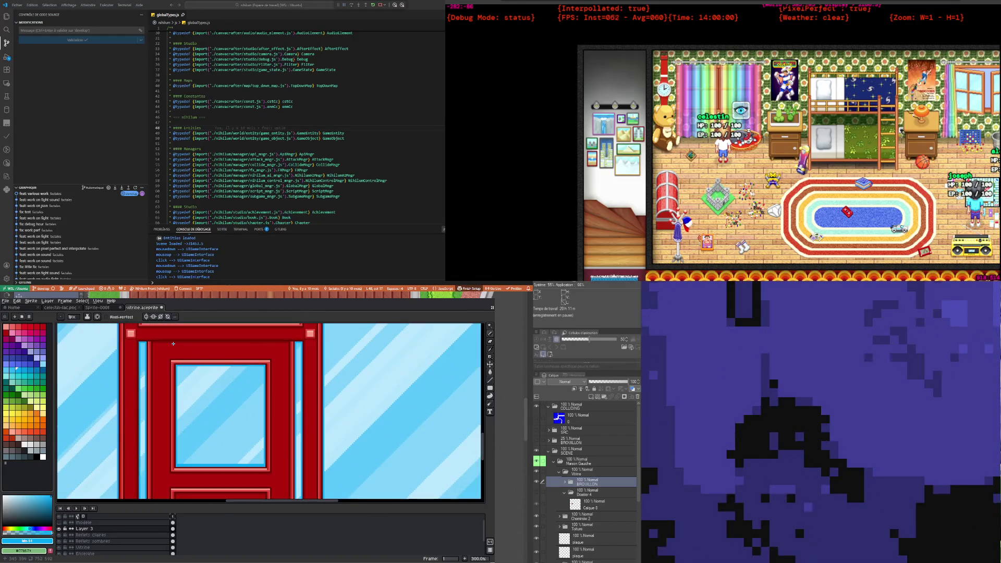
scroll(171, 402, "down", 3)
scroll(171, 402, "up", 5)
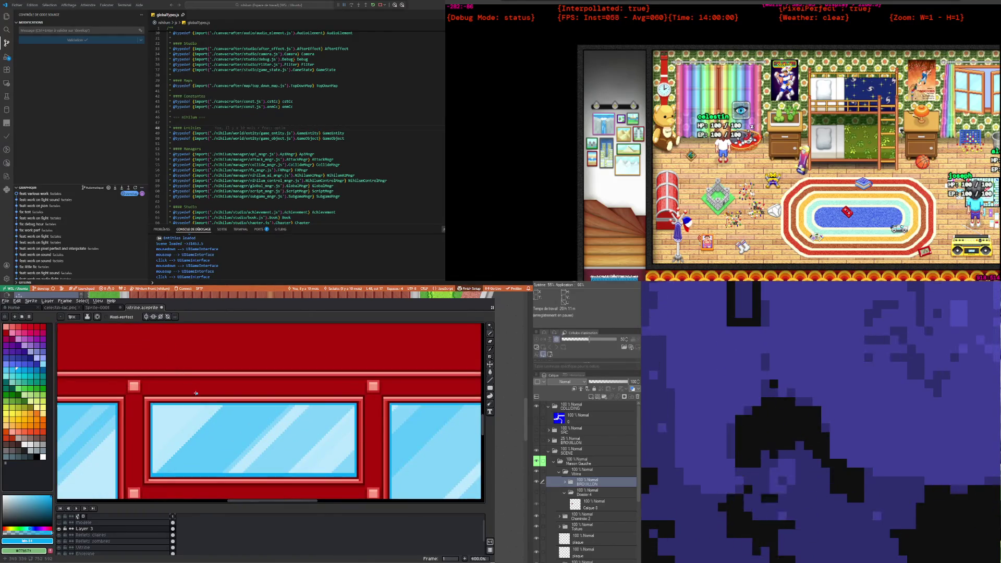
scroll(172, 365, "down", 3)
scroll(178, 412, "down", 1)
scroll(181, 428, "up", 1)
scroll(183, 433, "up", 1)
scroll(185, 439, "down", 1)
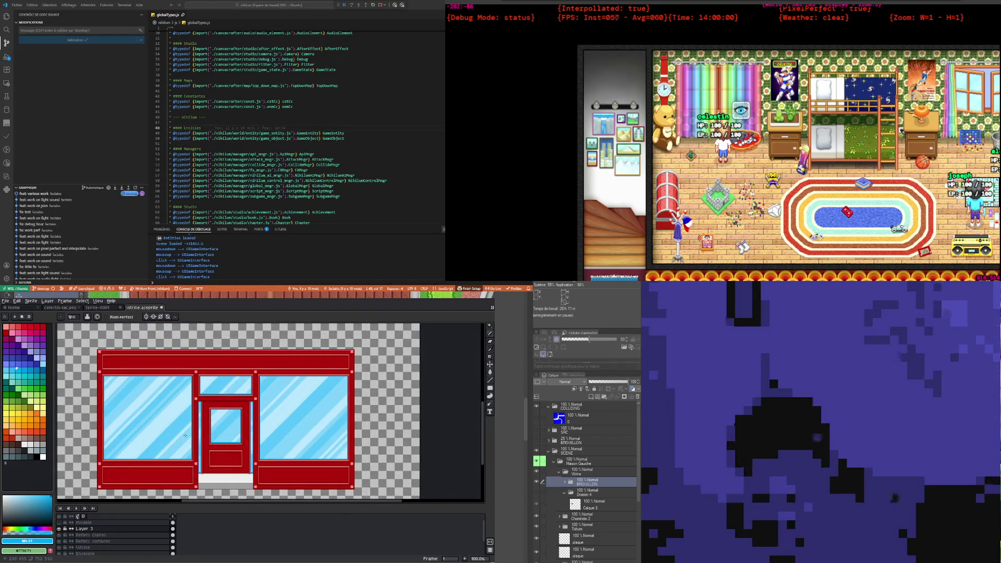
scroll(197, 446, "up", 1)
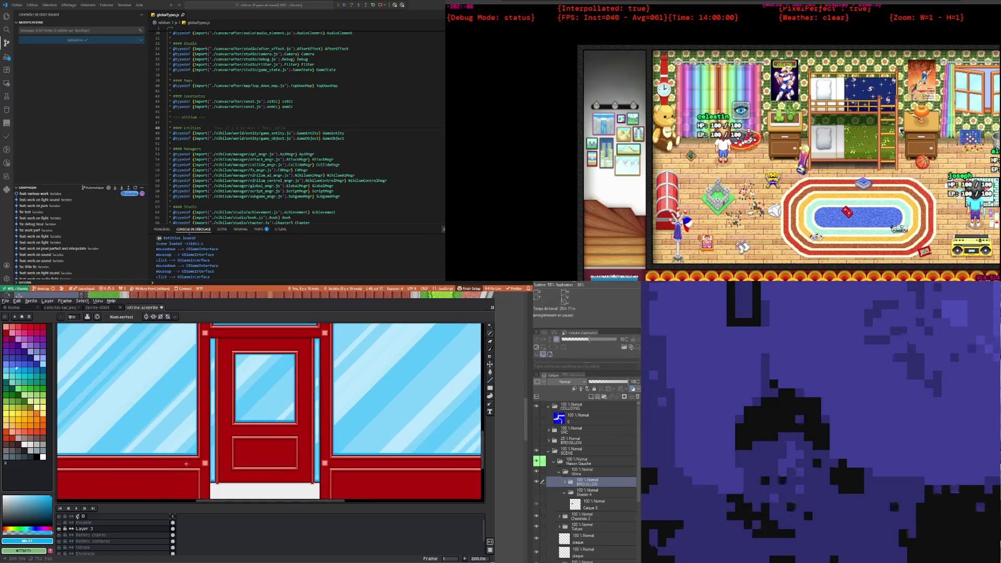
scroll(189, 420, "down", 2)
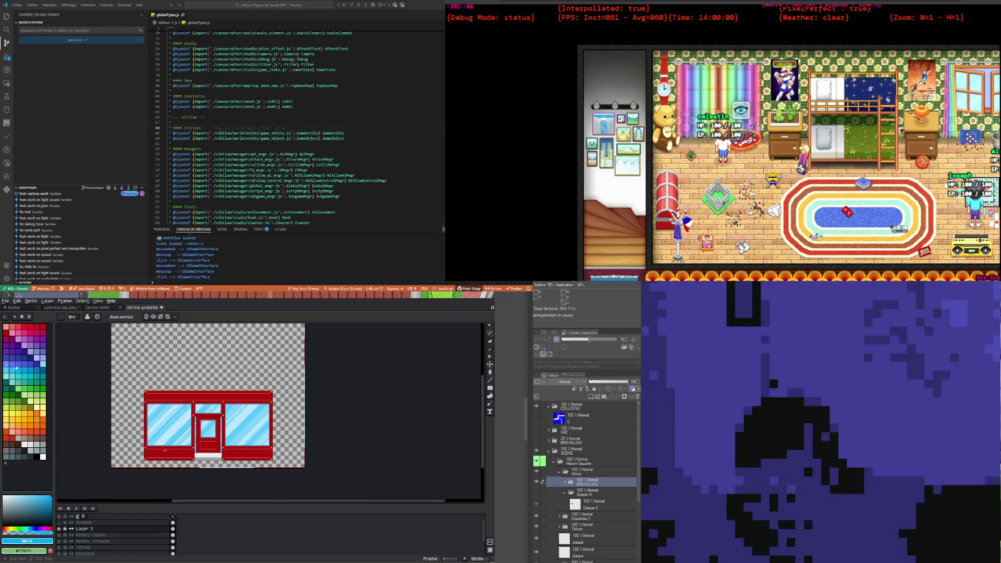
scroll(177, 417, "up", 2)
scroll(182, 404, "down", 4)
scroll(184, 406, "up", 5)
scroll(185, 407, "down", 3)
scroll(189, 409, "up", 2)
scroll(190, 411, "down", 2)
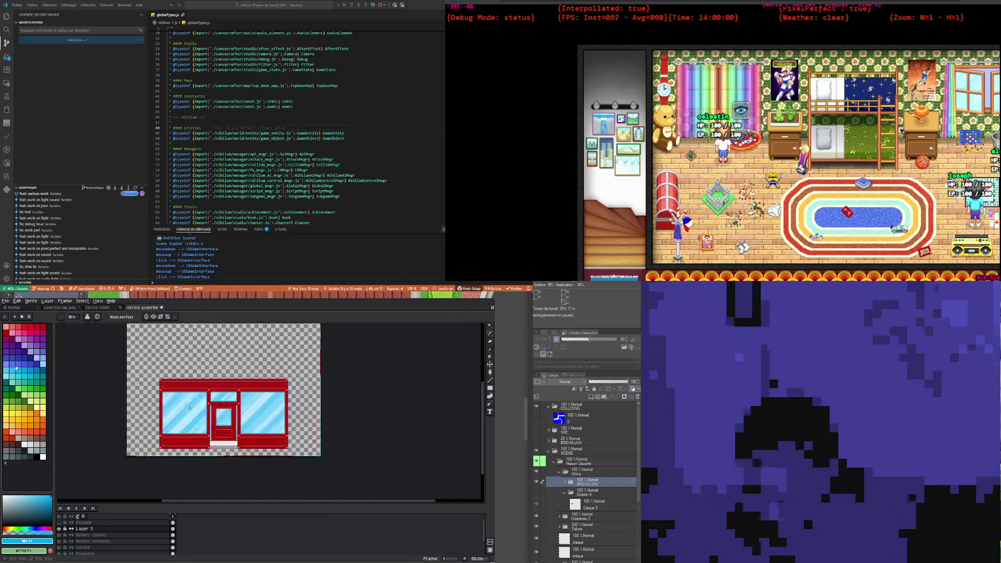
scroll(190, 413, "up", 1)
scroll(191, 417, "up", 1)
scroll(190, 415, "down", 1)
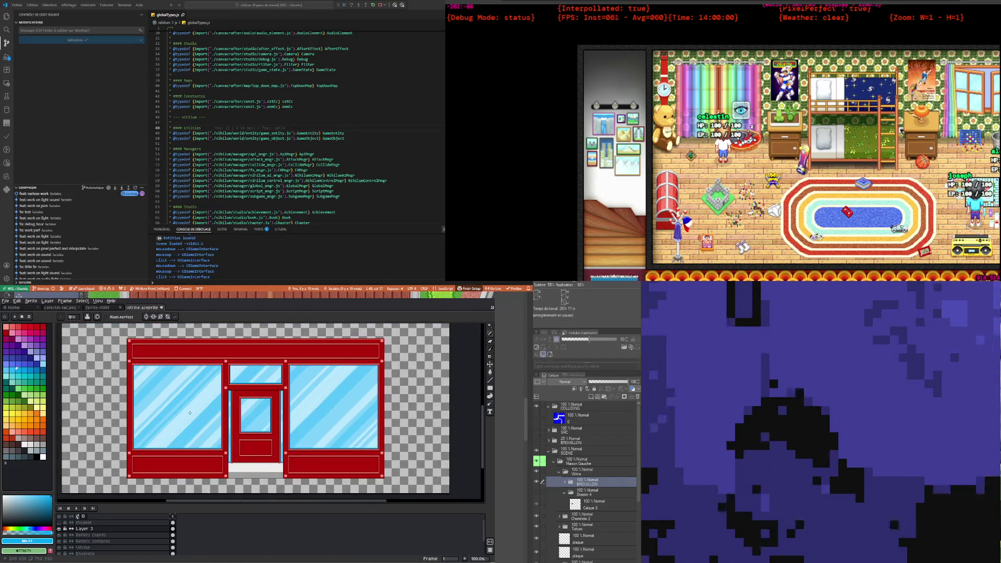
scroll(230, 417, "up", 1)
scroll(227, 399, "down", 1)
scroll(225, 381, "up", 1)
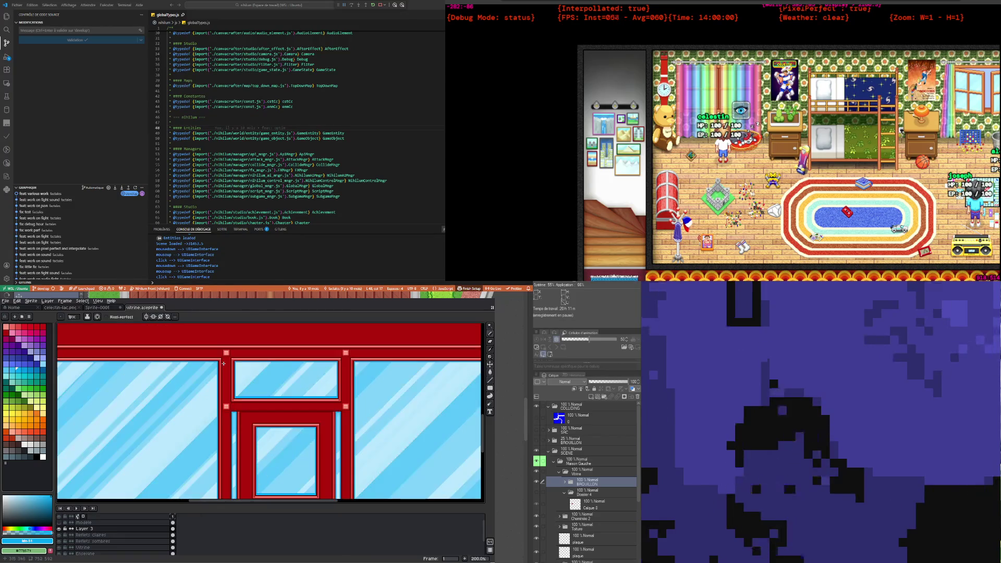
scroll(223, 365, "down", 1)
scroll(222, 365, "down", 1)
scroll(223, 378, "up", 1)
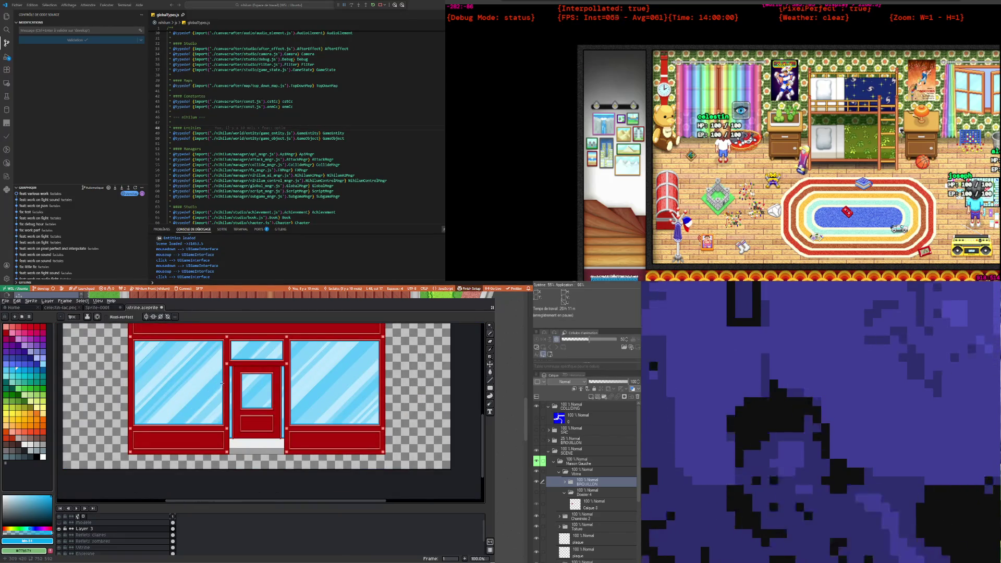
scroll(230, 380, "down", 1)
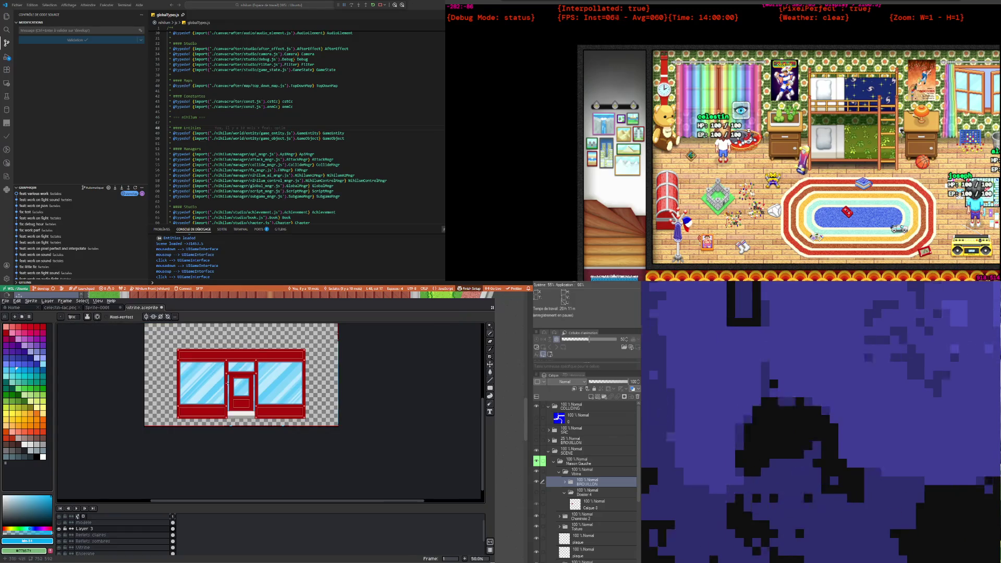
scroll(252, 379, "up", 2)
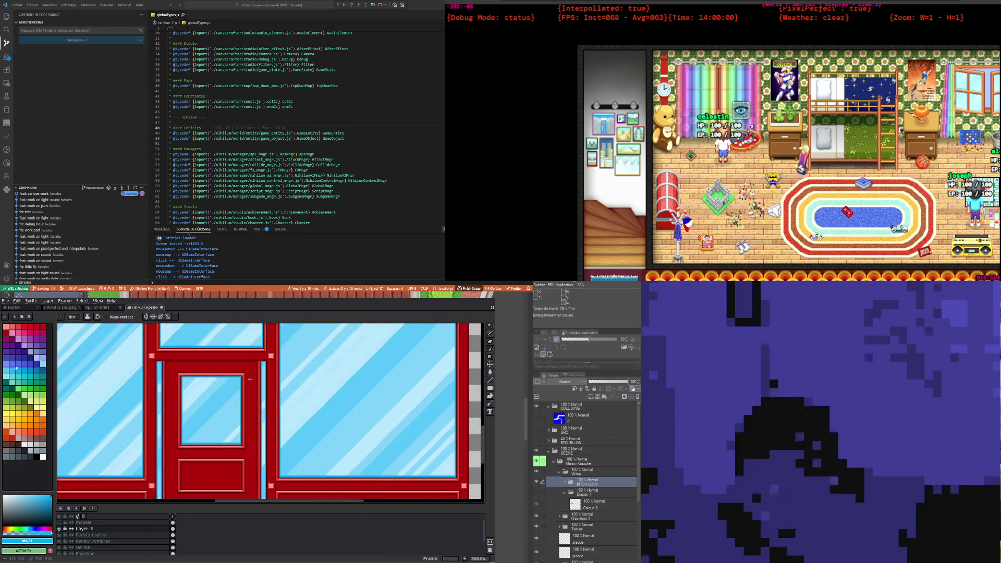
scroll(249, 379, "down", 1)
scroll(261, 373, "up", 1)
scroll(279, 362, "up", 1)
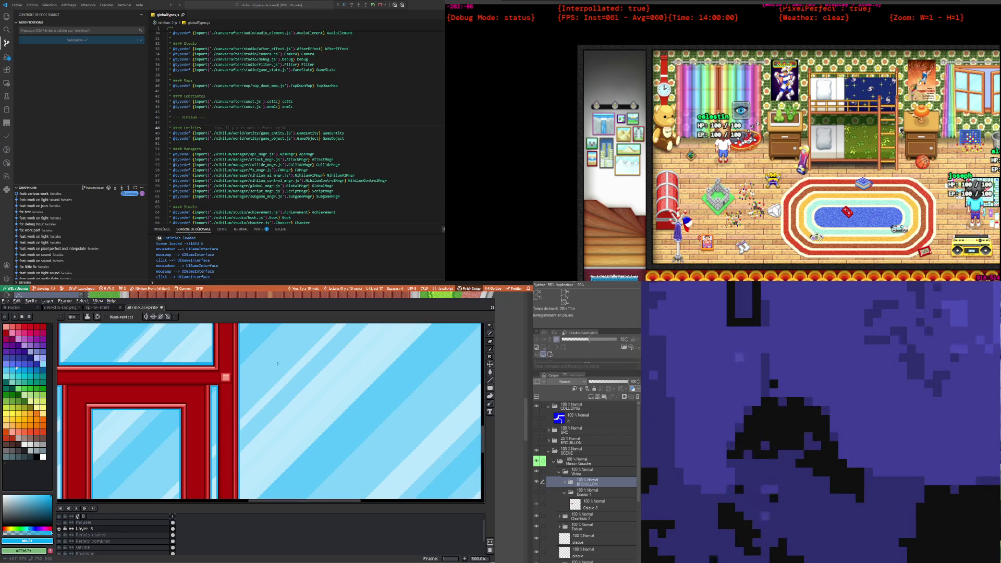
scroll(277, 364, "down", 2)
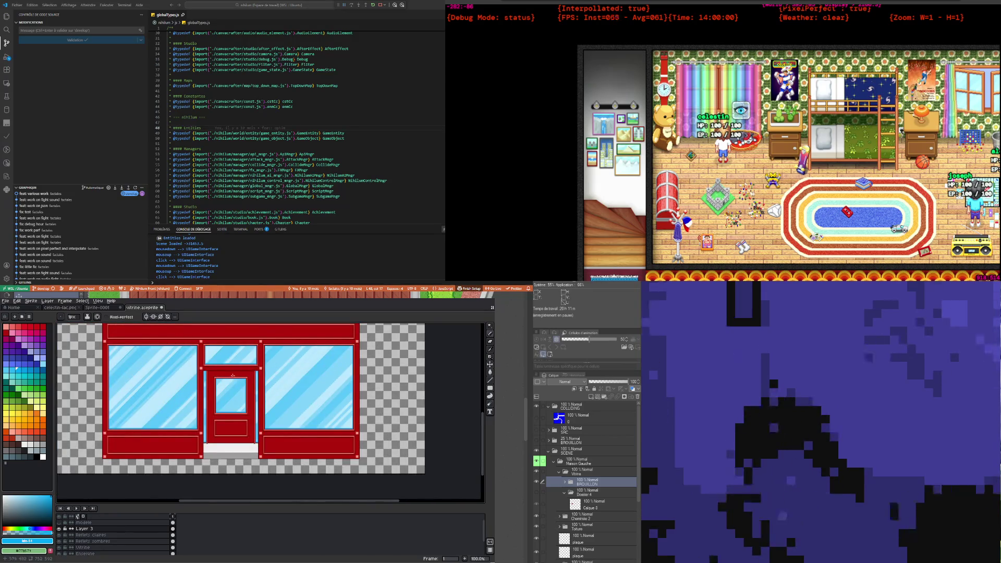
scroll(233, 376, "up", 1)
scroll(233, 375, "down", 1)
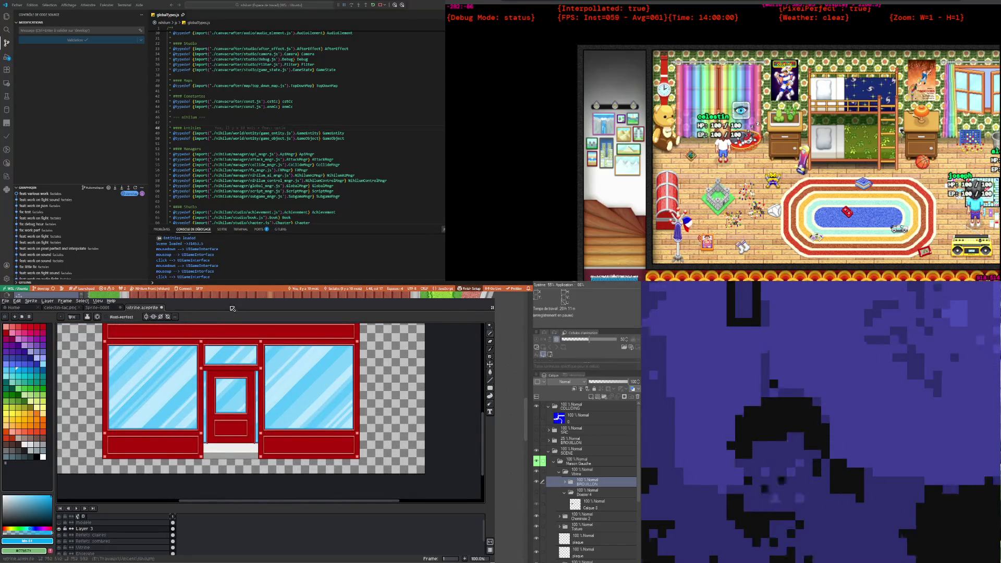
scroll(263, 377, "down", 1)
scroll(236, 371, "up", 1)
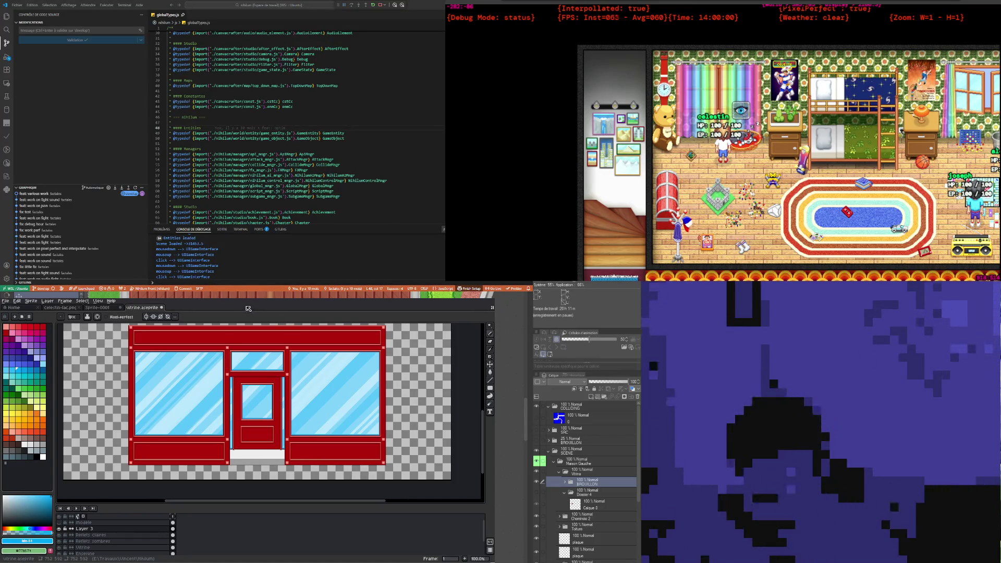
scroll(143, 354, "up", 2)
scroll(143, 355, "up", 2)
scroll(144, 354, "down", 6)
scroll(144, 355, "up", 1)
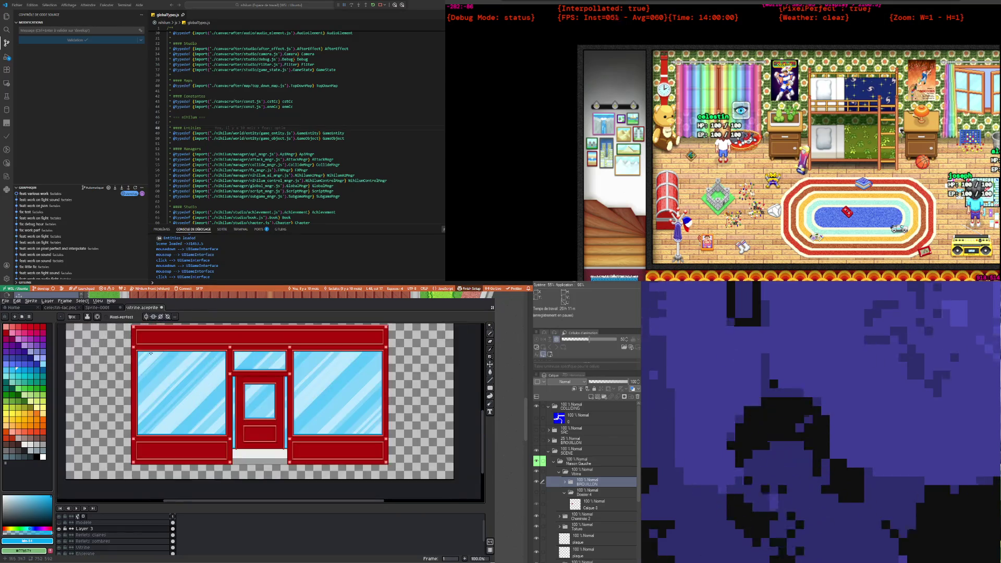
scroll(151, 354, "up", 1)
scroll(151, 354, "down", 1)
scroll(151, 354, "down", 2)
scroll(151, 353, "up", 2)
scroll(170, 384, "down", 1)
scroll(169, 384, "up", 1)
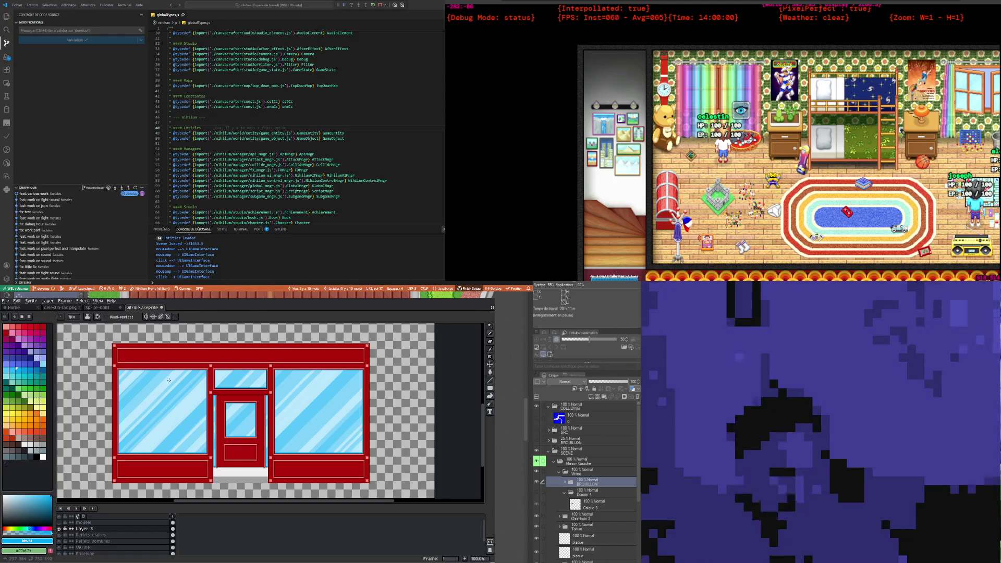
scroll(169, 380, "up", 1)
scroll(168, 380, "down", 1)
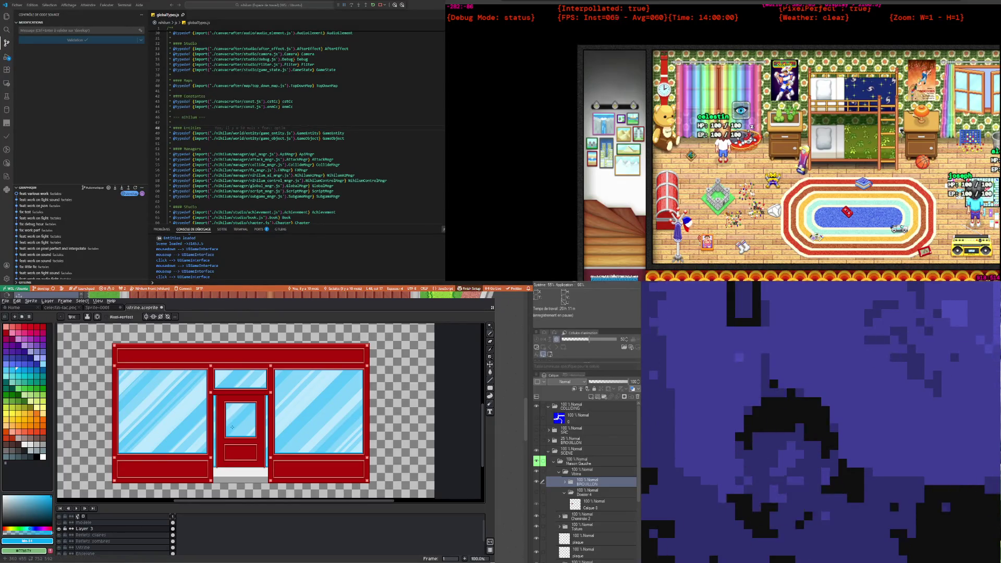
scroll(233, 425, "up", 2)
scroll(208, 449, "down", 3)
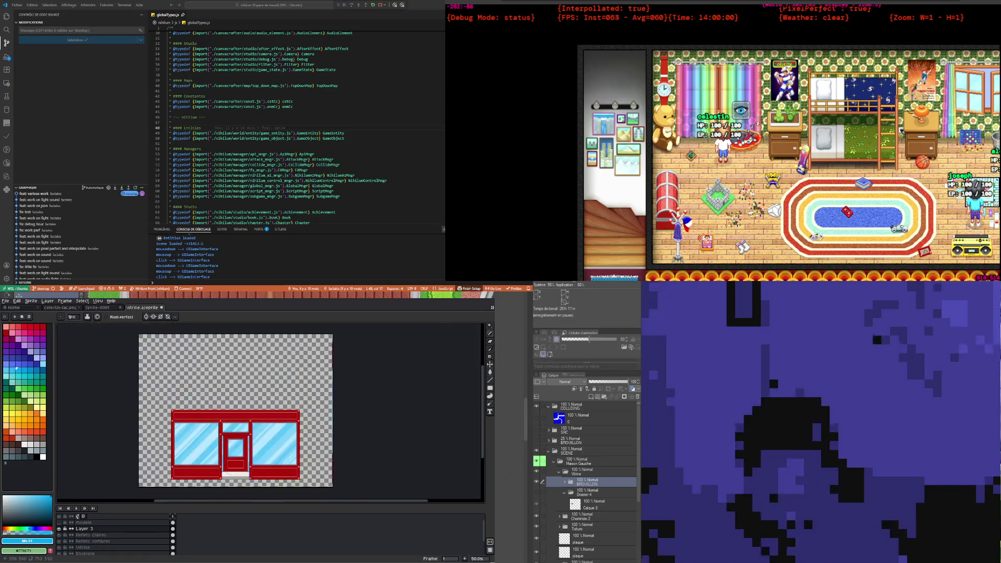
scroll(184, 472, "up", 2)
scroll(213, 448, "up", 2)
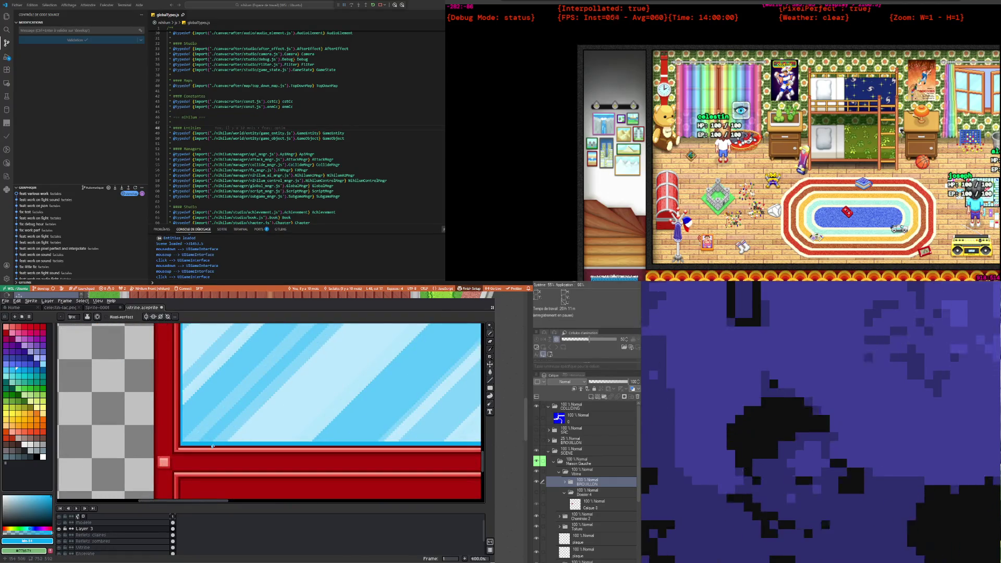
key("i")
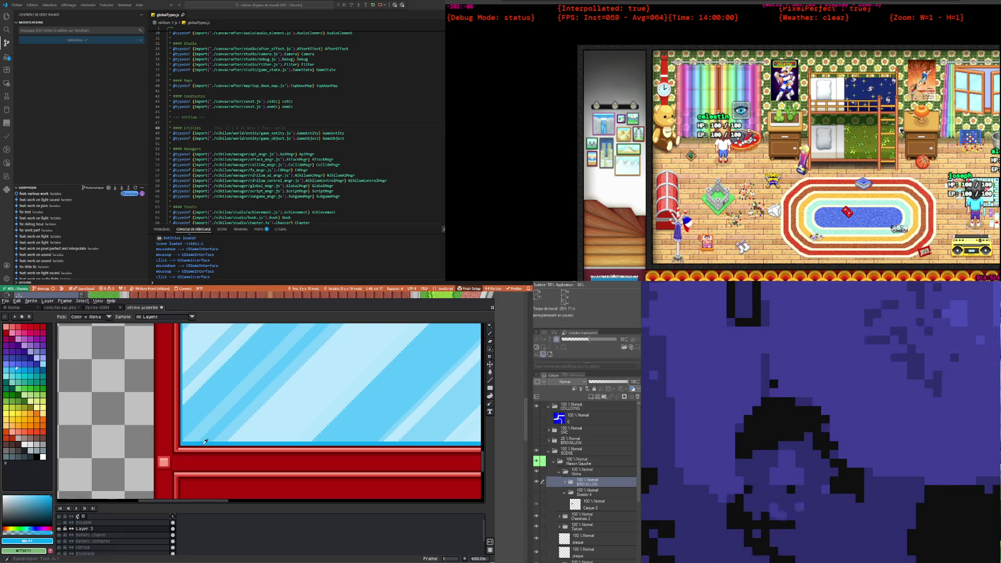
left_click(204, 441)
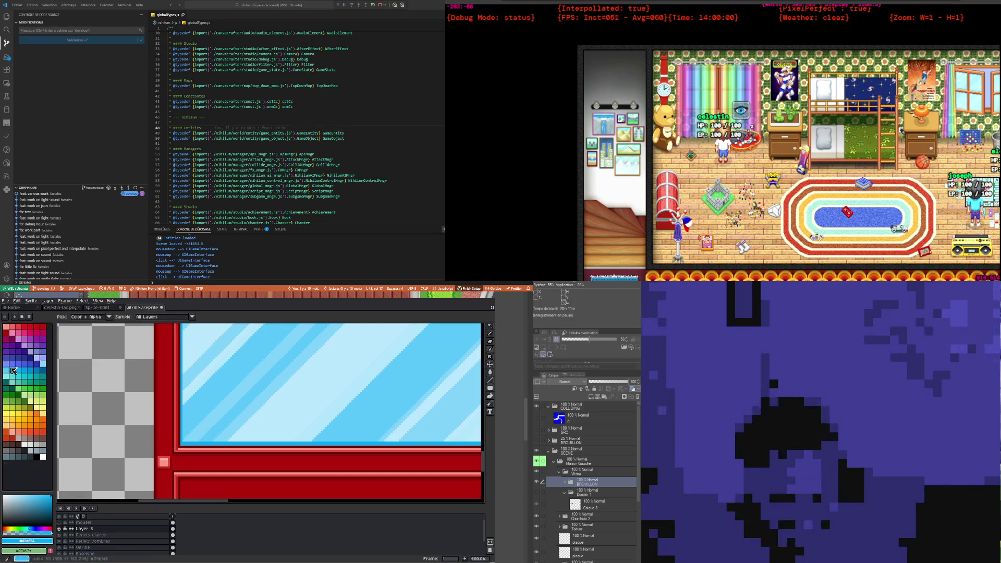
left_click(32, 374)
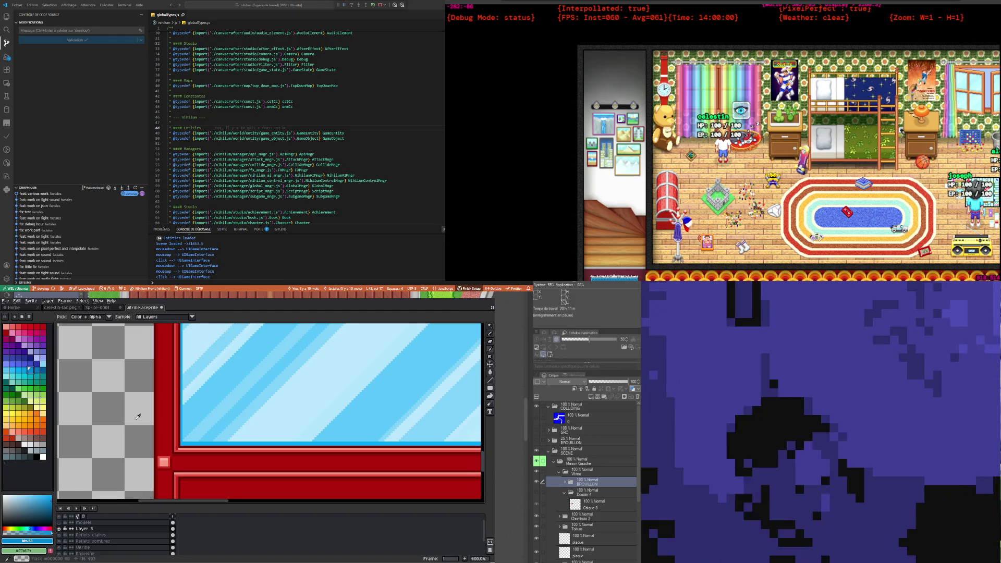
key("b")
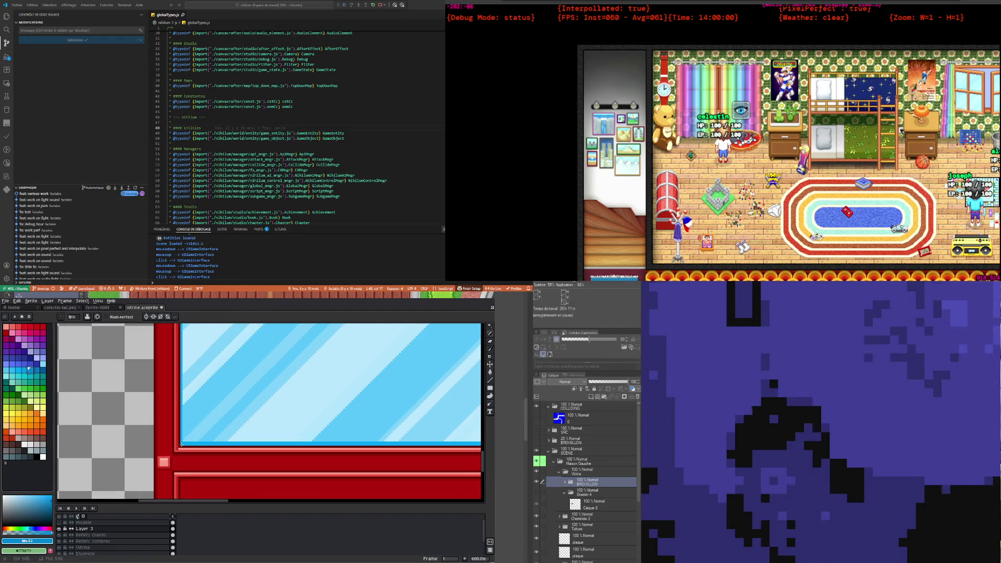
scroll(181, 445, "down", 2)
scroll(336, 453, "up", 2)
scroll(393, 419, "up", 3)
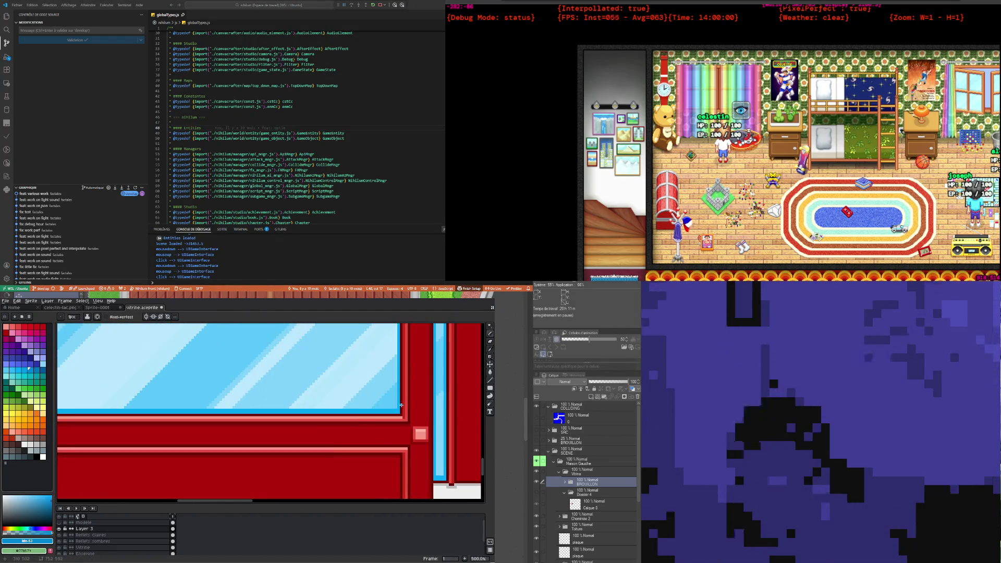
scroll(391, 419, "down", 2)
scroll(391, 419, "down", 2)
scroll(152, 415, "up", 2)
scroll(152, 415, "up", 2)
scroll(142, 413, "down", 2)
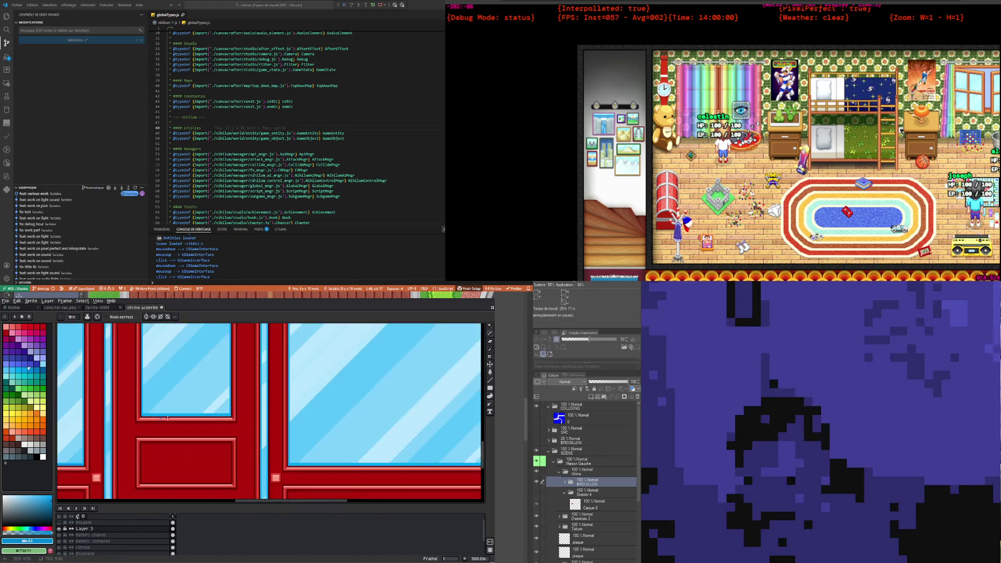
scroll(244, 412, "up", 1)
scroll(244, 412, "up", 1)
scroll(240, 413, "down", 1)
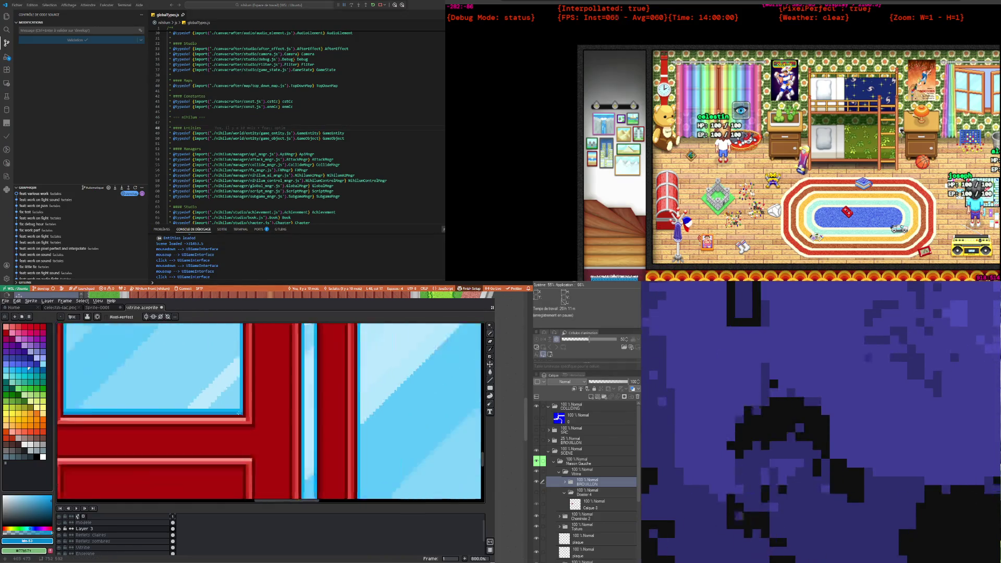
scroll(224, 419, "down", 2)
scroll(209, 429, "up", 2)
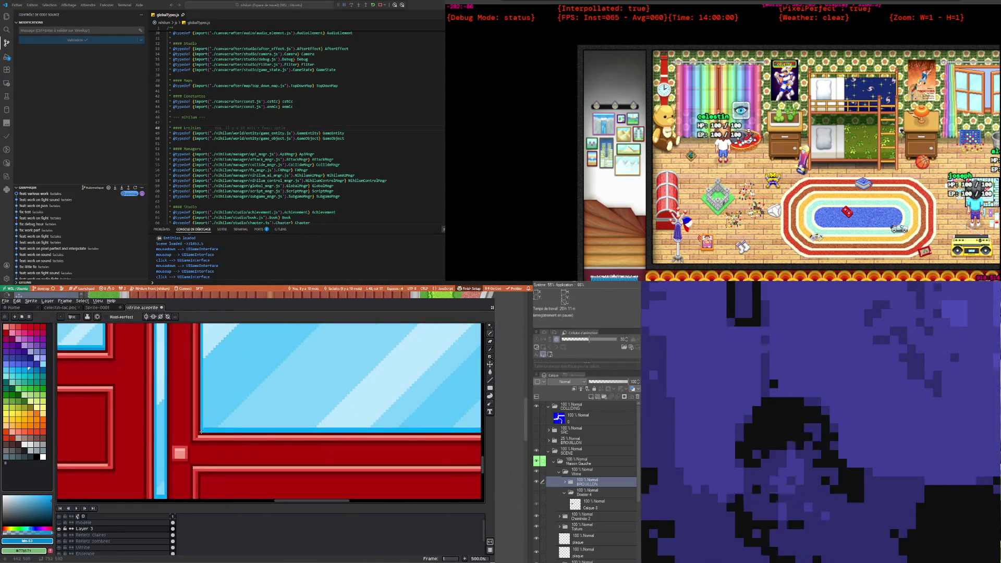
scroll(268, 433, "up", 1)
scroll(336, 435, "up", 1)
scroll(402, 437, "up", 1)
scroll(468, 438, "up", 1)
left_click(469, 435, "shift")
scroll(407, 434, "down", 3)
scroll(324, 433, "down", 3)
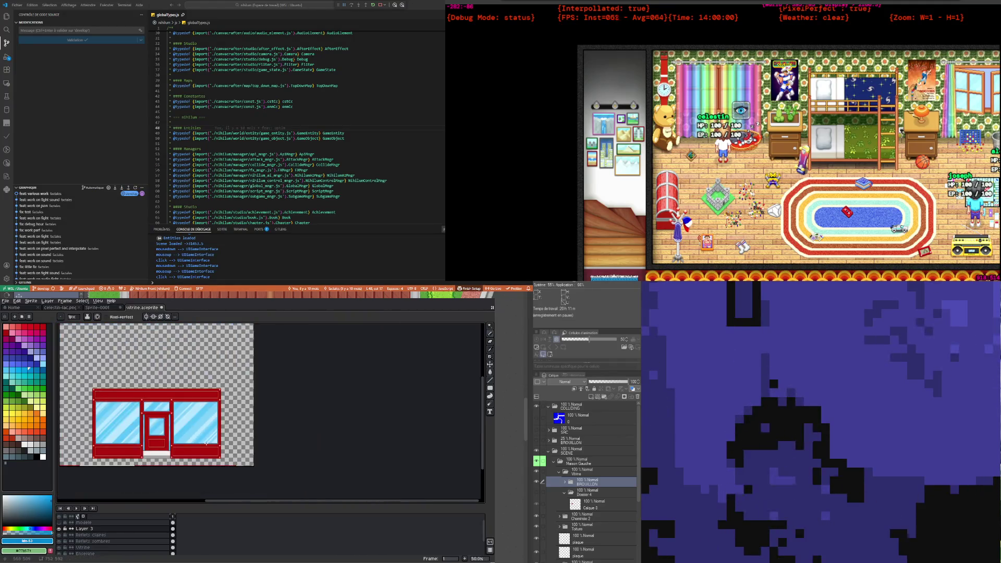
scroll(234, 432, "up", 2)
scroll(197, 438, "up", 3)
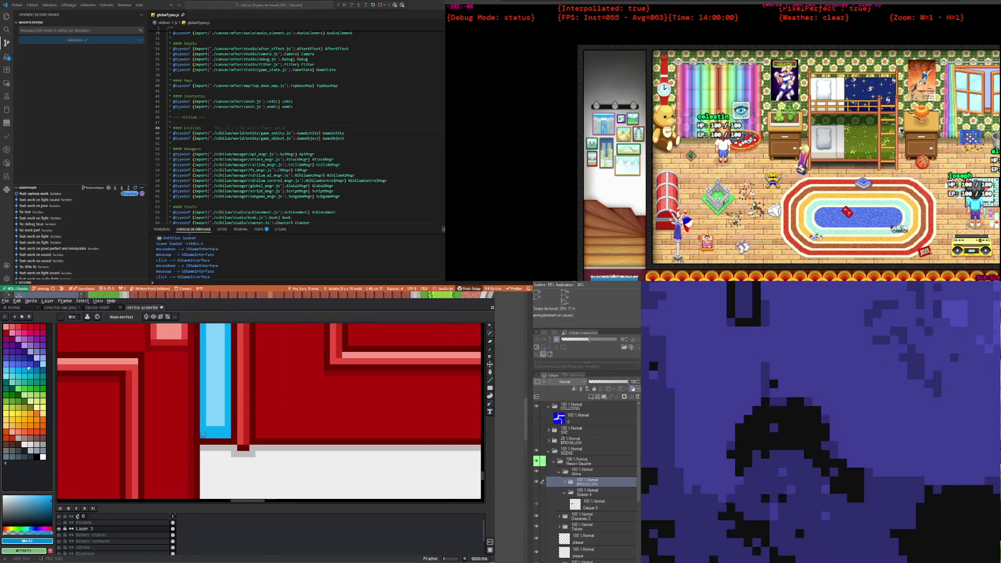
left_click_drag(211, 433, 228, 436)
scroll(218, 436, "down", 4)
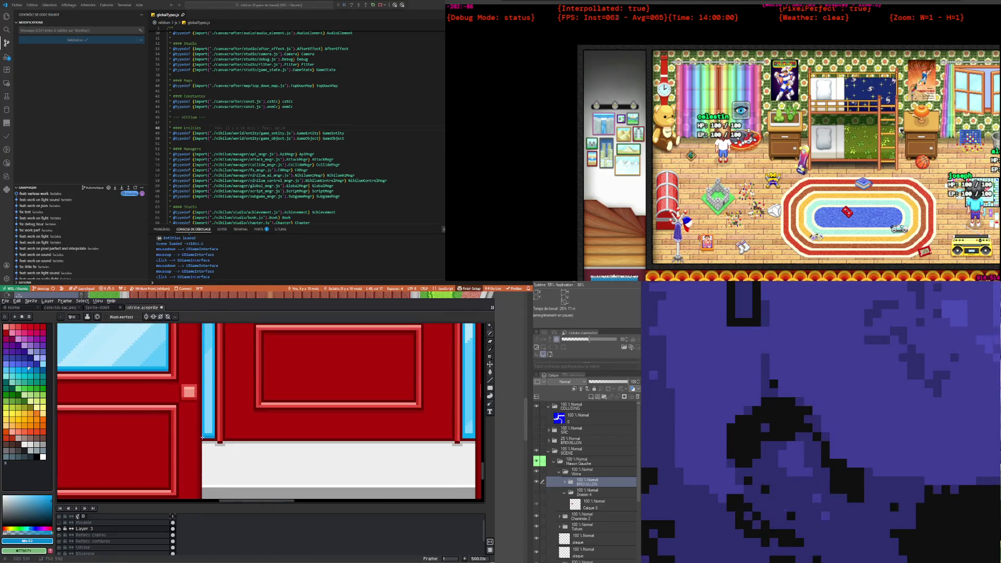
scroll(203, 438, "up", 2)
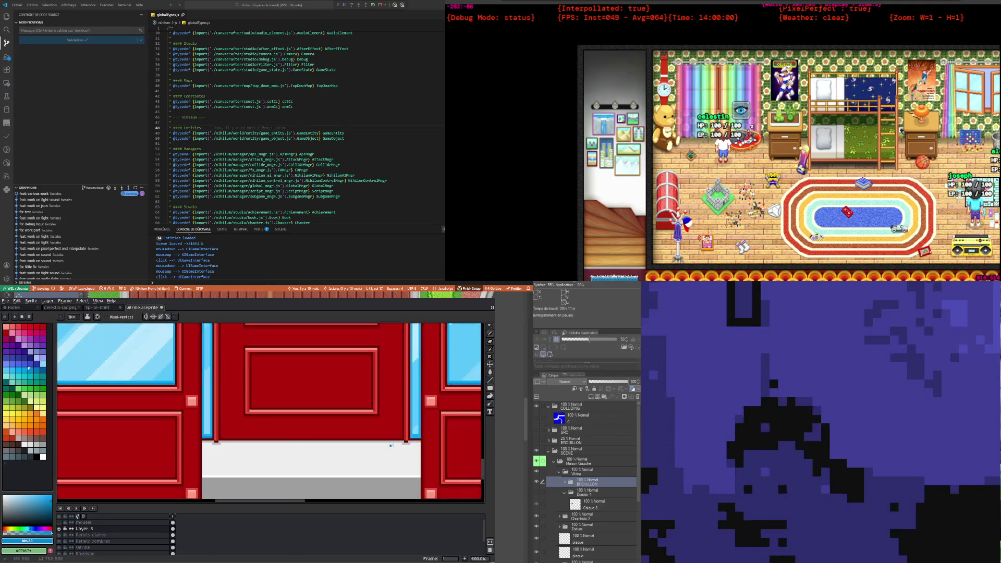
scroll(261, 438, "up", 4)
scroll(339, 438, "up", 4)
left_click_drag(352, 437, 443, 439)
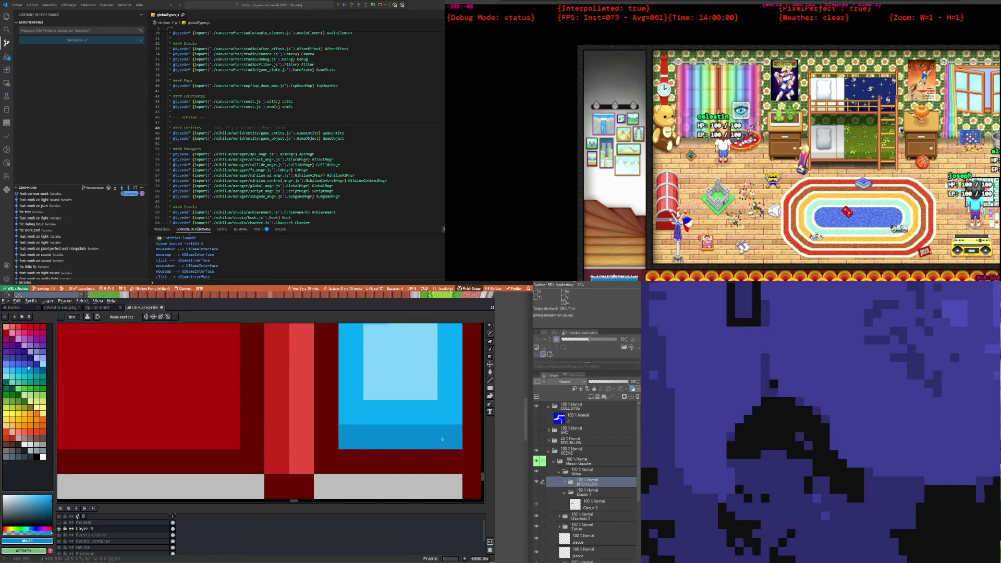
scroll(380, 446, "down", 10)
scroll(195, 365, "up", 4)
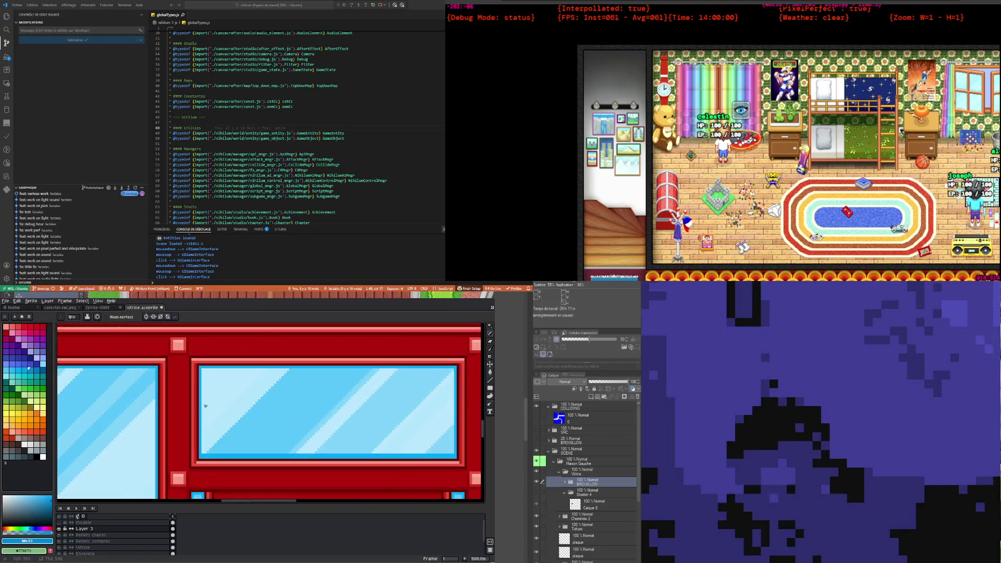
scroll(199, 418, "up", 1)
scroll(197, 464, "down", 2)
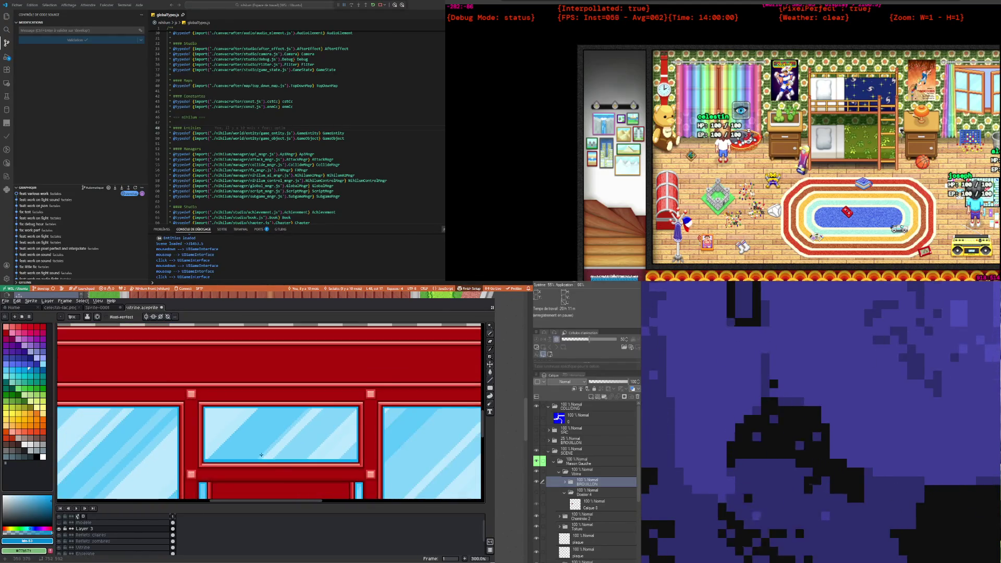
scroll(388, 464, "up", 4)
scroll(394, 465, "down", 5)
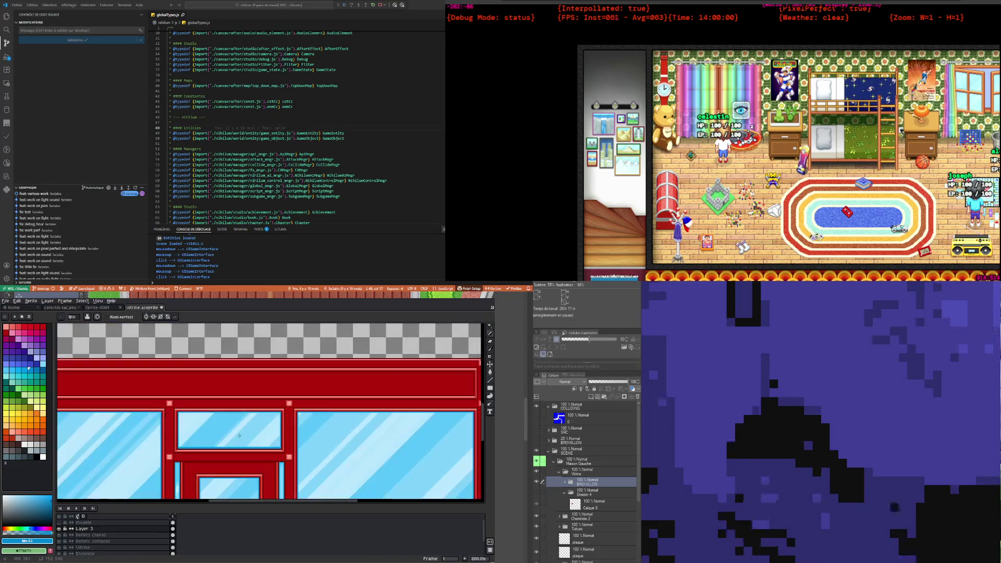
scroll(172, 400, "down", 5)
scroll(172, 400, "up", 3)
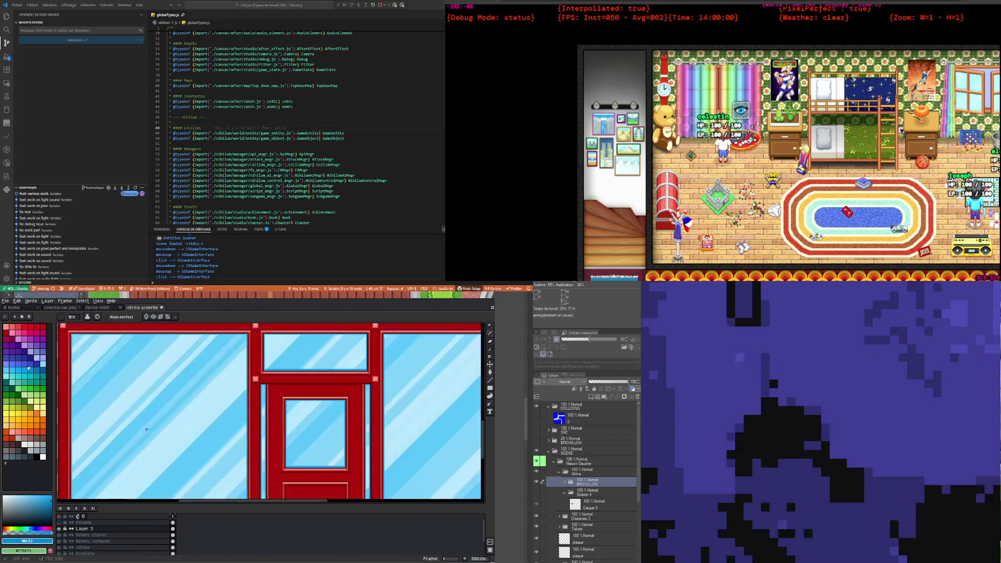
scroll(138, 429, "down", 3)
scroll(138, 433, "up", 4)
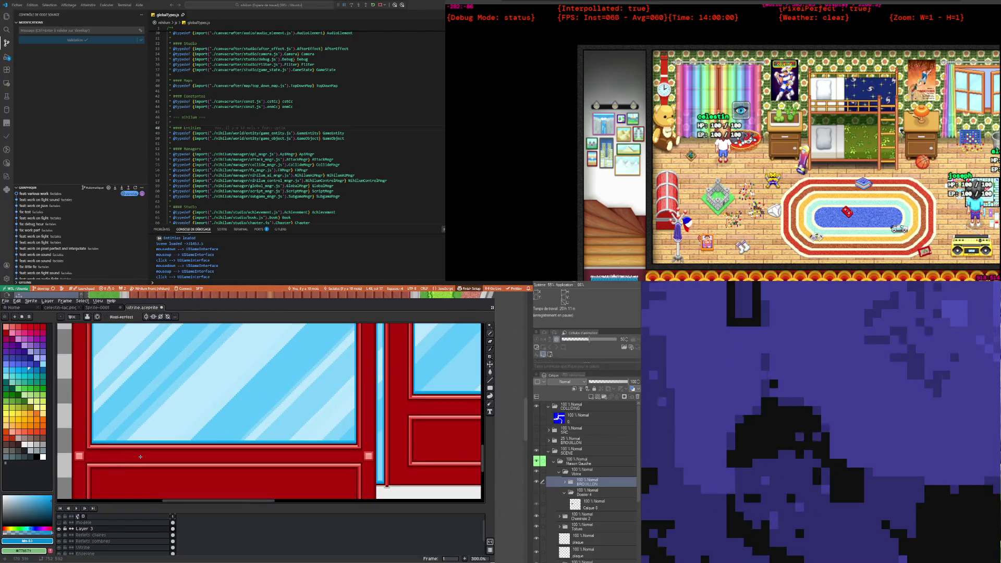
scroll(137, 438, "down", 1)
scroll(128, 439, "up", 4)
scroll(120, 438, "up", 3)
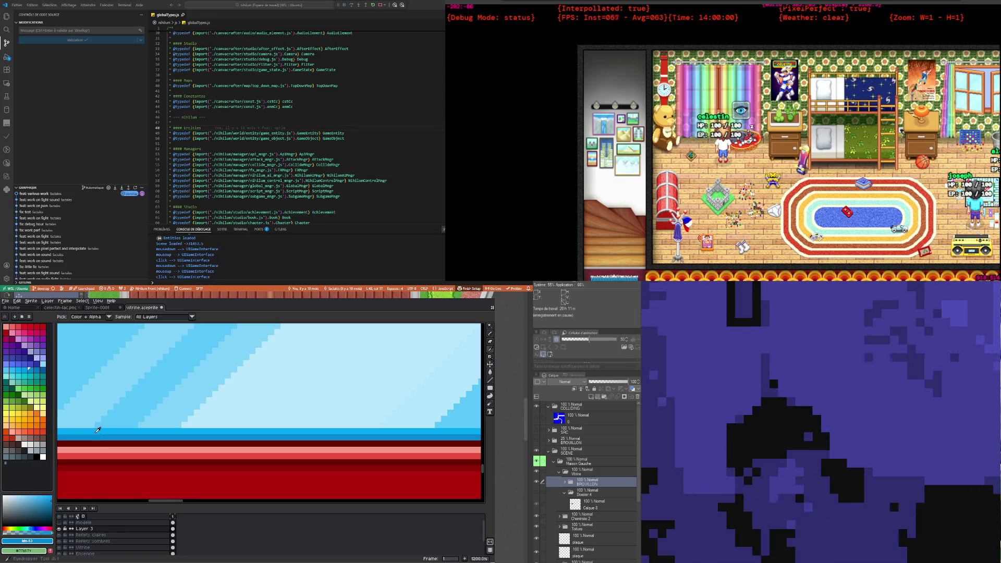
scroll(105, 430, "up", 4)
left_click(127, 432, "alt")
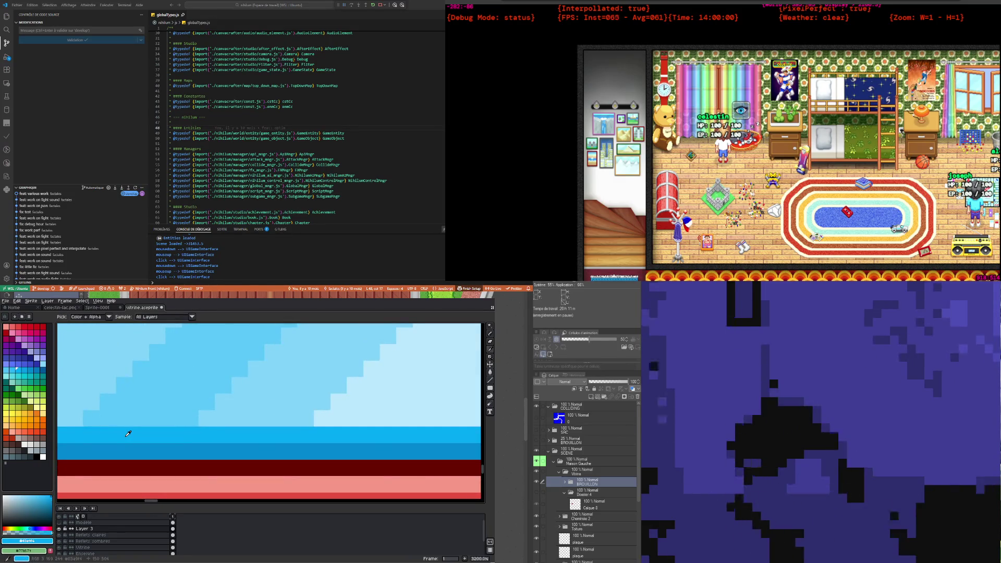
scroll(128, 434, "down", 2)
scroll(104, 432, "down", 2)
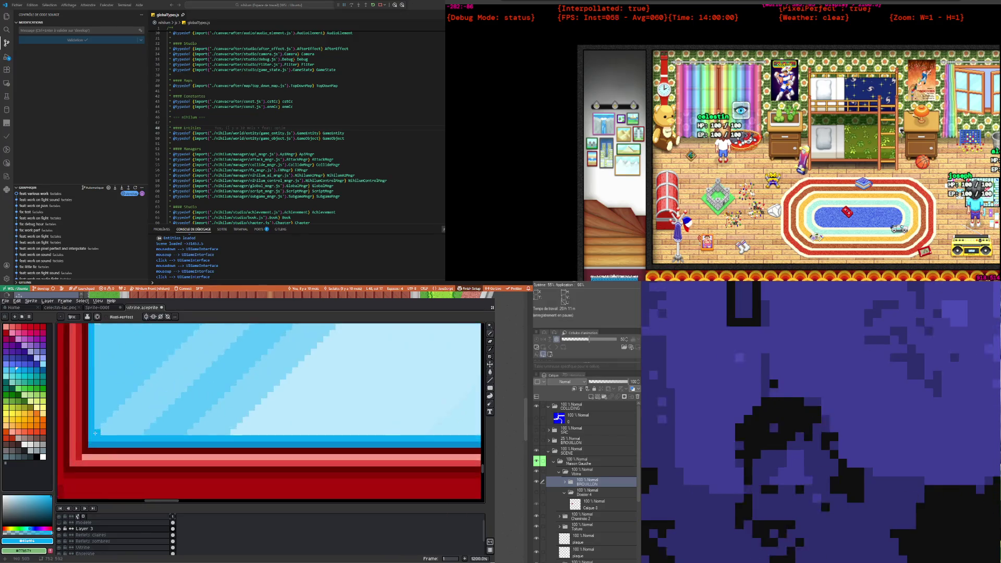
scroll(98, 433, "down", 1)
scroll(261, 433, "left", 3)
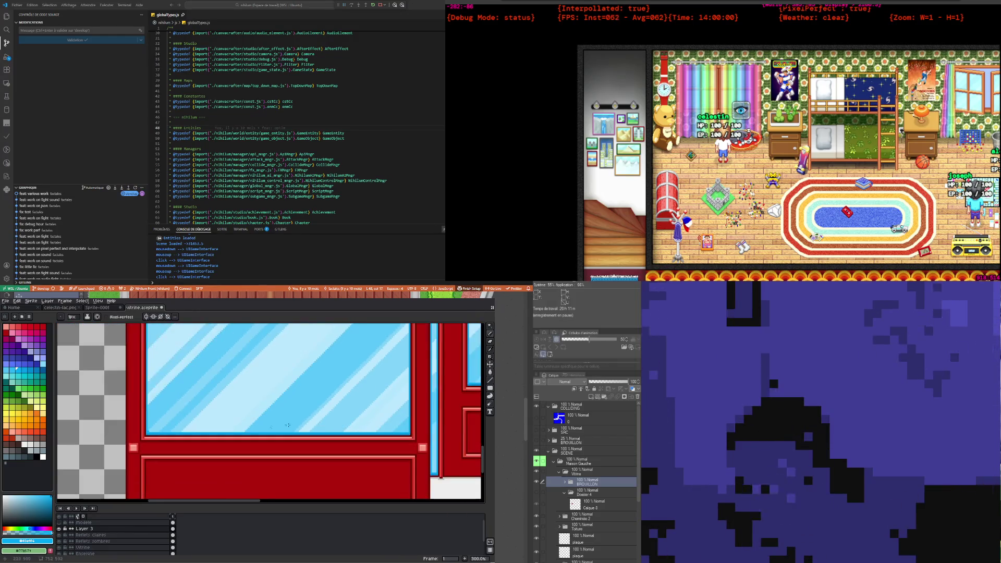
scroll(459, 435, "right", 3)
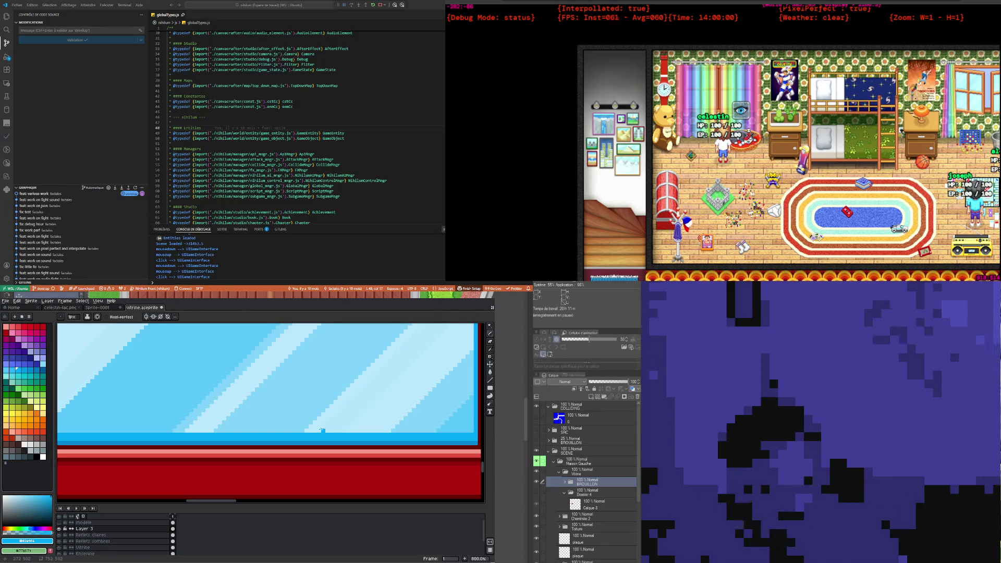
scroll(322, 431, "down", 2)
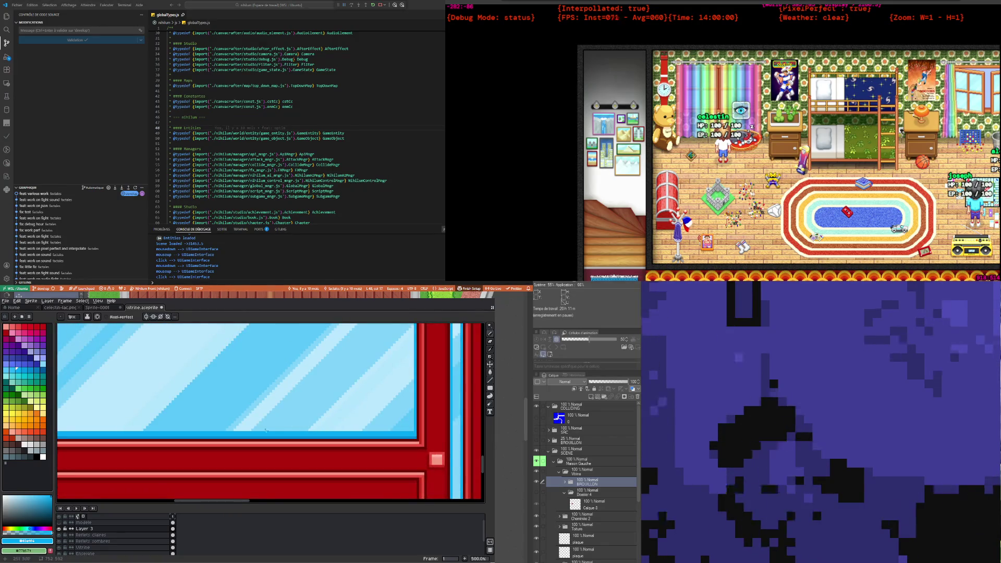
scroll(308, 426, "down", 1)
scroll(271, 438, "down", 3)
scroll(230, 449, "up", 3)
scroll(229, 448, "up", 3)
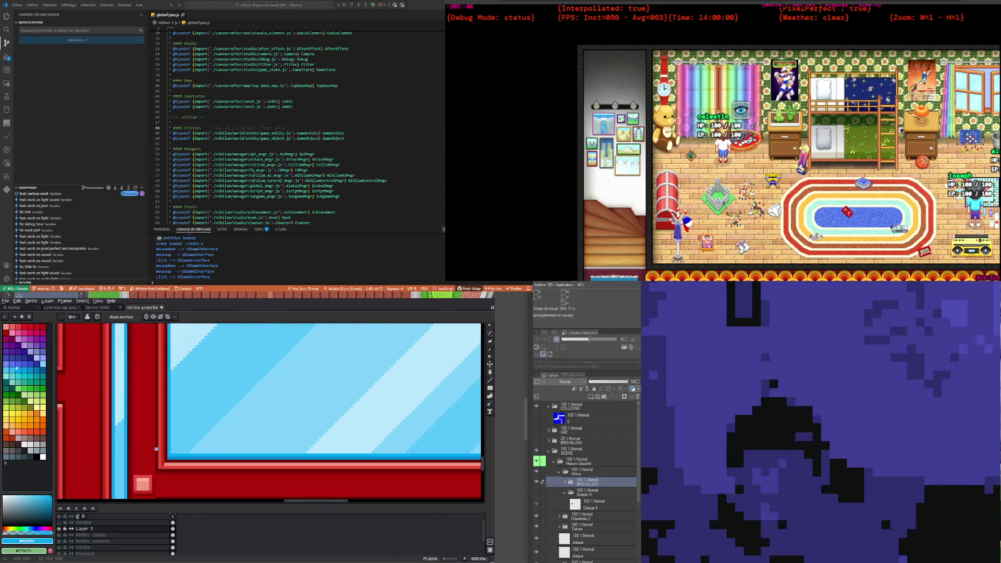
scroll(313, 449, "right", 5)
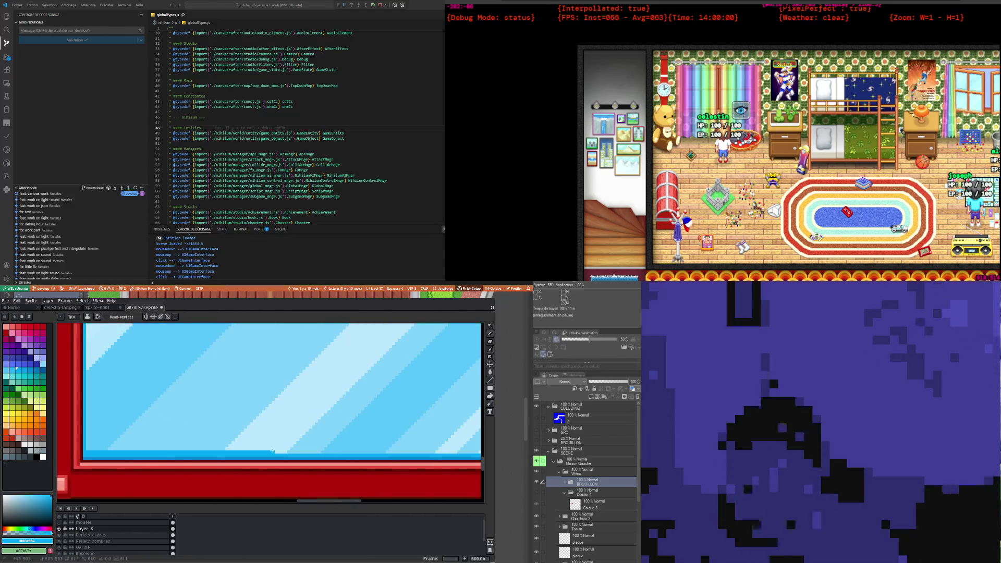
scroll(460, 445, "down", 2)
scroll(460, 445, "up", 1)
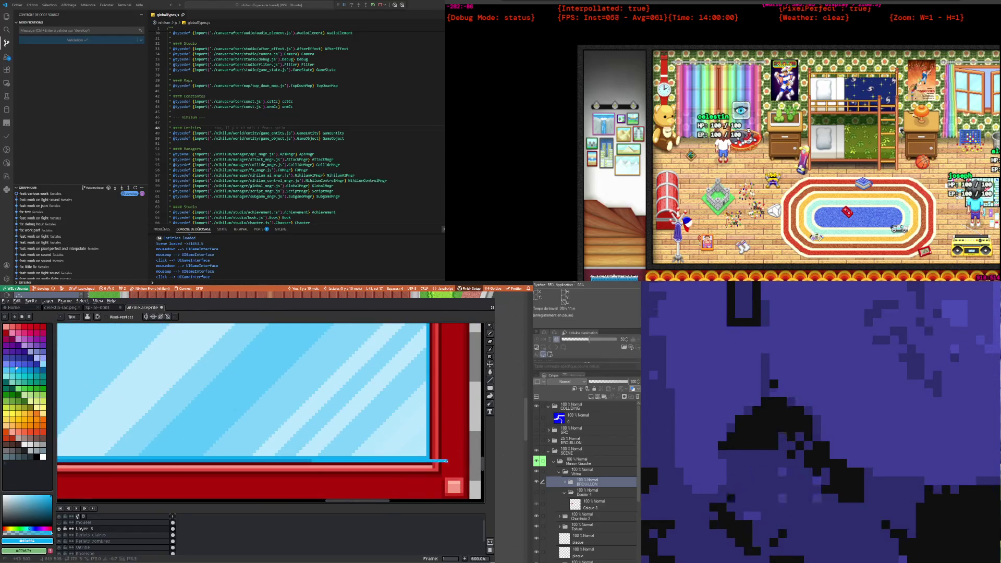
scroll(295, 460, "down", 4)
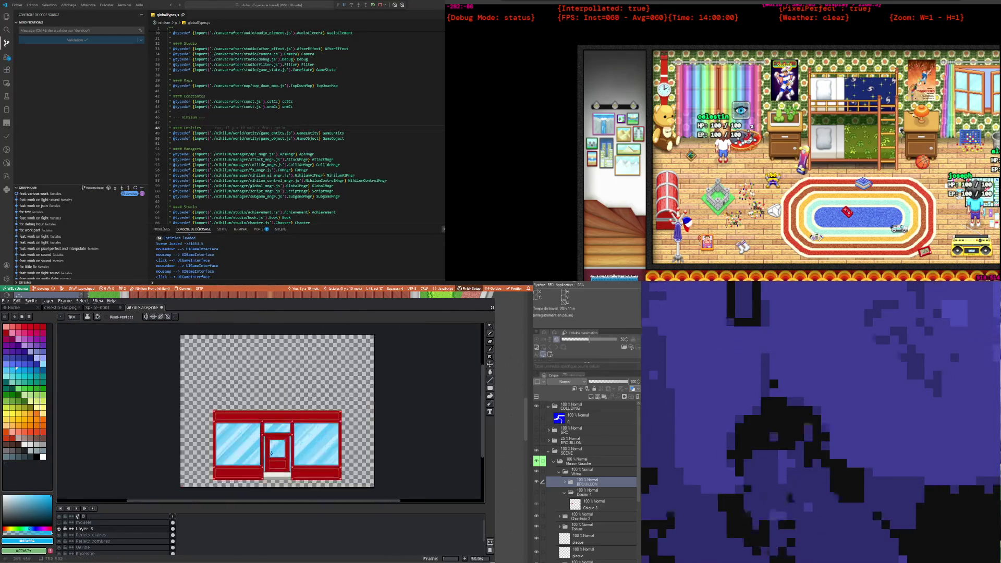
scroll(217, 445, "up", 4)
scroll(217, 445, "up", 4)
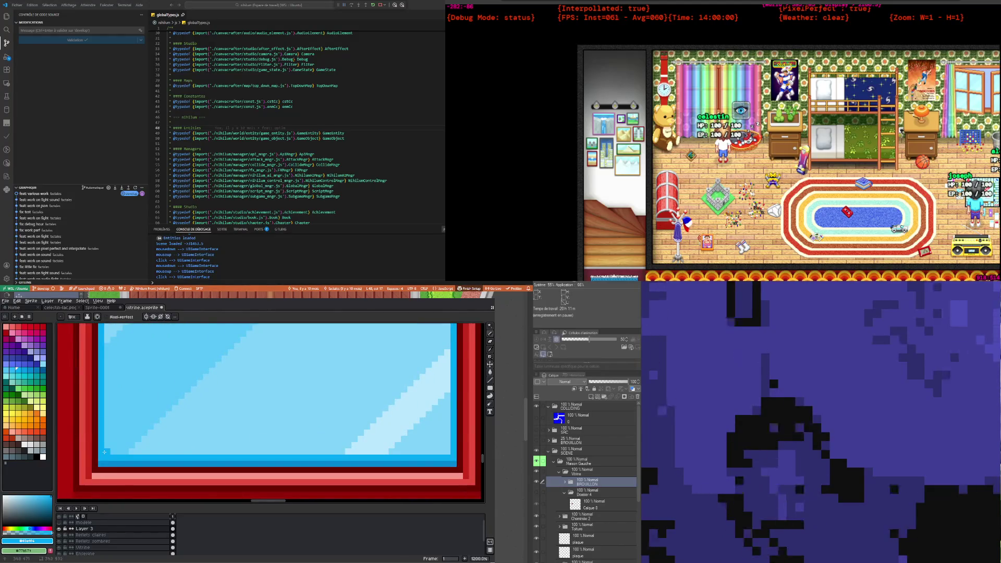
scroll(209, 451, "down", 1)
scroll(320, 453, "up", 2)
scroll(340, 452, "down", 1)
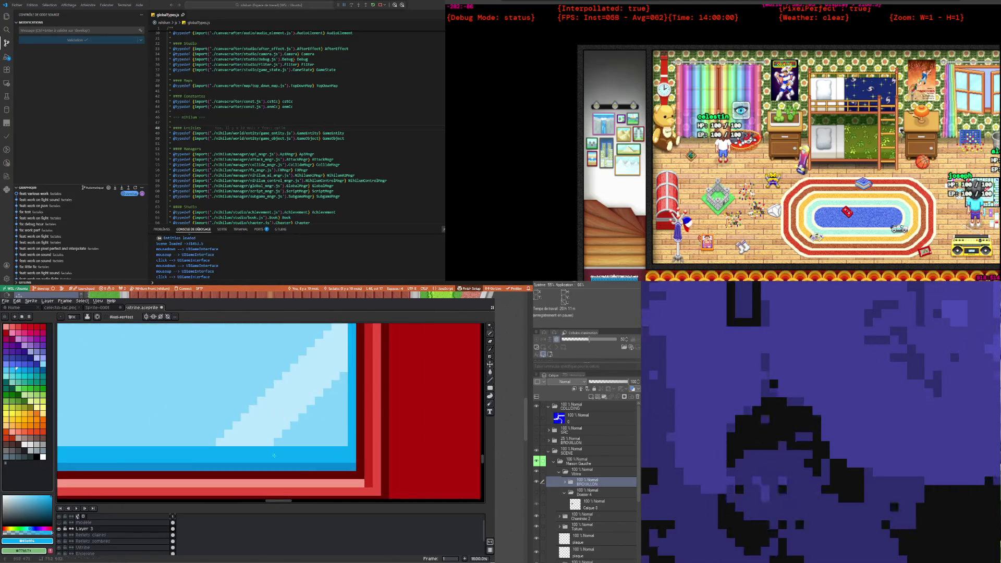
scroll(261, 417, "down", 2)
scroll(182, 376, "down", 1)
scroll(119, 348, "up", 3)
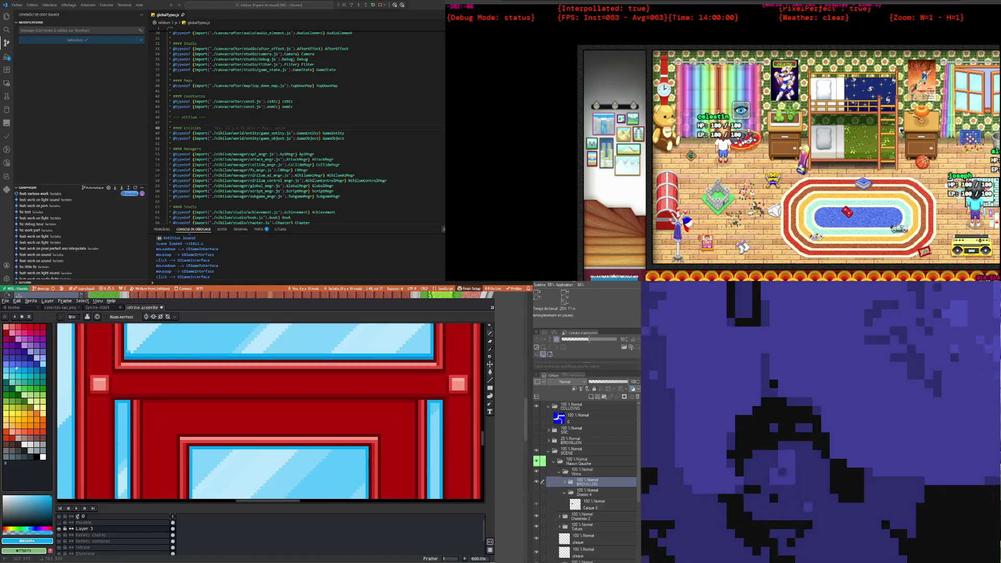
scroll(250, 360, "down", 2)
scroll(380, 371, "up", 2)
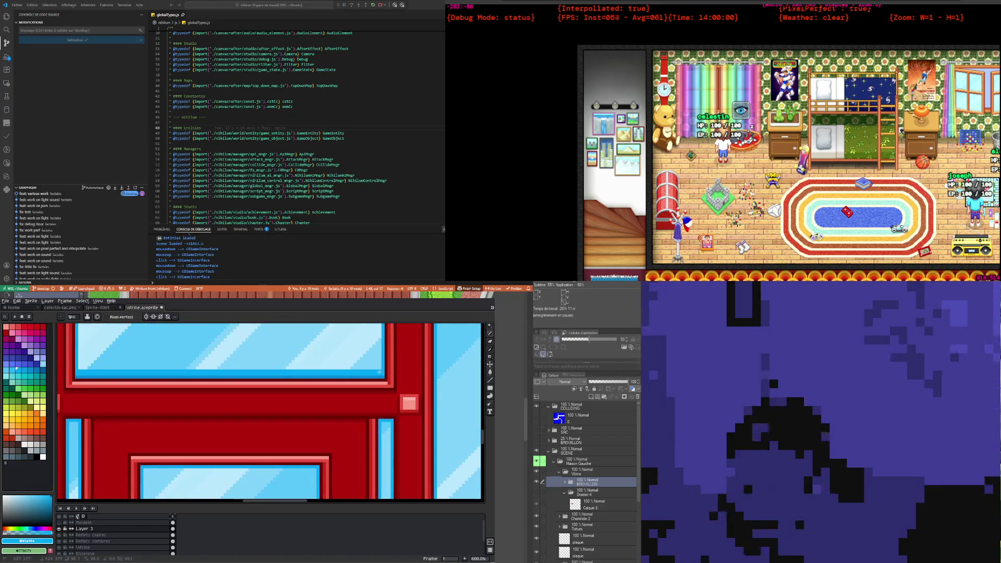
scroll(365, 381, "down", 1)
scroll(313, 396, "down", 2)
scroll(235, 422, "down", 2)
scroll(203, 437, "up", 1)
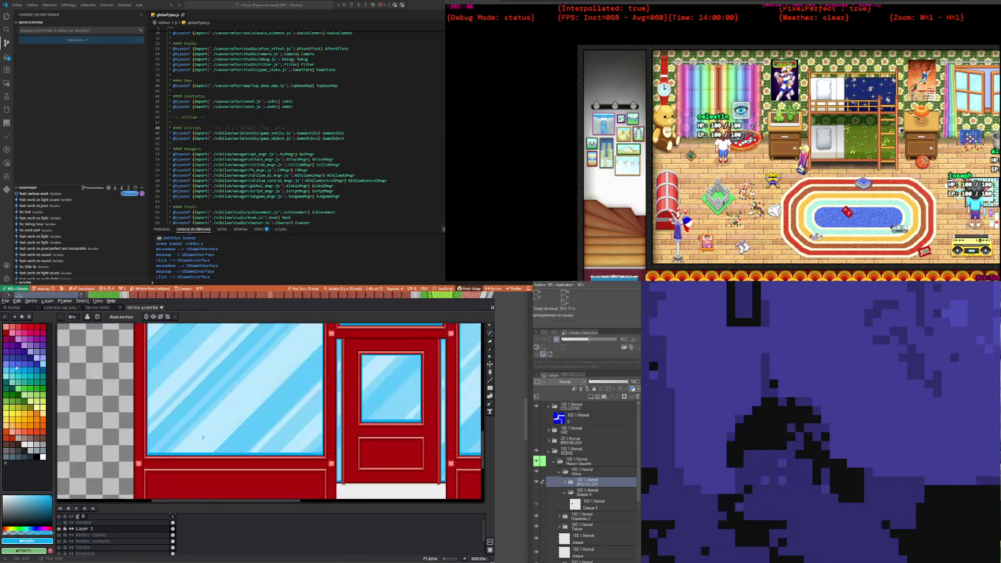
scroll(238, 438, "down", 3)
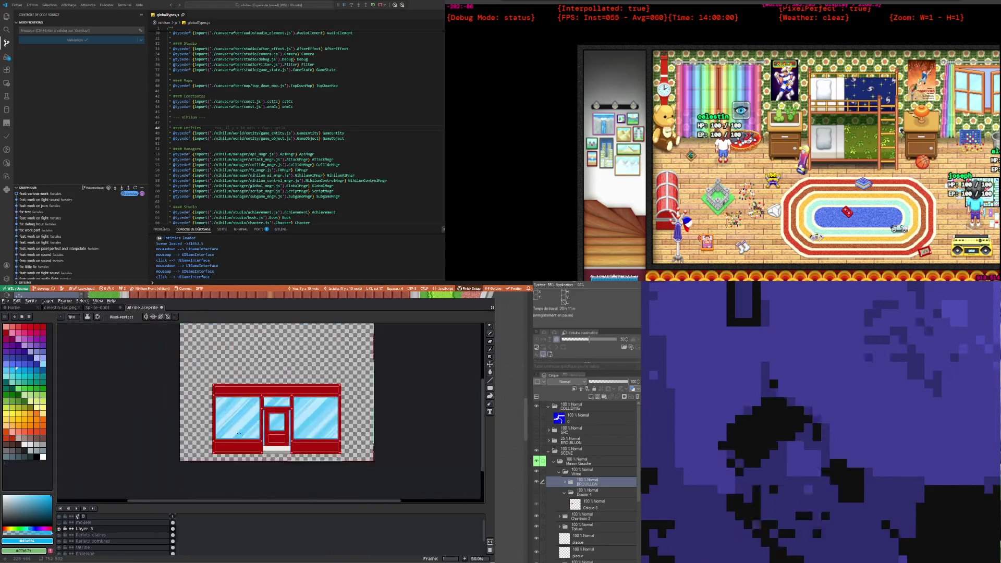
scroll(345, 440, "up", 3)
scroll(344, 440, "down", 2)
scroll(261, 448, "up", 1)
scroll(198, 456, "up", 2)
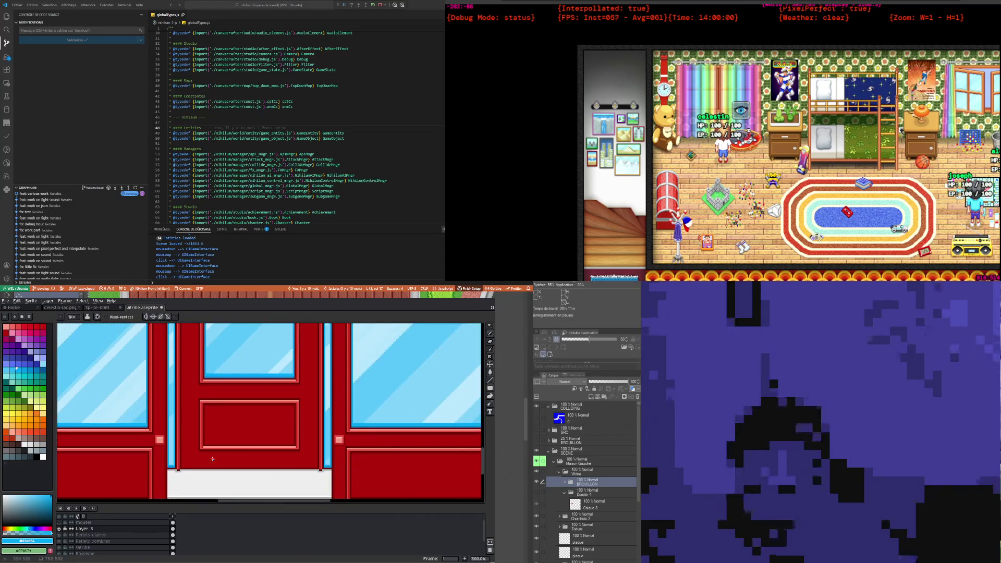
scroll(140, 462, "up", 2)
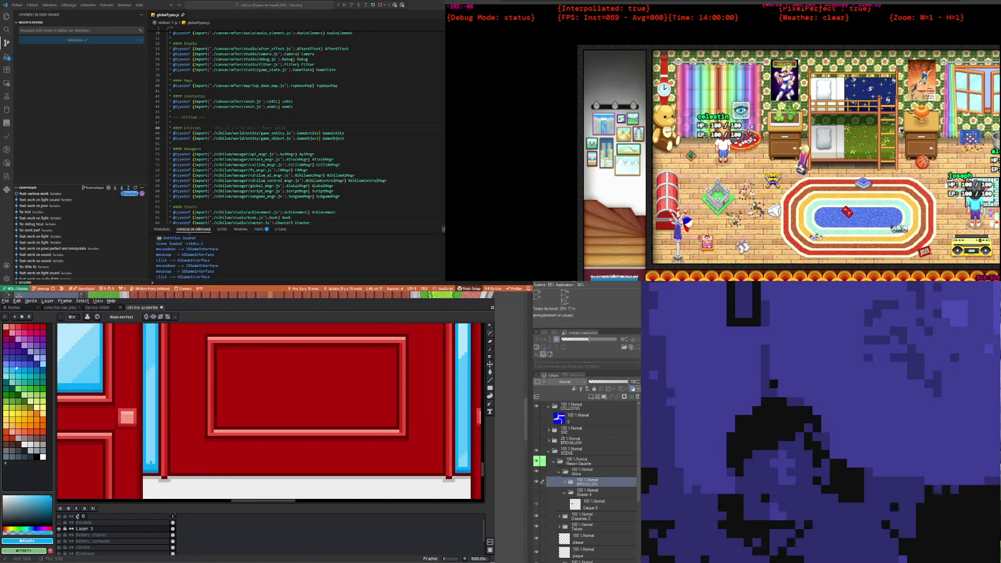
left_click_drag(151, 465, 280, 466)
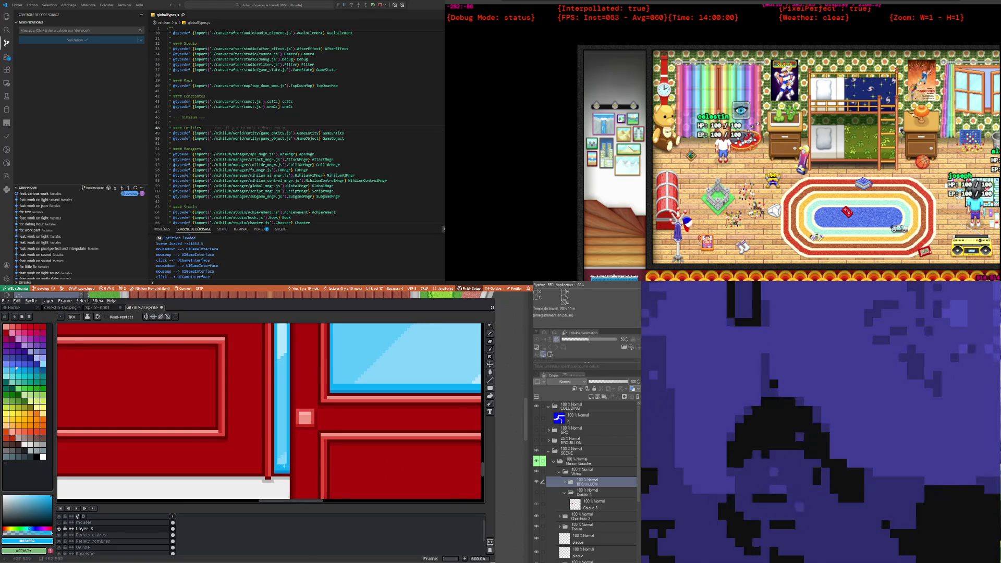
scroll(271, 454, "down", 3)
scroll(263, 438, "down", 2)
scroll(255, 417, "up", 2)
scroll(256, 417, "down", 2)
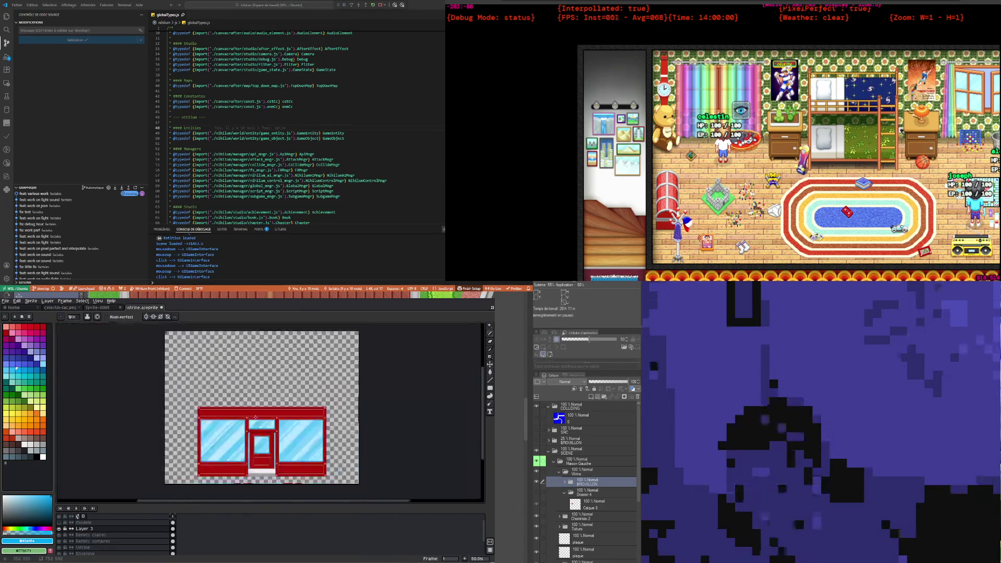
scroll(293, 430, "up", 1)
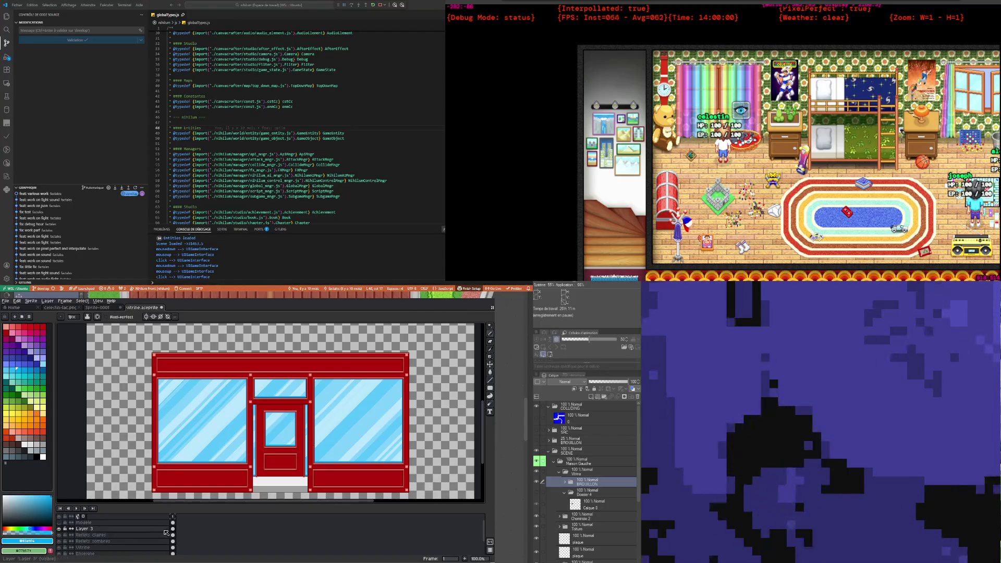
Step: Rename Layer 3 to 'Ombrevitrine' in its Layer Properties
double_click(148, 529)
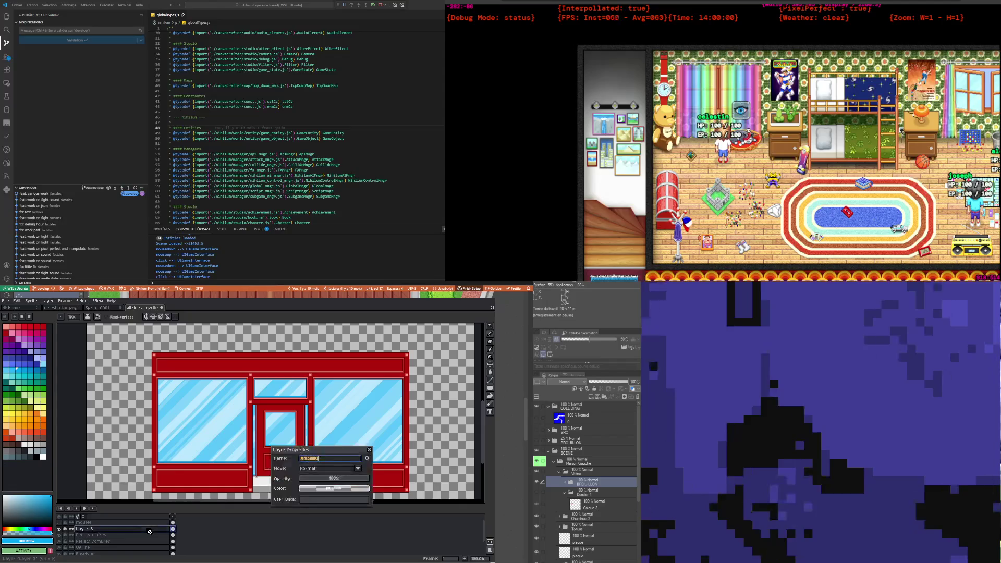
type("0")
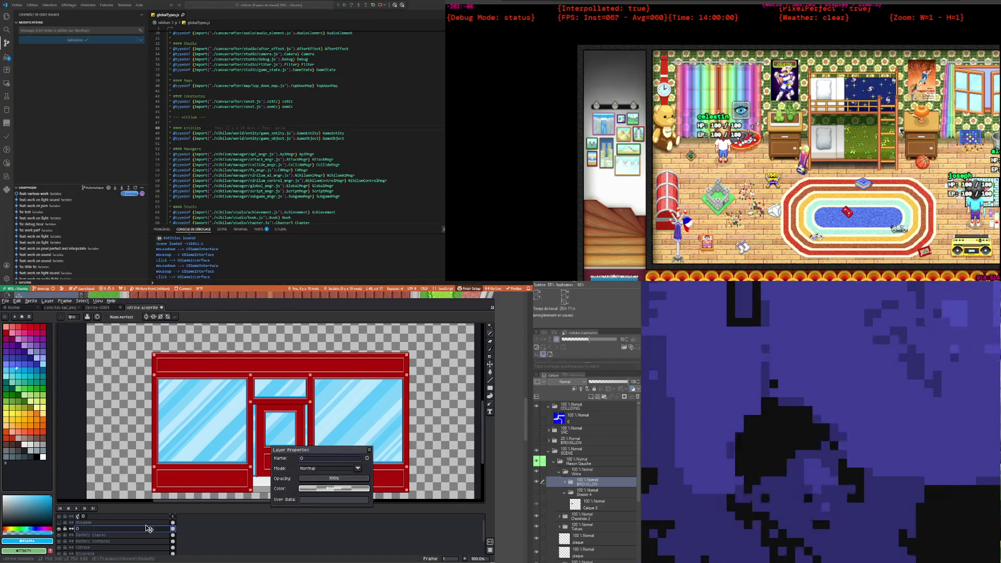
type("mb")
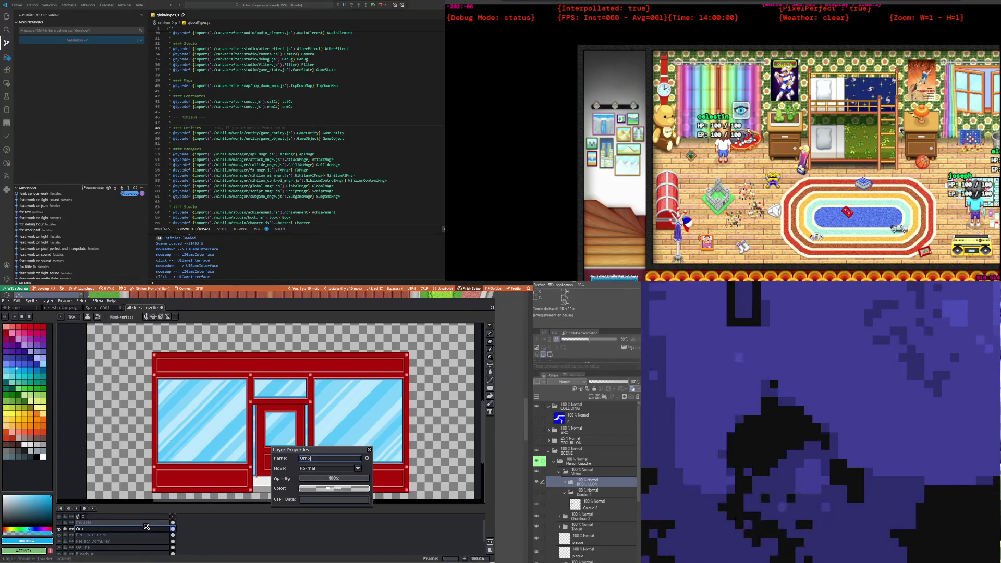
type("re")
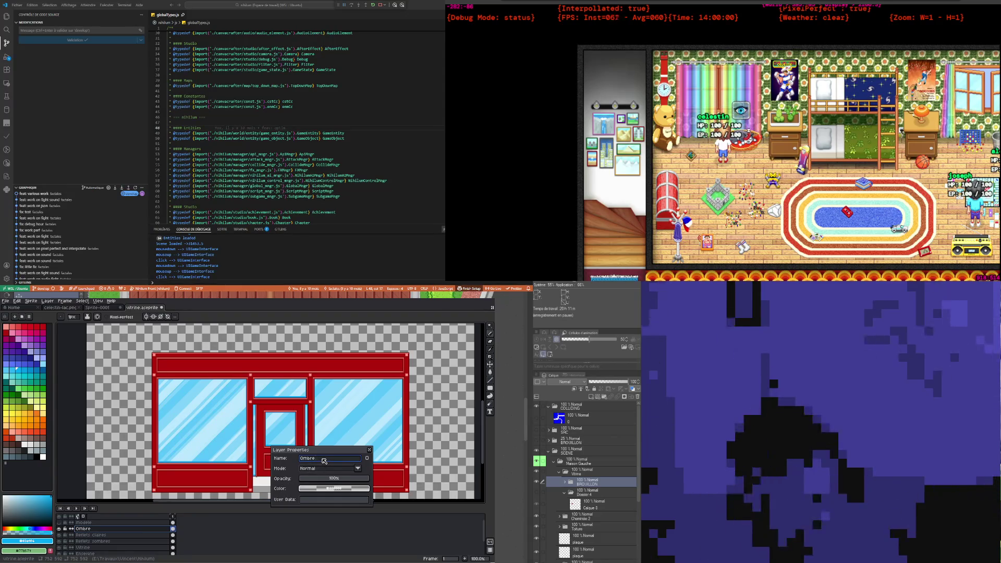
type("u")
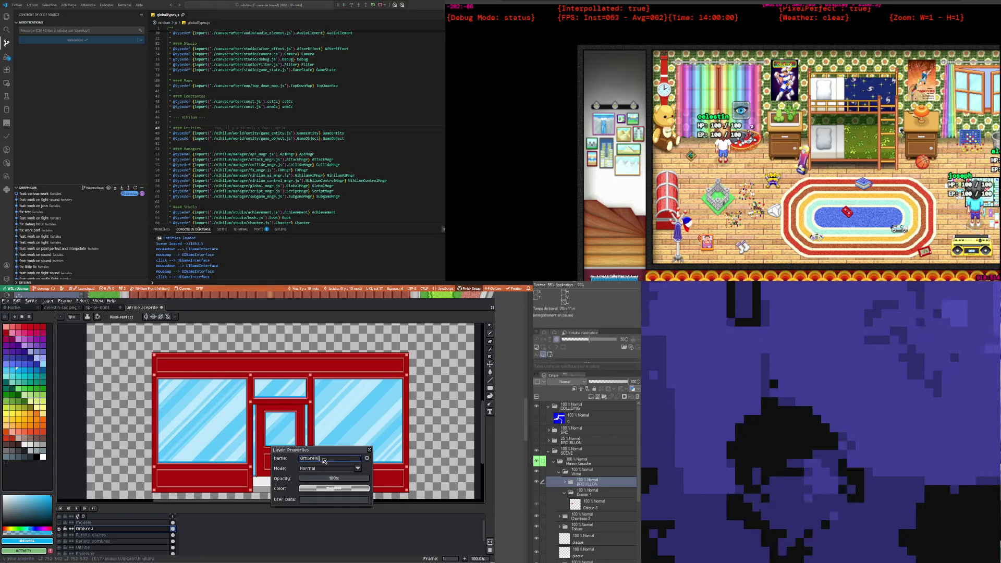
type("tri")
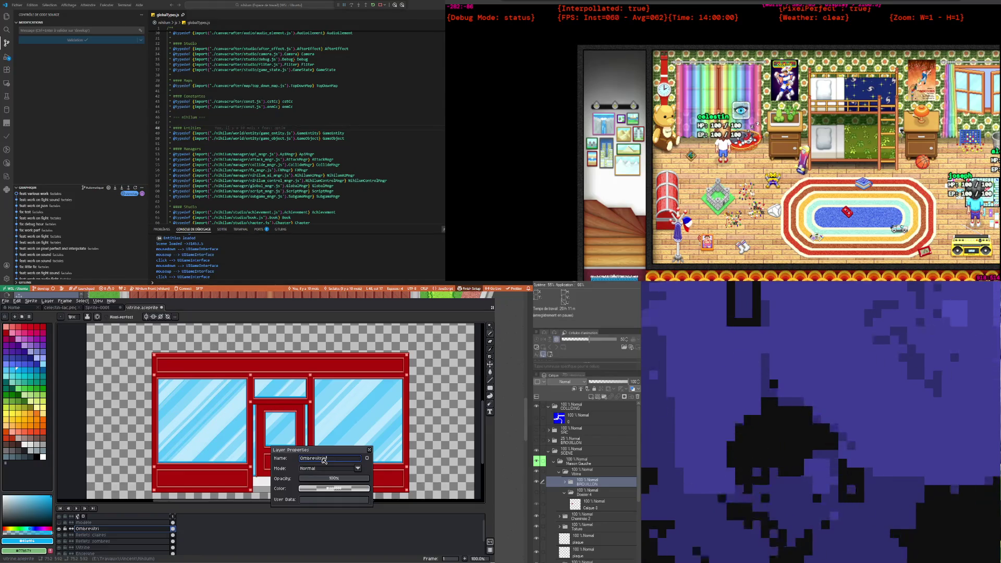
type("ne")
key("Return")
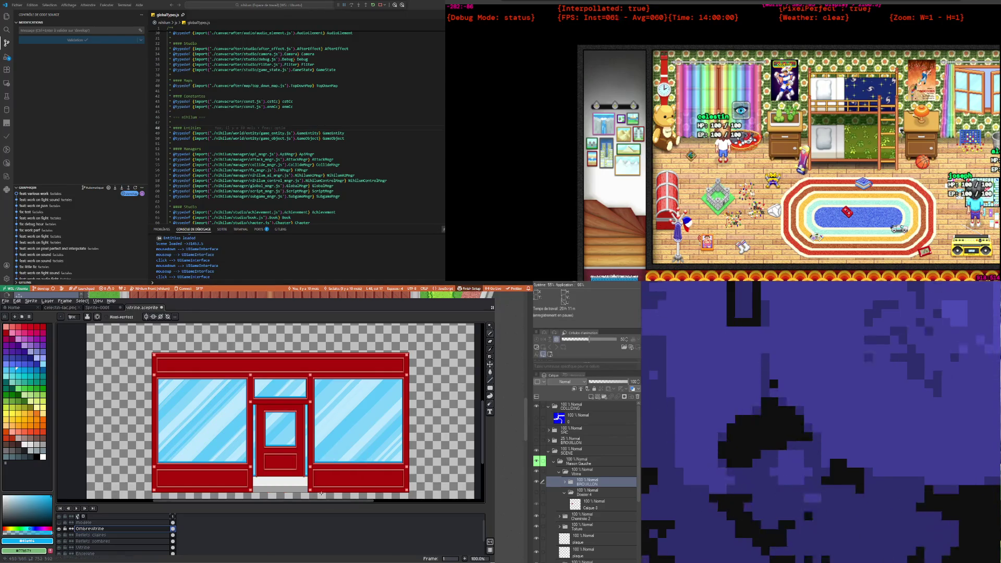
Step: Reopen the Ombrevitrine layer's properties
scroll(321, 462, "up", 1)
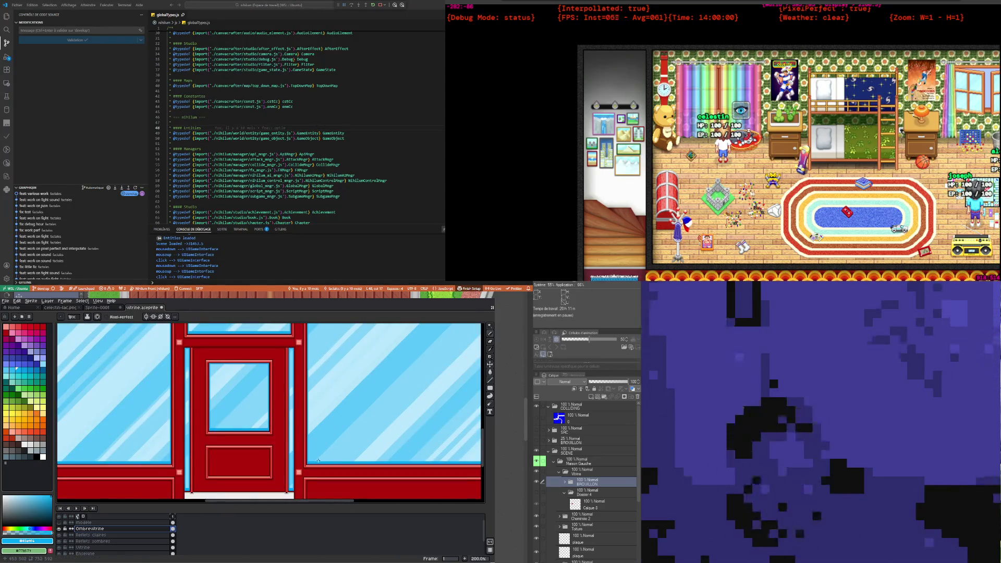
scroll(318, 460, "down", 4)
scroll(318, 461, "up", 1)
scroll(318, 460, "up", 2)
scroll(318, 461, "up", 1)
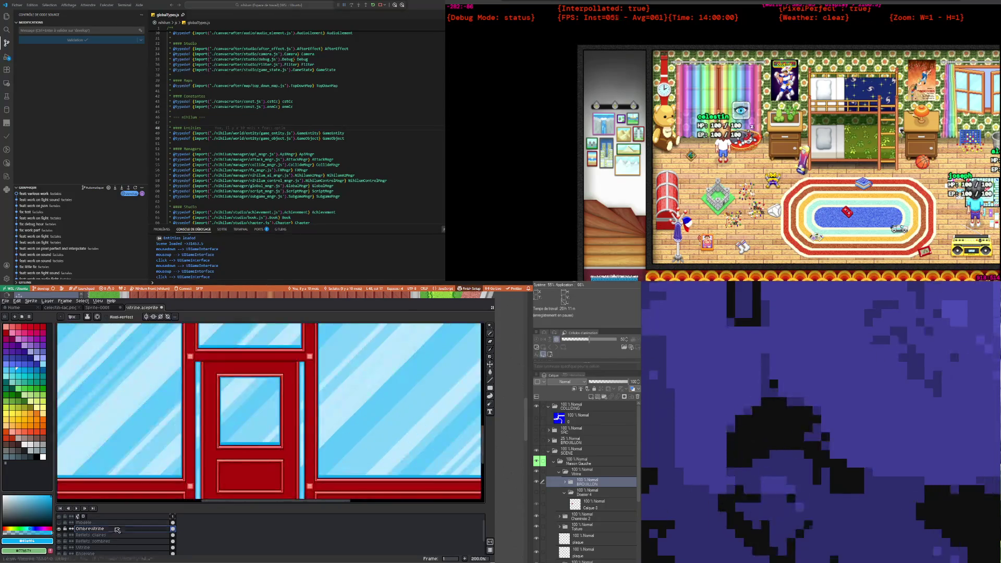
double_click(163, 530)
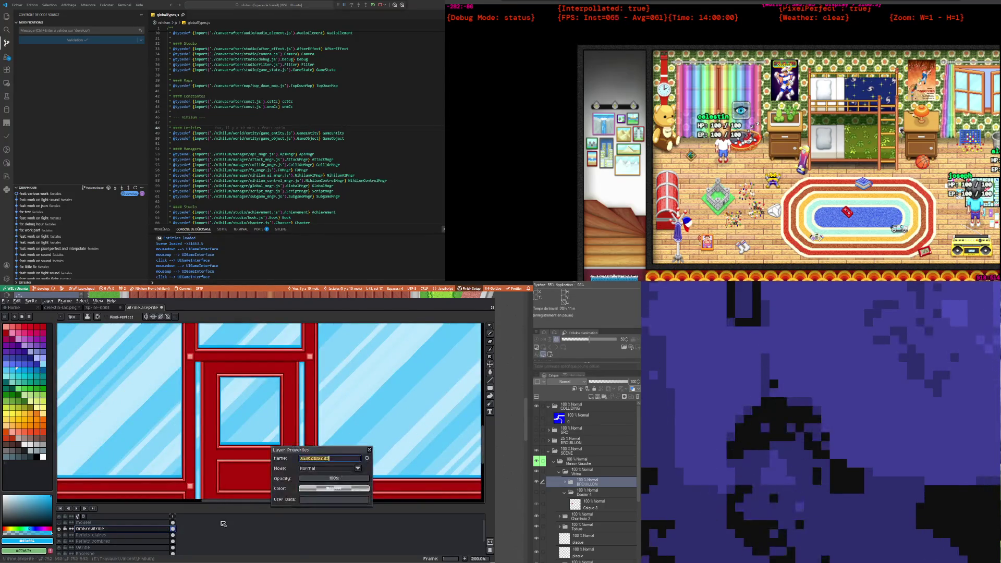
Step: Lower the Ombrevitrine layer's opacity to about 70% and apply it
left_click(357, 480)
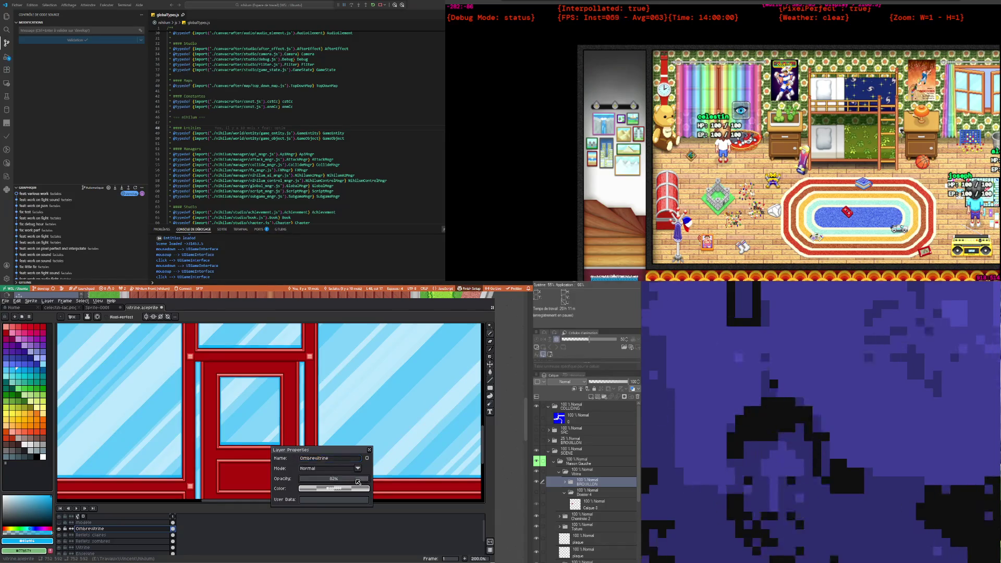
left_click_drag(358, 482, 362, 484)
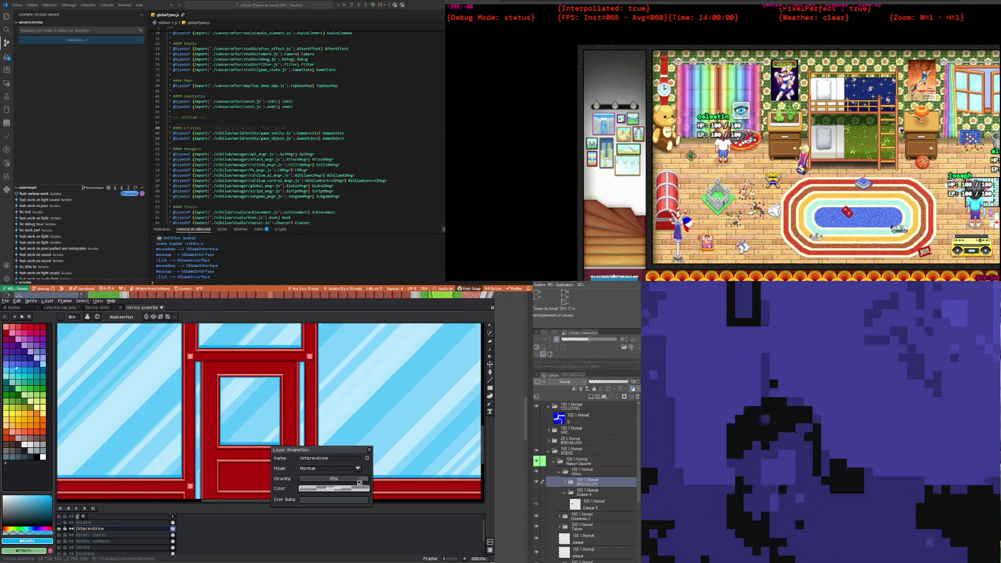
left_click_drag(348, 483, 349, 483)
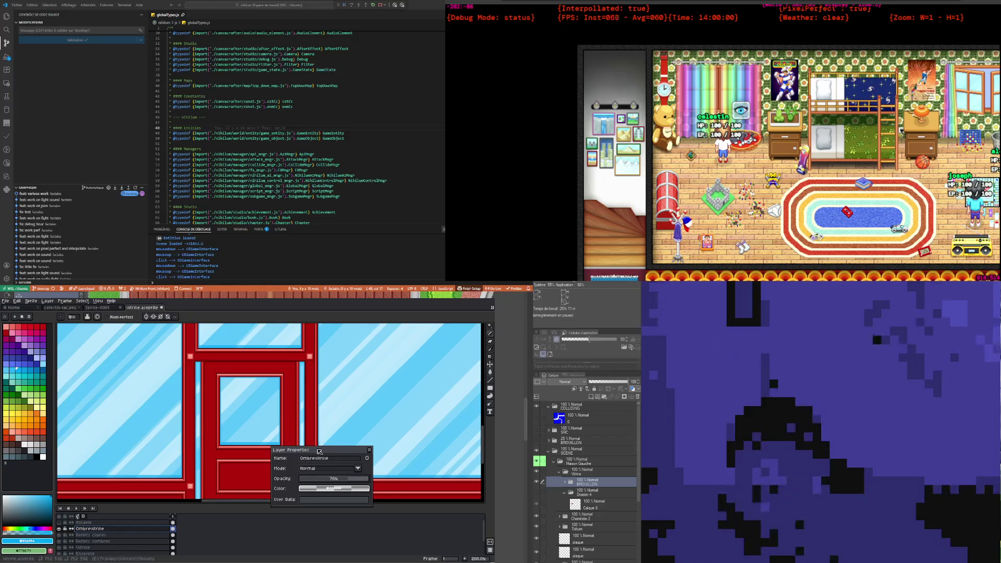
left_click_drag(313, 450, 327, 451)
scroll(163, 418, "down", 5)
scroll(163, 418, "up", 2)
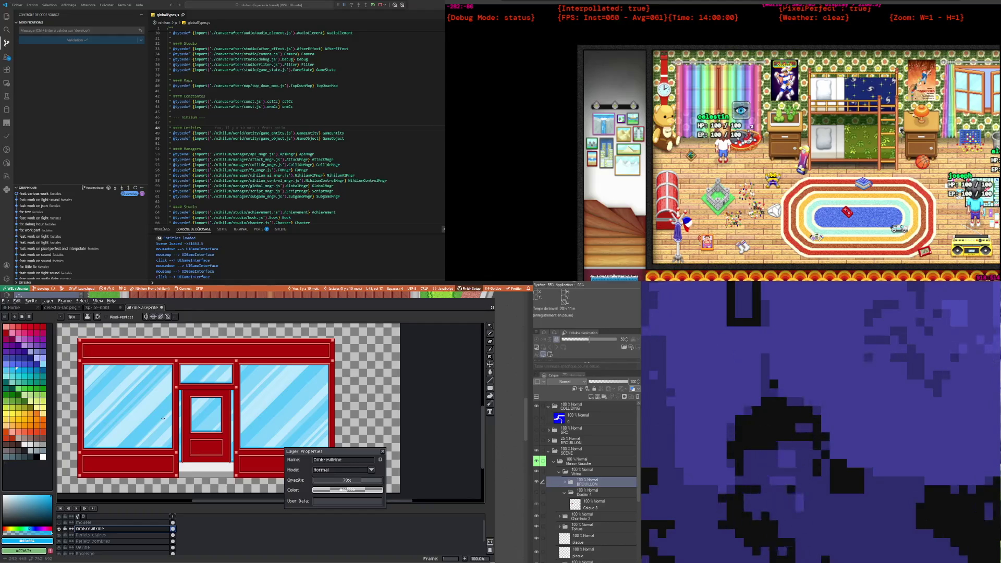
scroll(162, 418, "down", 1)
scroll(166, 416, "up", 1)
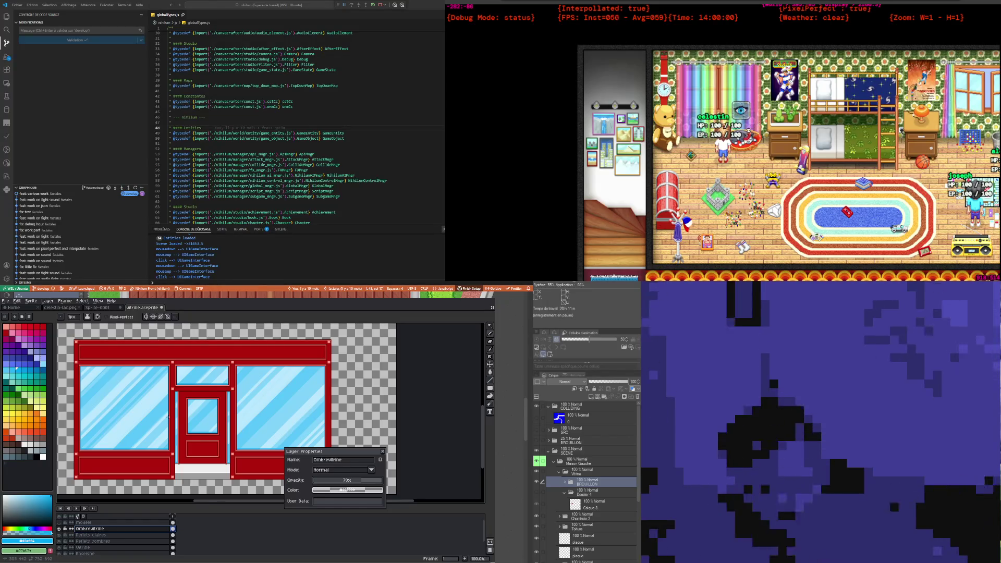
left_click(384, 454)
scroll(263, 464, "up", 2)
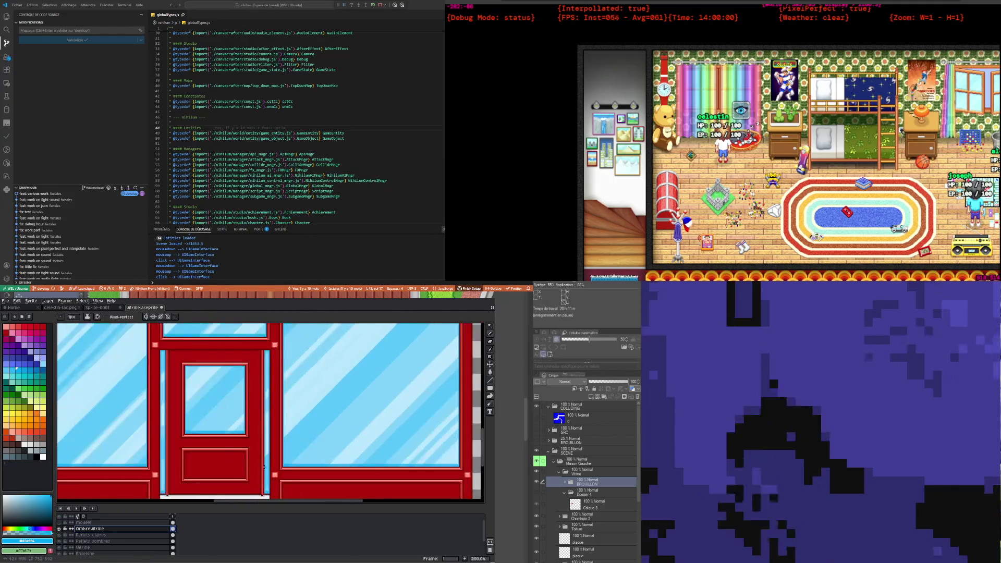
scroll(263, 464, "down", 2)
scroll(214, 461, "up", 2)
scroll(214, 461, "down", 2)
scroll(219, 460, "up", 2)
scroll(229, 459, "down", 3)
scroll(233, 457, "down", 1)
scroll(232, 458, "up", 3)
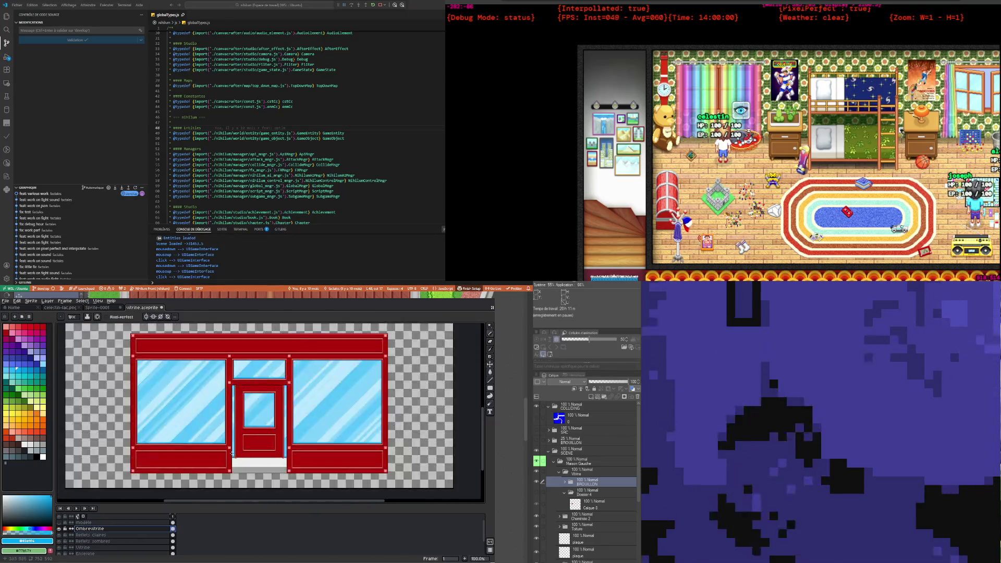
scroll(227, 454, "up", 2)
scroll(222, 451, "down", 2)
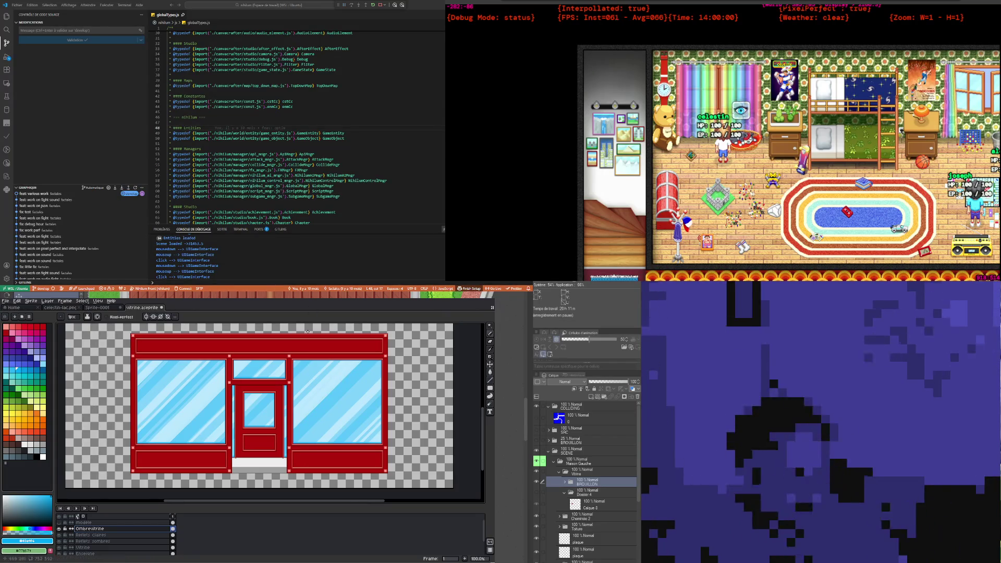
scroll(270, 338, "left", 2)
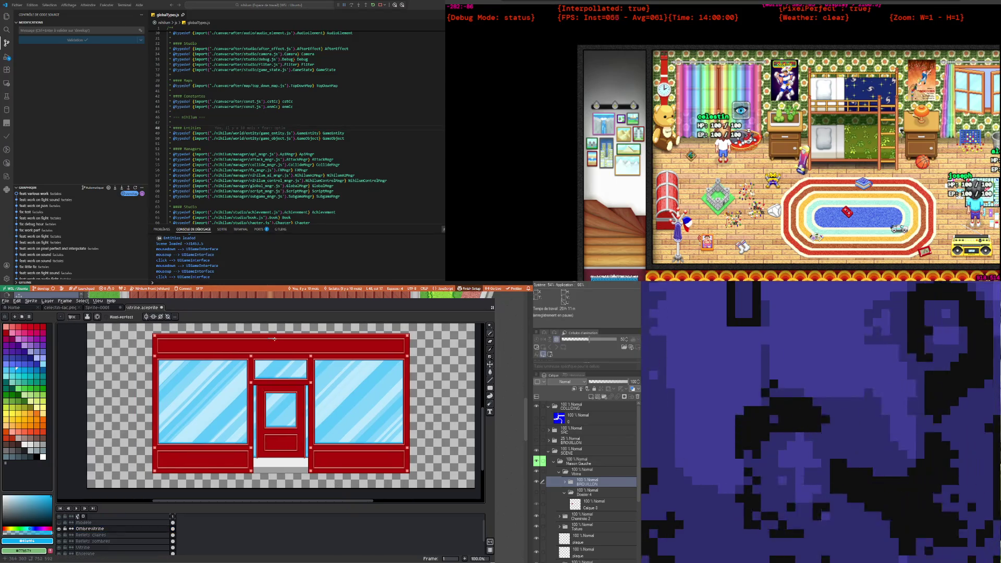
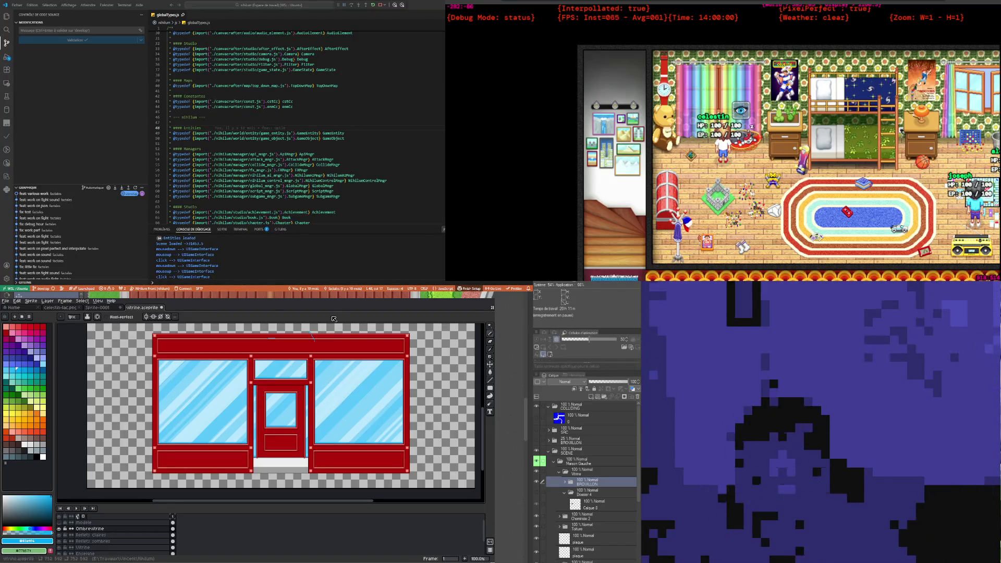
Step: Rename the Ombrevitrine layer to 'Ombre vitrine', then select the Vitrine layer
key("v")
key("b")
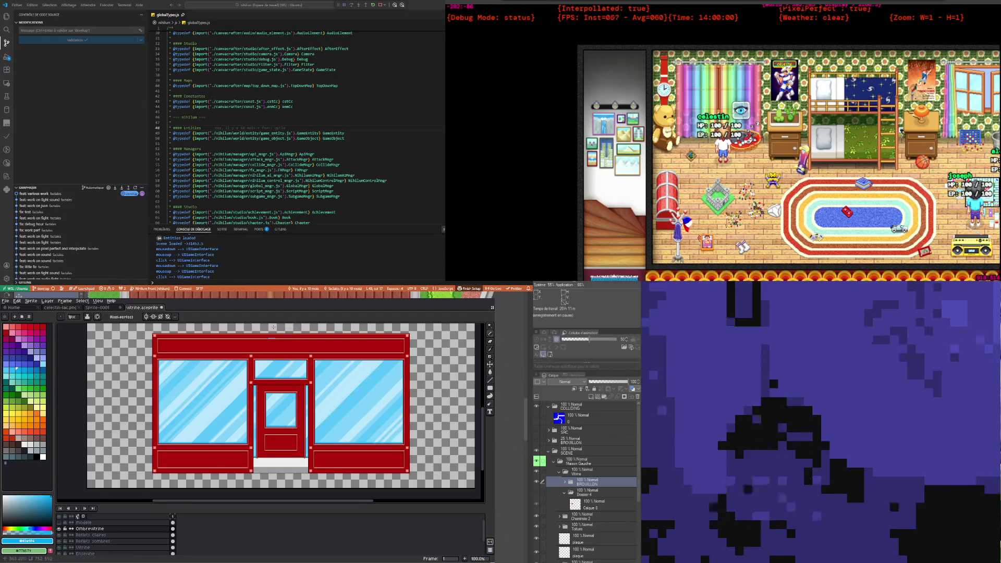
scroll(270, 351, "up", 5)
scroll(256, 421, "down", 4)
scroll(256, 420, "down", 2)
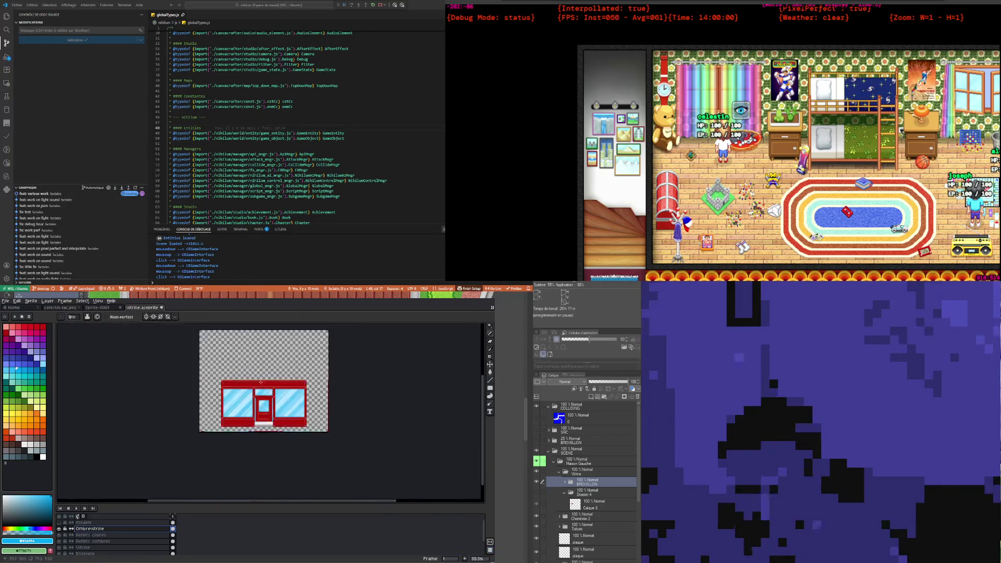
scroll(256, 420, "up", 1)
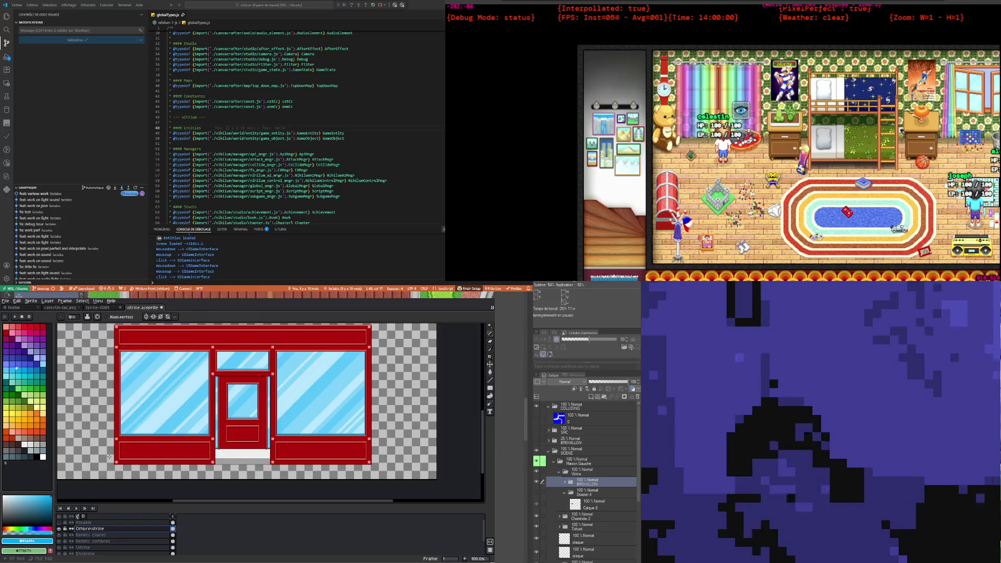
scroll(108, 445, "up", 2)
scroll(107, 445, "up", 2)
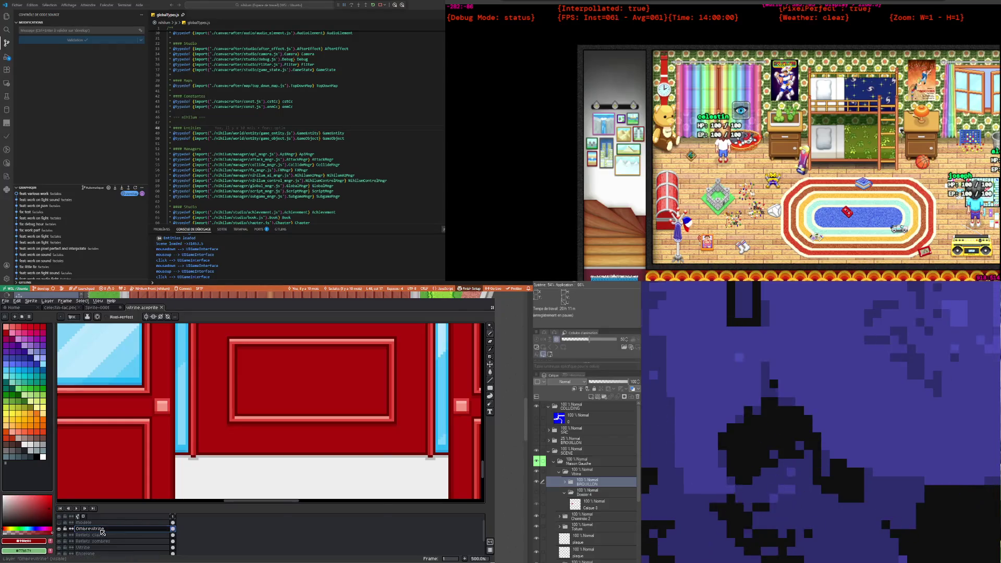
double_click(90, 529)
left_click(328, 460)
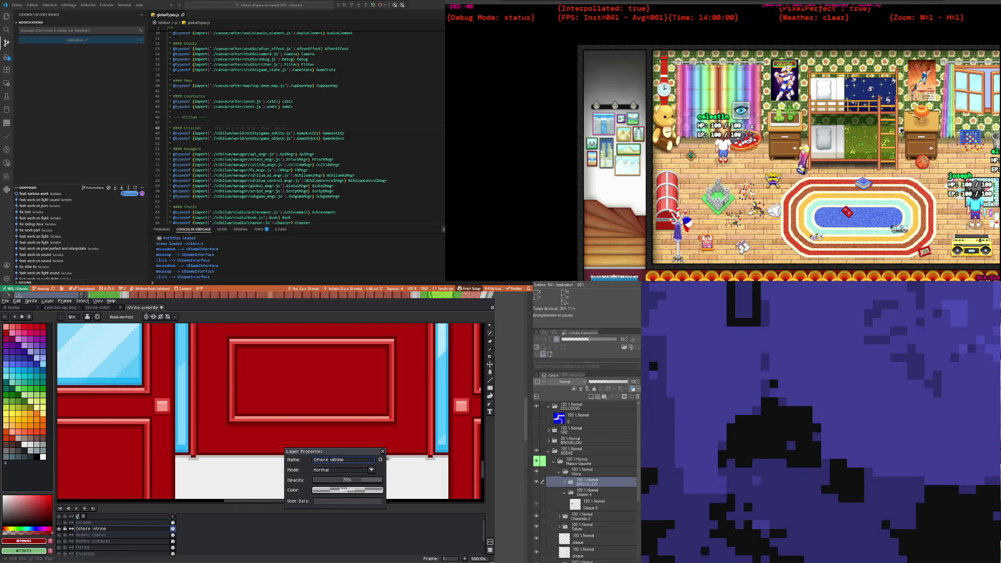
key("Return")
left_click(111, 548)
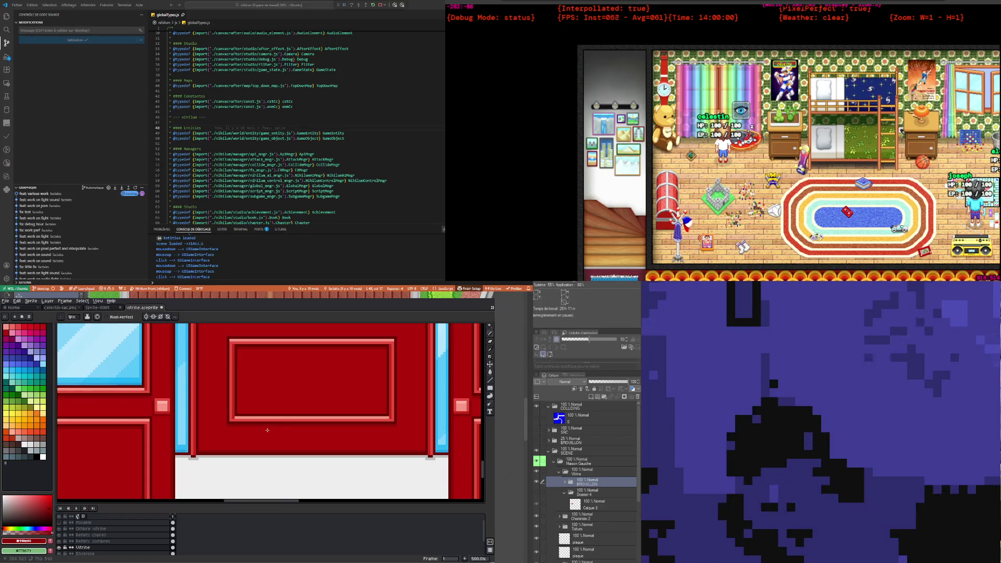
scroll(267, 430, "down", 1)
scroll(267, 429, "down", 1)
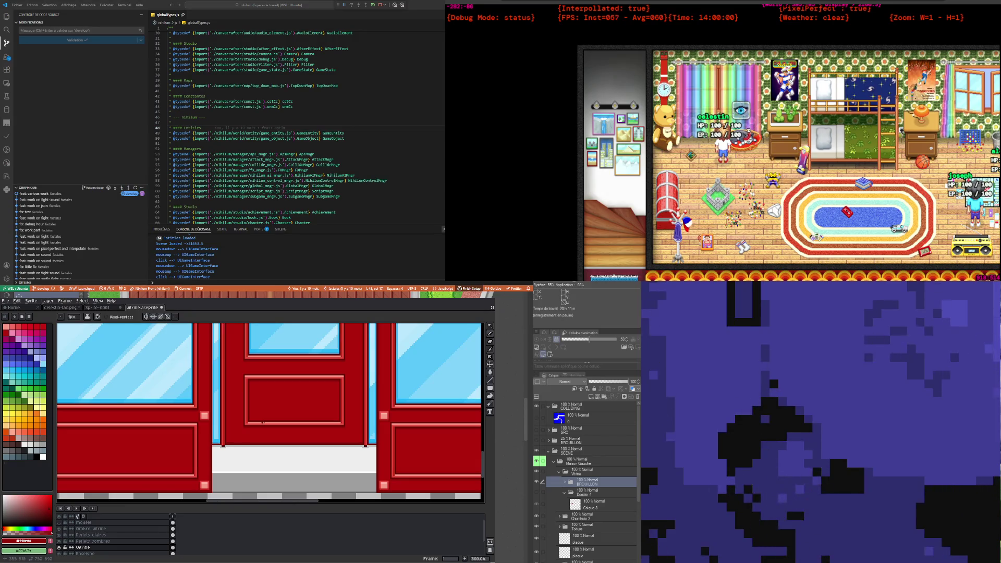
scroll(258, 423, "down", 1)
scroll(256, 422, "up", 2)
scroll(257, 421, "down", 3)
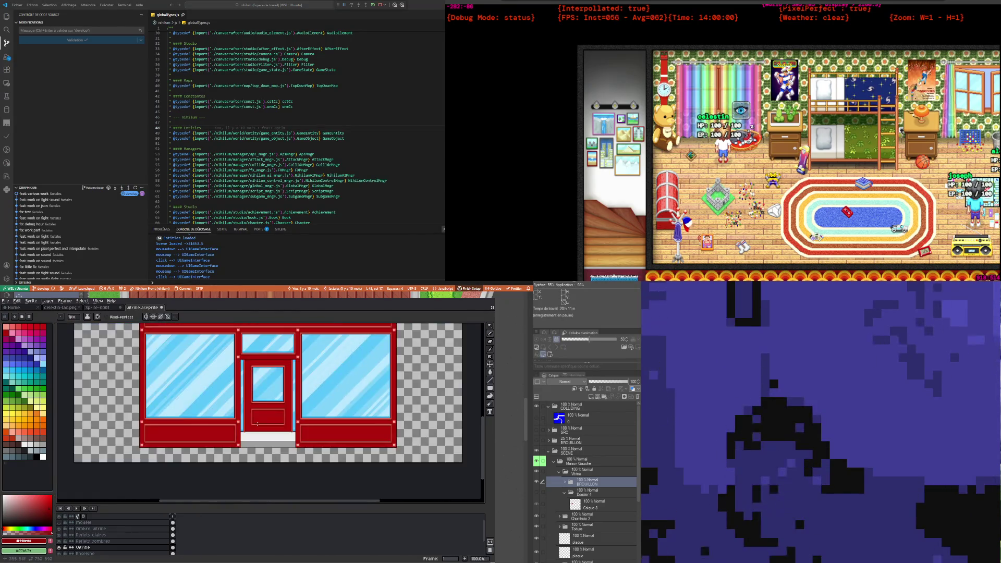
scroll(256, 420, "up", 2)
scroll(256, 421, "down", 2)
scroll(277, 428, "down", 1)
scroll(299, 438, "up", 1)
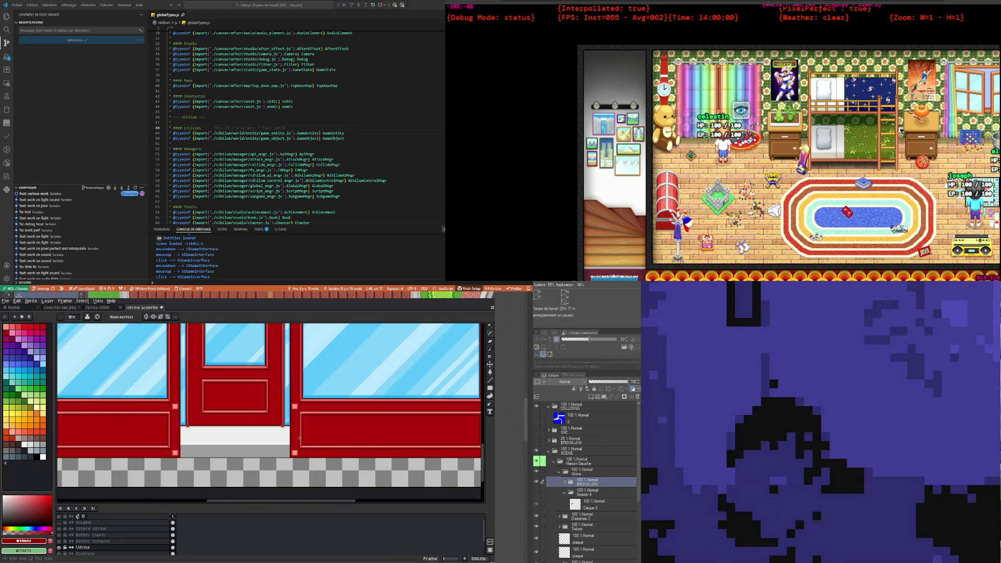
scroll(297, 428, "down", 2)
scroll(292, 410, "up", 1)
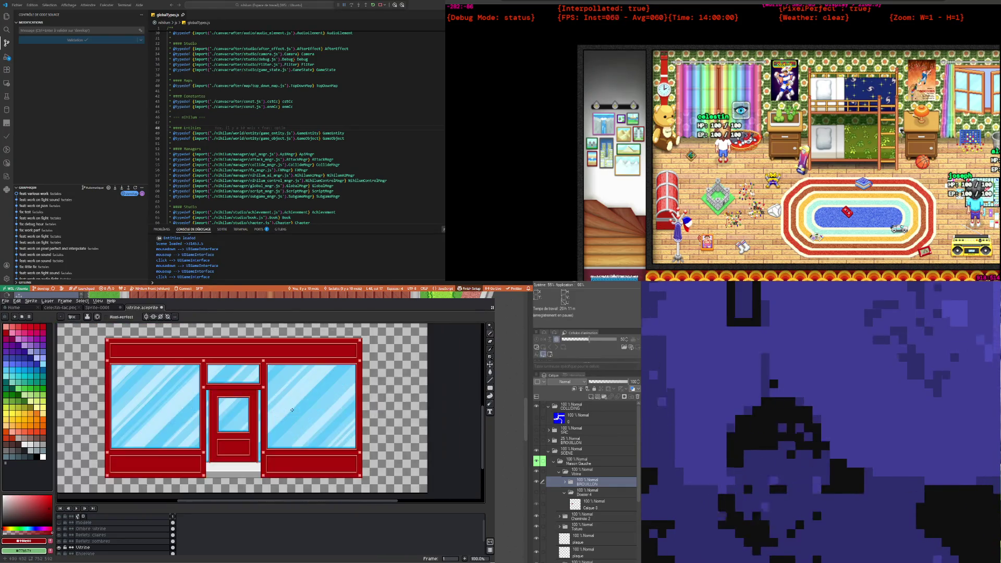
scroll(246, 420, "down", 1)
scroll(225, 425, "up", 2)
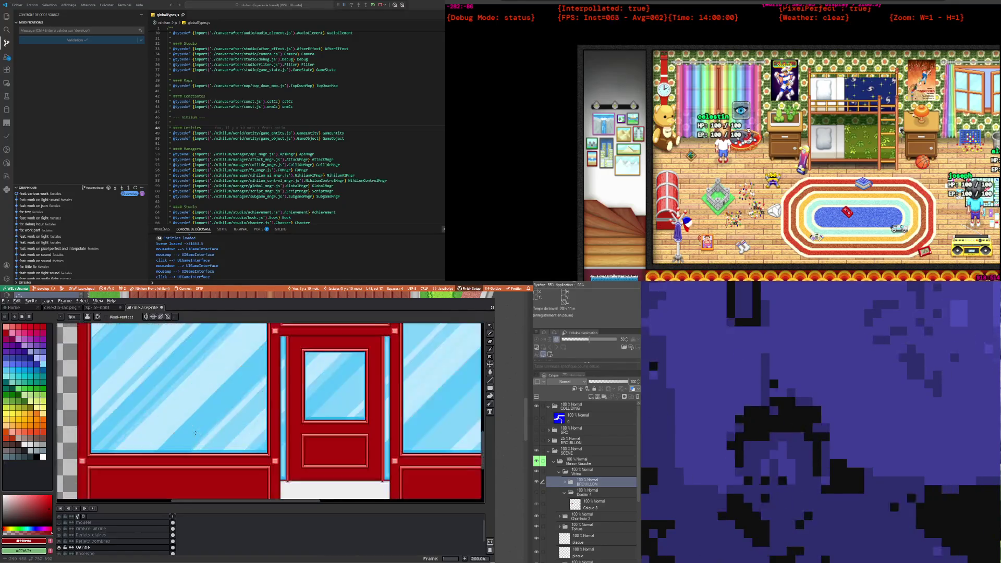
scroll(201, 427, "down", 1)
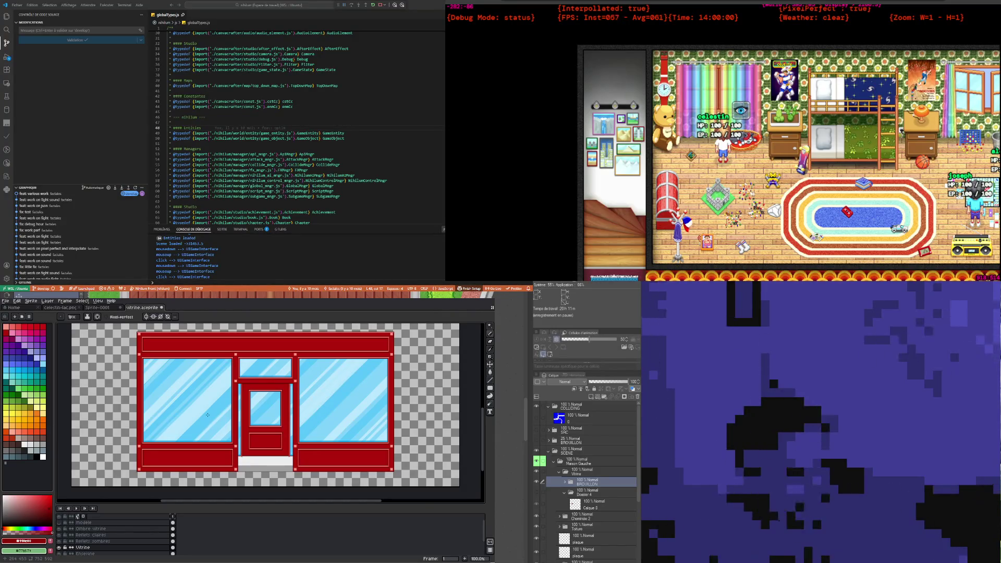
left_click_drag(211, 414, 206, 417)
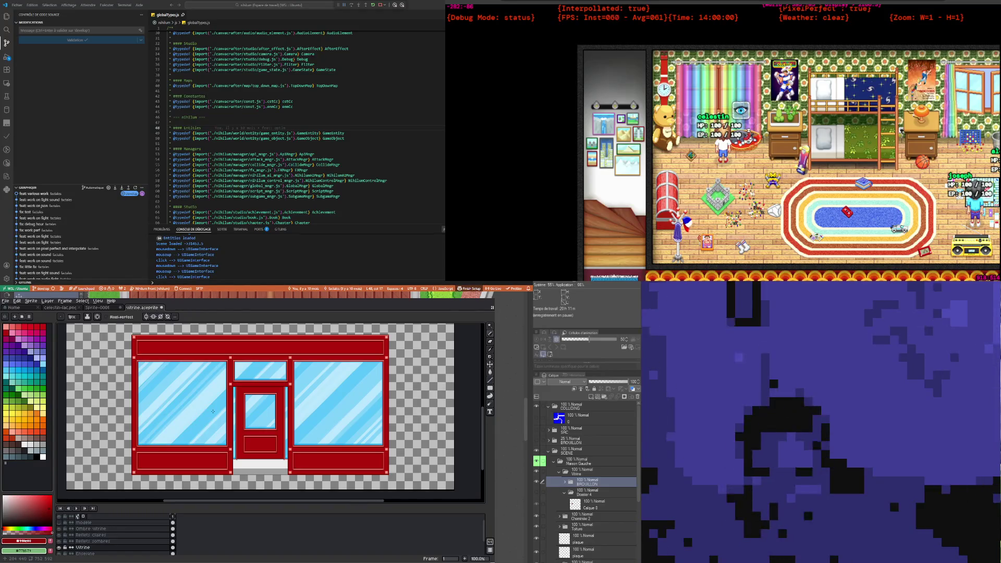
left_click_drag(213, 412, 243, 404)
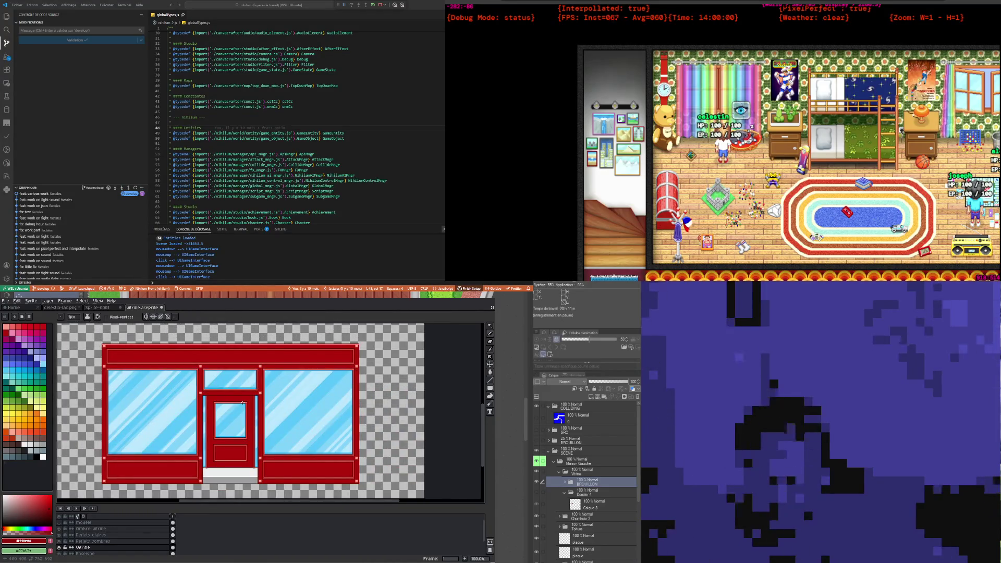
scroll(243, 403, "down", 1)
scroll(238, 406, "up", 1)
scroll(234, 408, "down", 1)
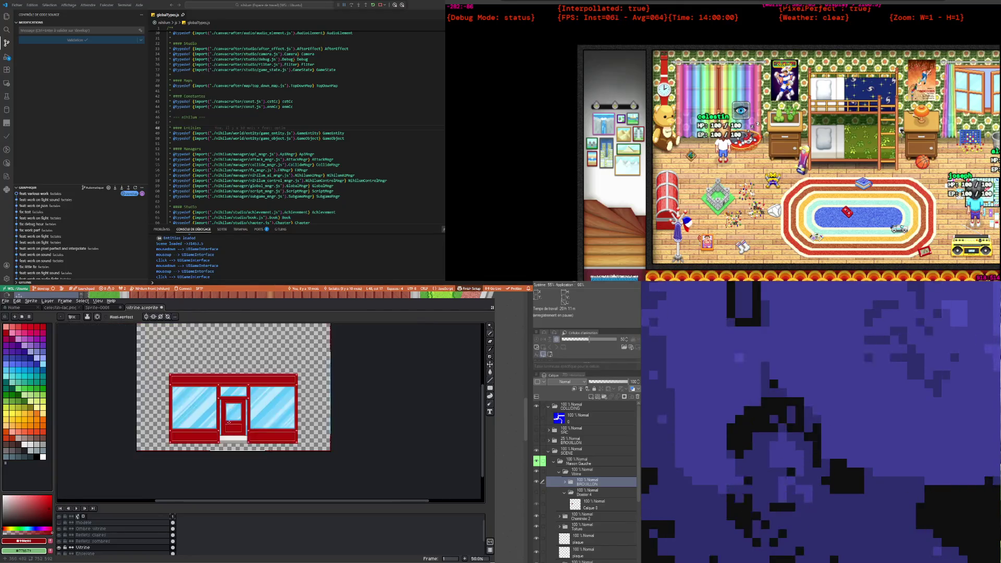
scroll(228, 410, "up", 1)
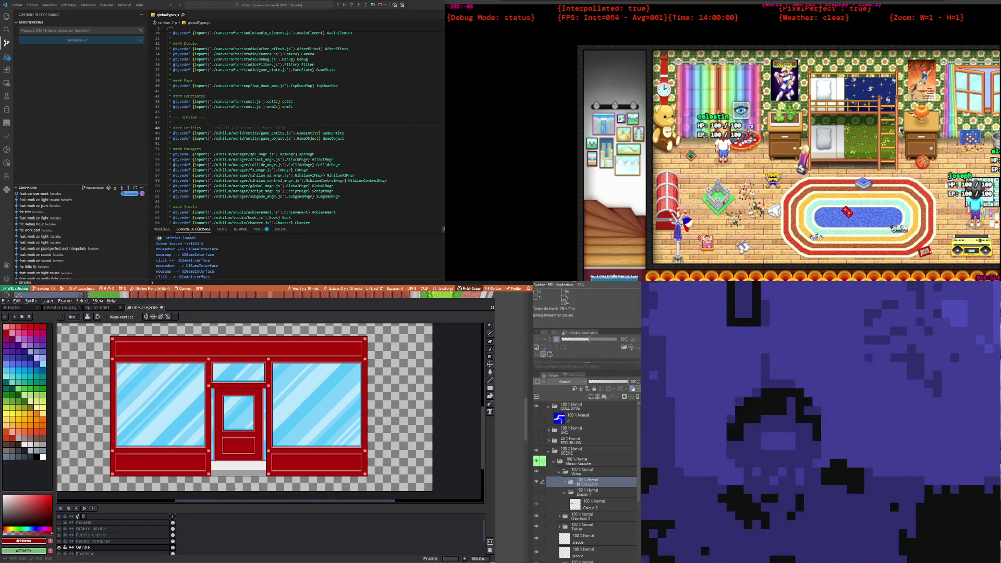
scroll(232, 477, "up", 1)
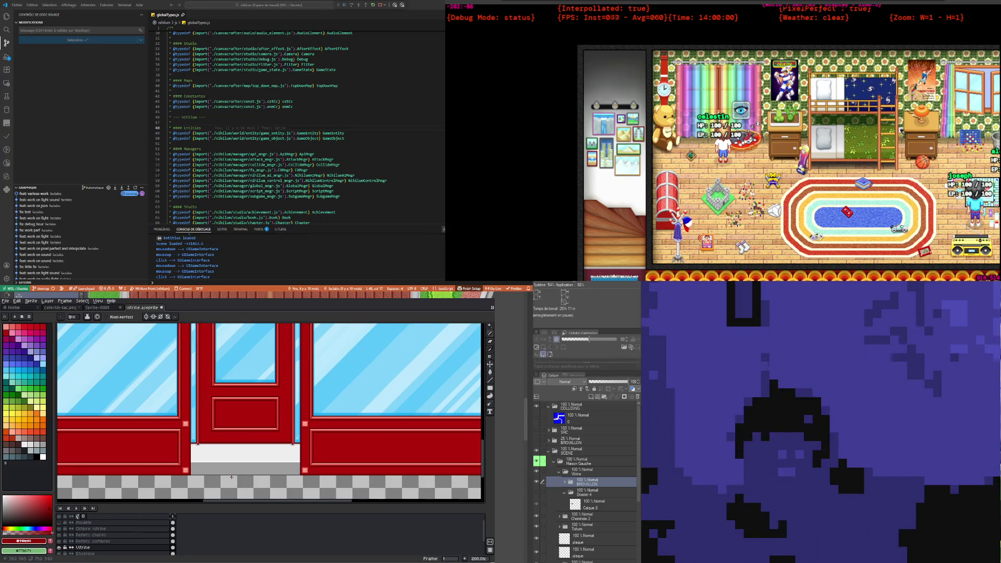
scroll(232, 477, "down", 1)
scroll(222, 460, "up", 1)
scroll(222, 459, "down", 1)
scroll(202, 465, "up", 1)
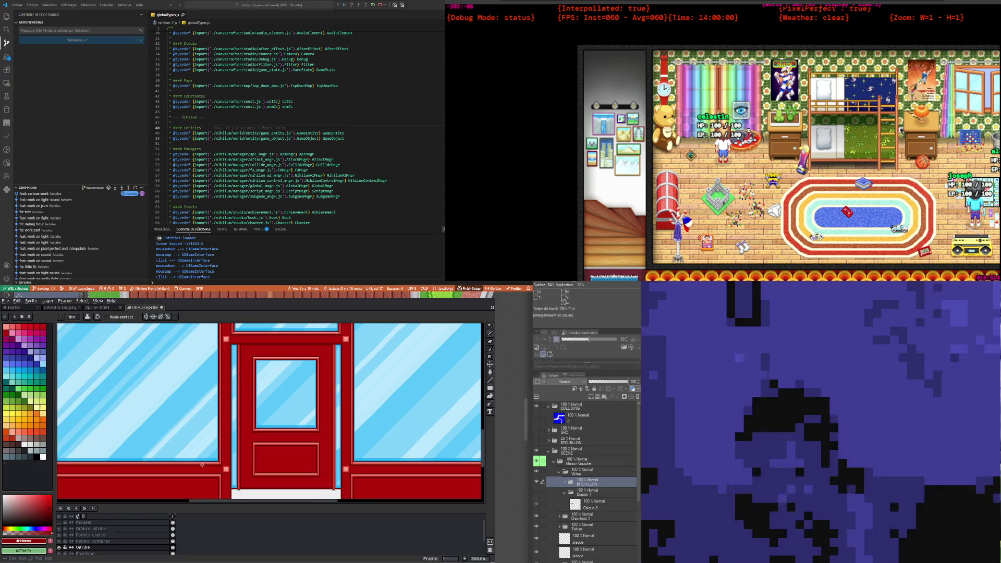
scroll(202, 465, "down", 1)
scroll(139, 460, "up", 5)
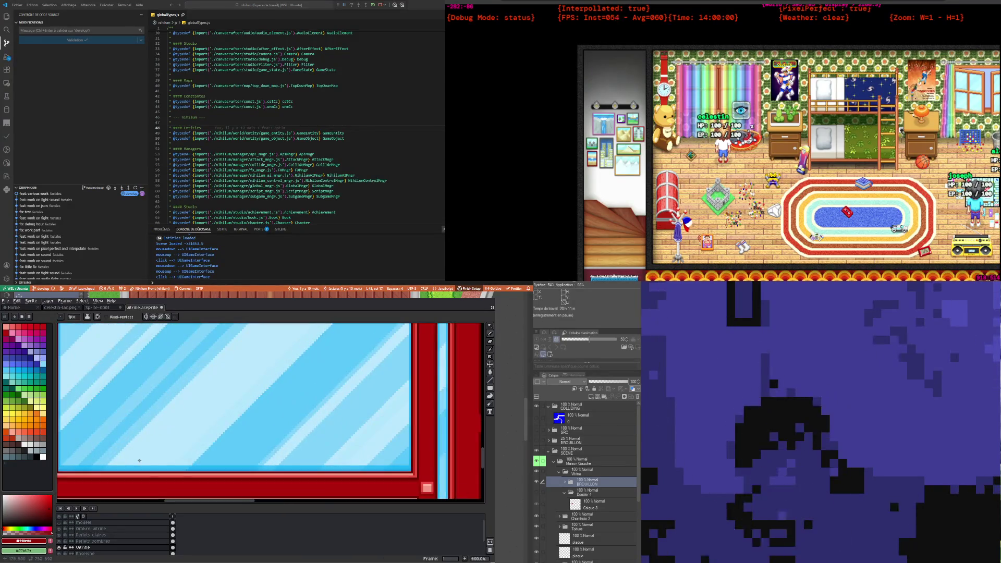
scroll(147, 459, "down", 4)
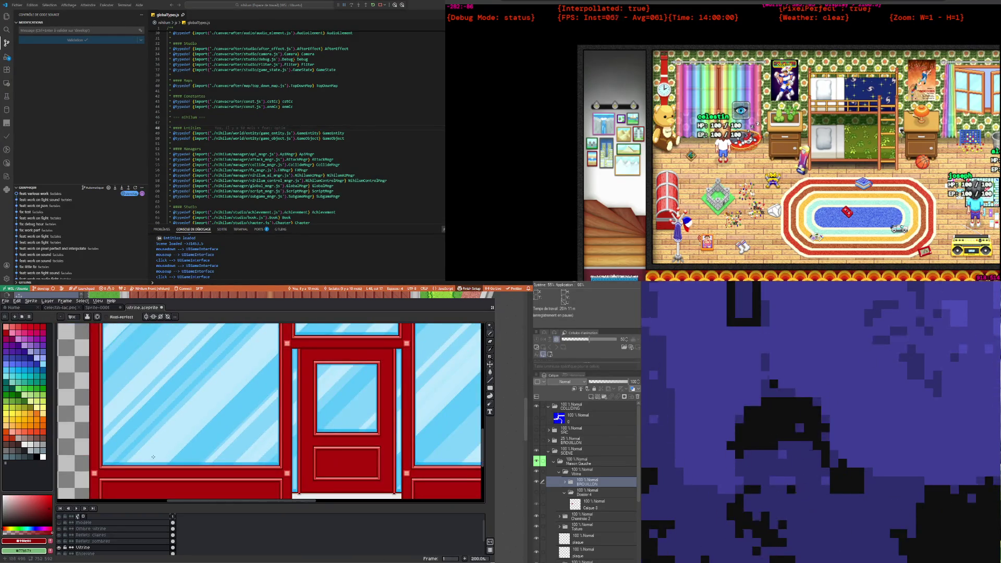
scroll(167, 455, "down", 1)
scroll(167, 455, "up", 1)
scroll(175, 454, "down", 1)
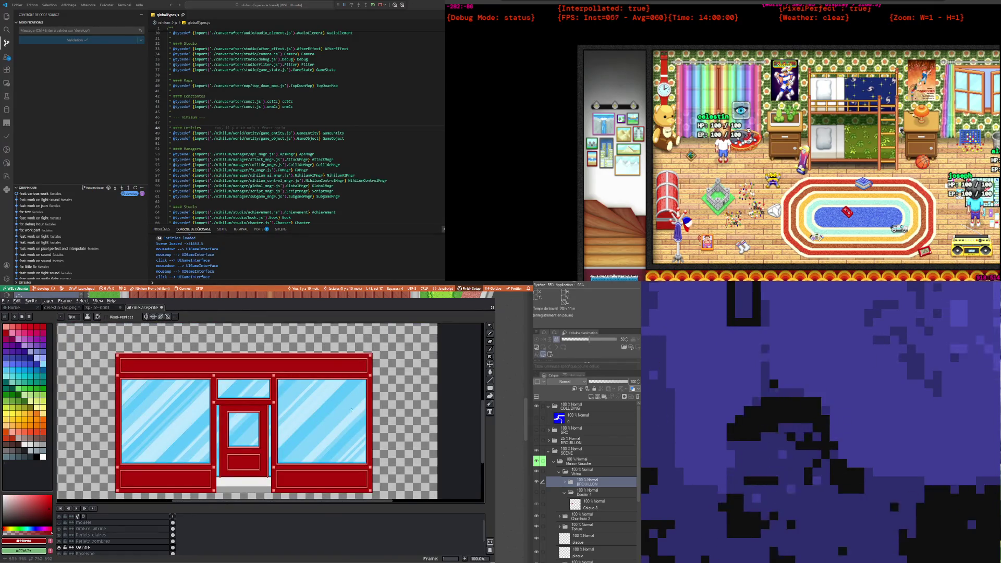
scroll(350, 405, "up", 1)
scroll(344, 398, "down", 2)
scroll(340, 391, "up", 2)
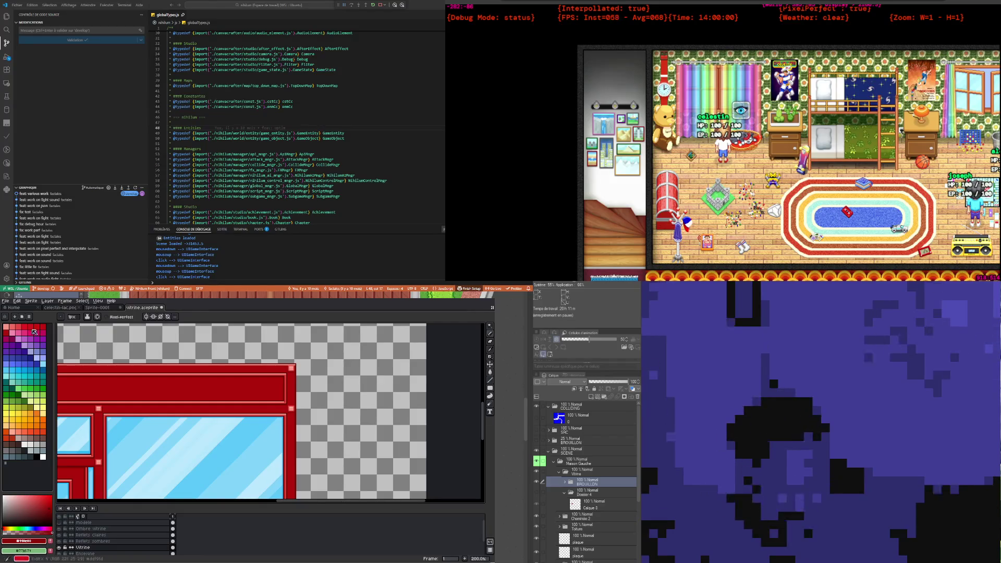
Step: Save the storefront file via File > Save and select the Ombre vitrine layer
left_click(6, 301)
left_click(31, 333)
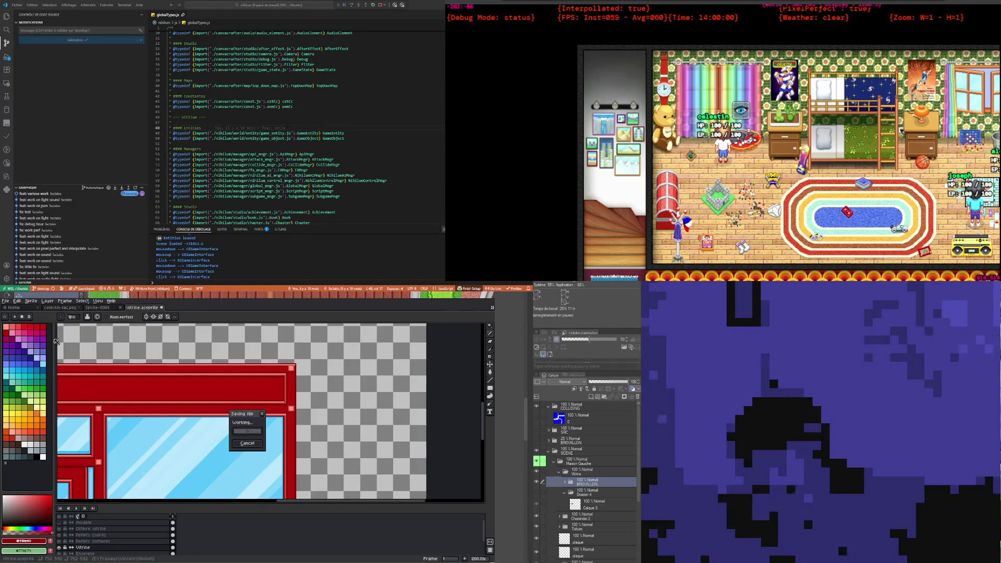
scroll(131, 436, "down", 2)
scroll(131, 436, "up", 1)
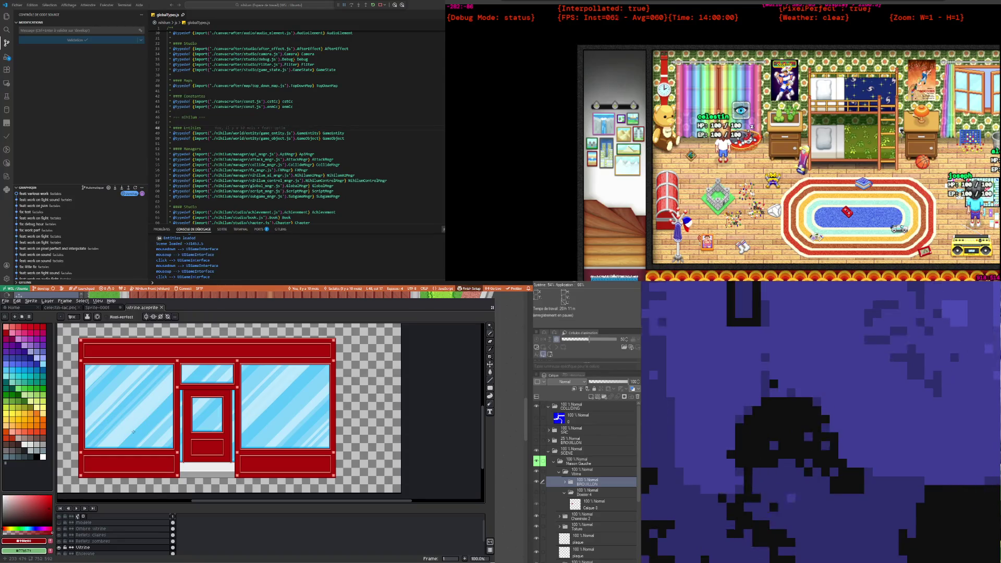
scroll(133, 432, "up", 1)
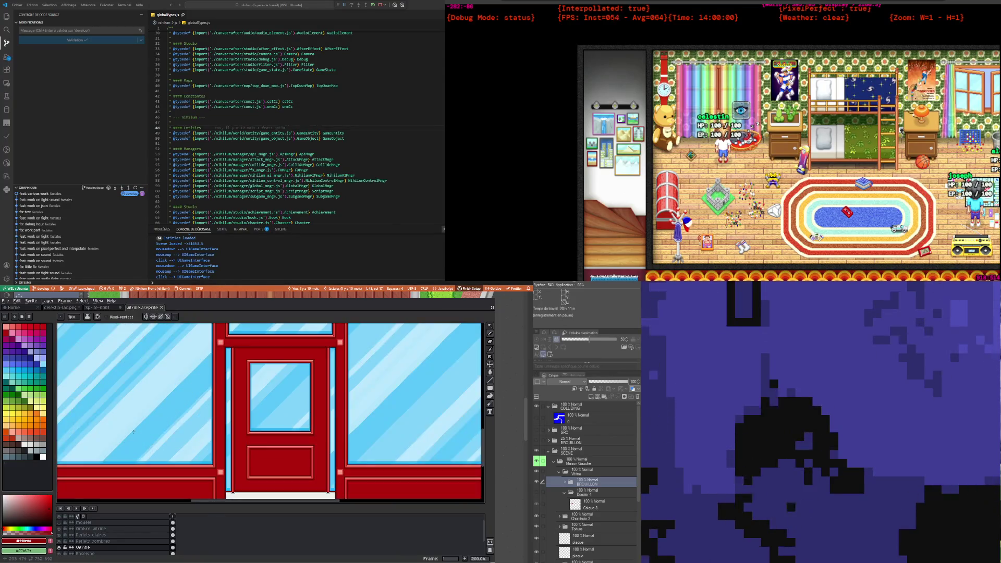
scroll(183, 443, "down", 1)
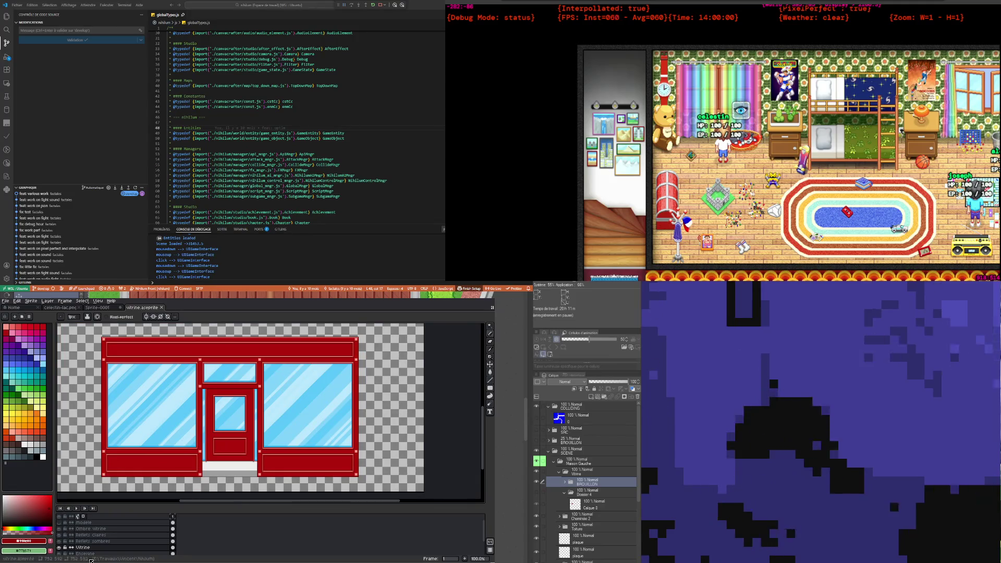
left_click(105, 529)
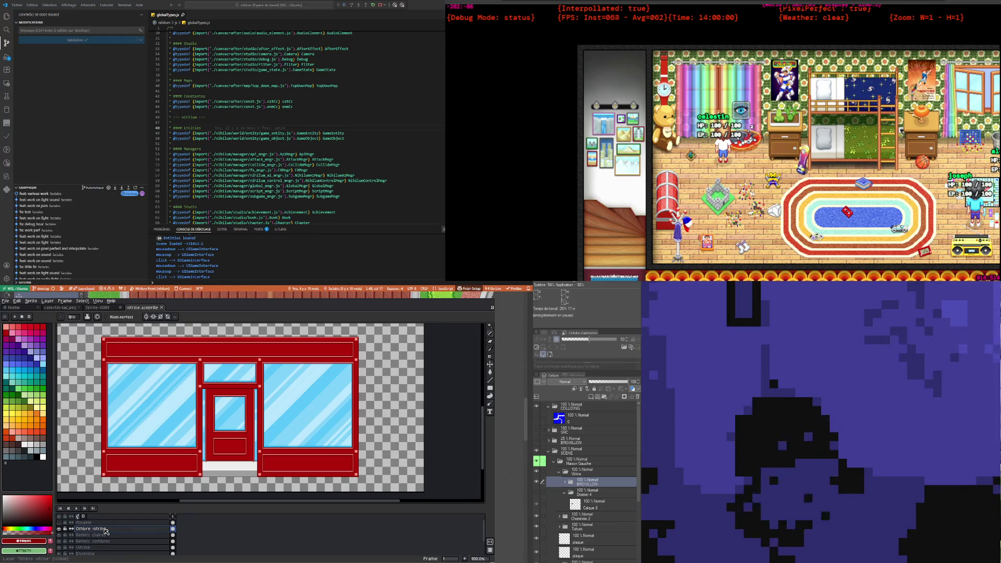
Step: Insert a new Layer 3 above Ombre vitrine and save the file
right_click(106, 530)
mouse_move(125, 521)
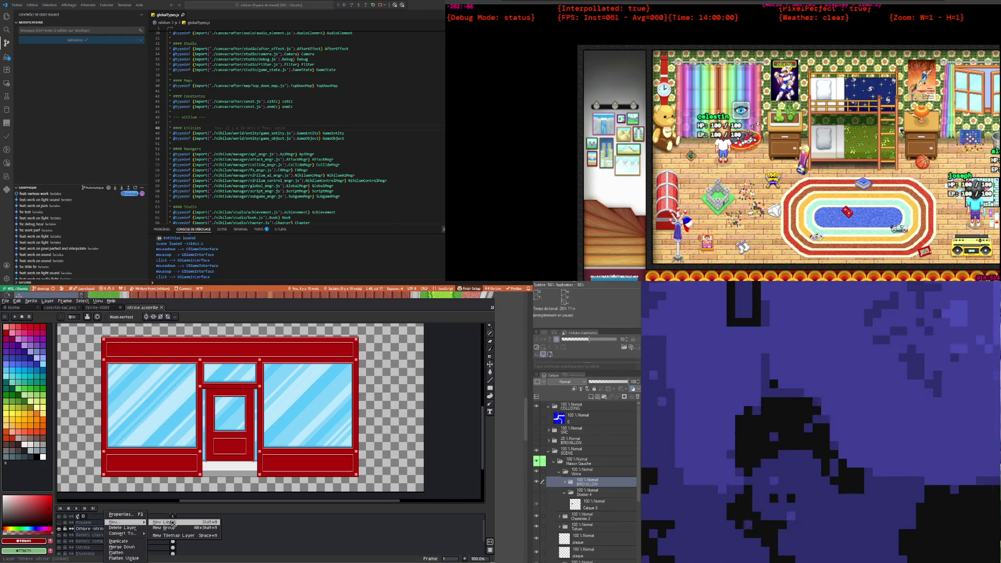
left_click(173, 522)
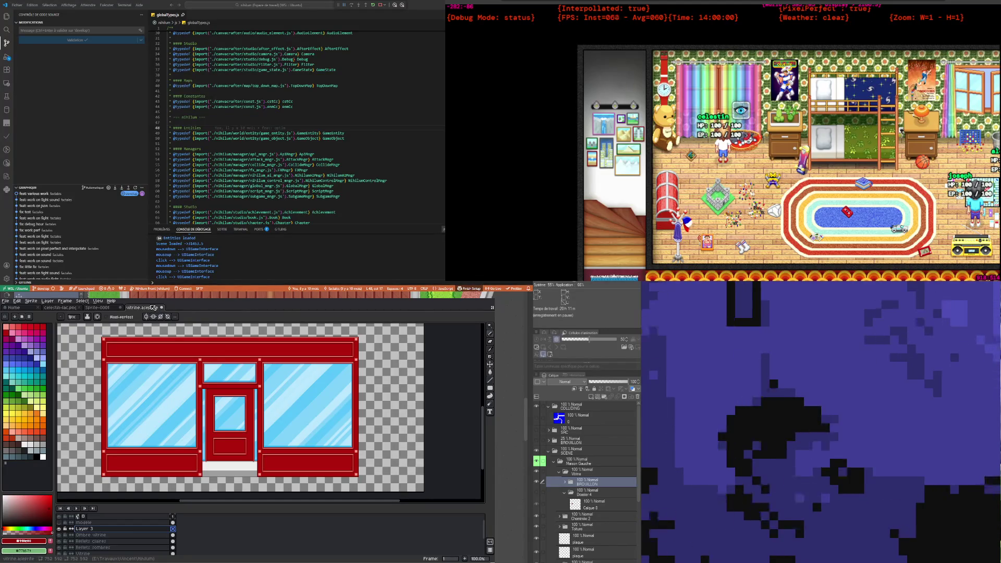
key("ctrl+s")
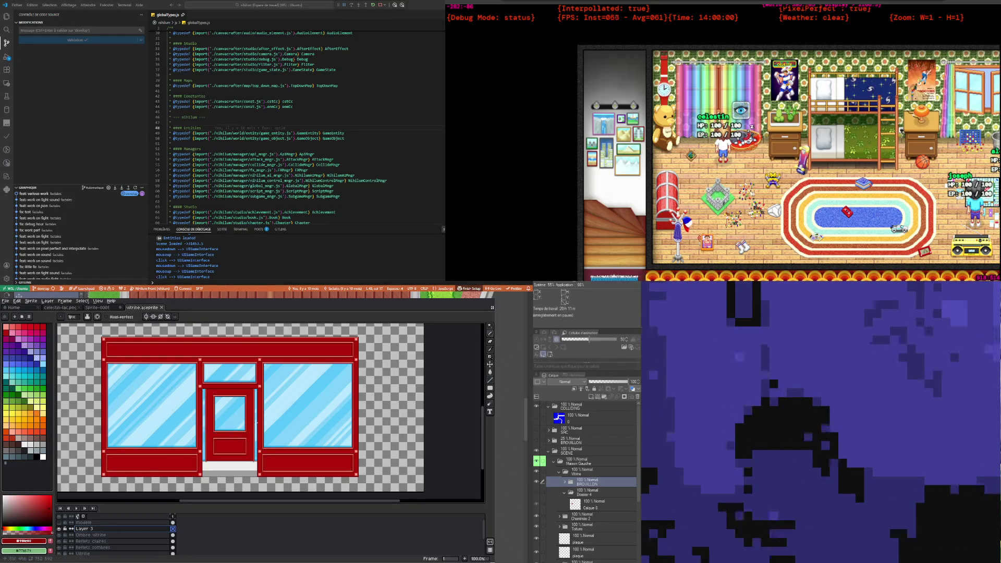
Step: Marquee-select the door opening, adjusting the rectangle's edges down to the threshold
scroll(232, 437, "up", 1)
scroll(231, 436, "down", 1)
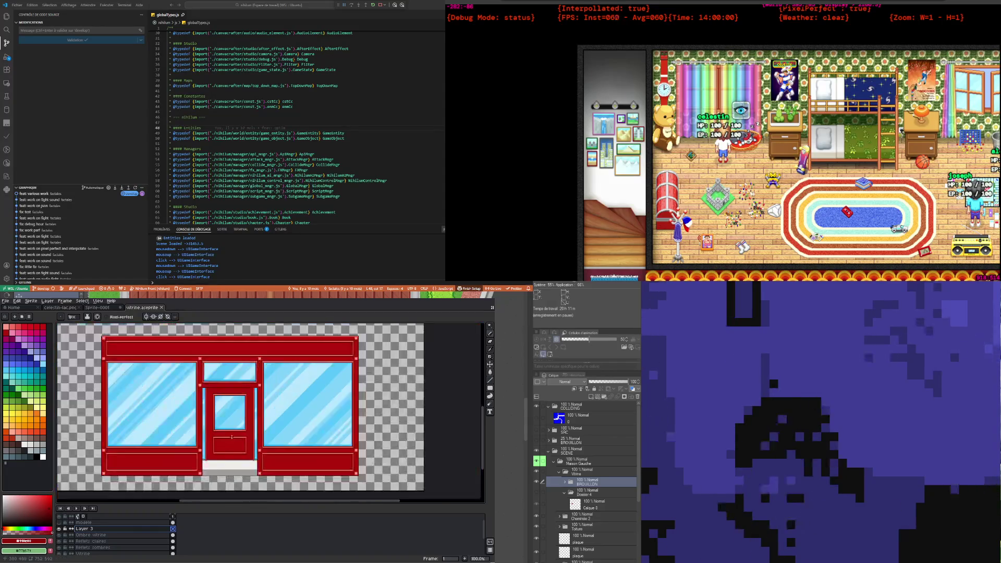
scroll(235, 456, "up", 1)
scroll(240, 449, "down", 1)
scroll(253, 428, "up", 1)
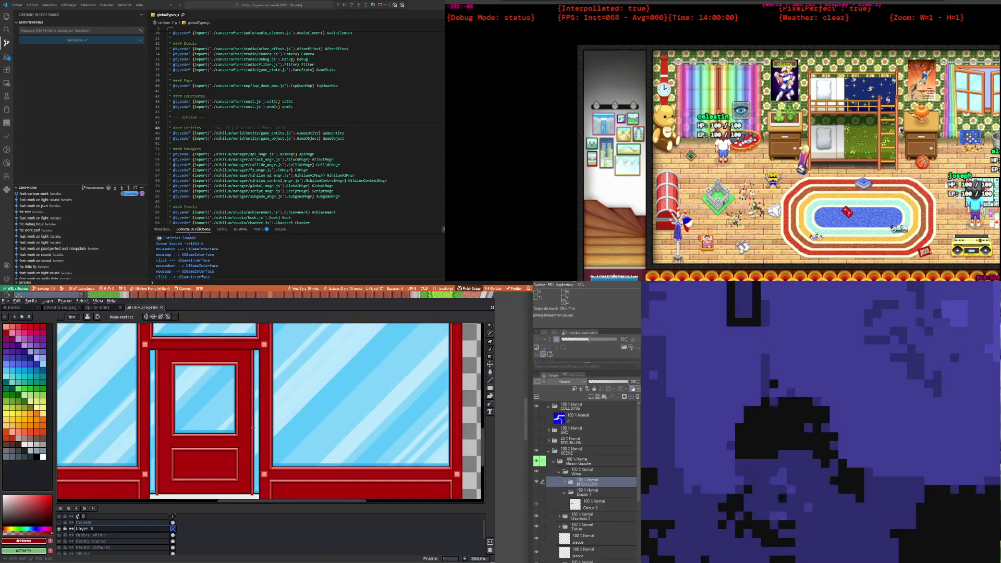
scroll(253, 428, "down", 1)
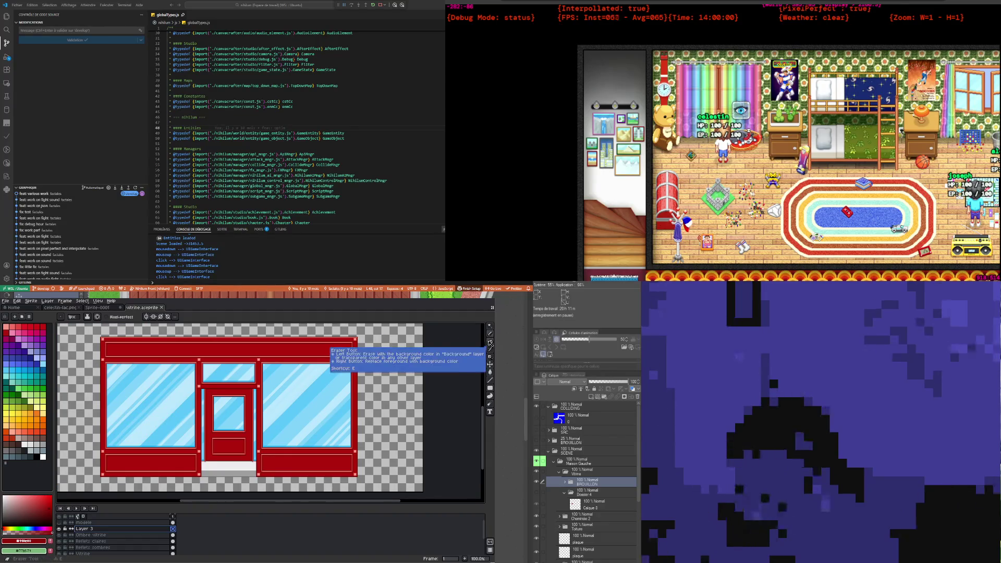
left_click(490, 326)
left_click(490, 326)
scroll(213, 404, "up", 1)
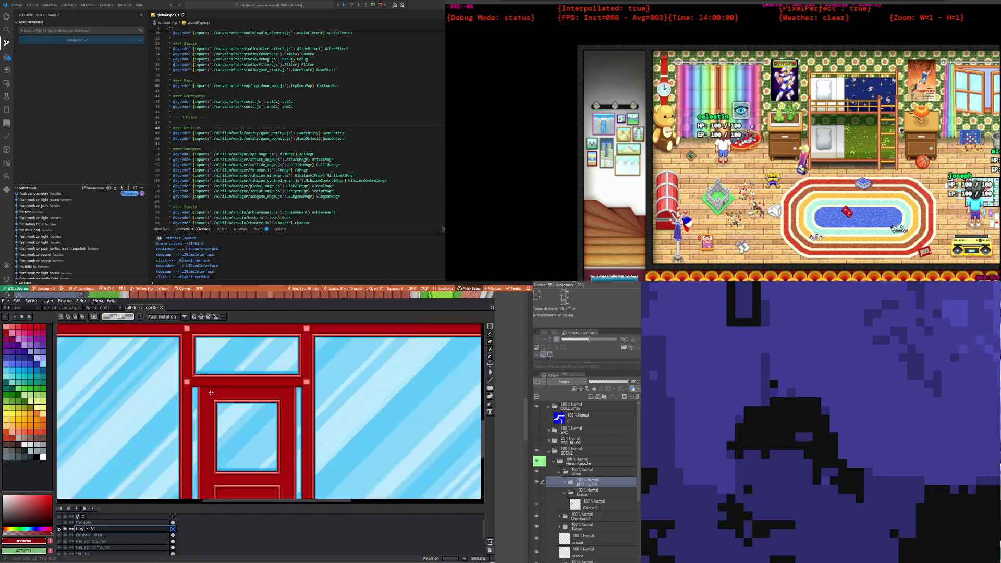
scroll(213, 404, "up", 1)
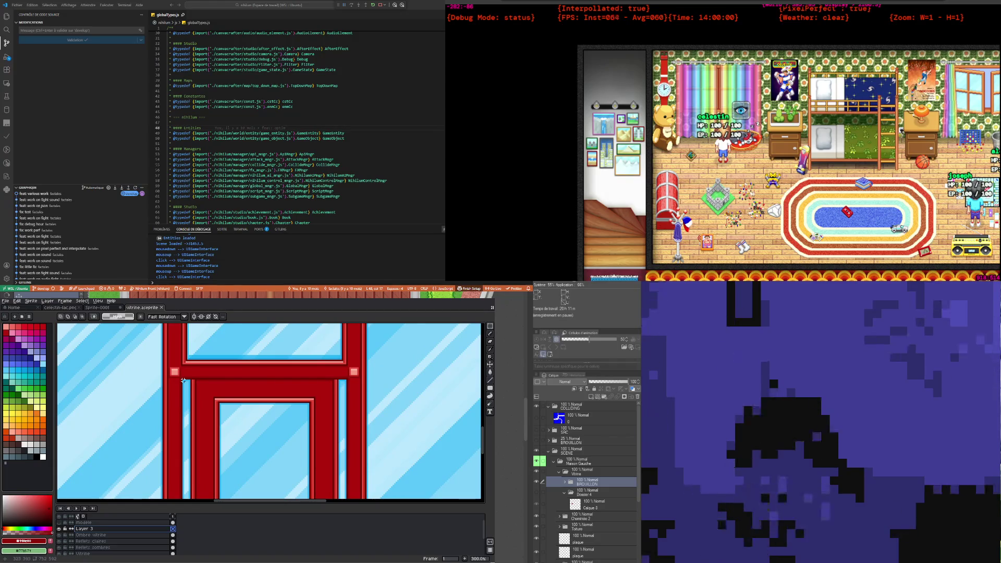
scroll(234, 440, "down", 3)
left_click_drag(183, 477, 344, 489)
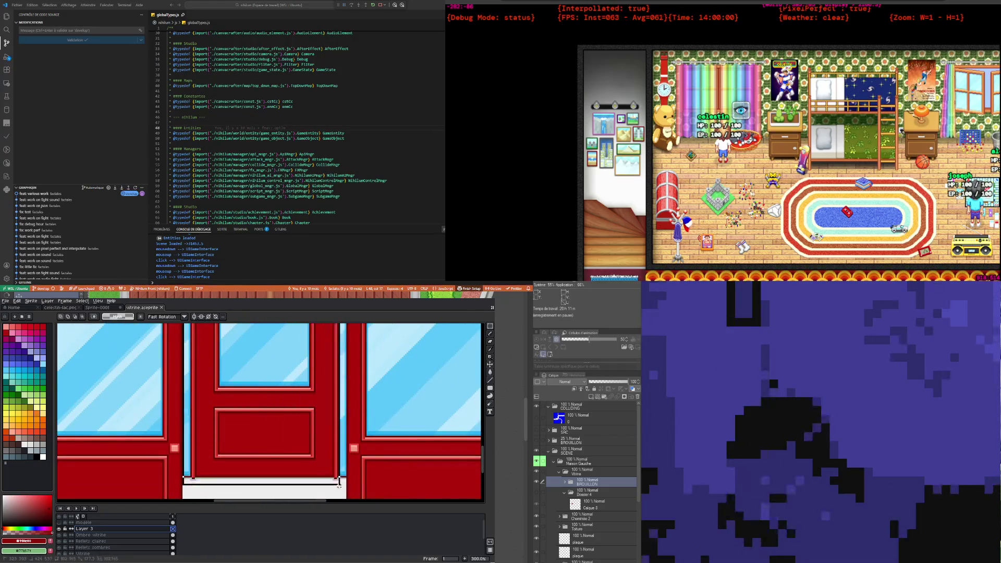
scroll(344, 489, "down", 1)
left_click_drag(344, 489, 344, 471)
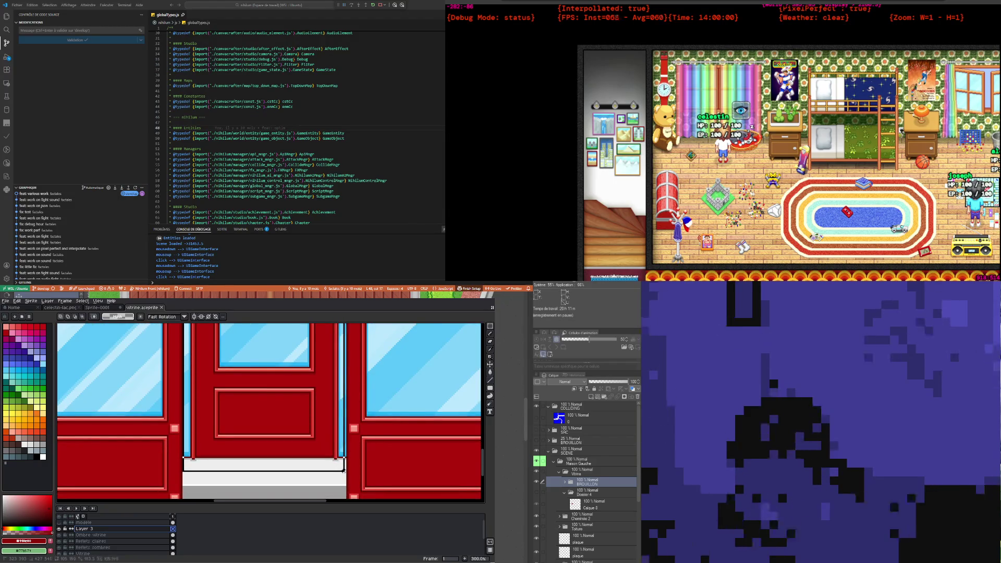
left_click_drag(344, 470, 343, 458)
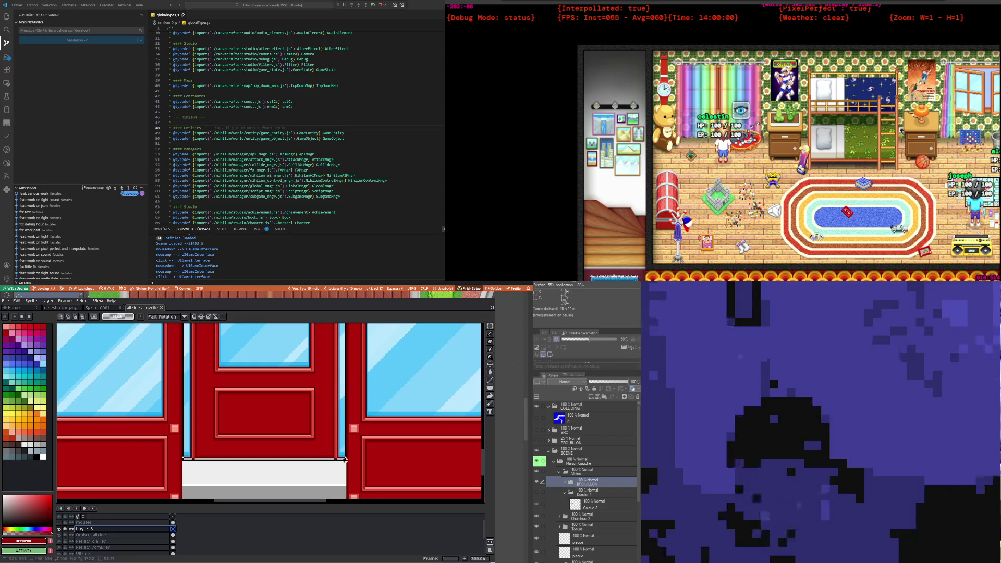
left_click_drag(343, 458, 345, 459)
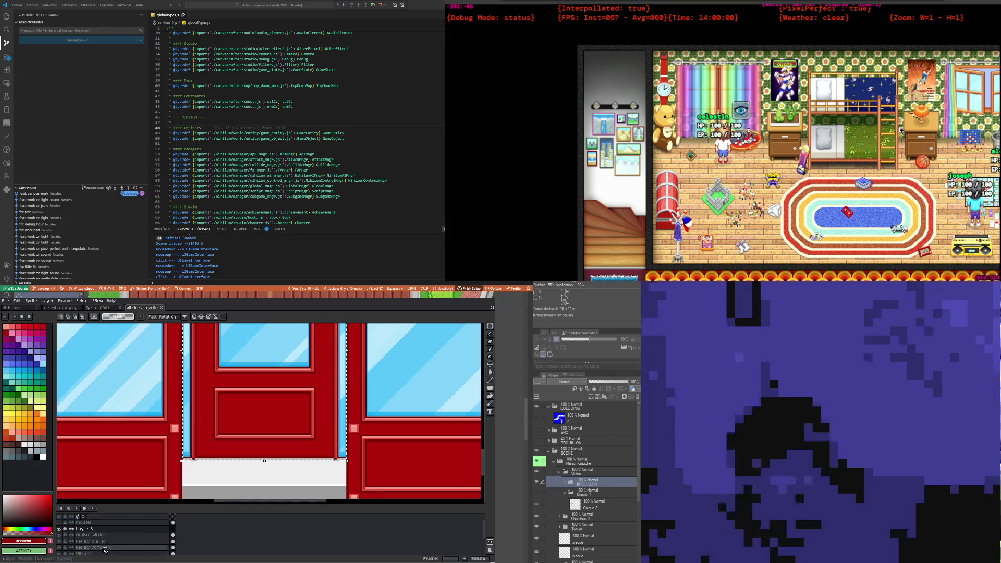
Step: Fill the selected door area solid black with the Paint Bucket, then deselect
left_click(38, 457)
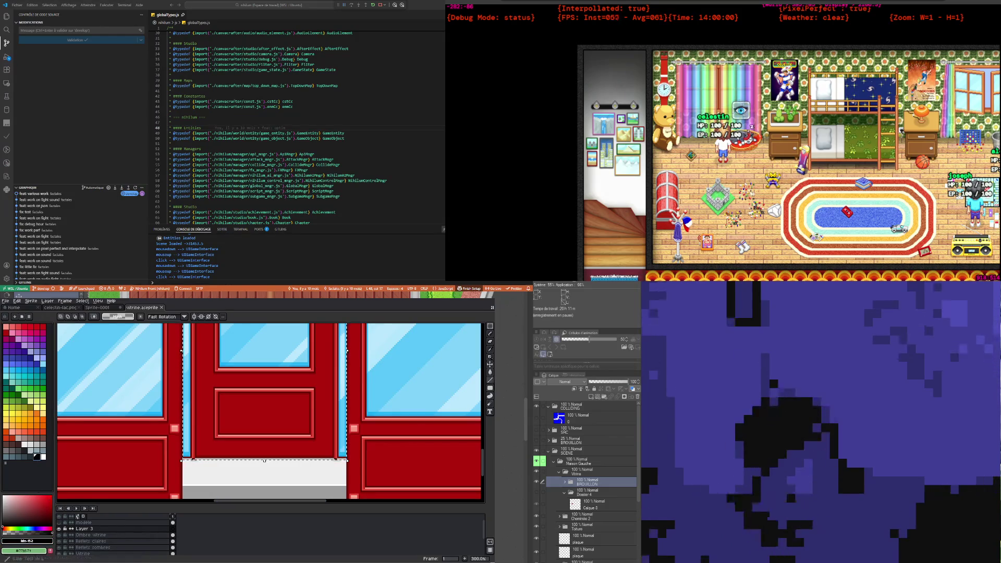
left_click(491, 372)
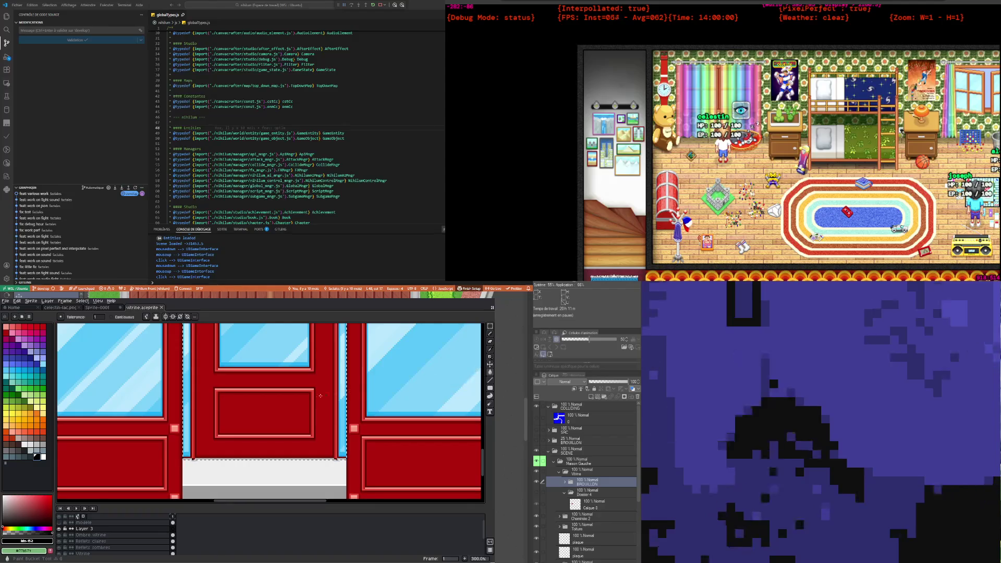
left_click(257, 432)
scroll(258, 432, "down", 2)
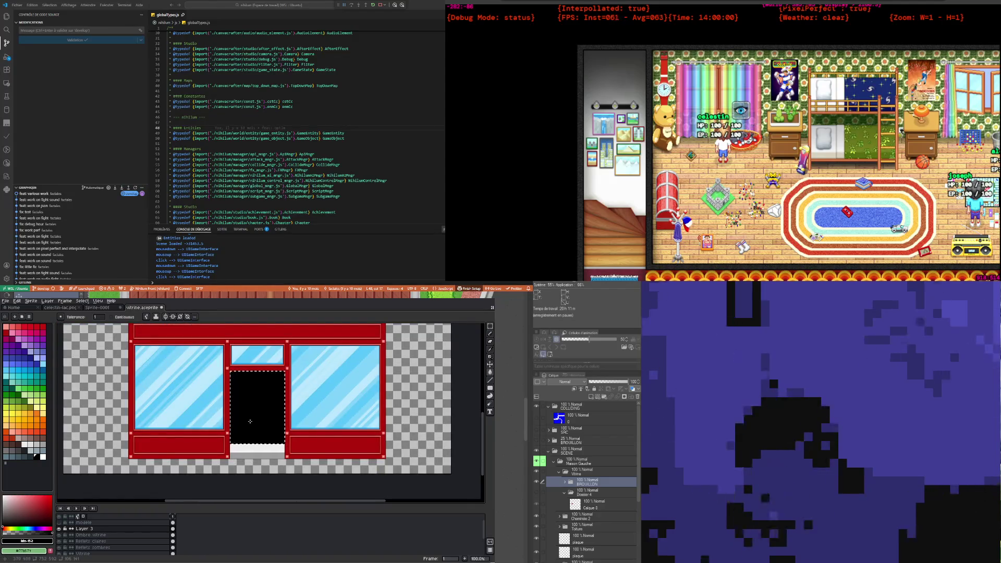
key("ctrl+d")
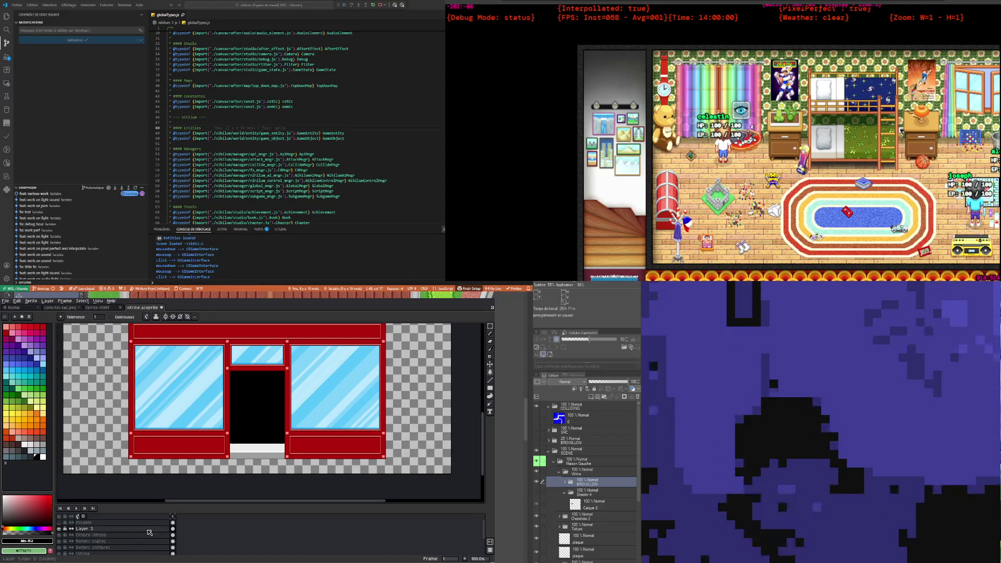
Step: Lower Layer 3's opacity to about 20% so the red door panels show through
double_click(83, 529)
left_click(333, 480)
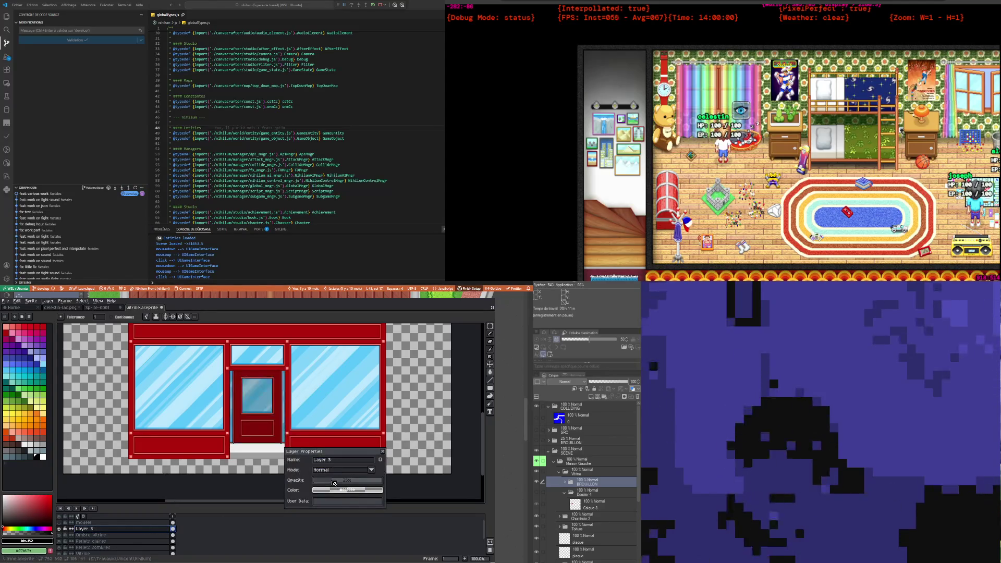
left_click_drag(329, 482, 330, 483)
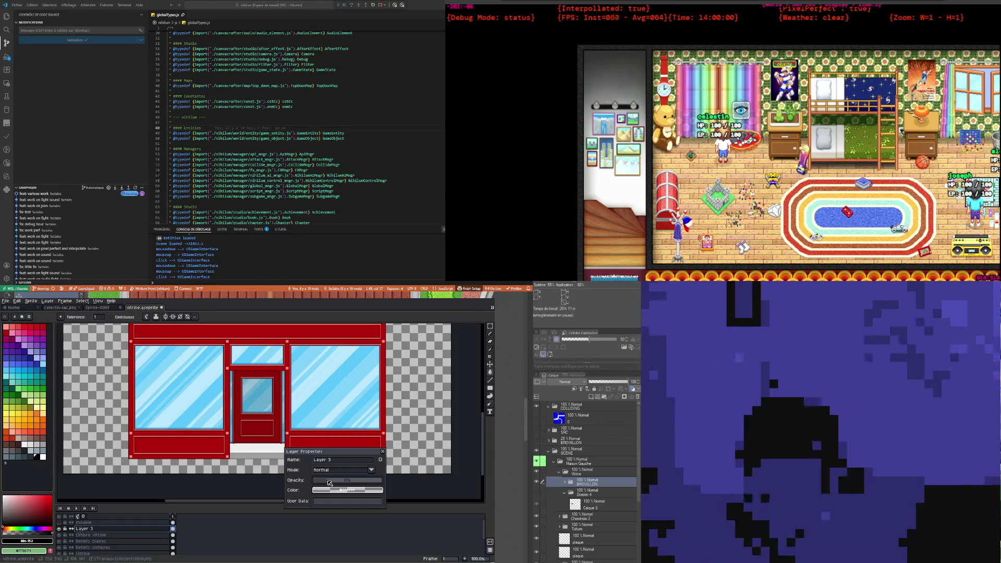
left_click_drag(328, 483, 330, 483)
scroll(203, 412, "down", 2)
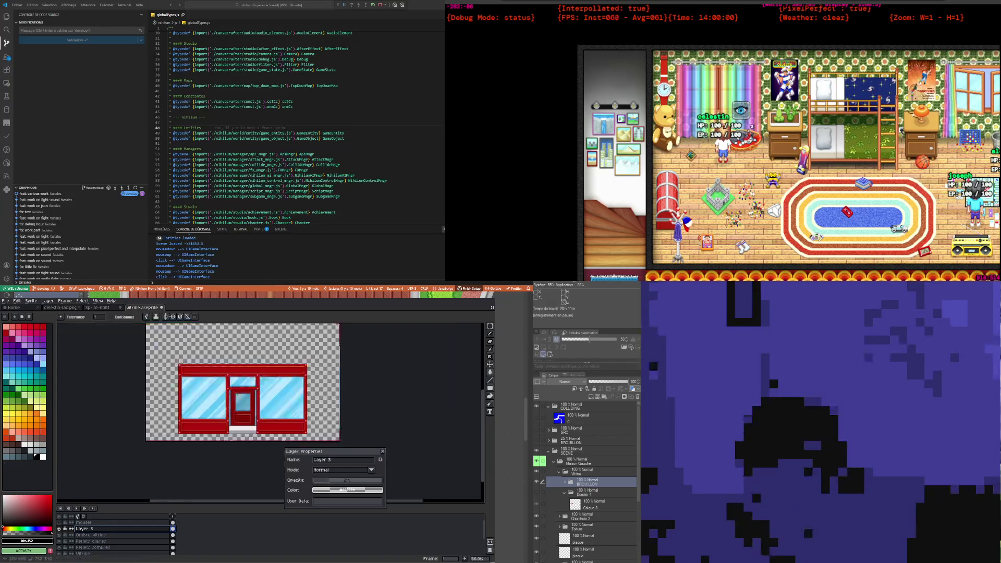
scroll(257, 415, "up", 2)
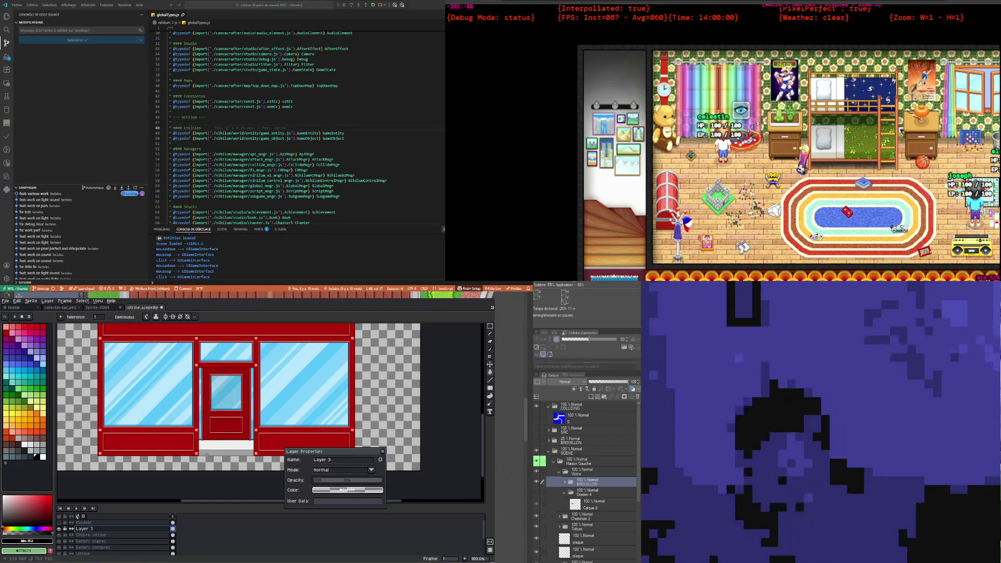
Step: Marquee-select the strip at the bottom of the door
key("plus")
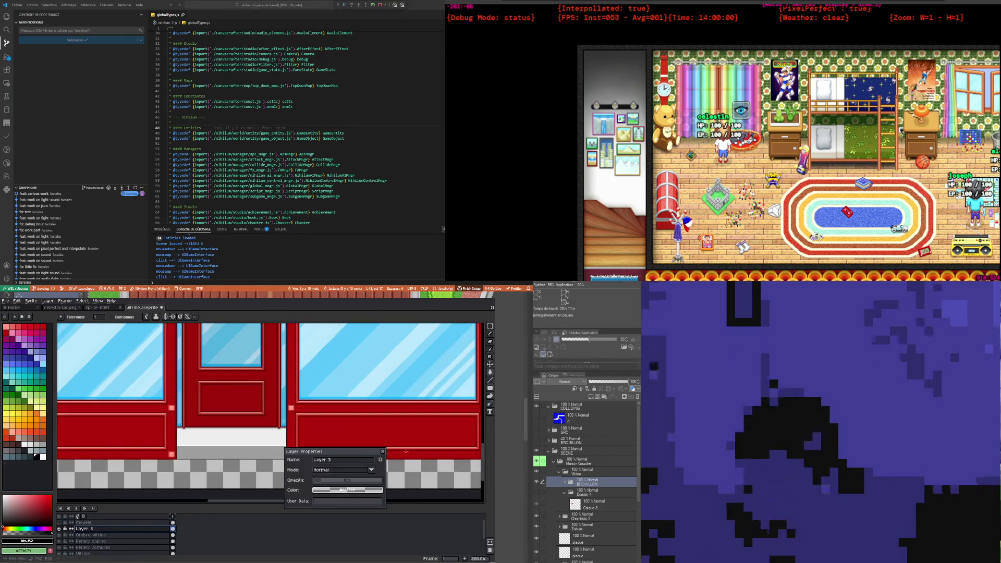
key("minus")
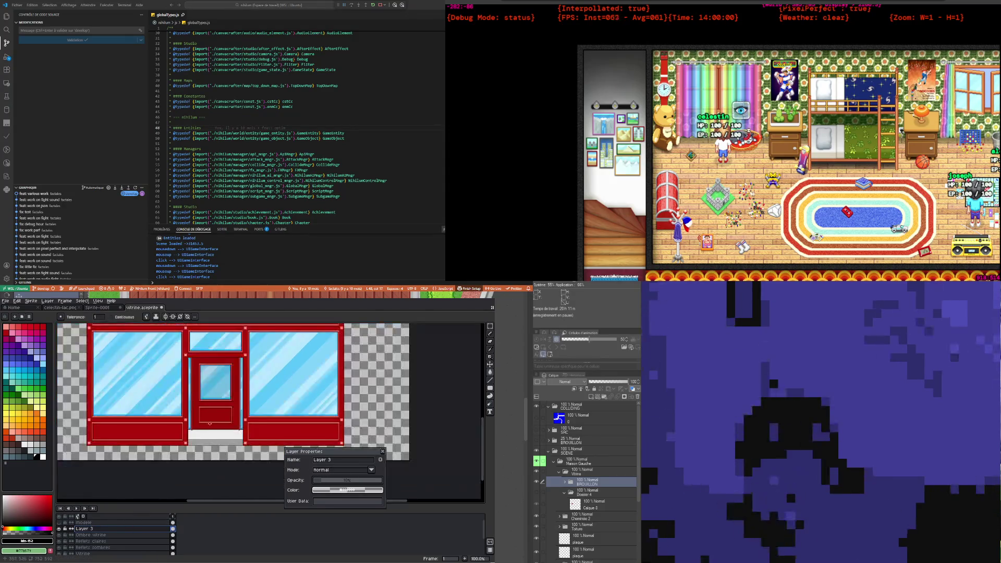
scroll(210, 424, "up", 1)
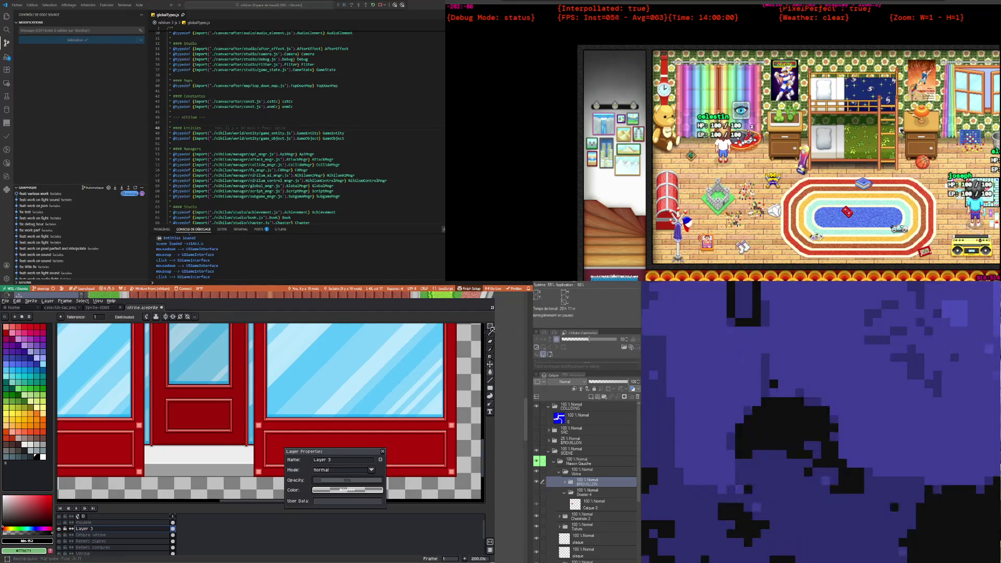
key("m")
scroll(173, 416, "up", 1)
scroll(157, 412, "down", 1)
scroll(99, 399, "up", 1)
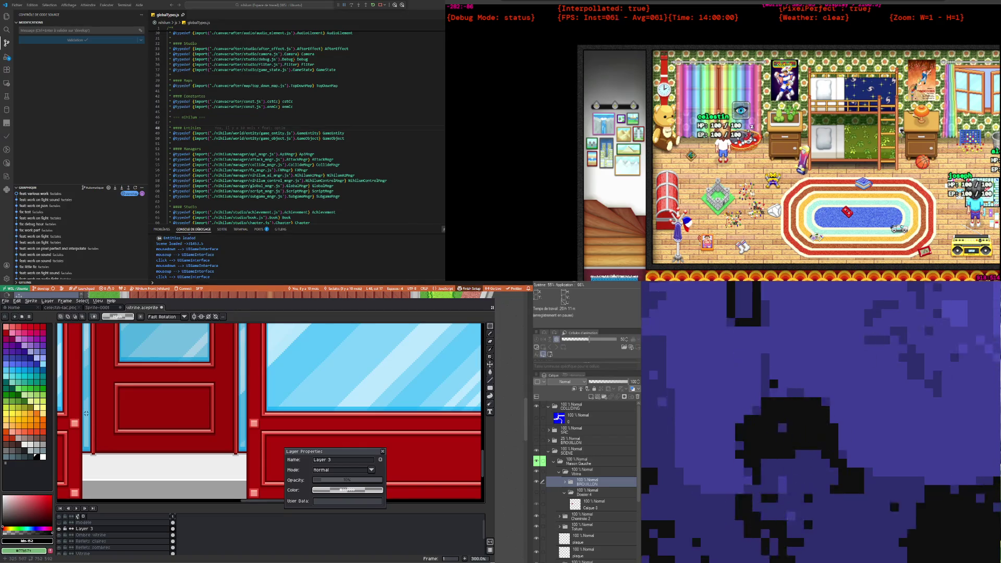
left_click_drag(81, 405, 247, 441)
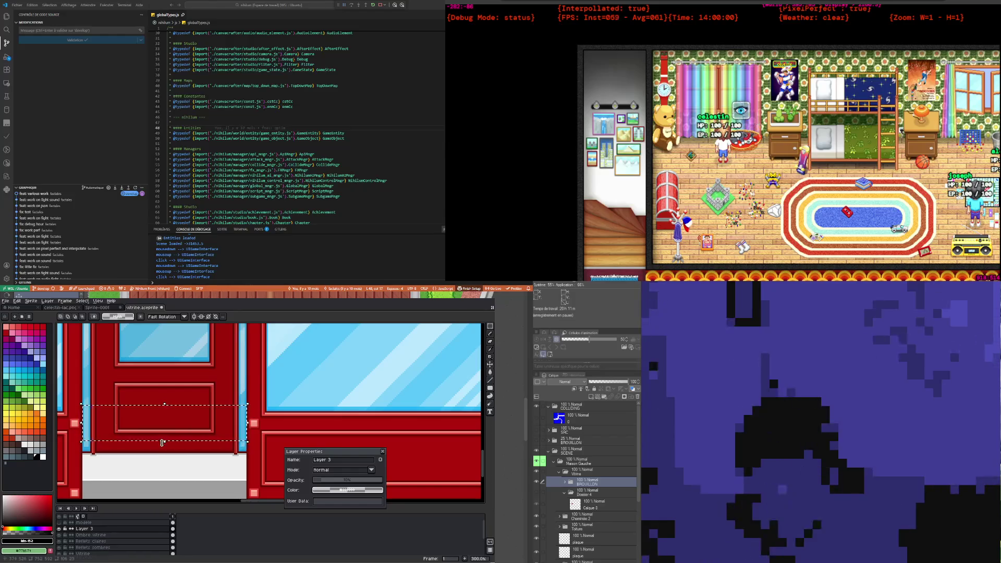
Step: Stretch the selected door-foot strip from 23 to 41 pixels tall with Ctrl+T
key("ctrl+t")
left_click_drag(164, 472, 165, 471)
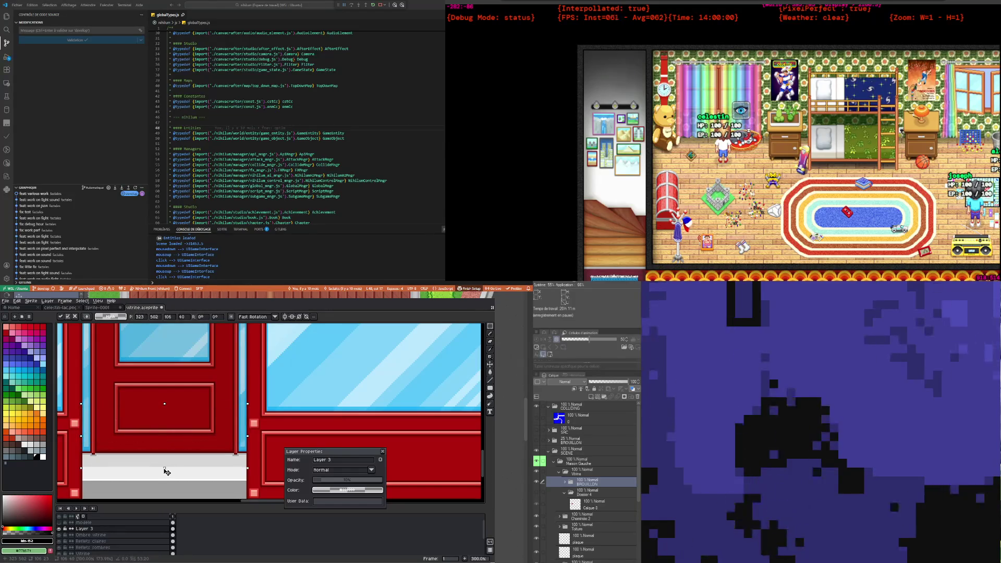
scroll(166, 471, "down", 2)
scroll(191, 396, "up", 2)
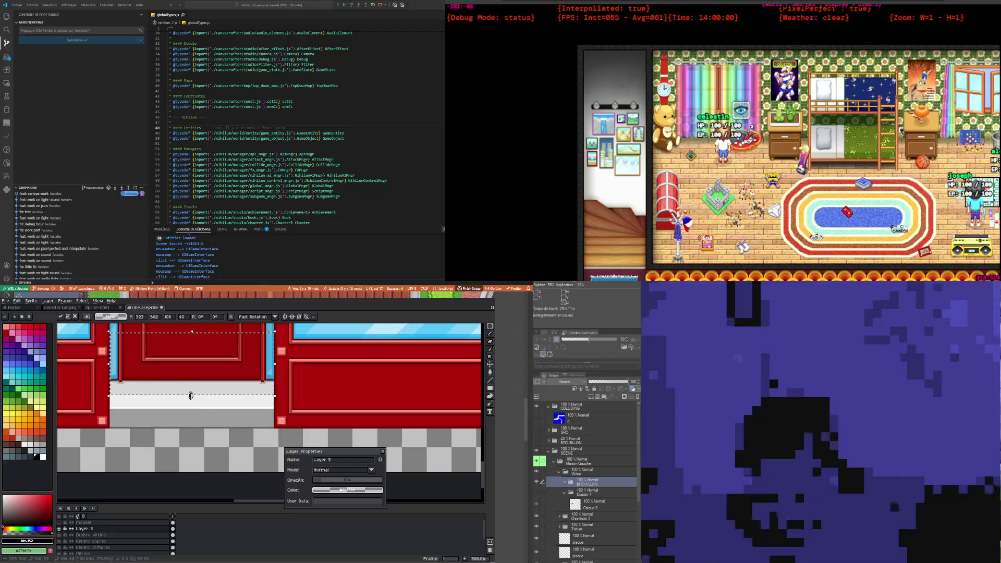
left_click_drag(190, 396, 200, 406)
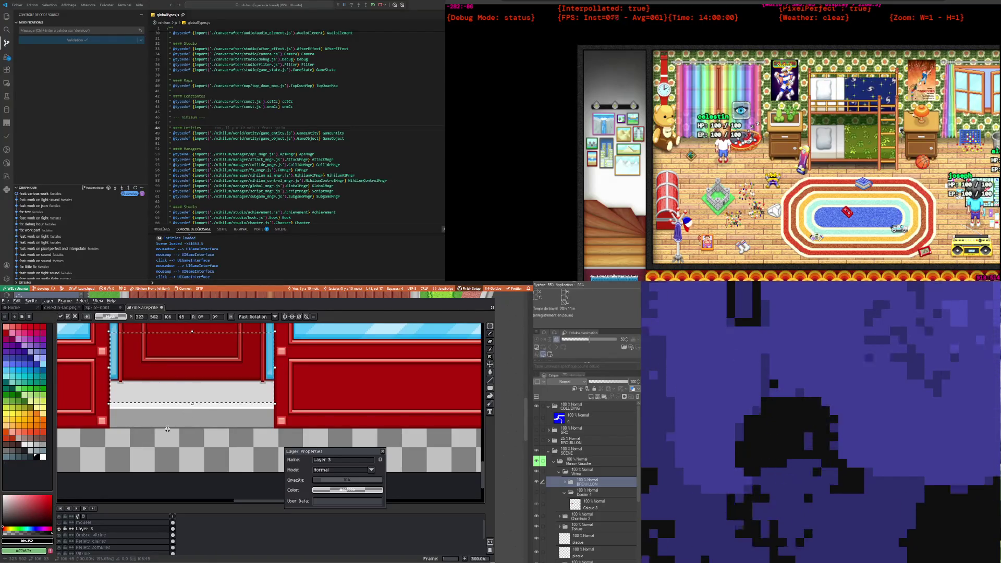
scroll(168, 430, "down", 2)
scroll(191, 458, "up", 2)
left_click_drag(188, 456, 192, 452)
scroll(188, 450, "down", 2)
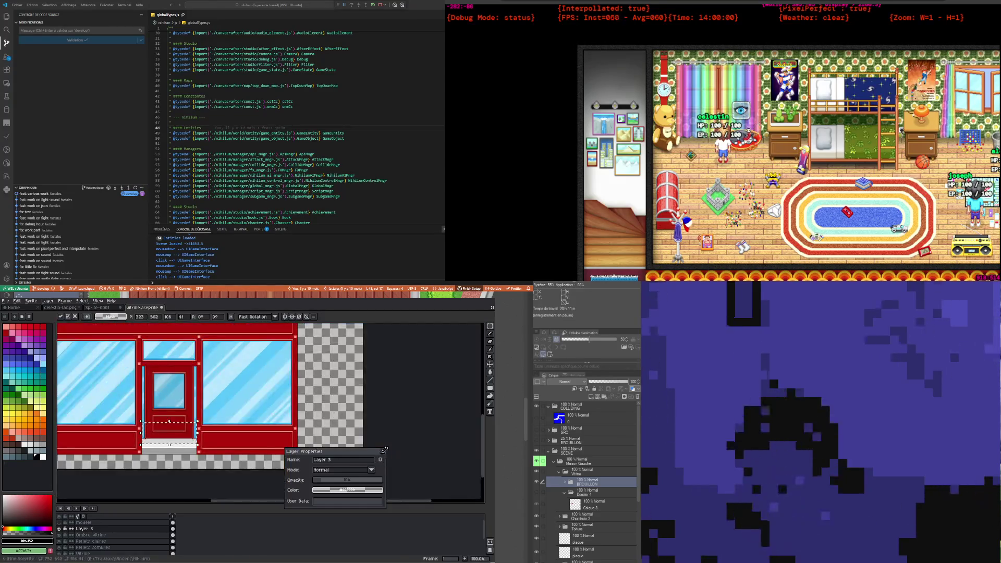
Step: Close Layer Properties and reopen the properties of Layer 3
left_click(383, 452)
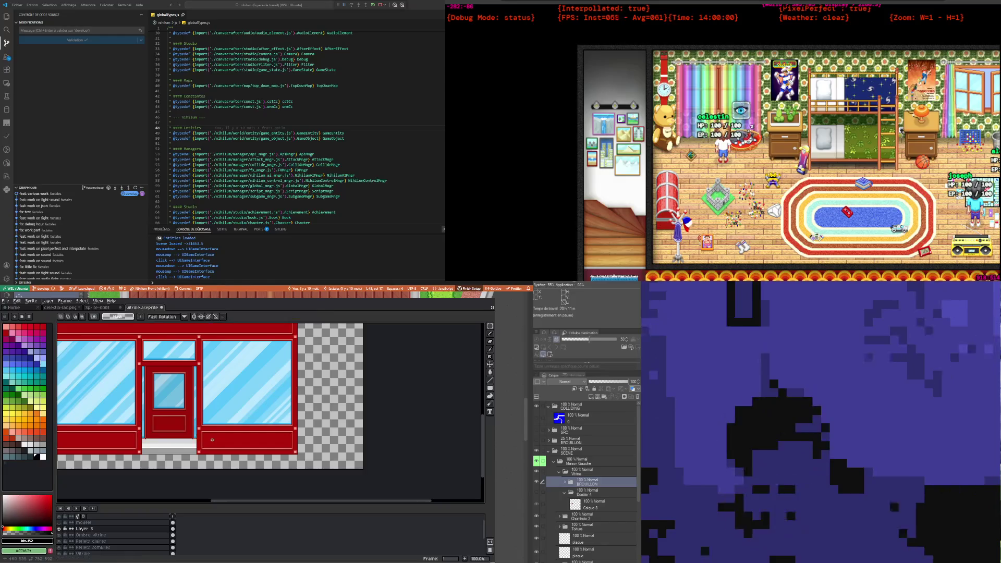
scroll(194, 462, "up", 2)
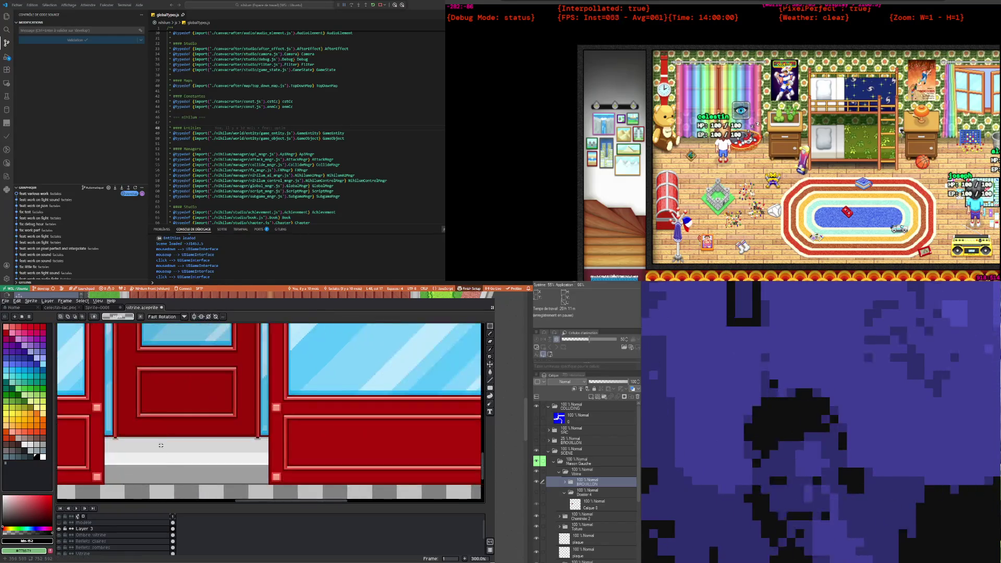
scroll(131, 466, "up", 3)
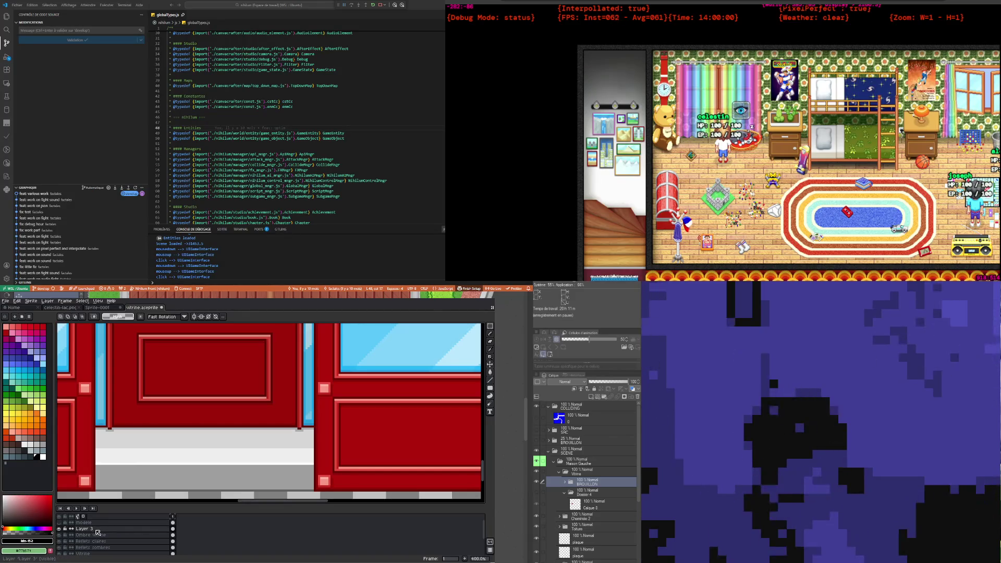
double_click(97, 532)
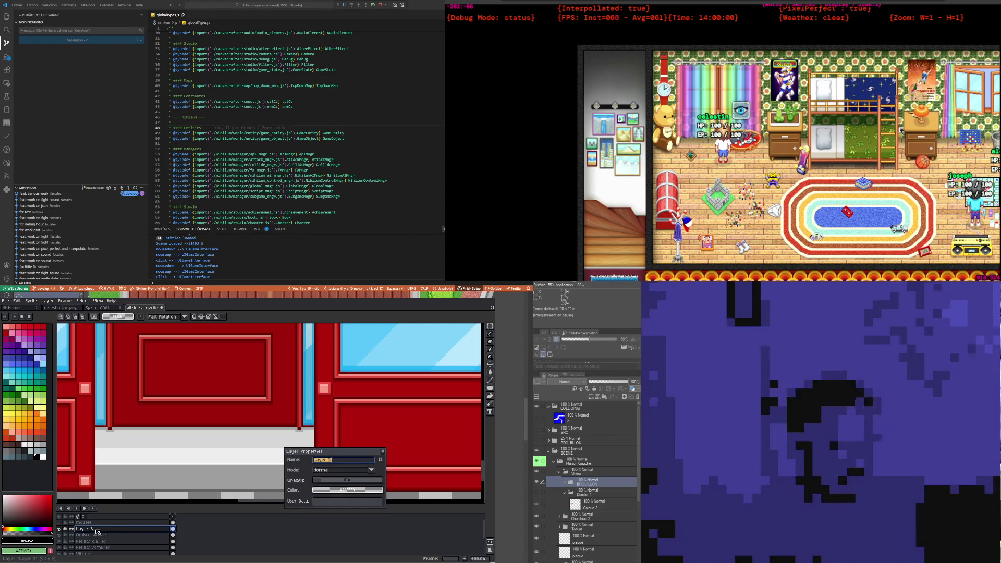
Step: Type 'Ombre porte' as Layer 3's name and confirm
type("Ombre d")
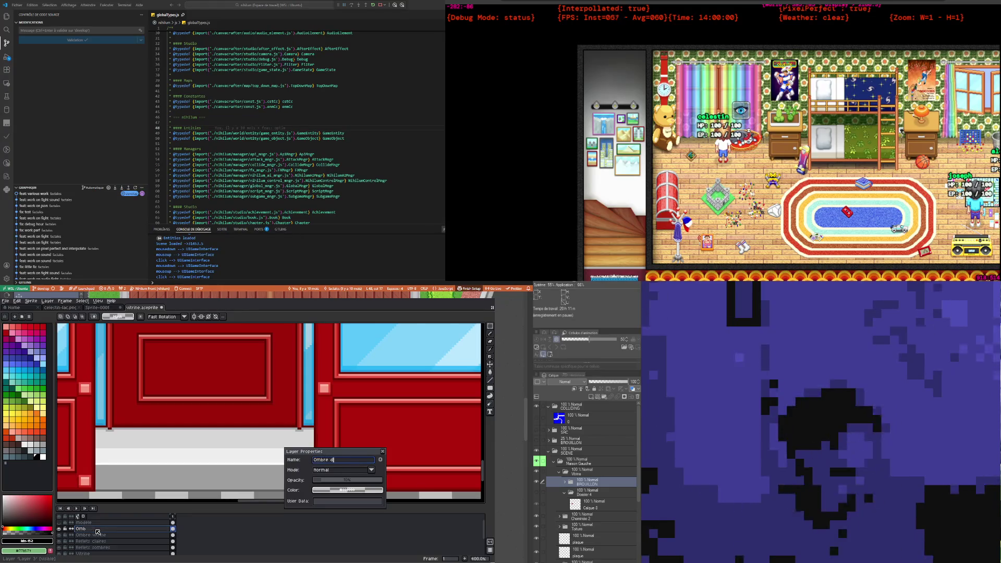
key("BackSpace")
type("porte")
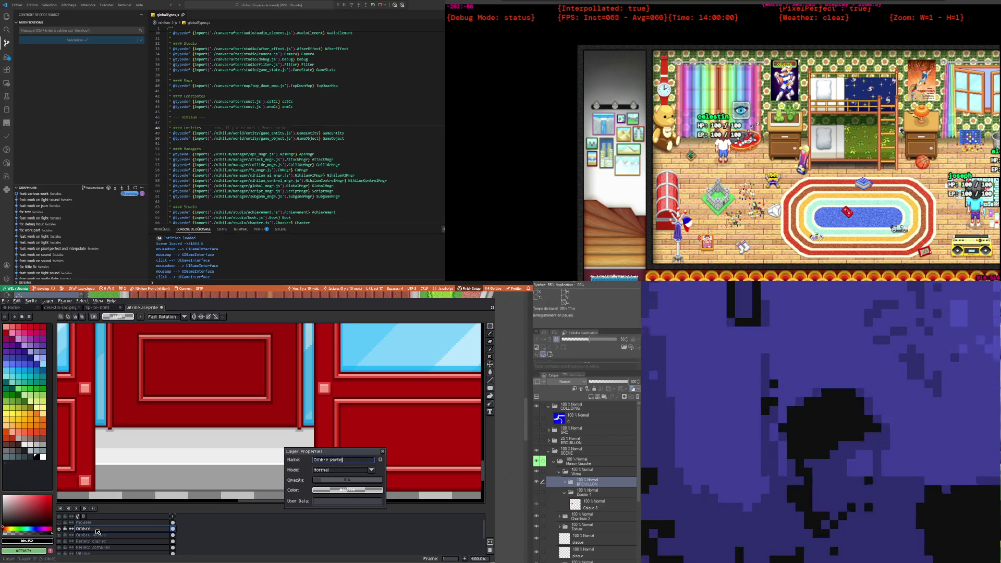
key("Return")
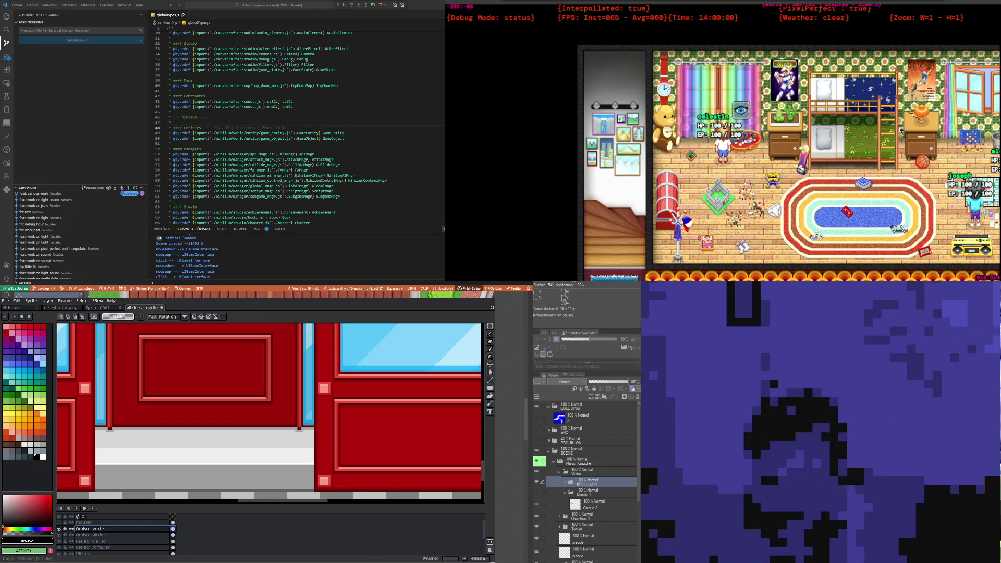
Step: Bring up the File menu to save the shop front
scroll(221, 400, "down", 2)
scroll(221, 400, "down", 2)
scroll(222, 400, "up", 2)
scroll(222, 400, "down", 2)
scroll(203, 377, "up", 1)
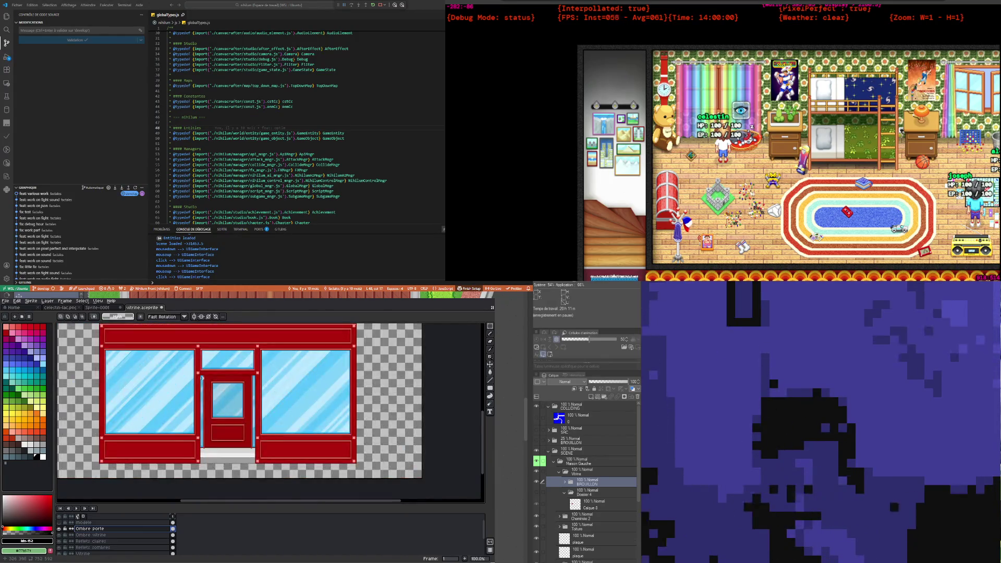
scroll(202, 377, "down", 1)
scroll(222, 364, "up", 1)
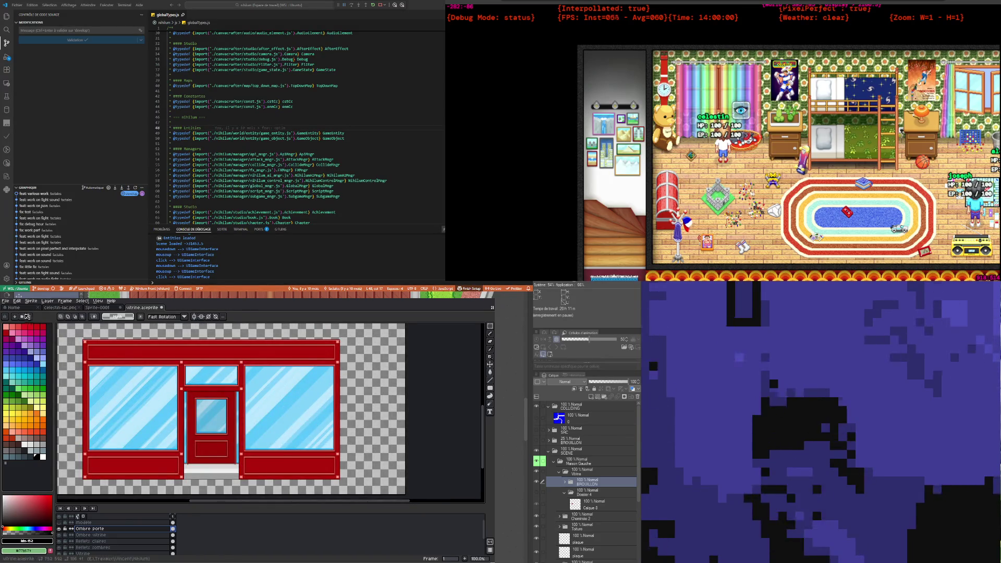
left_click(6, 301)
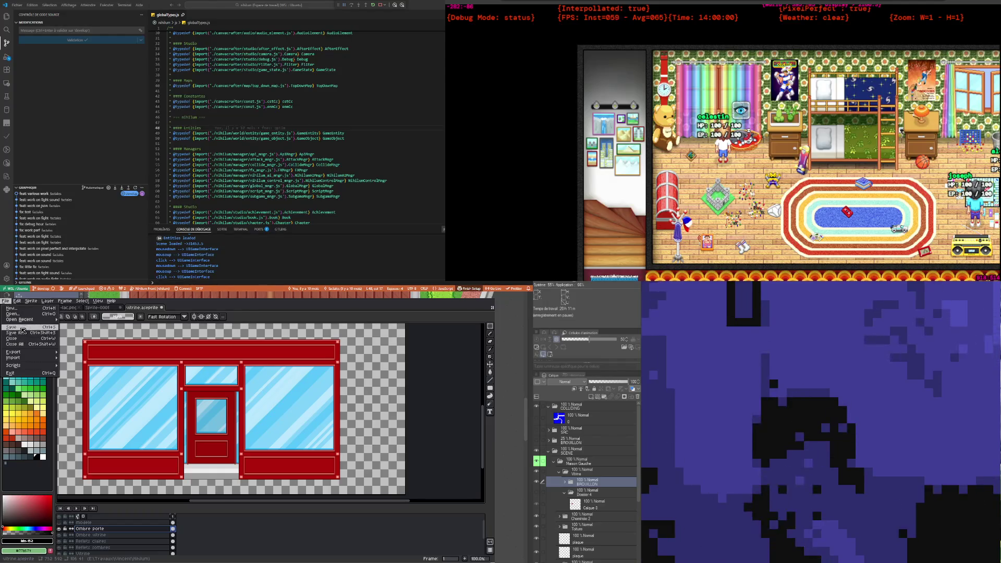
Step: Save the shop front file
left_click(21, 329)
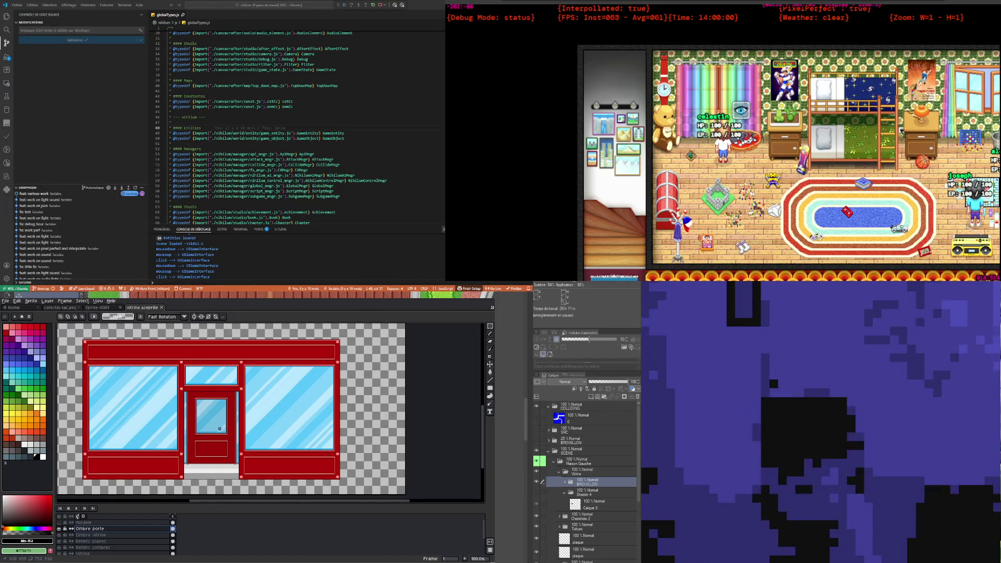
scroll(201, 459, "up", 1)
scroll(208, 473, "up", 1)
scroll(204, 475, "down", 1)
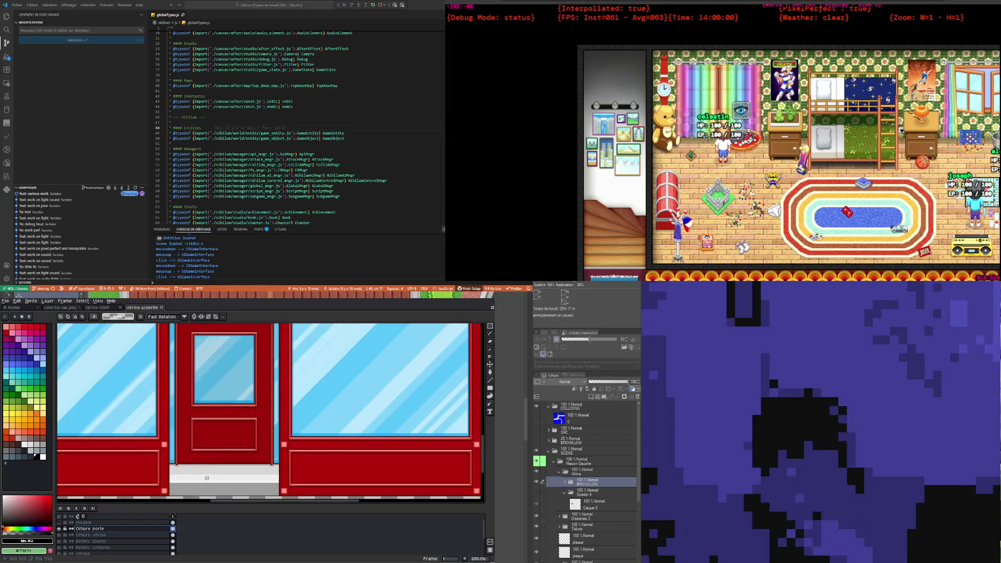
scroll(197, 478, "up", 1)
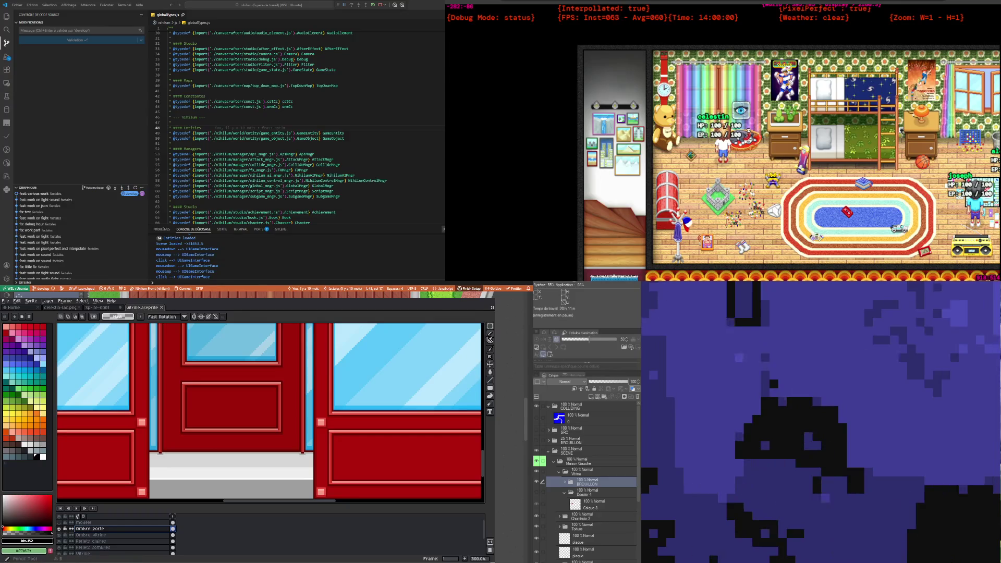
Step: Select the strip across the door sill and copy it to a new layer with Ctrl+J
left_click(491, 326)
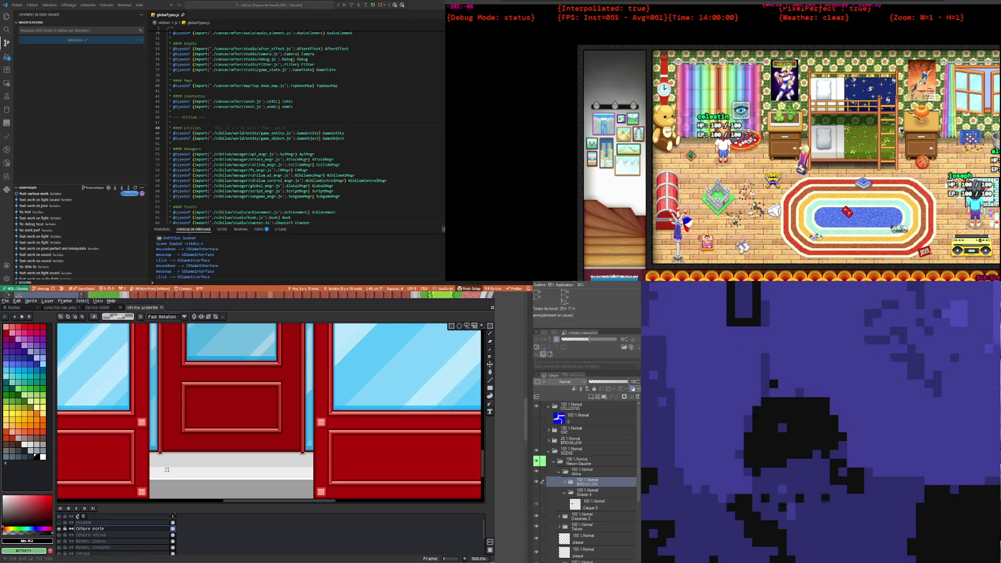
left_click_drag(151, 460, 314, 464)
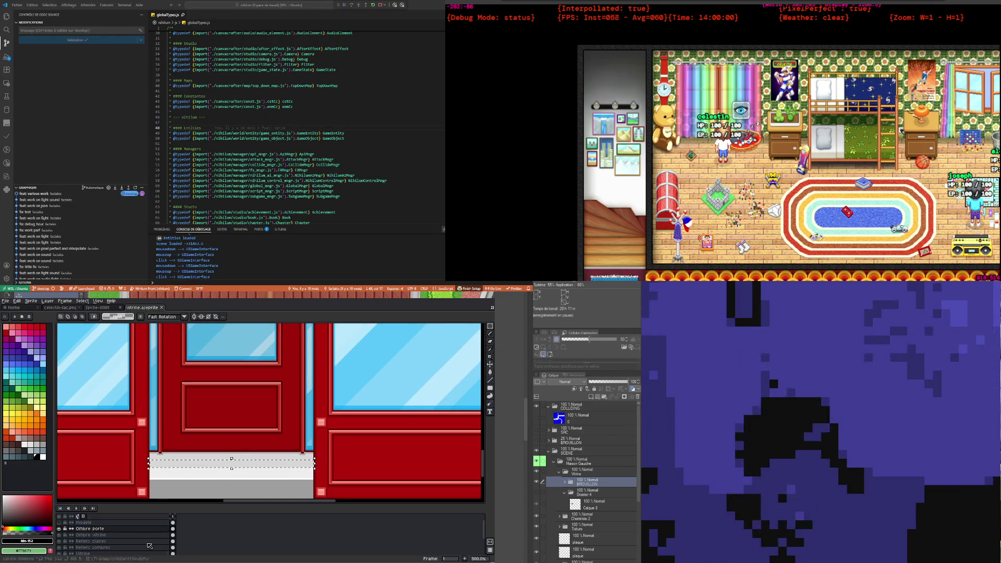
key("ctrl+j")
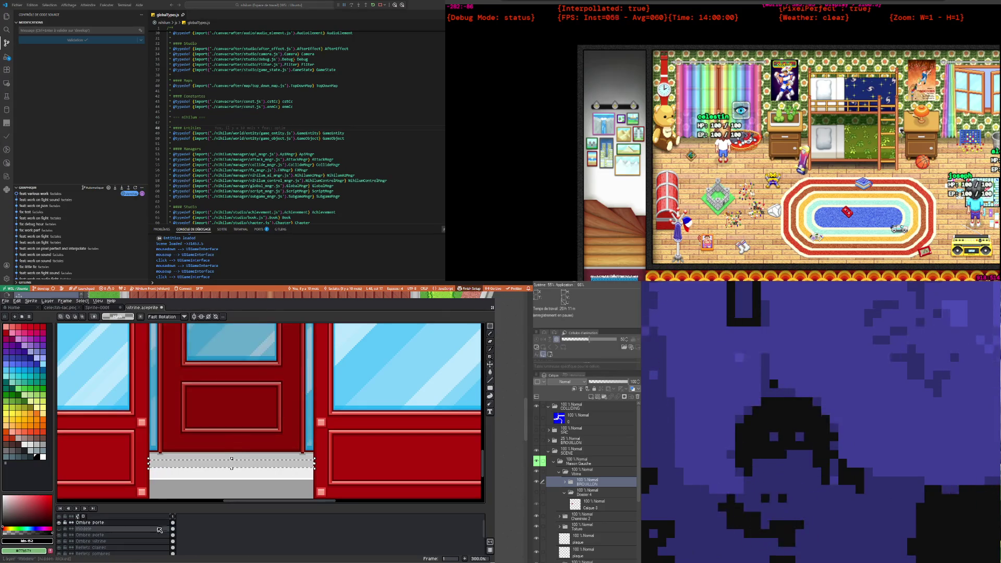
Step: Move the copied shadow layer lower, nudge its strip down, and fade it to about 15% opacity
left_click_drag(156, 525, 132, 538)
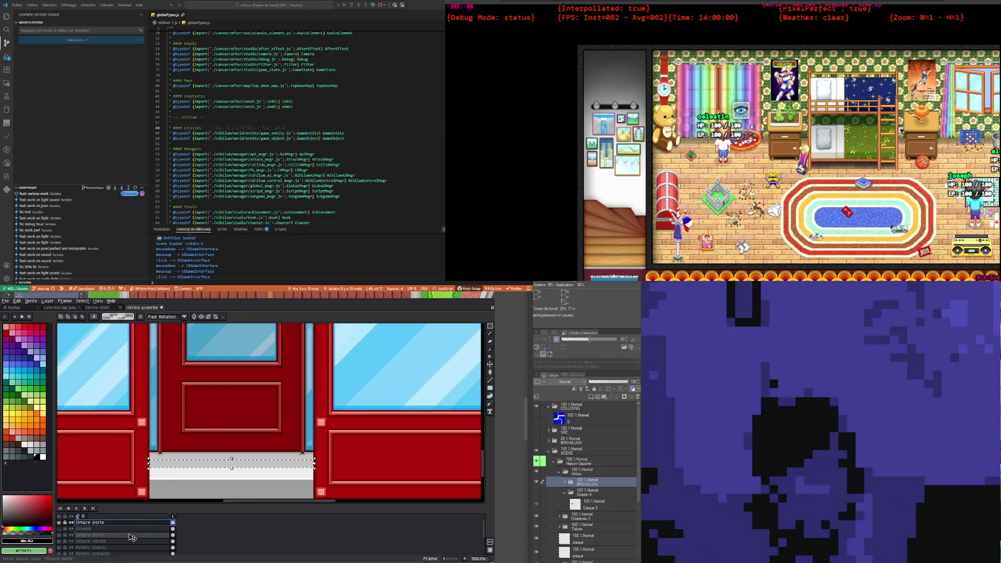
left_click_drag(132, 538, 133, 536)
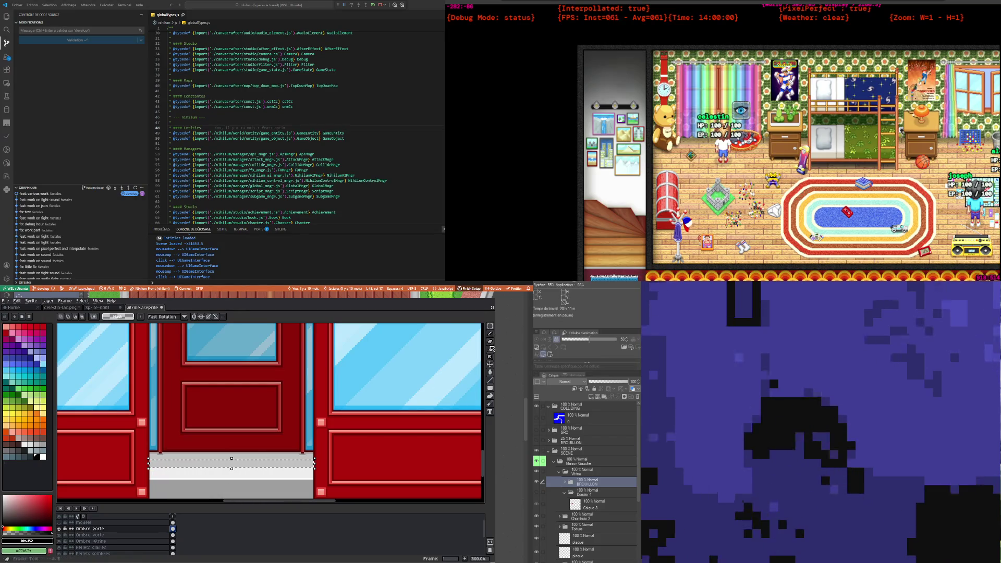
key("Down")
key("Down")
key("Down")
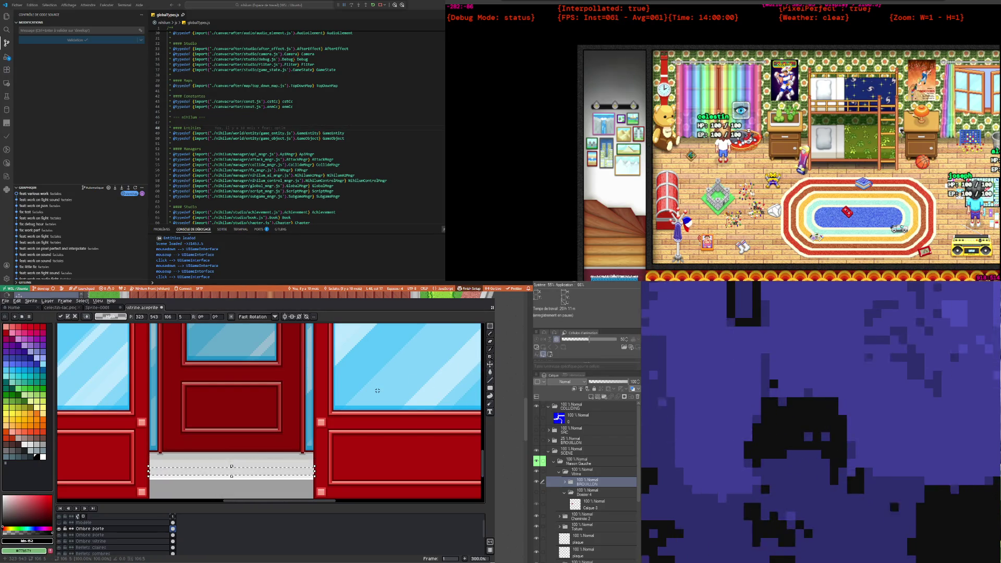
double_click(91, 529)
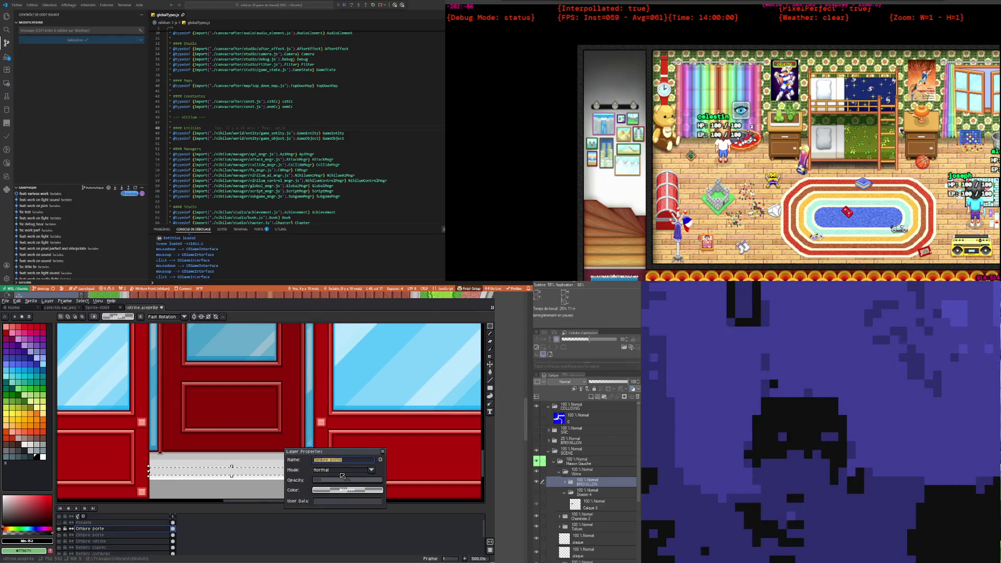
left_click_drag(342, 480, 317, 484)
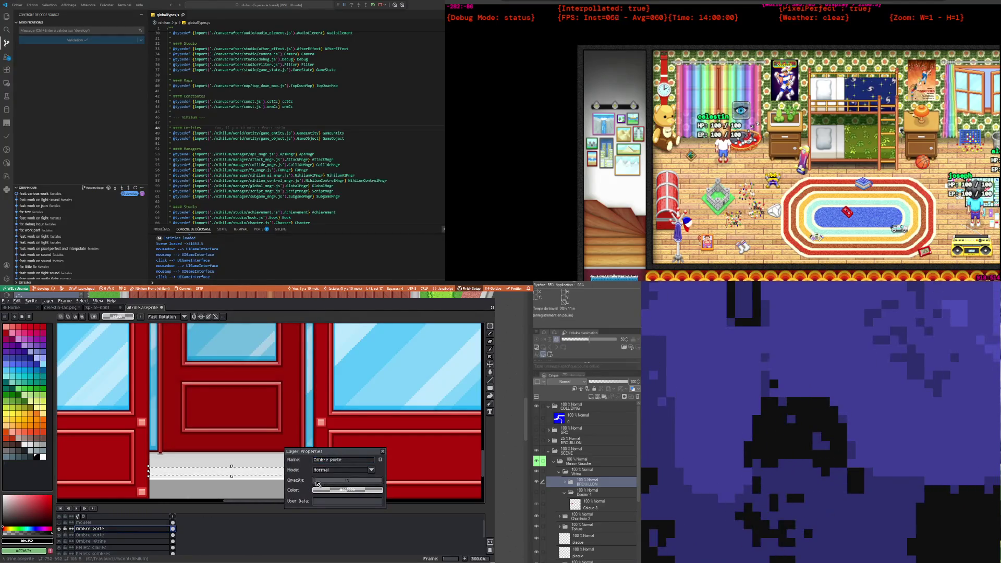
left_click_drag(317, 484, 320, 485)
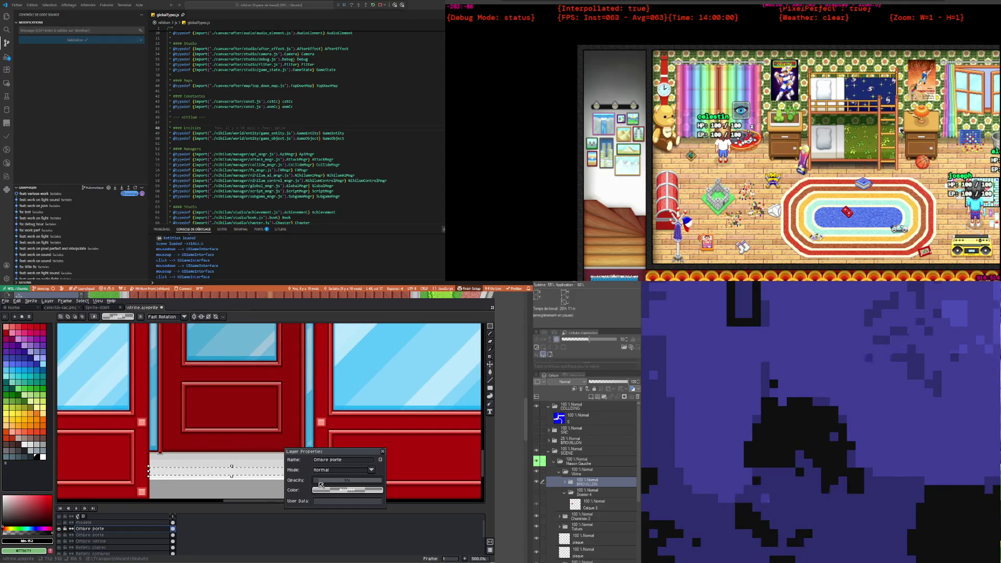
left_click(384, 452)
scroll(245, 443, "down", 1)
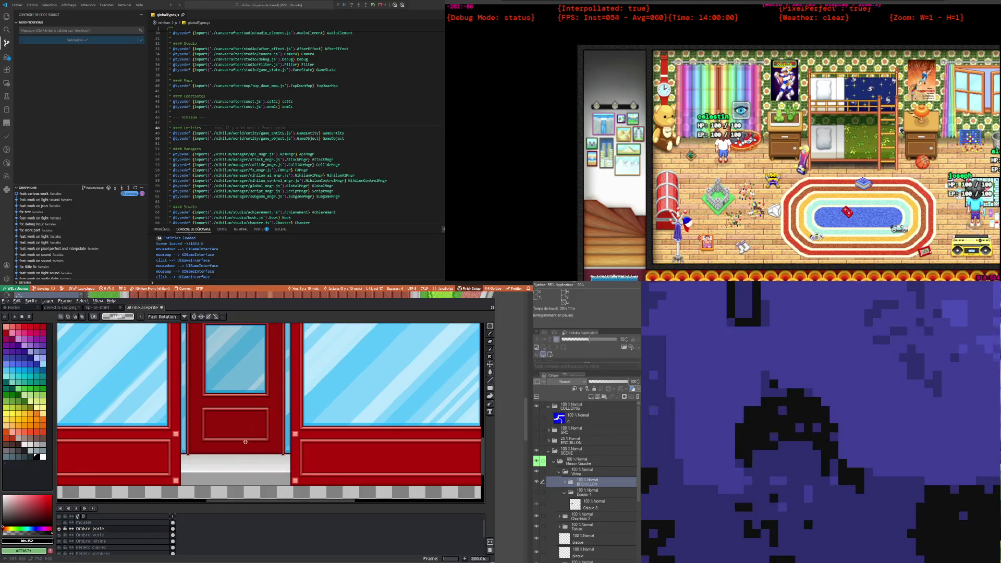
scroll(244, 443, "down", 1)
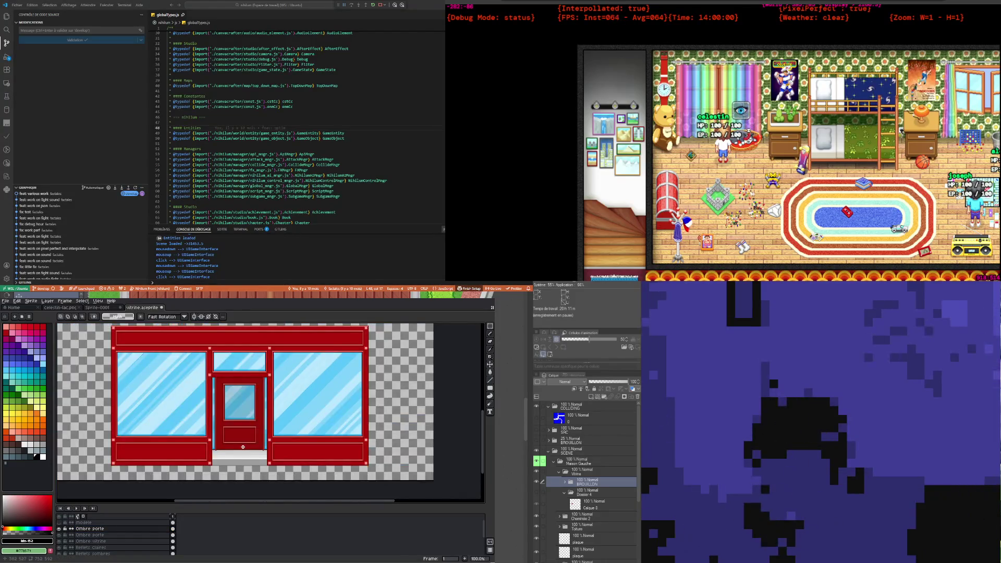
scroll(243, 446, "up", 1)
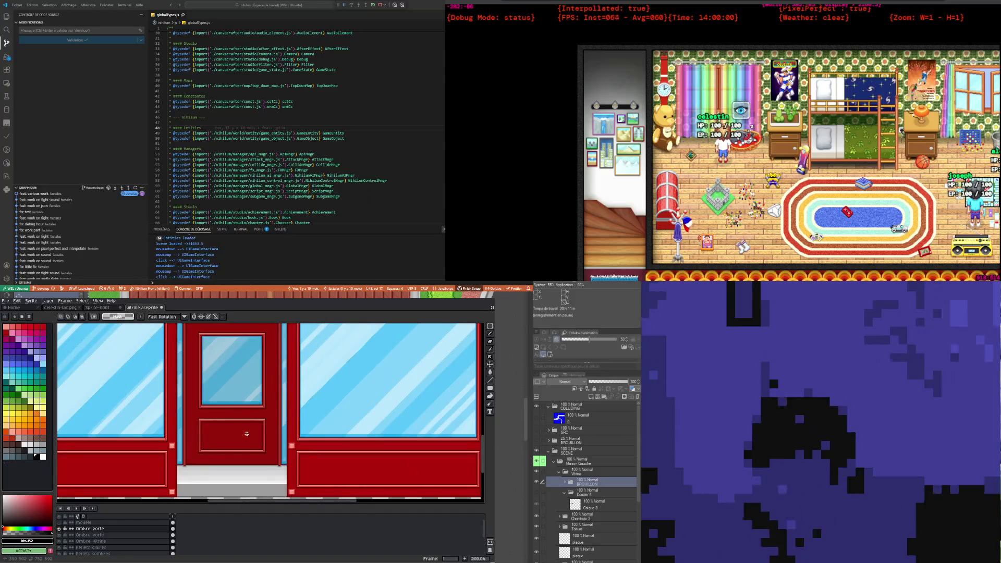
scroll(247, 434, "down", 1)
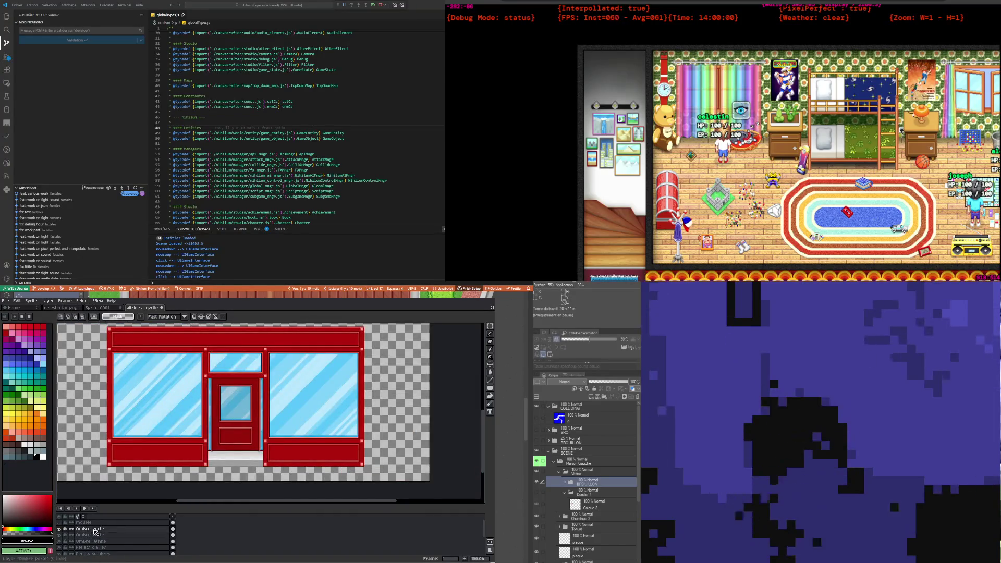
Step: Merge the two shadow layers into Ombre porte and restore its opacity to 100%
right_click(96, 531)
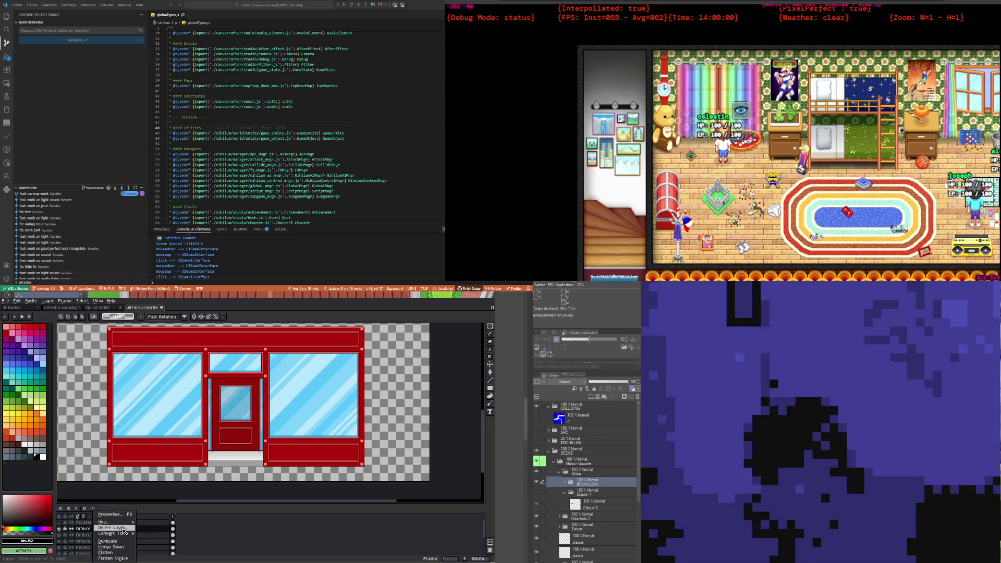
left_click(121, 548)
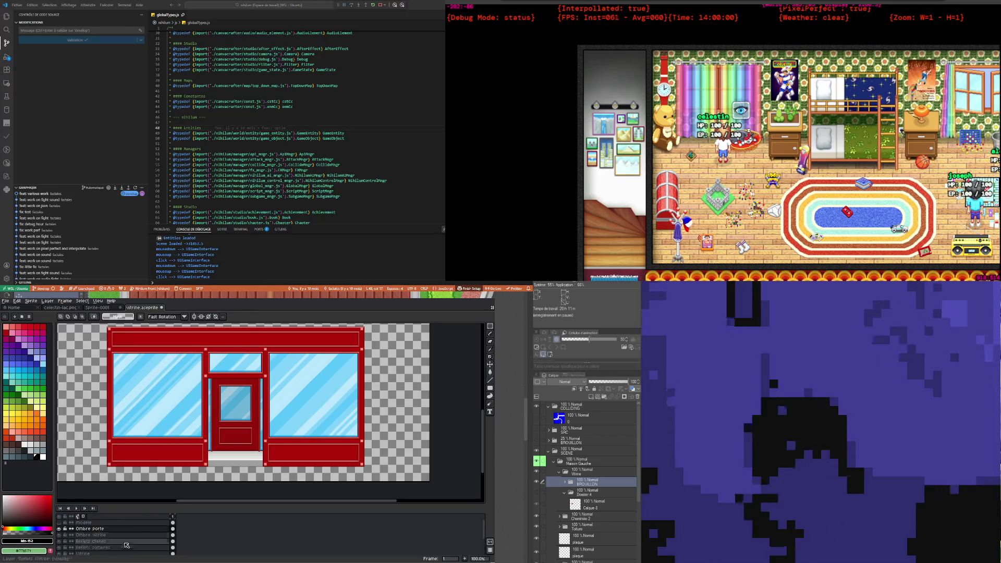
left_click(123, 529)
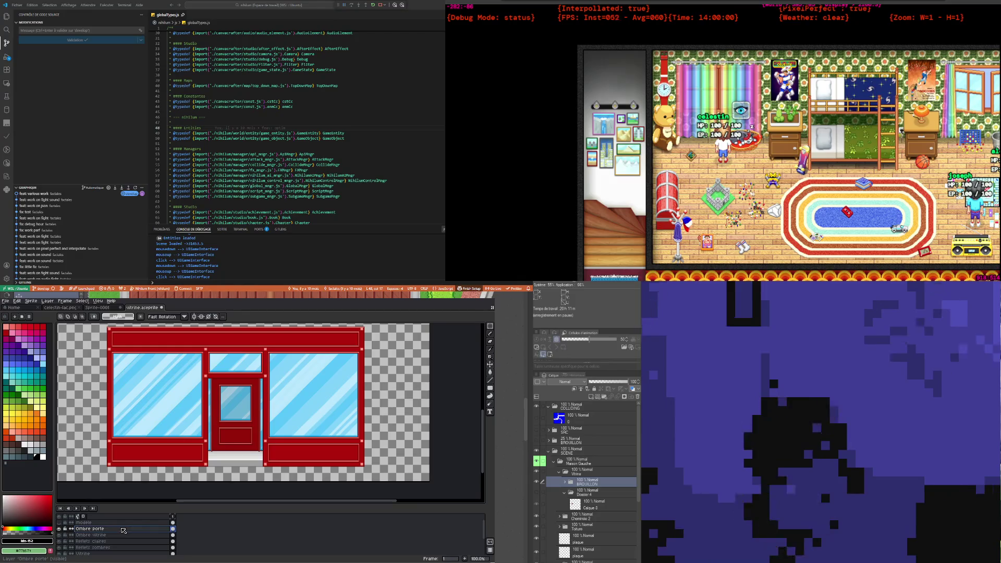
double_click(92, 529)
mouse_move(361, 482)
left_mouse_down()
mouse_move(350, 482)
mouse_move(366, 482)
left_mouse_up()
left_click_drag(301, 482, 322, 481)
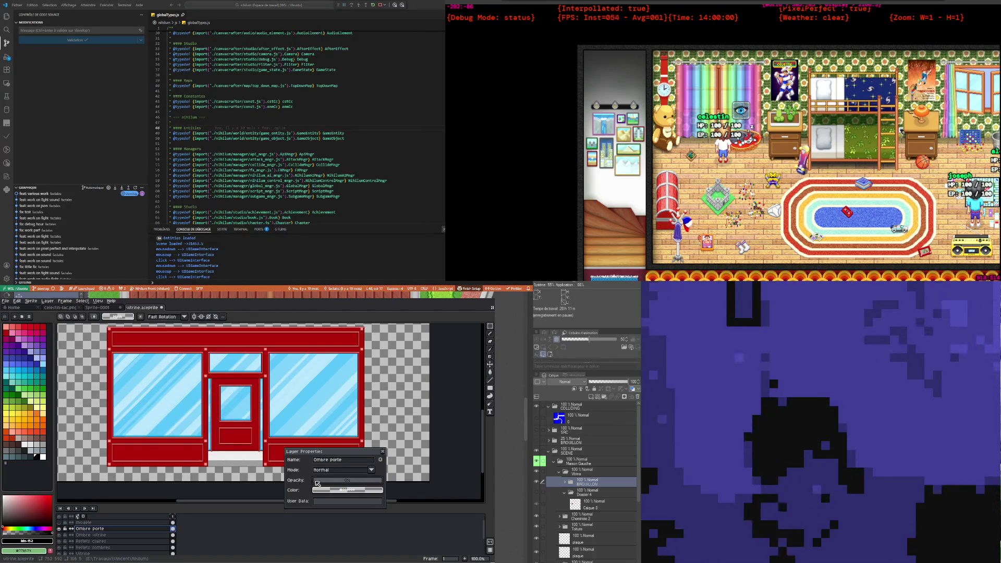
scroll(227, 391, "up", 1)
scroll(227, 392, "down", 1)
scroll(227, 391, "up", 2)
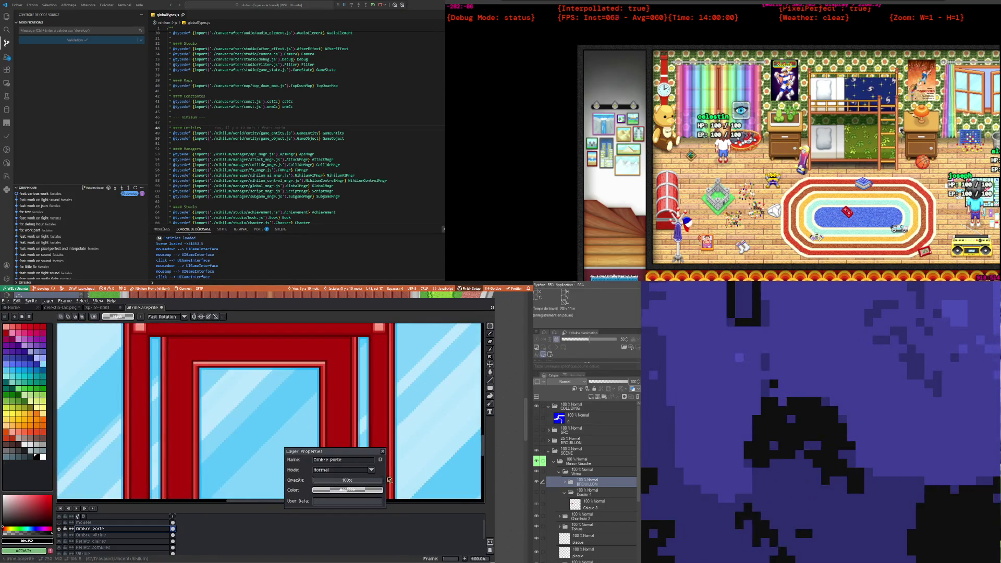
key("ctrl+z")
Step: Toggle Ombre porte's visibility to compare, leaving the door shadow shown
left_click(60, 529)
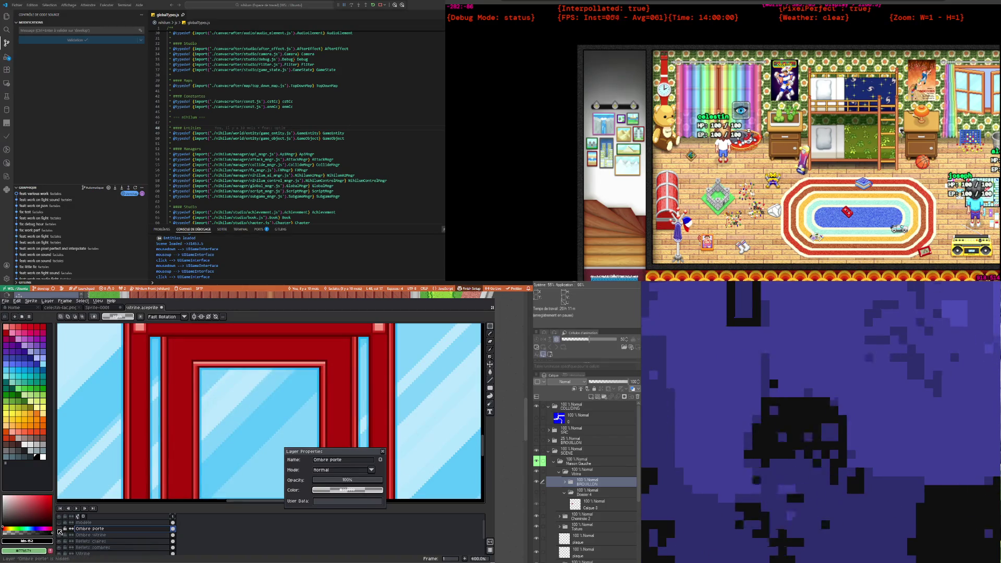
left_click(59, 530)
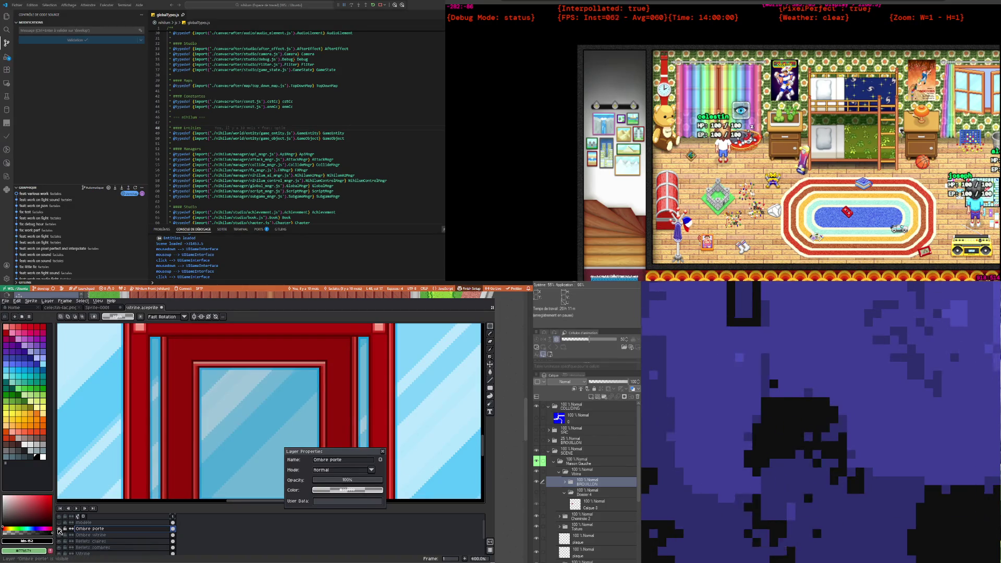
left_click(59, 530)
left_click(59, 530)
scroll(172, 420, "down", 1)
scroll(172, 420, "down", 1)
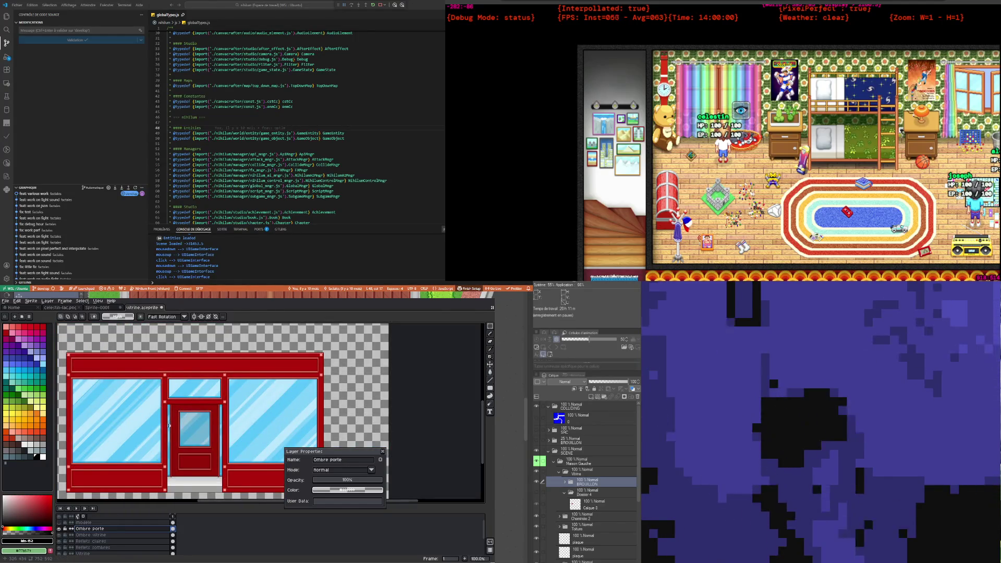
Step: Close the shadow layer's properties, inspect the red shop front, then hide the Ombre porte layer
left_click(383, 452)
scroll(215, 416, "down", 1)
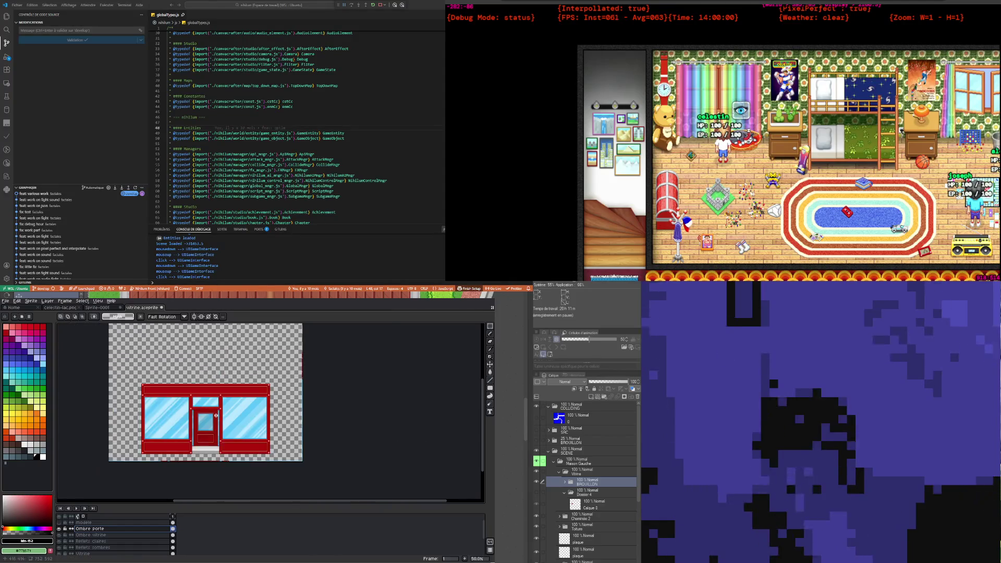
scroll(155, 406, "up", 1)
scroll(164, 407, "down", 1)
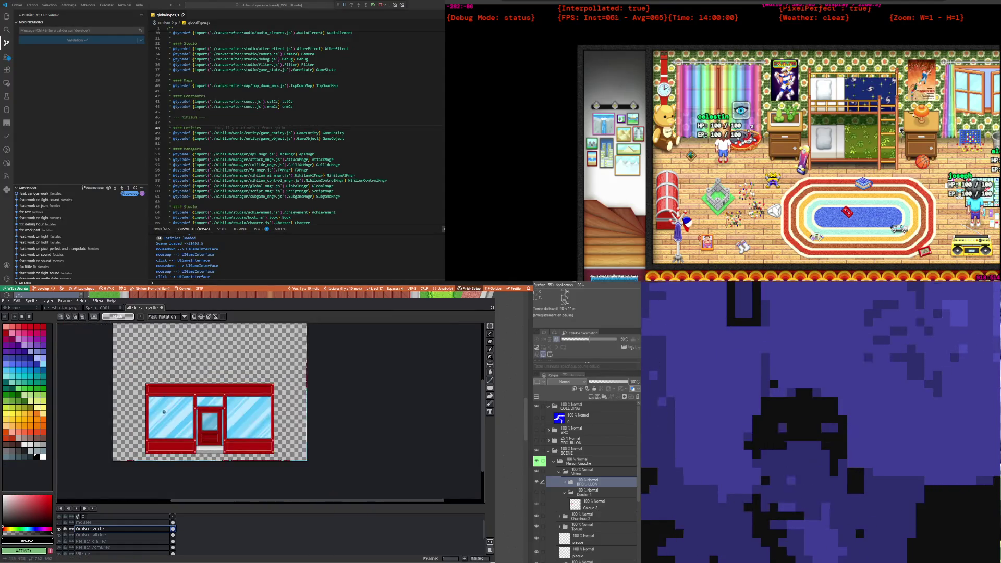
scroll(179, 434, "up", 1)
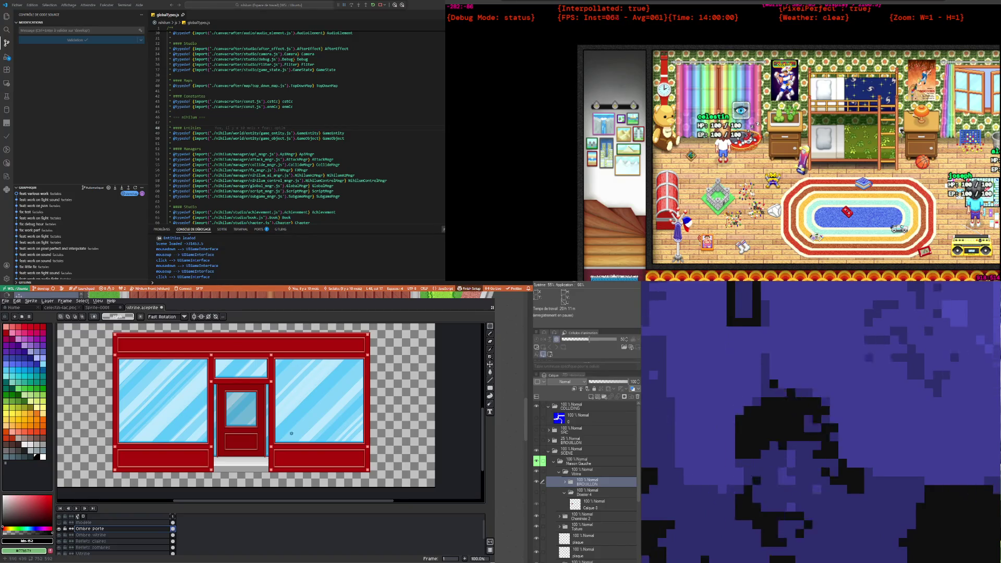
scroll(226, 374, "up", 1)
scroll(226, 373, "down", 1)
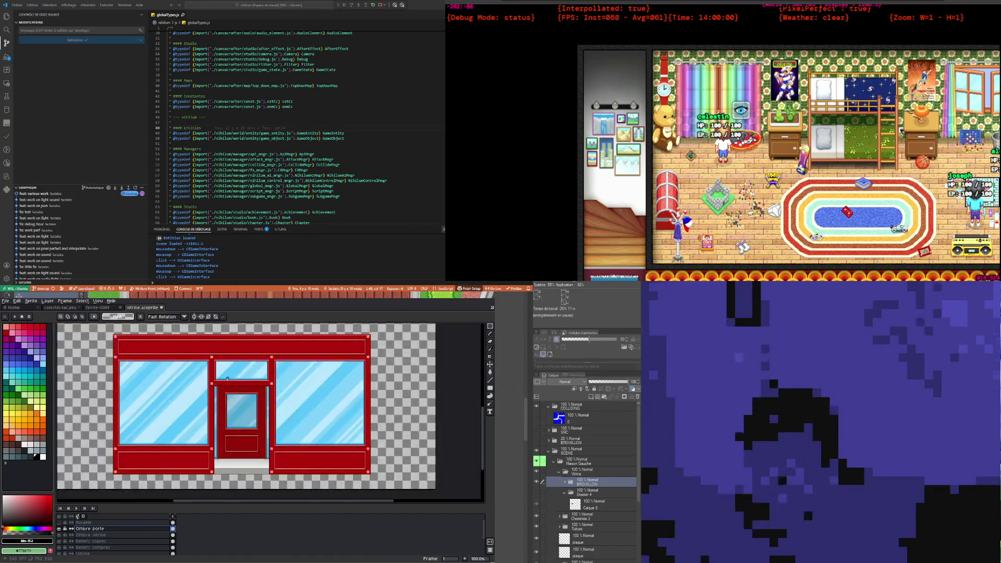
scroll(228, 377, "up", 1)
scroll(228, 378, "down", 1)
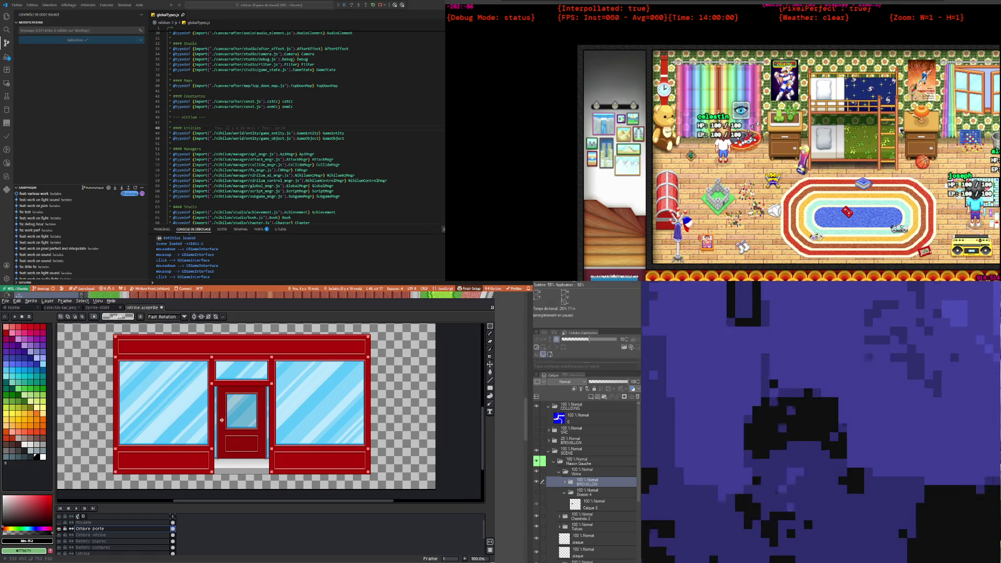
scroll(224, 423, "up", 2)
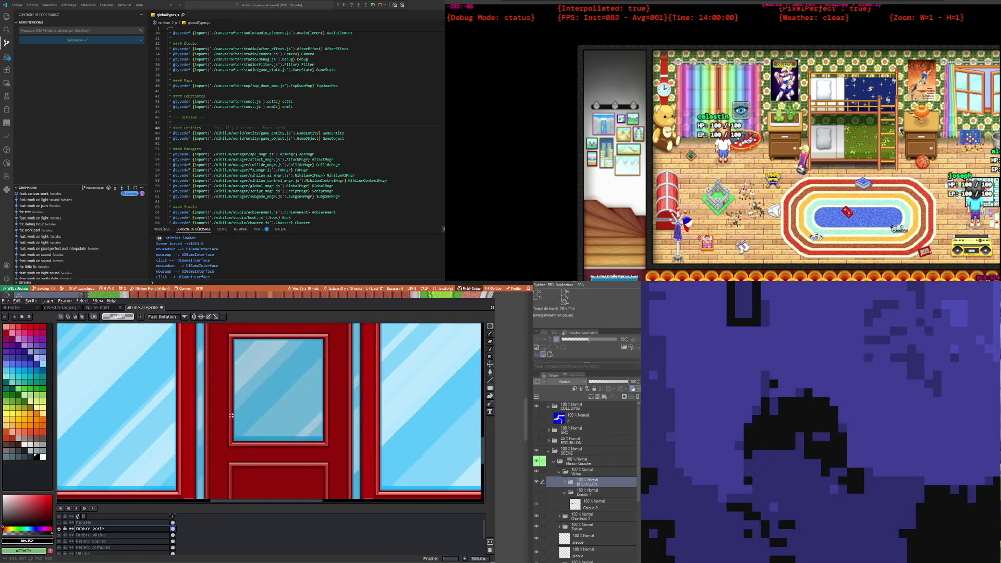
scroll(227, 430, "down", 1)
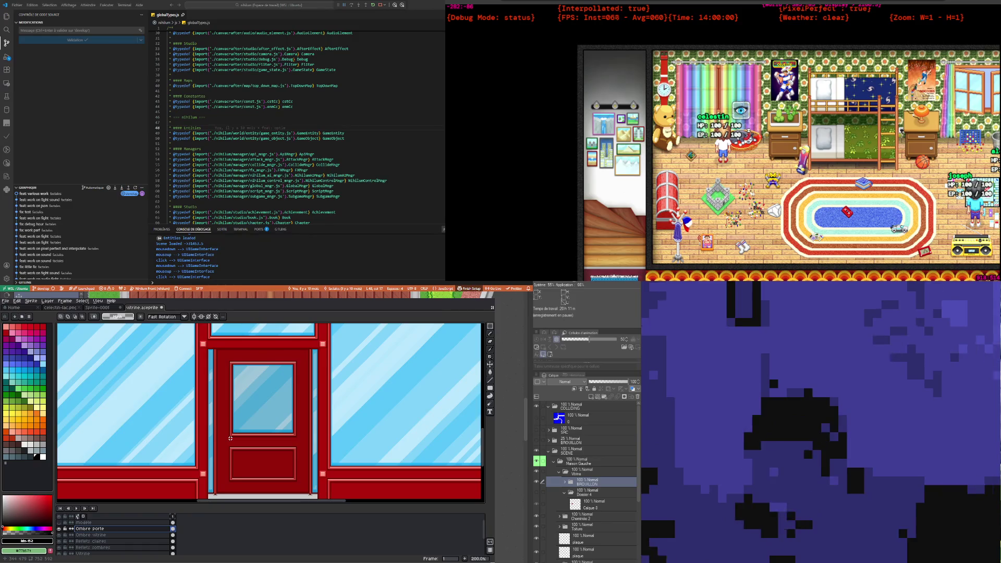
scroll(230, 438, "down", 1)
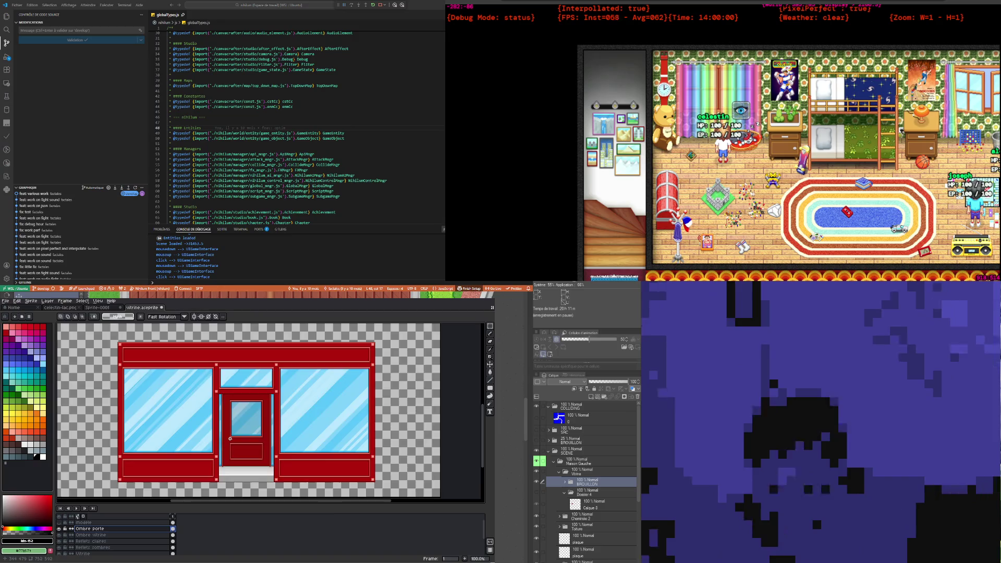
scroll(231, 438, "up", 2)
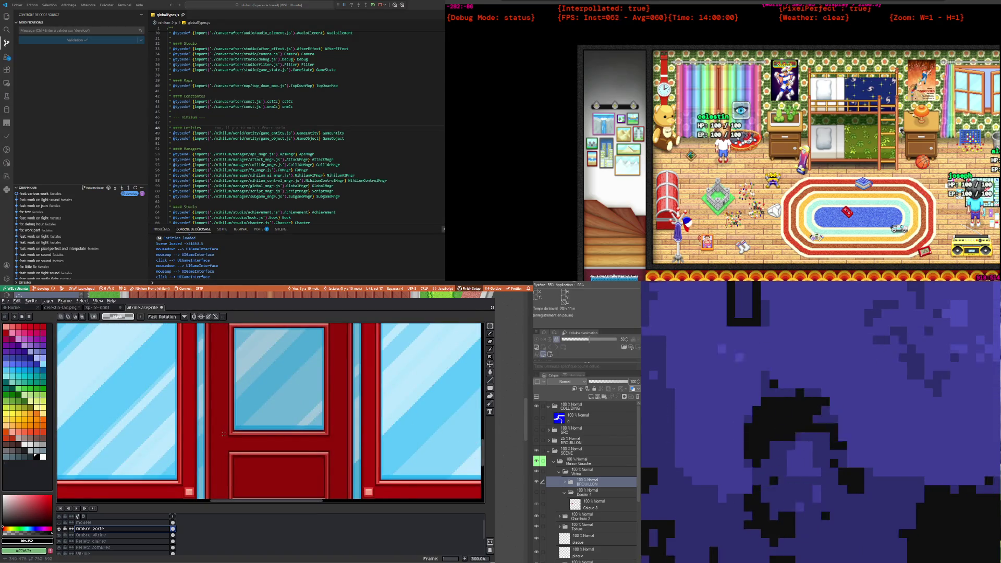
scroll(224, 434, "down", 1)
scroll(226, 432, "down", 1)
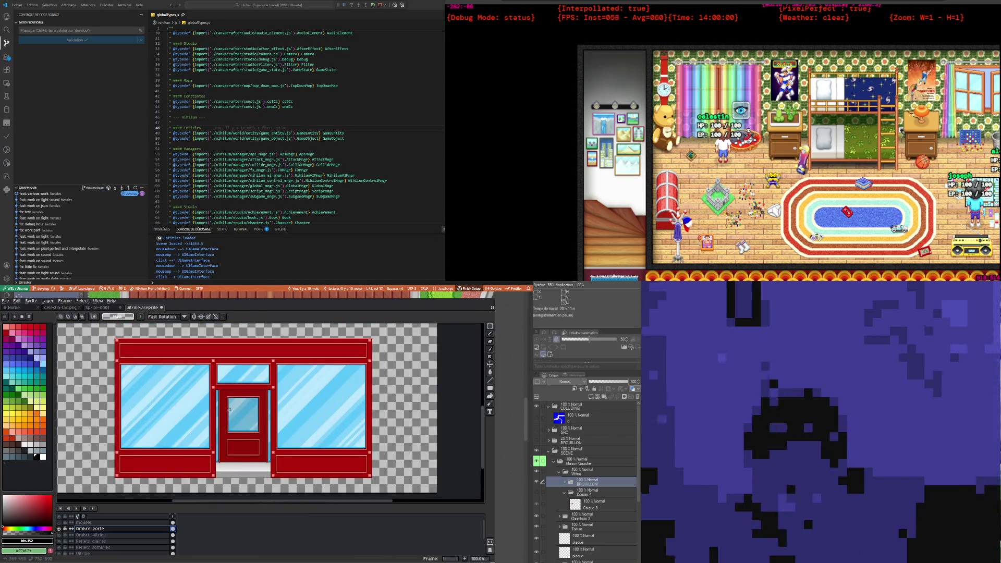
scroll(224, 416, "up", 1)
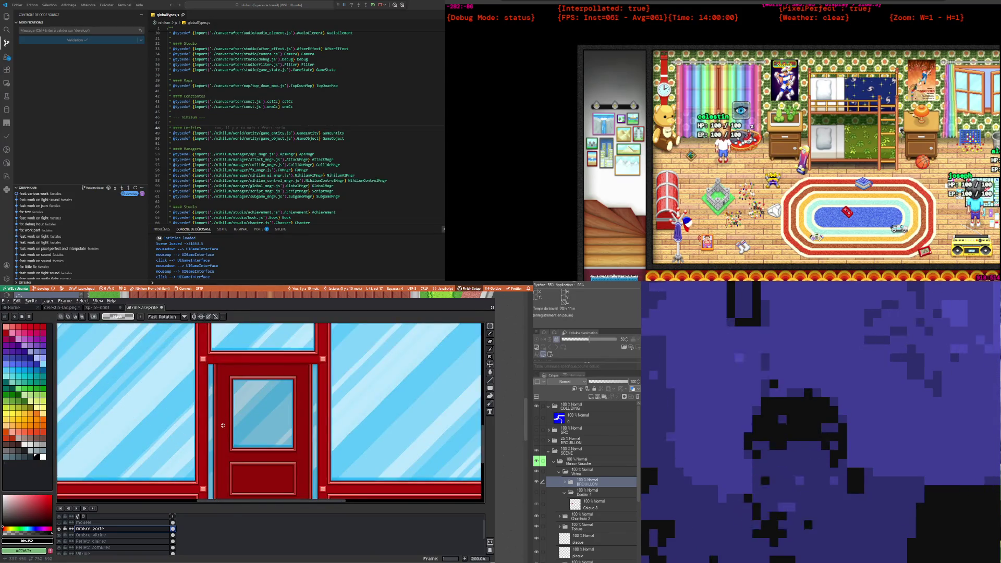
scroll(222, 436, "down", 3)
scroll(227, 446, "up", 2)
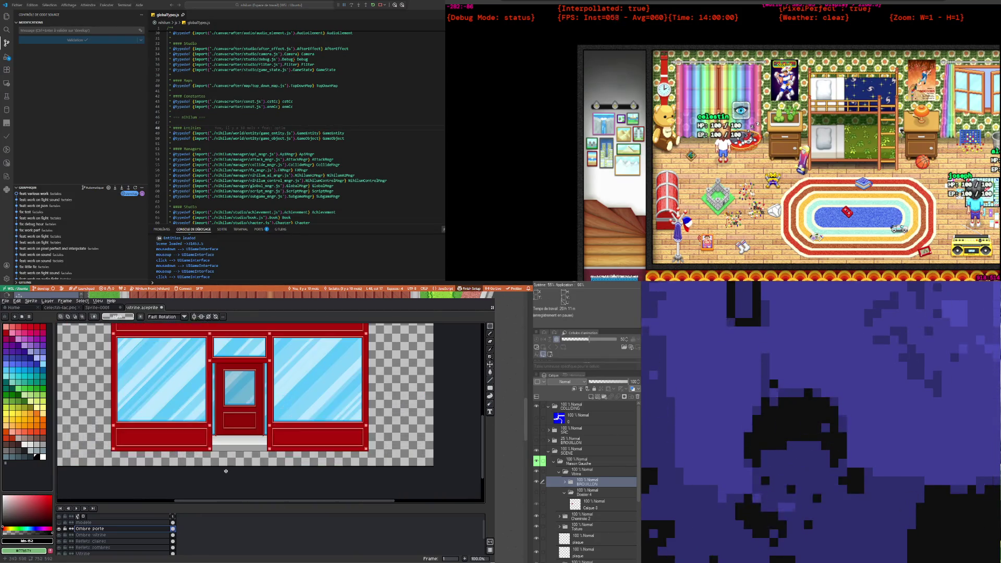
scroll(231, 455, "up", 1)
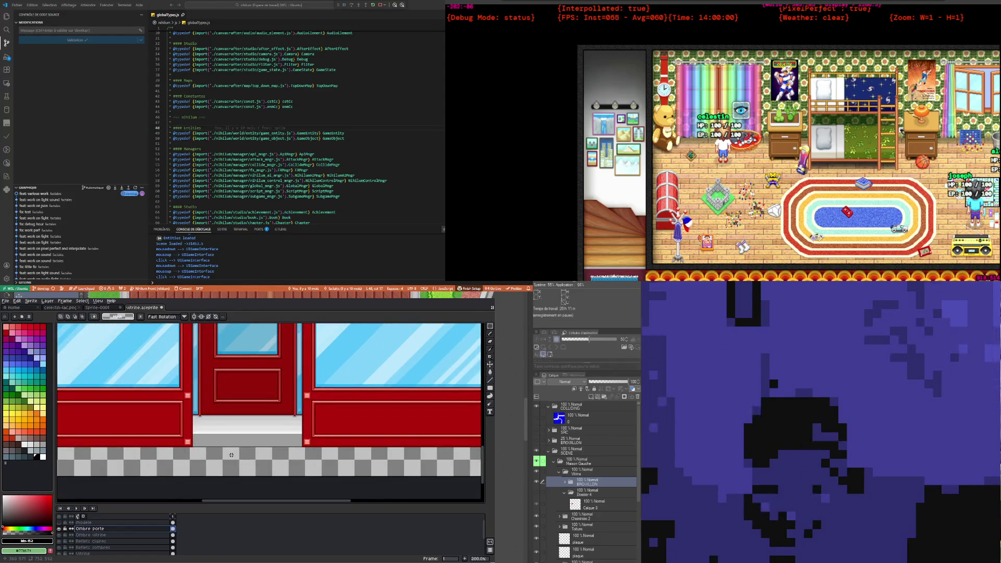
scroll(231, 455, "down", 1)
scroll(231, 453, "up", 2)
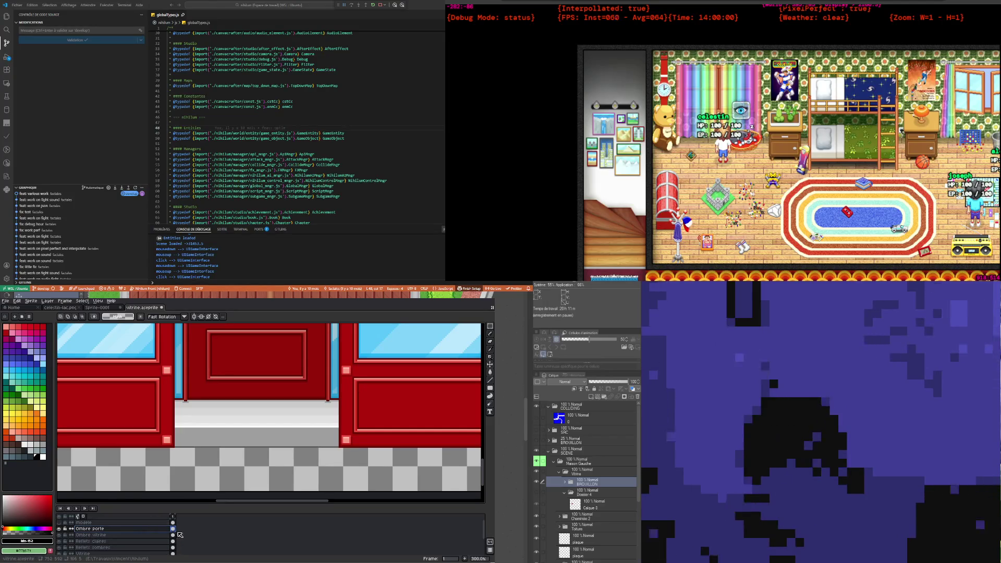
scroll(239, 441, "down", 1)
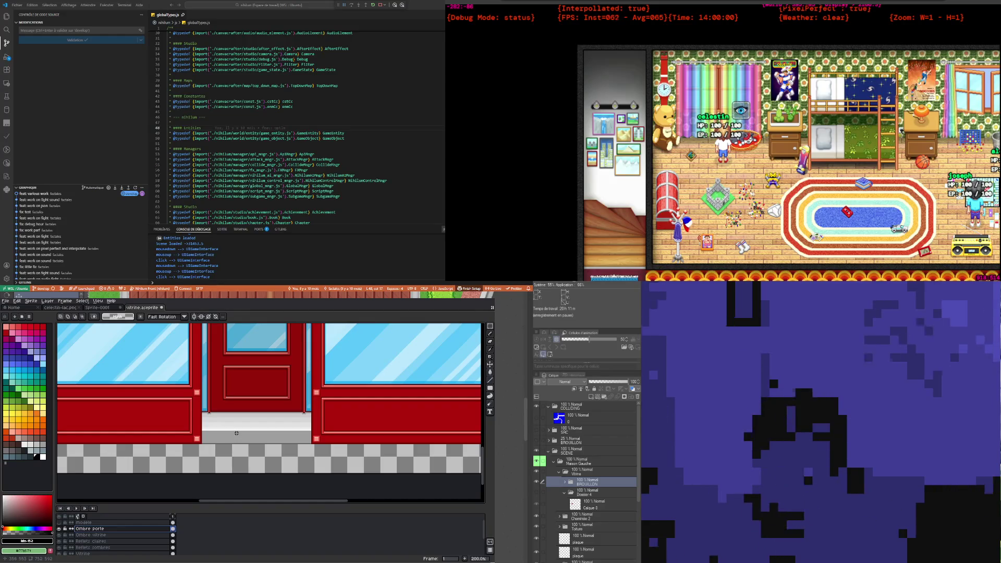
scroll(237, 417, "down", 1)
scroll(238, 392, "down", 1)
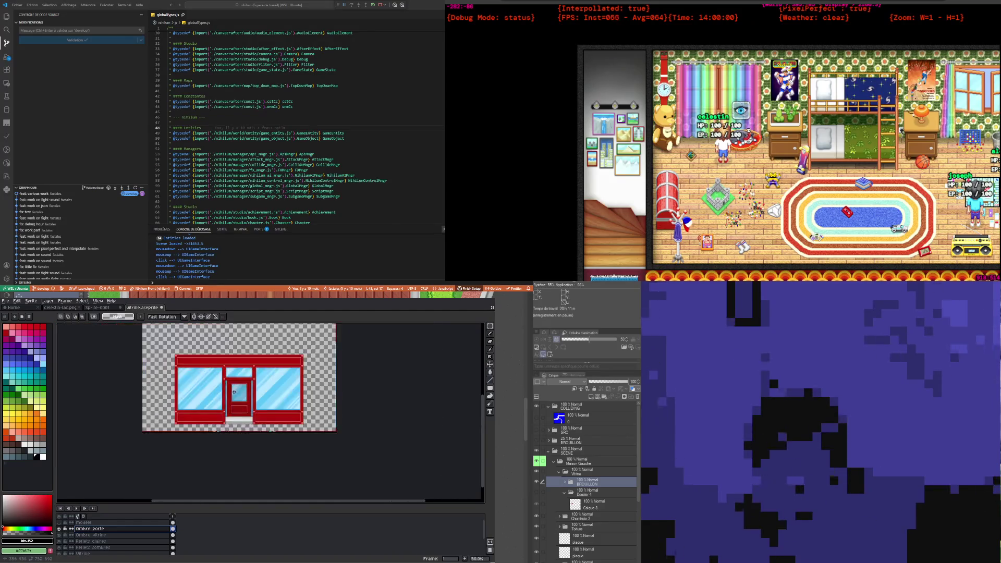
scroll(239, 379, "up", 1)
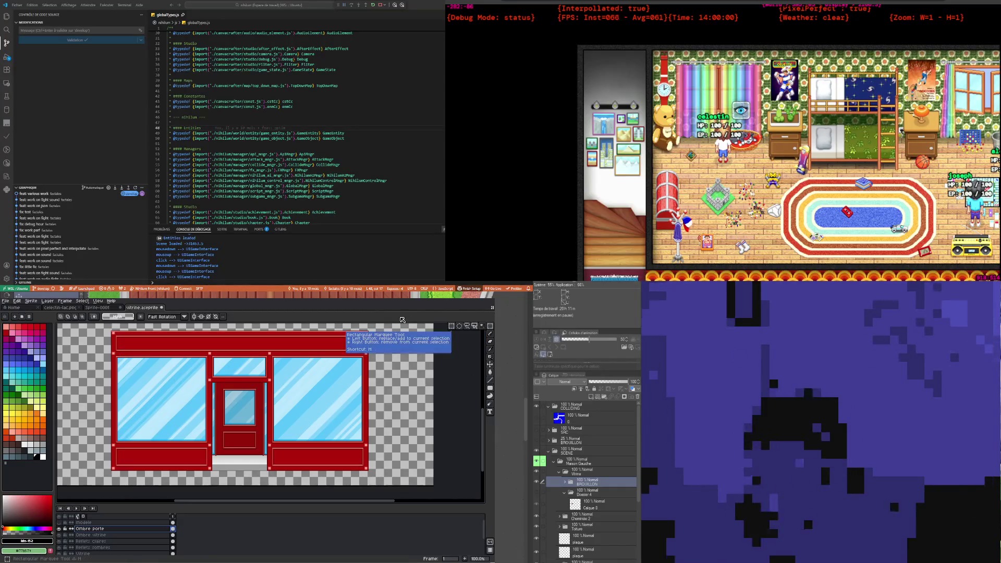
scroll(173, 415, "down", 1)
scroll(172, 416, "up", 1)
scroll(167, 404, "up", 1)
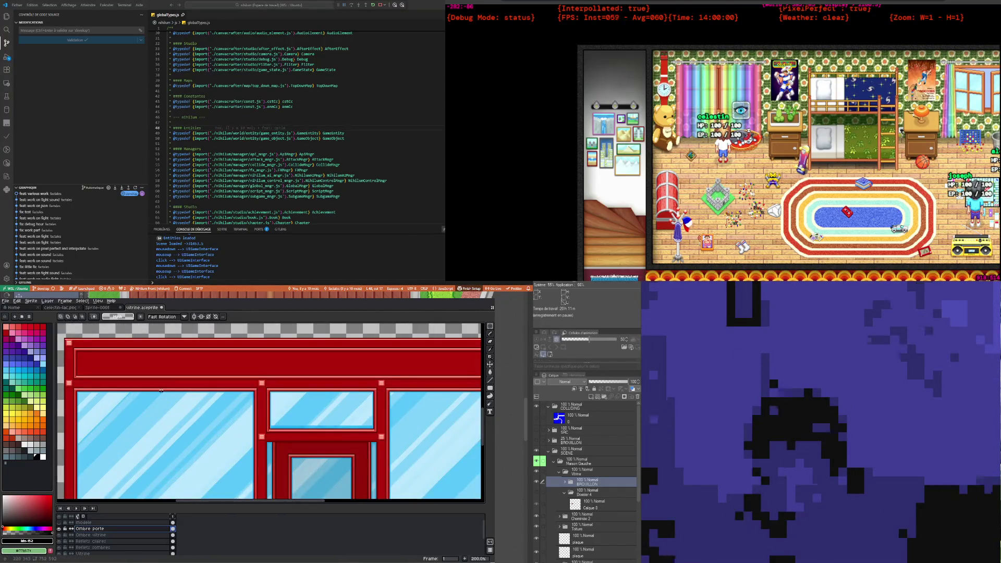
scroll(161, 391, "down", 1)
scroll(104, 361, "up", 1)
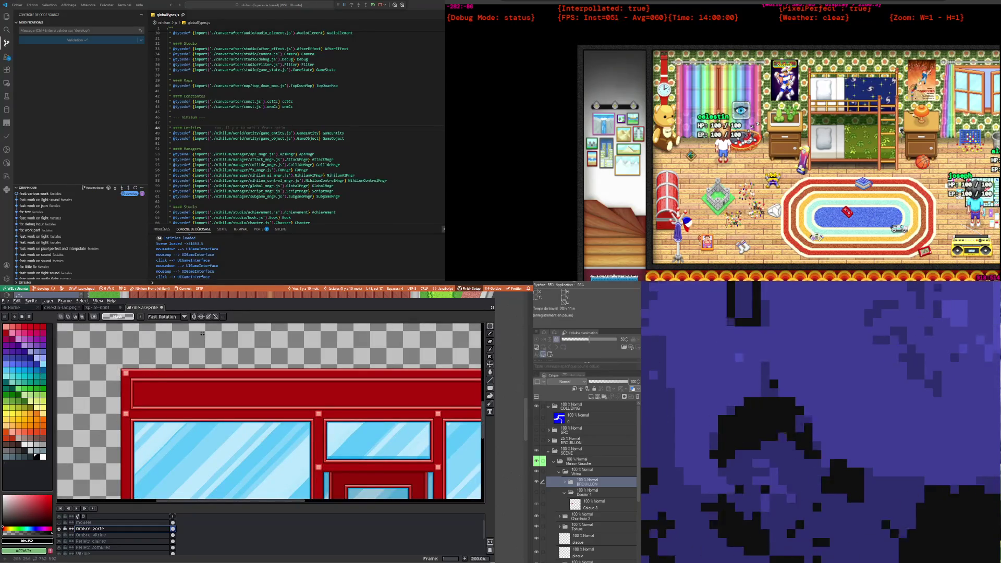
scroll(116, 391, "down", 2)
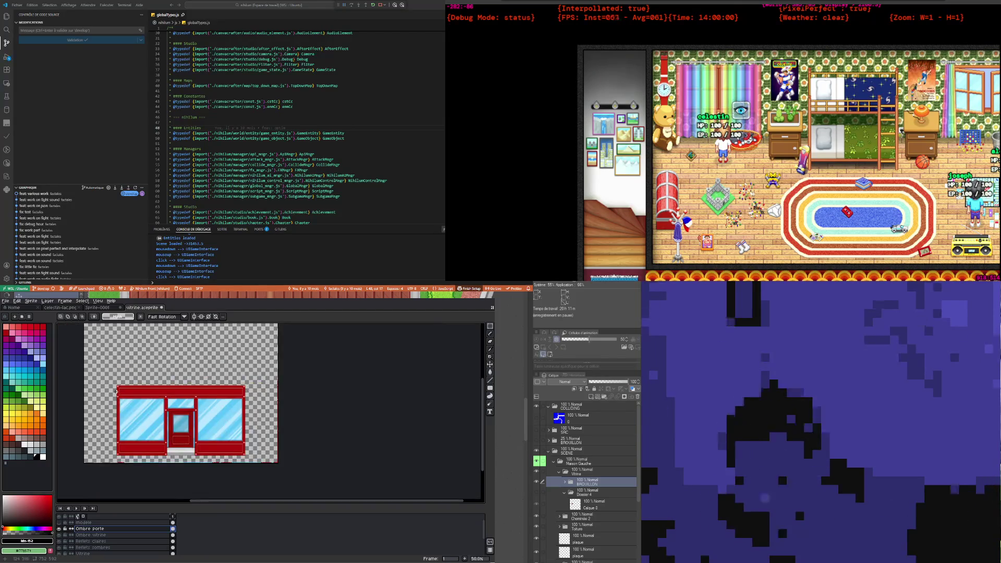
scroll(124, 402, "up", 1)
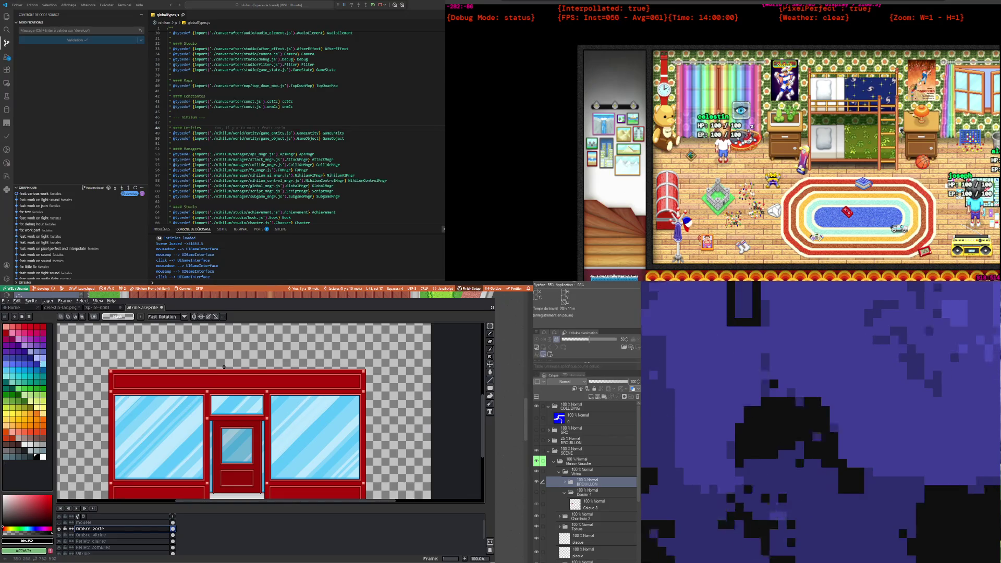
scroll(224, 367, "down", 1)
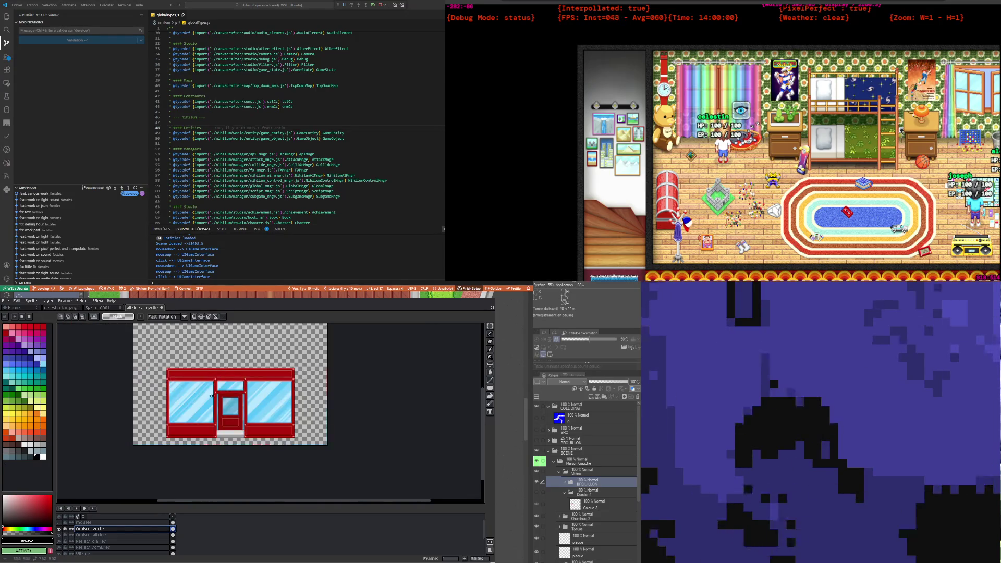
scroll(212, 397, "up", 1)
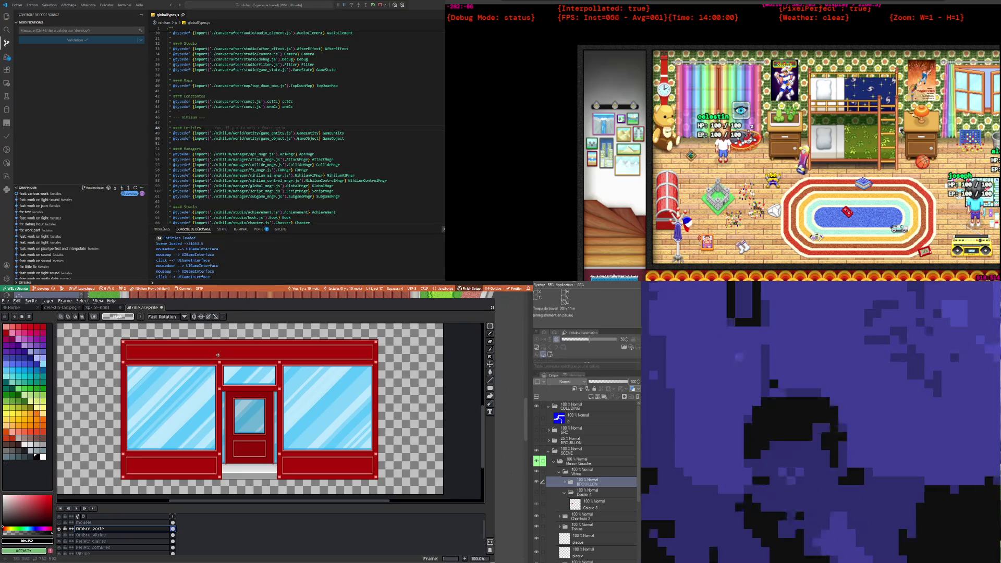
scroll(219, 349, "up", 1)
scroll(222, 340, "down", 1)
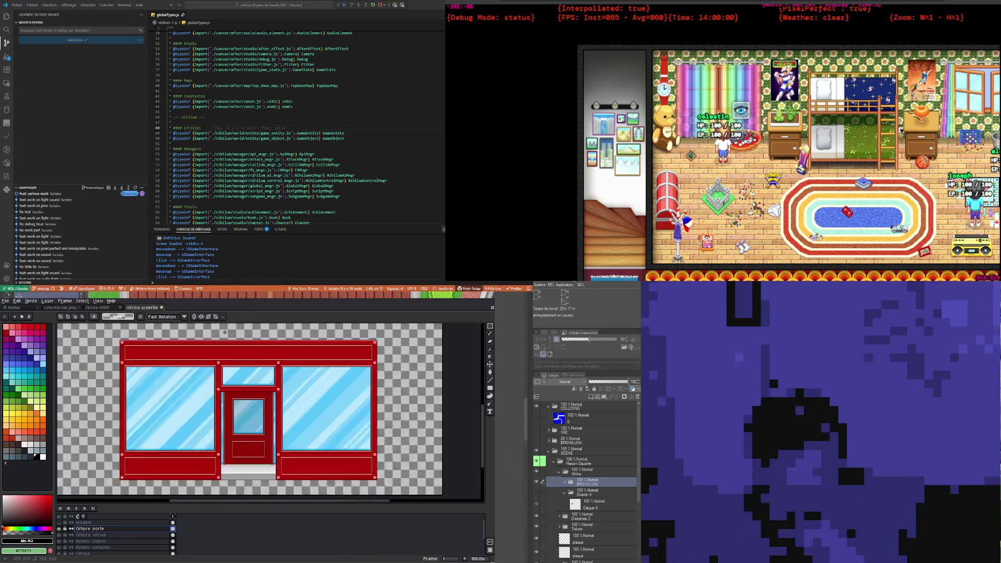
left_click(60, 529)
Step: Make Reflets sombres, then the Vitrine layer, the active layer
scroll(173, 542, "down", 1)
left_click(173, 541)
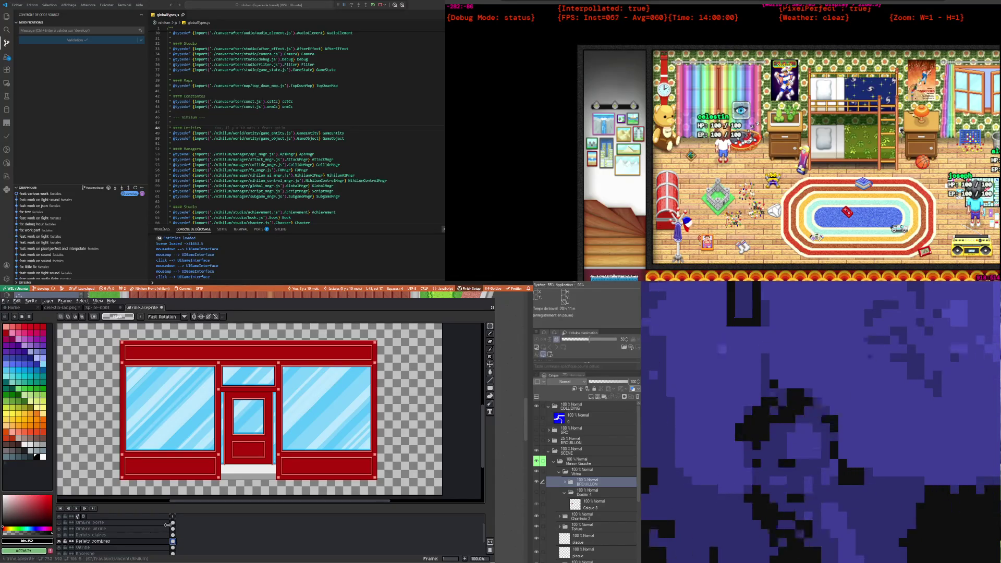
scroll(166, 529, "down", 1)
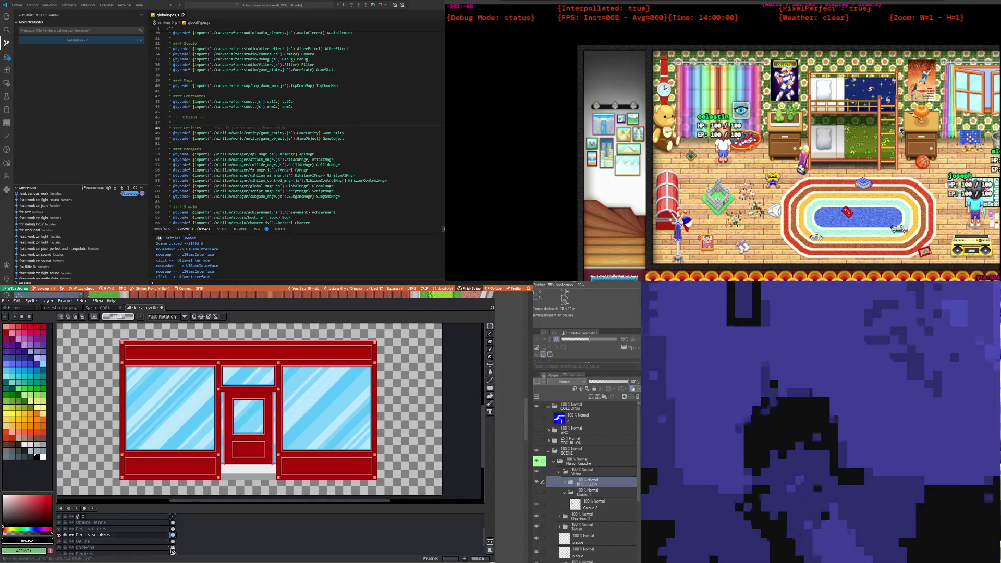
left_click(173, 542)
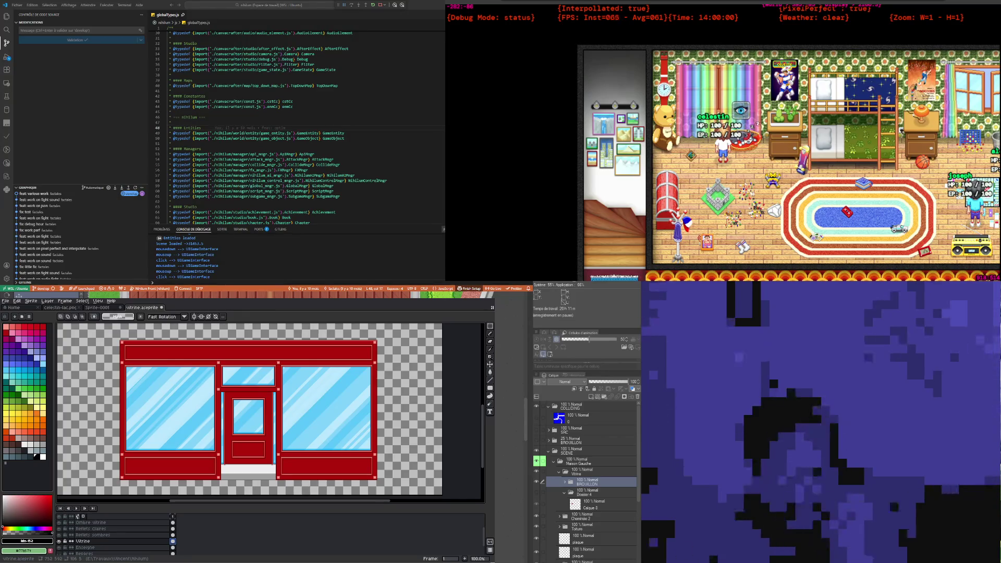
scroll(274, 452, "up", 1)
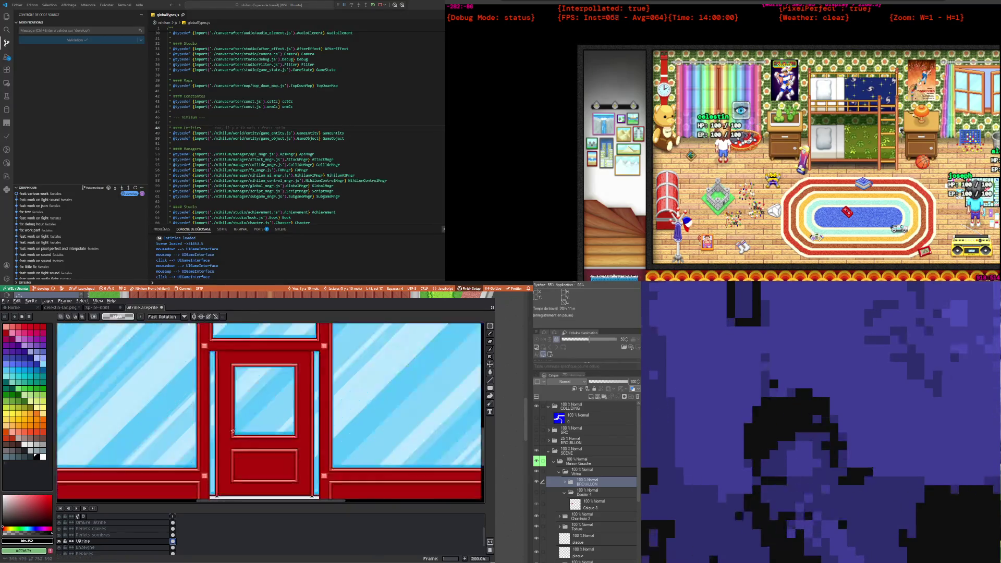
Step: Draw a tall narrow white rectangle for the door handle, then undo it
scroll(273, 453, "up", 4)
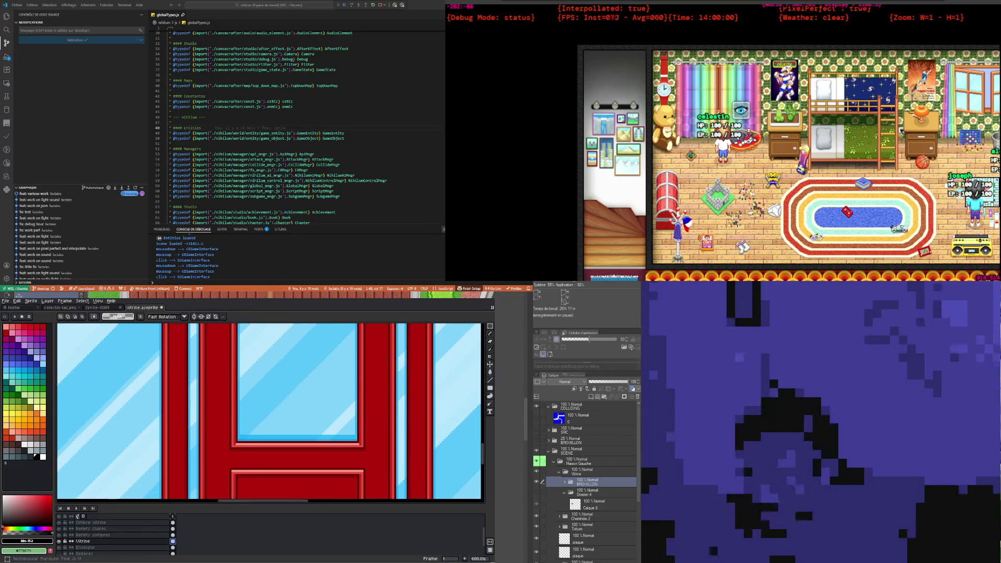
left_click(491, 335)
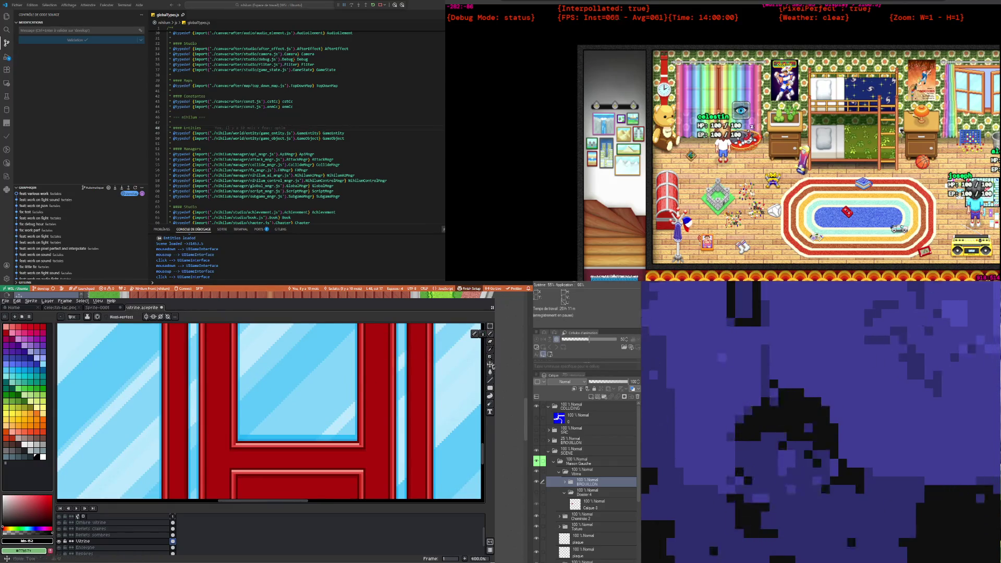
left_click(461, 391)
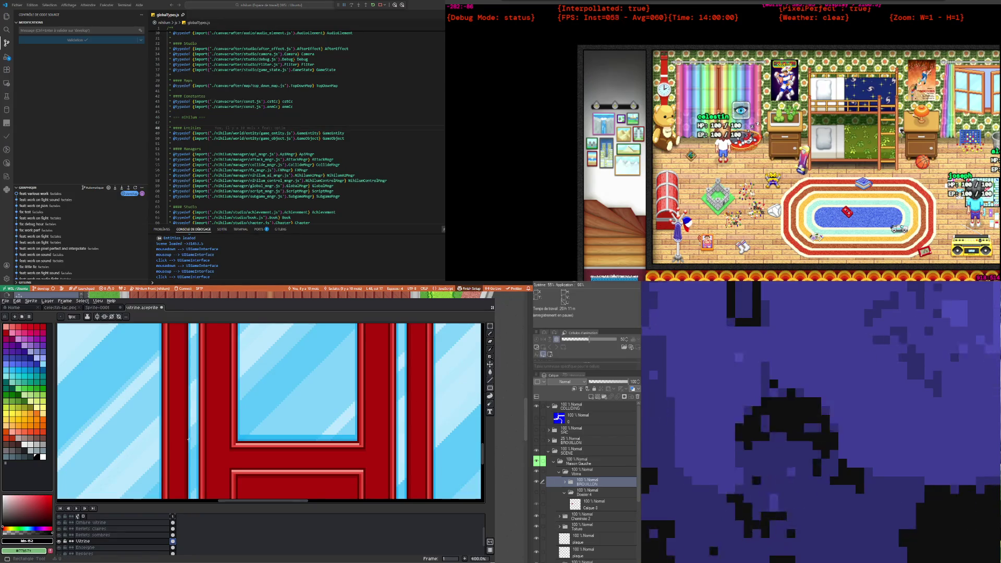
scroll(206, 394, "up", 1)
scroll(205, 394, "up", 1)
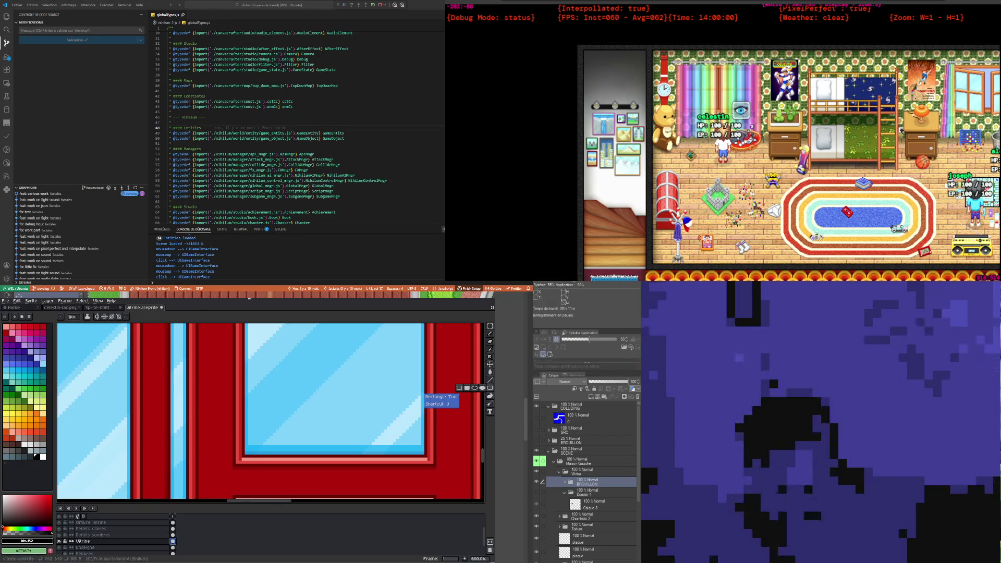
left_click(459, 388)
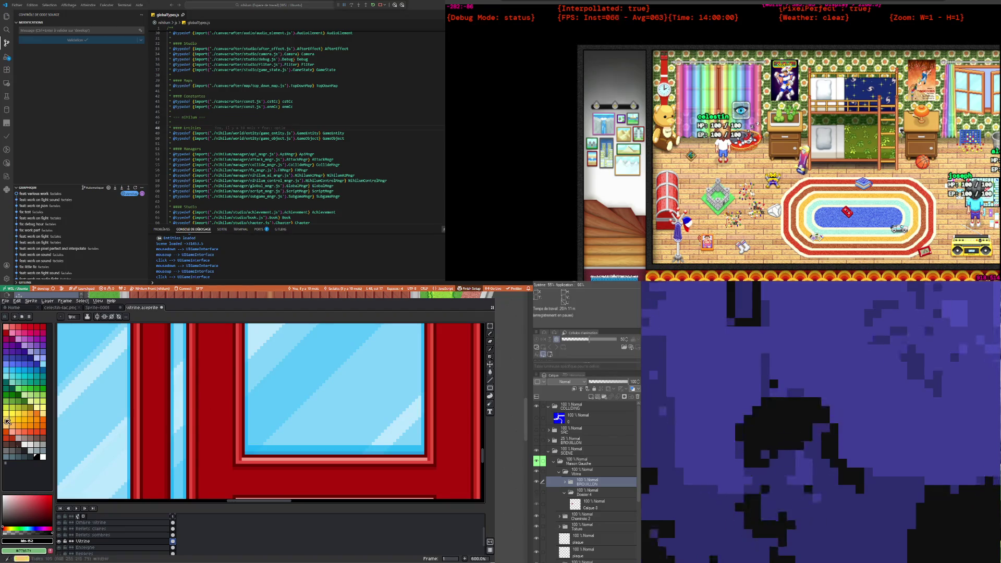
left_click(44, 457)
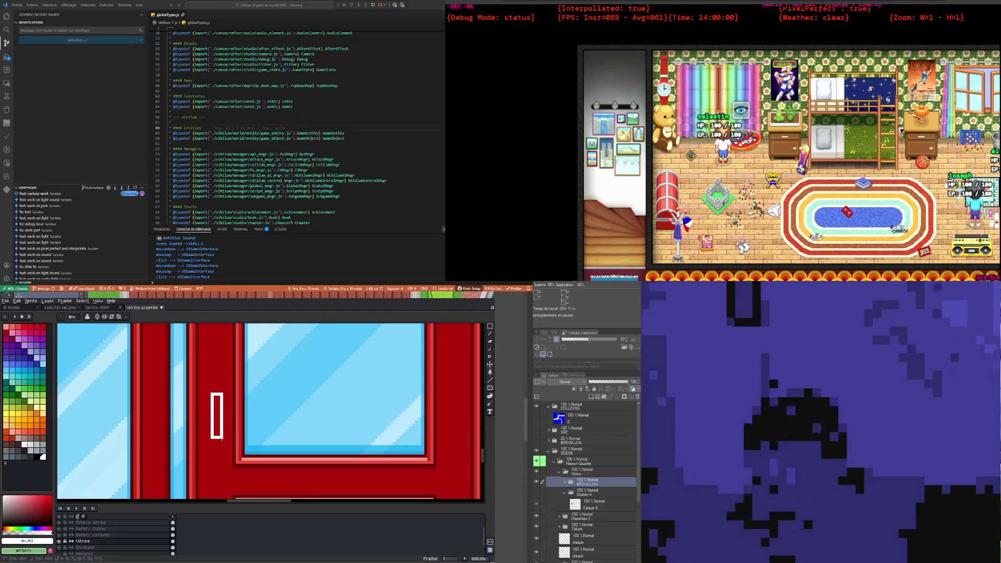
left_click_drag(222, 440, 219, 455)
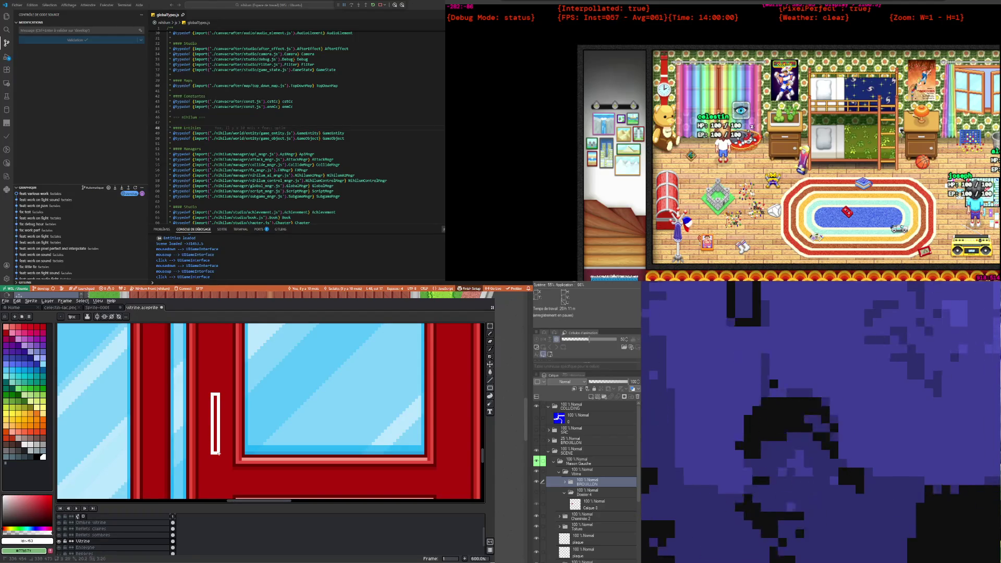
left_click_drag(218, 451, 218, 447)
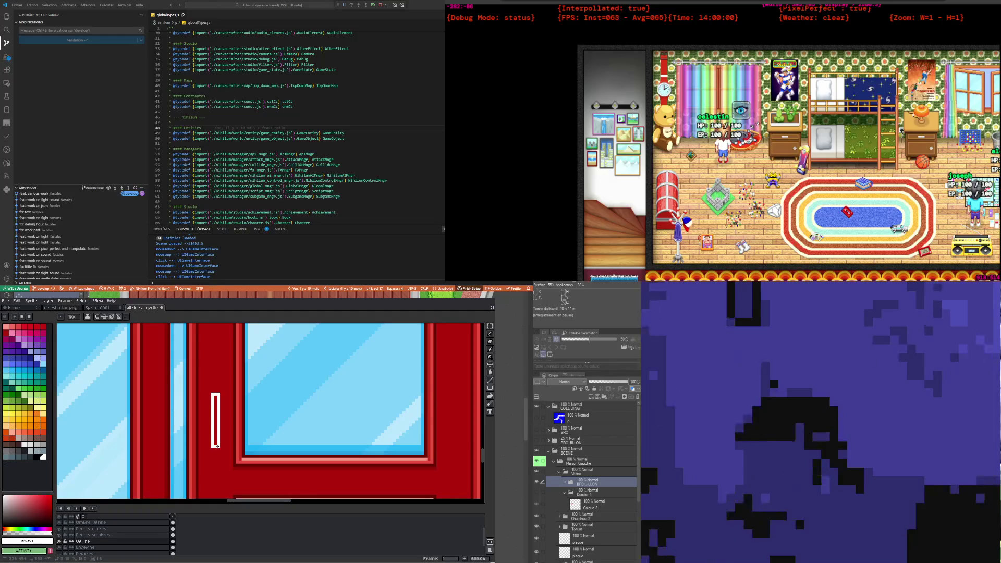
scroll(215, 437, "down", 4)
scroll(215, 437, "down", 1)
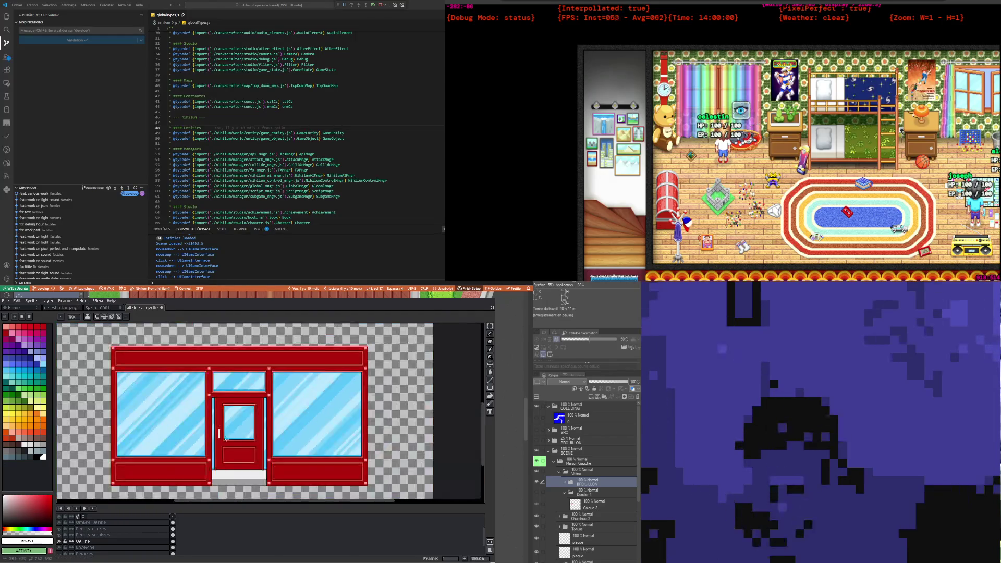
scroll(218, 434, "up", 5)
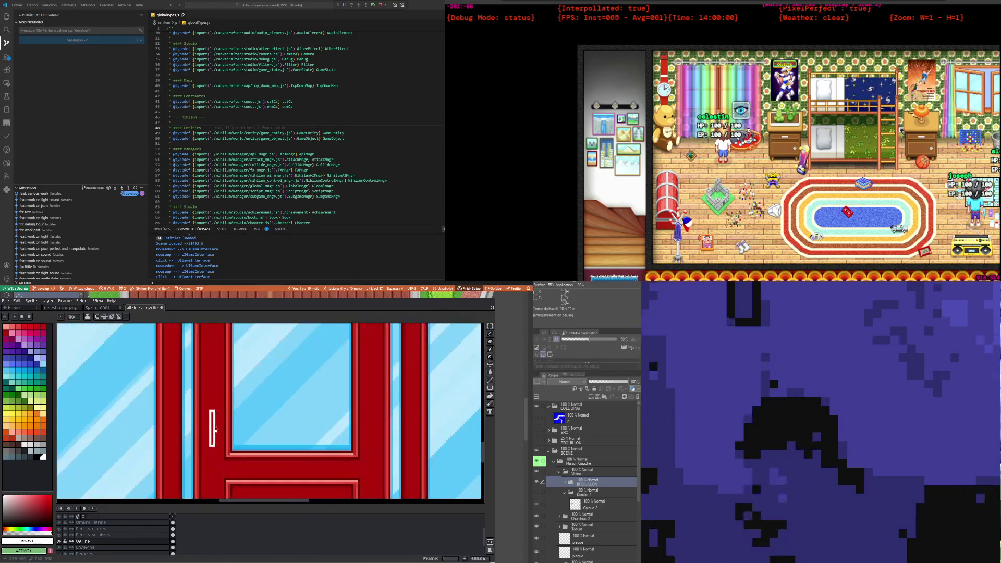
scroll(214, 428, "down", 2)
scroll(214, 423, "up", 2)
key("ctrl+z")
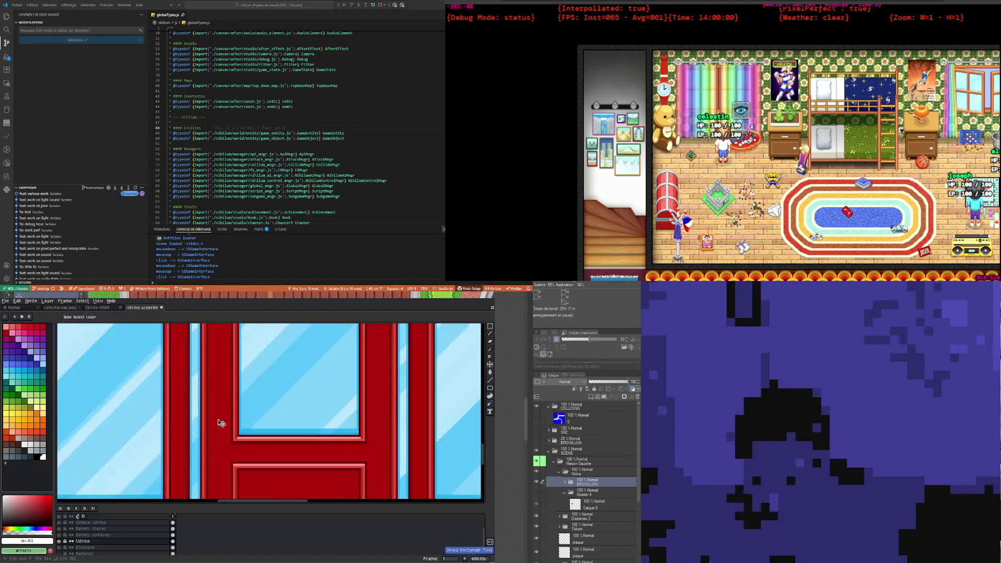
scroll(219, 408, "down", 1)
scroll(219, 408, "up", 1)
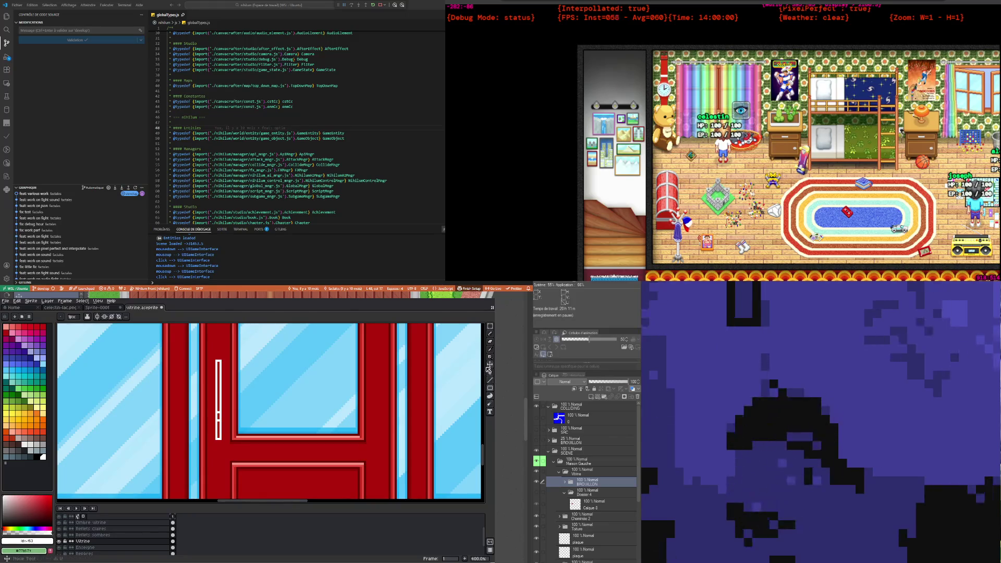
Step: Try the Line and Pencil tools, undoing a jagged diagonal stroke
left_click(492, 382)
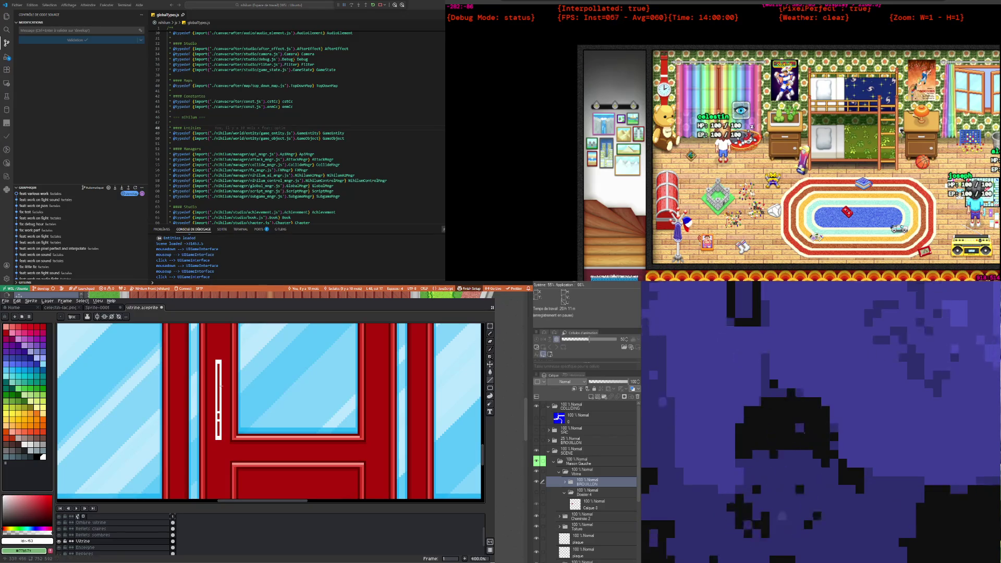
left_click(490, 334)
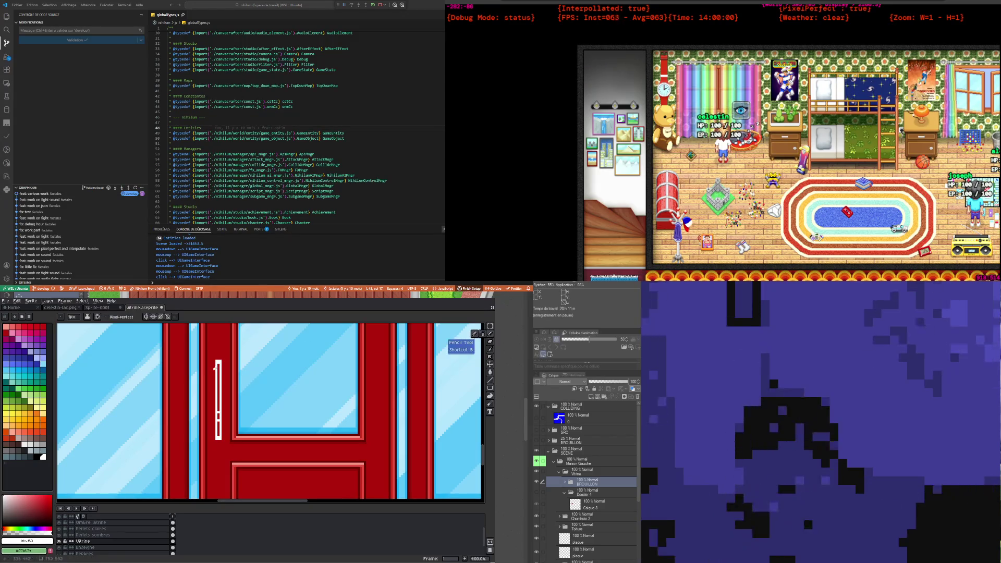
key("ctrl+z")
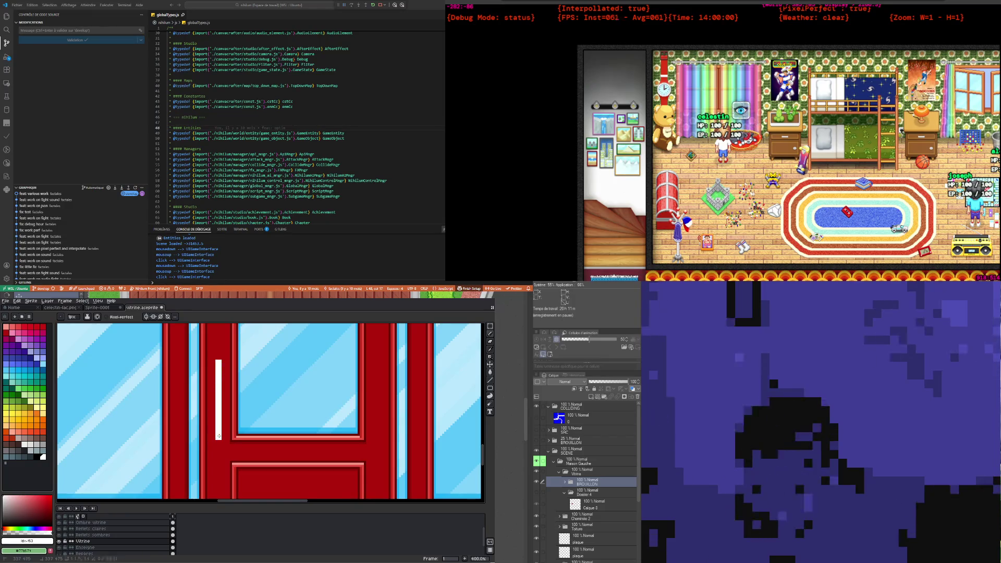
scroll(219, 436, "down", 2)
scroll(223, 414, "up", 1)
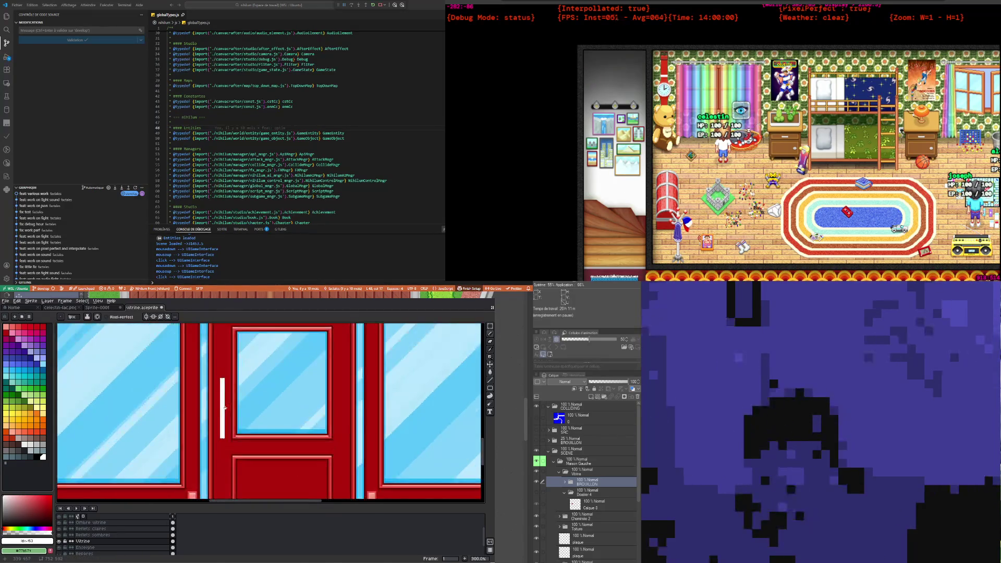
scroll(225, 410, "up", 1)
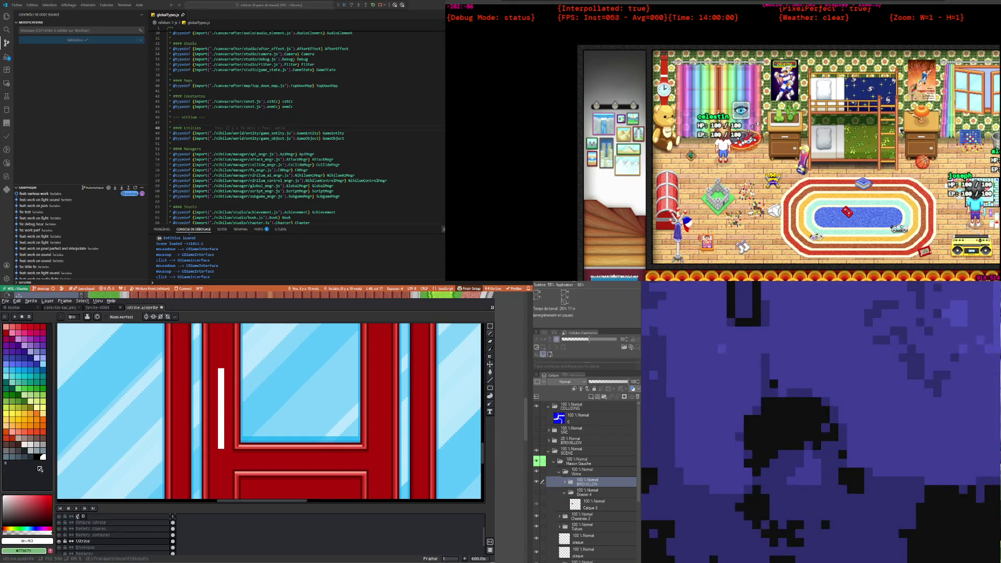
Step: Pick a grey shade and pencil the handle's lower right edge
left_click(24, 444)
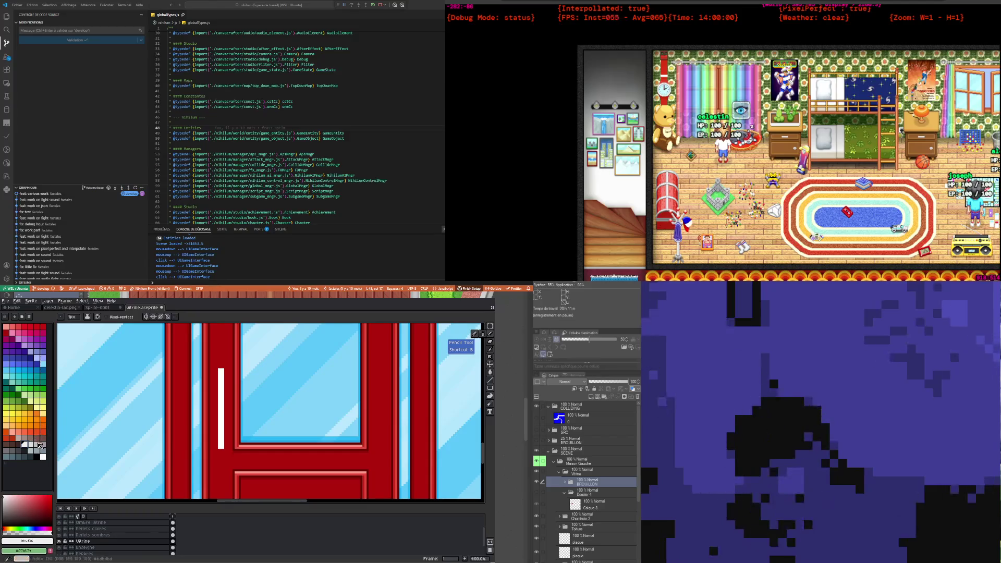
left_click(40, 445)
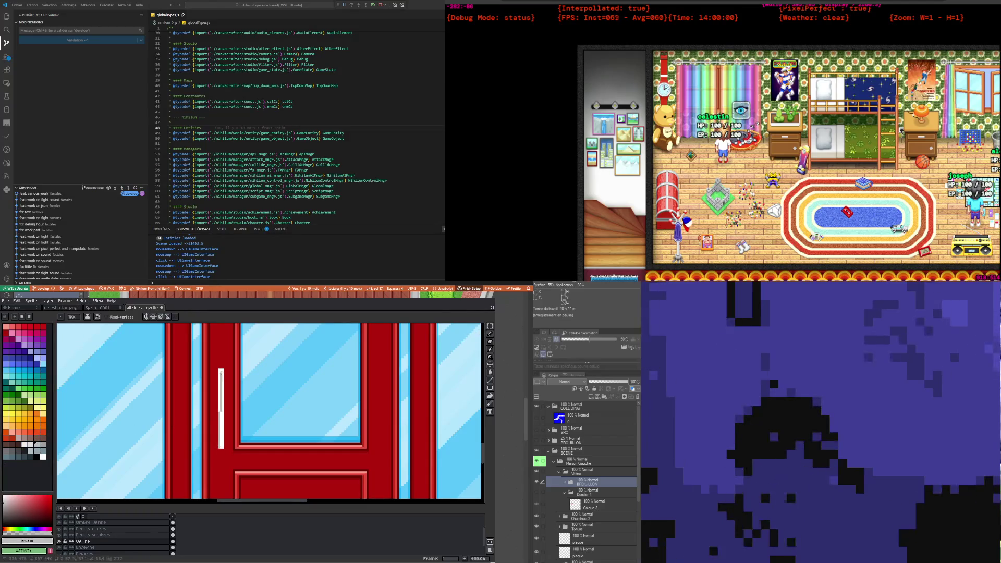
left_click(222, 447, "shift")
left_click(222, 447, "shift")
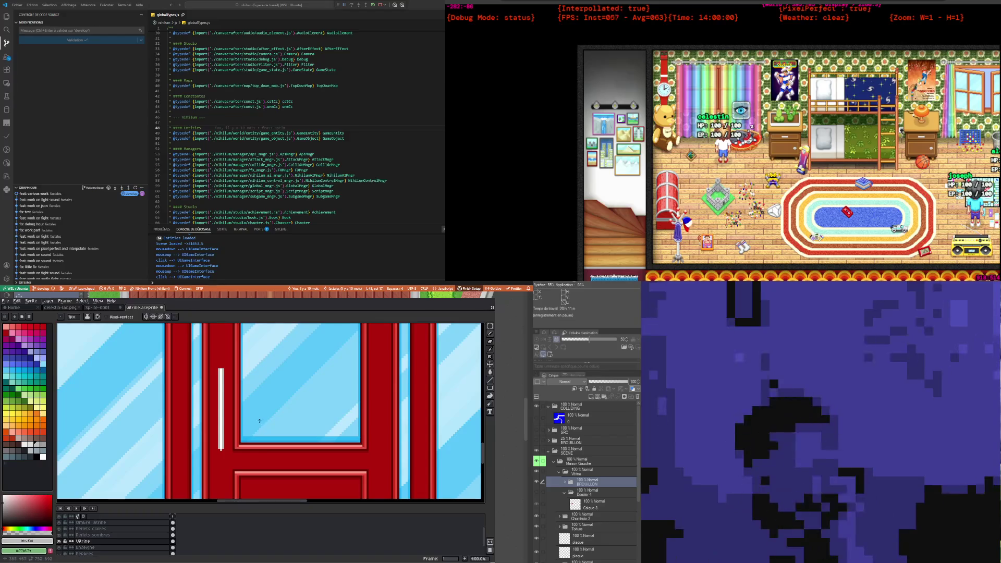
scroll(234, 382, "up", 1)
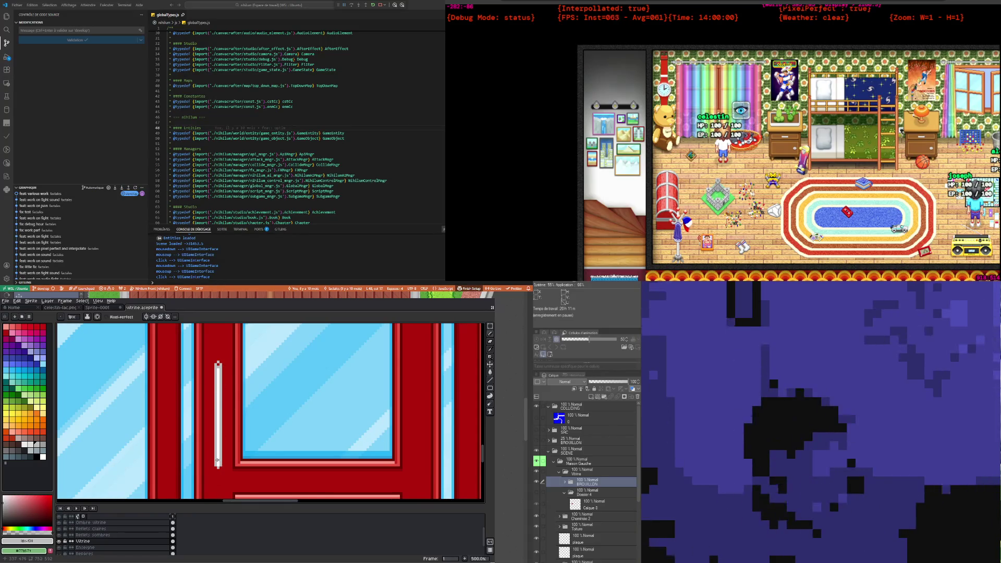
Step: Pick a light grey and draw a light-grey stroke down the handle
key("i")
scroll(226, 359, "up", 2)
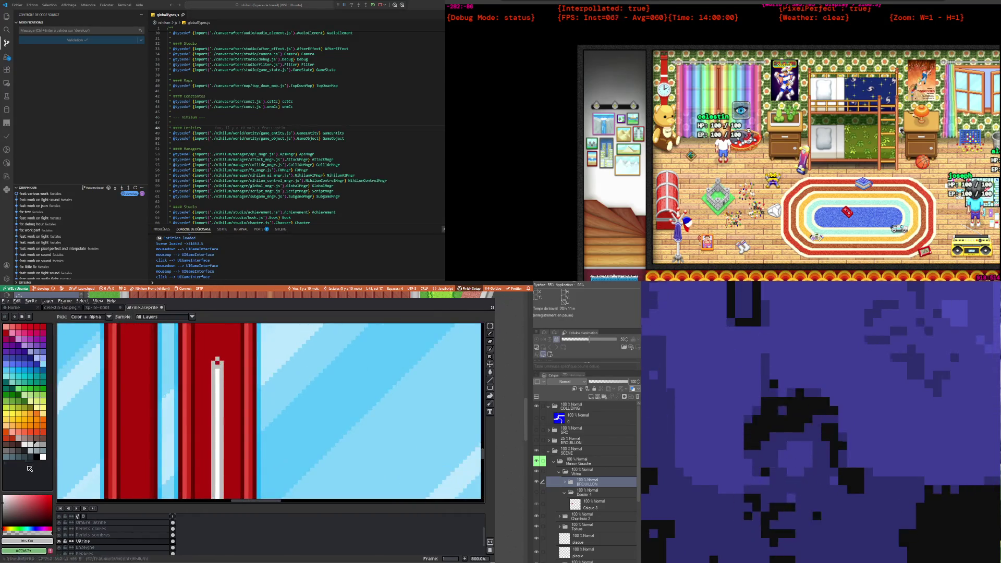
left_click(44, 457)
key("b")
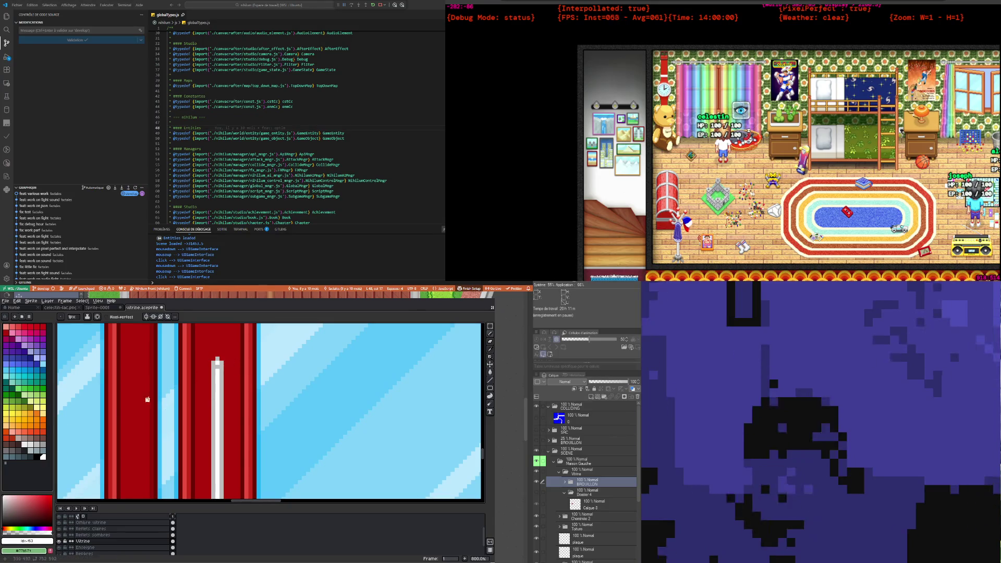
left_click(25, 444)
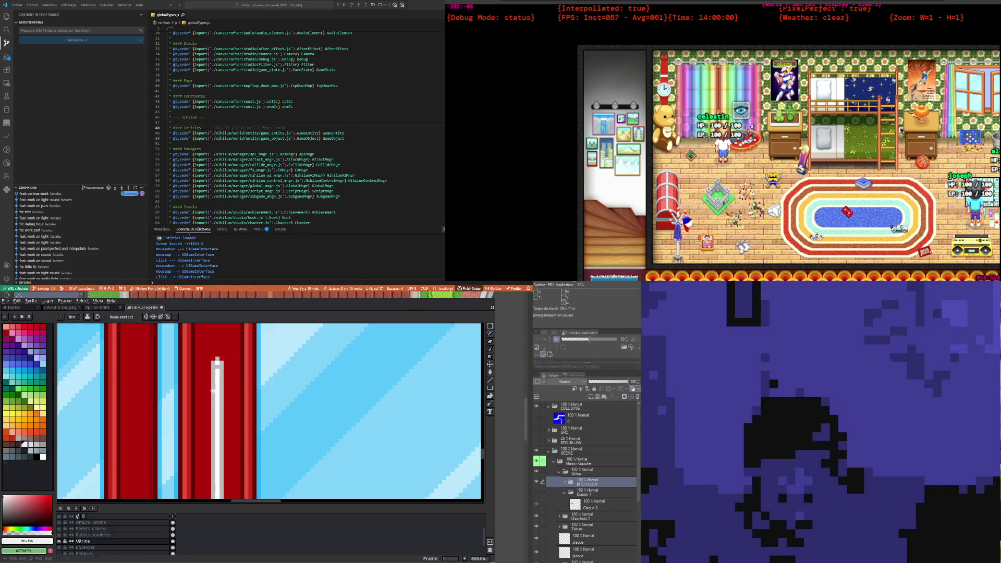
left_click(31, 444)
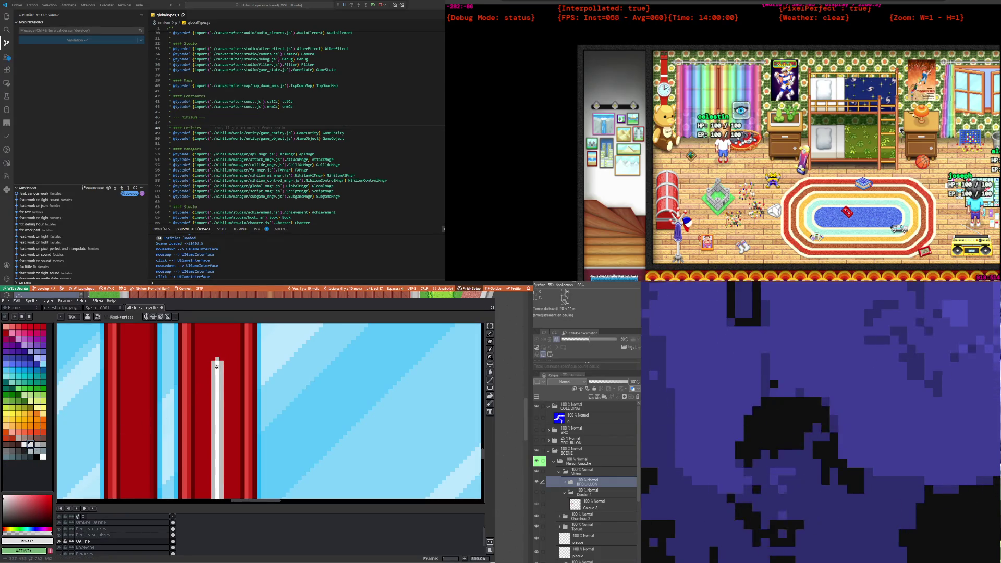
scroll(216, 367, "down", 3)
left_click_drag(213, 326, 213, 478)
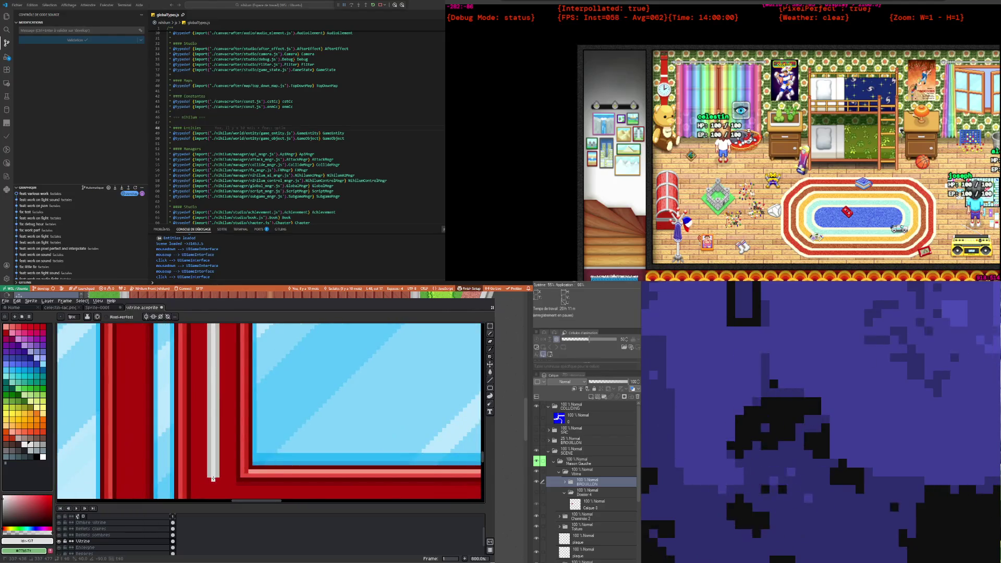
scroll(213, 479, "down", 1)
scroll(213, 417, "up", 3)
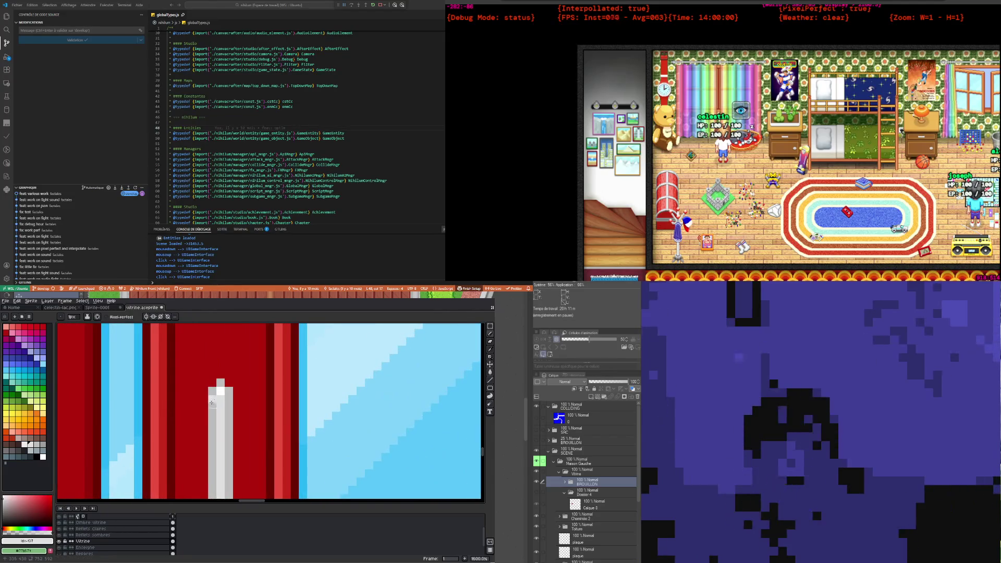
Step: Add a white highlight pixel at the handle's top and sample the door frame's dark red
left_click(43, 458)
left_click(211, 392)
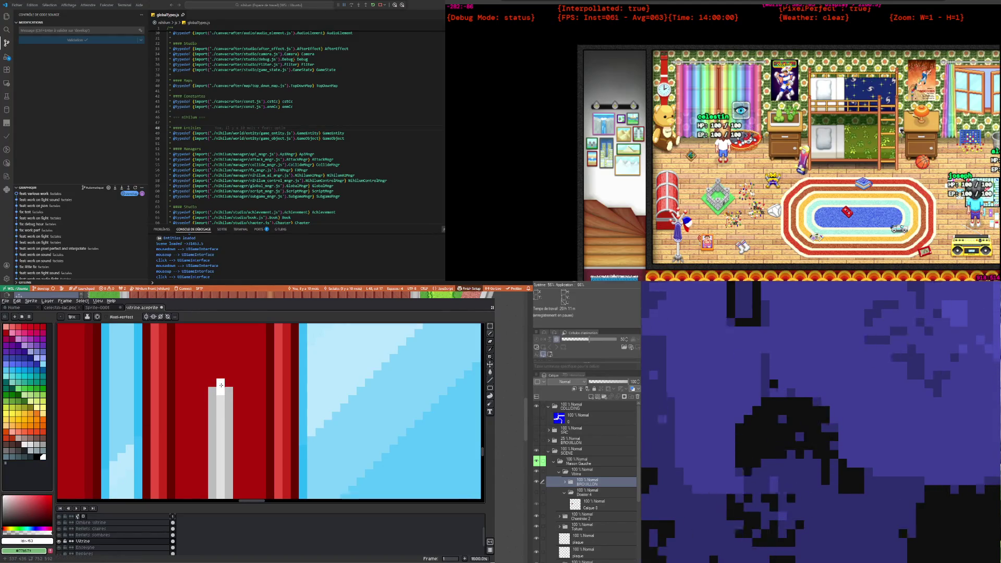
scroll(221, 386, "down", 2)
scroll(222, 406, "down", 2)
scroll(224, 438, "down", 2)
scroll(227, 468, "down", 1)
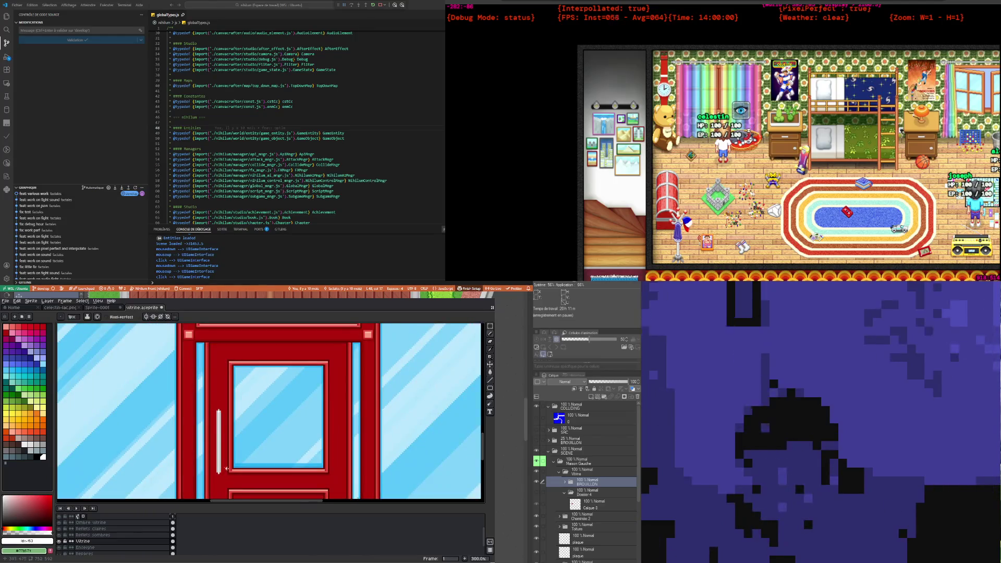
scroll(227, 469, "up", 3)
scroll(227, 472, "down", 4)
scroll(228, 477, "up", 3)
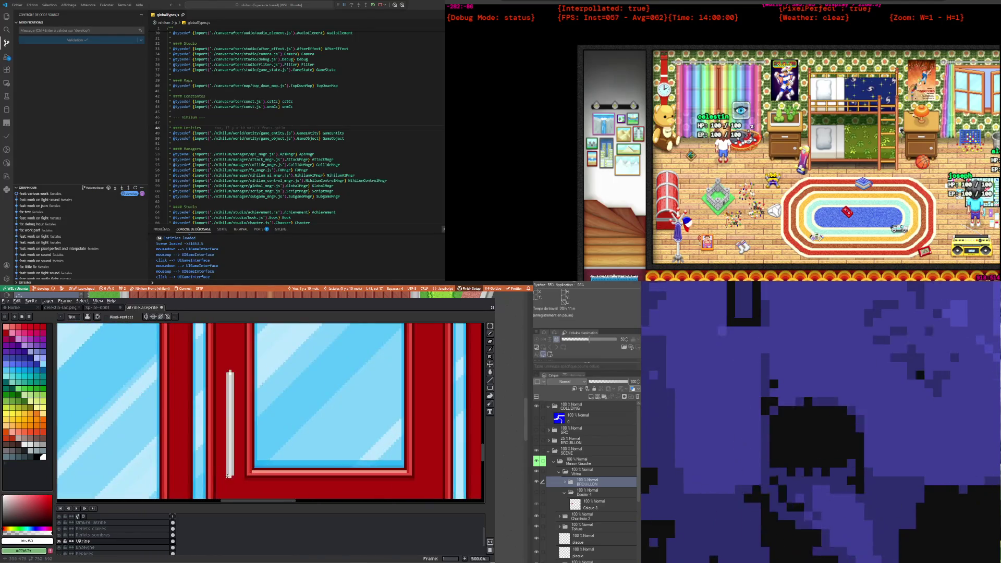
scroll(228, 475, "up", 2)
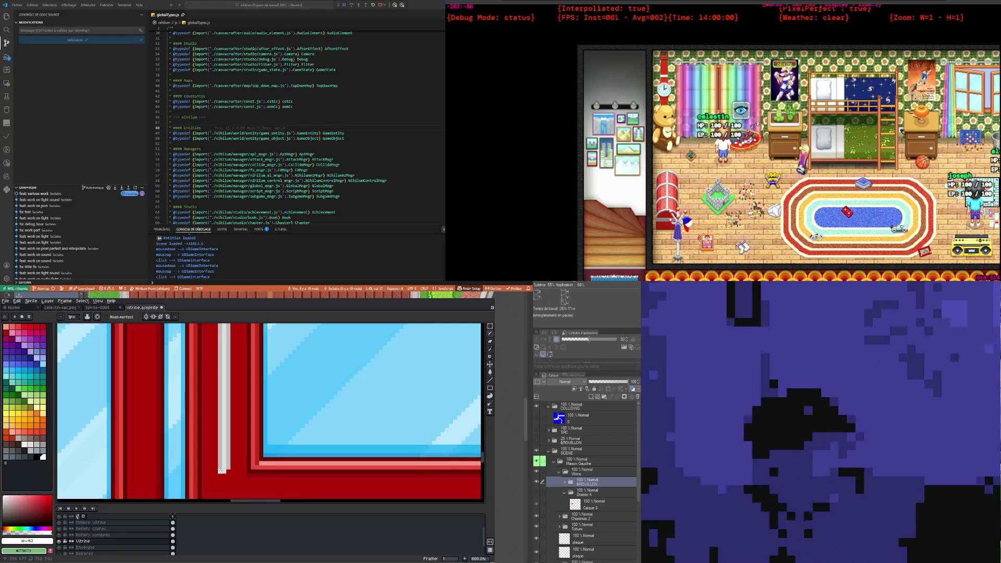
key("i")
left_click(219, 452)
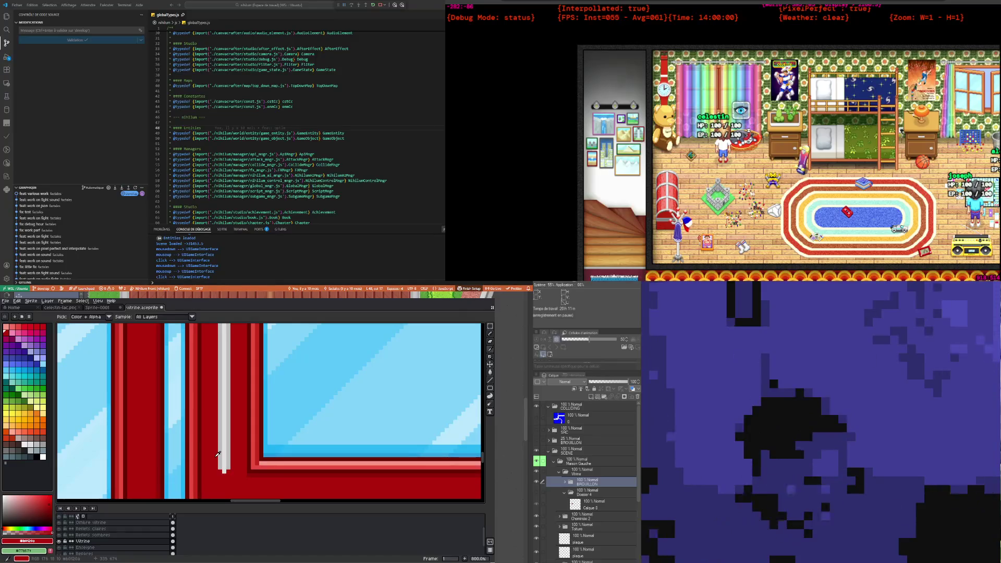
Step: Open Frame Properties with P and cancel it twice, leaving frame 1's 100 ms duration unchanged
key("p")
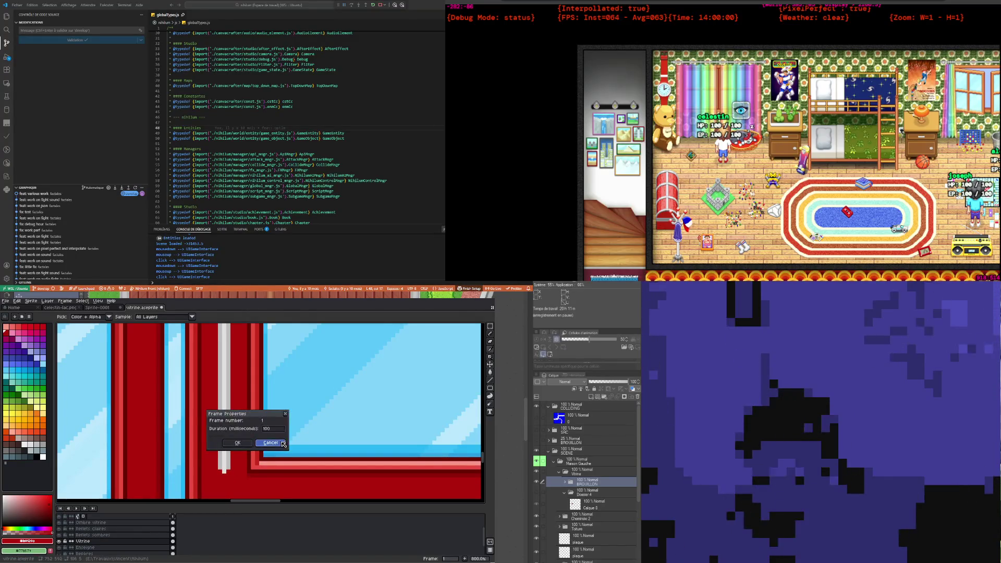
left_click(283, 443)
key("b")
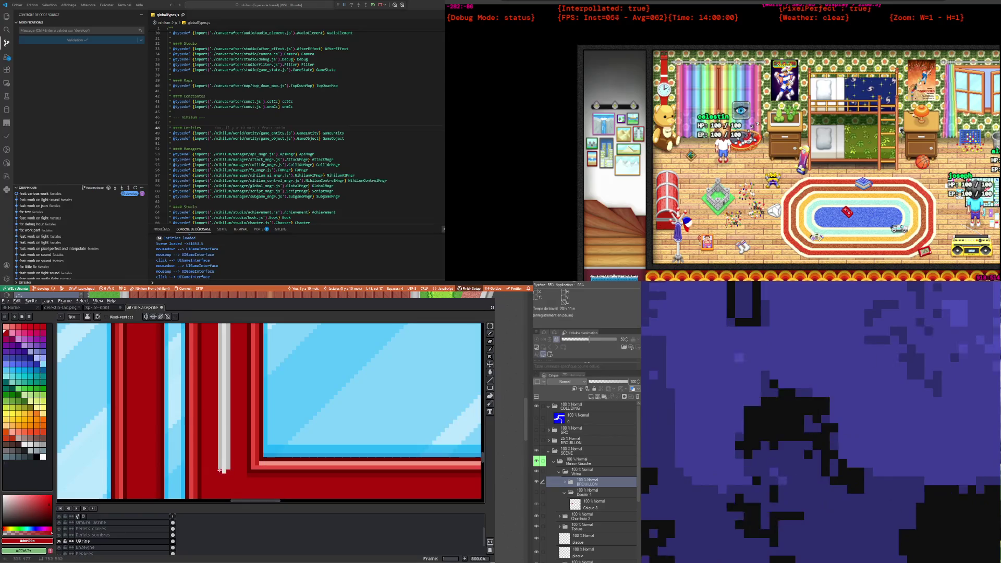
key("i")
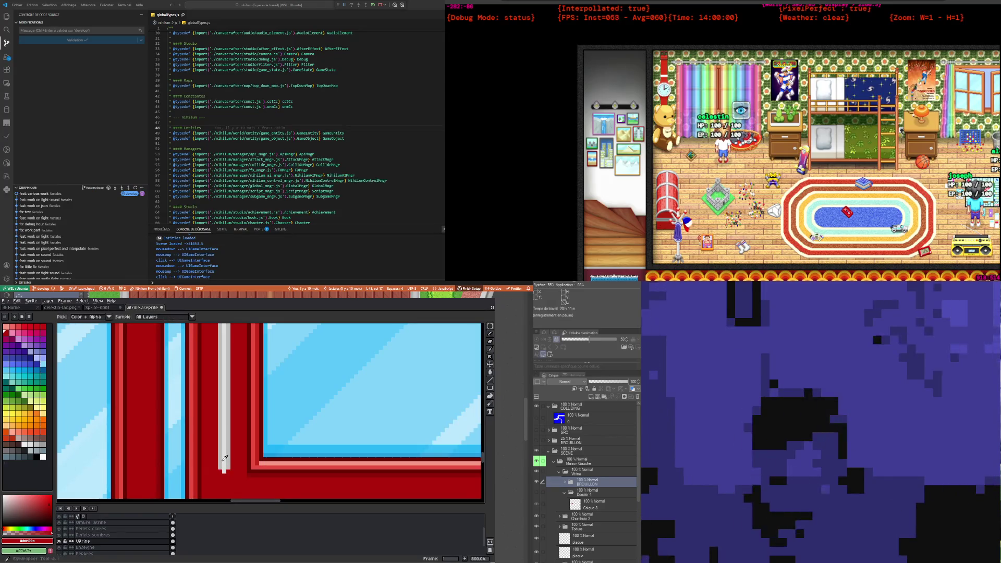
key("p")
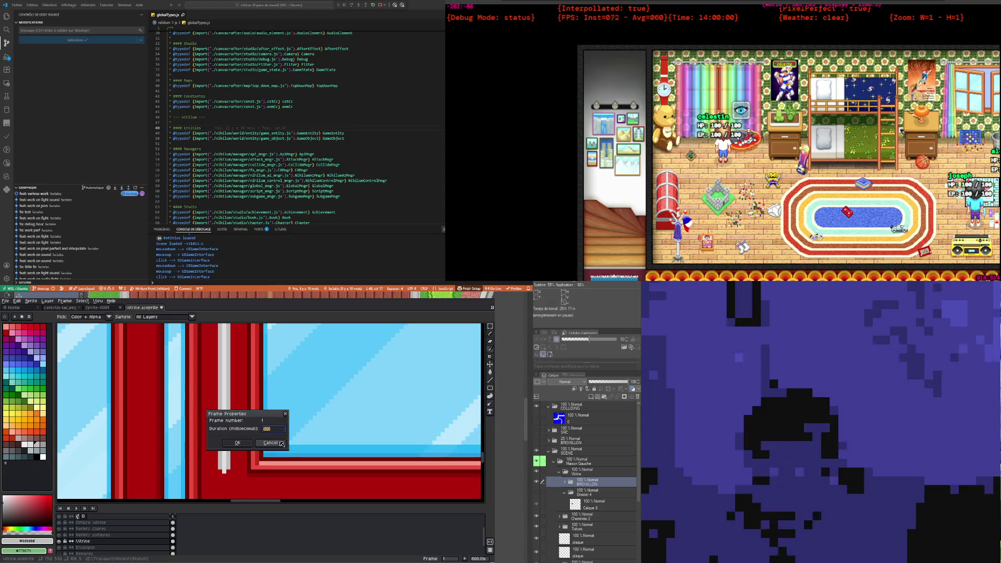
left_click(271, 443)
key("b")
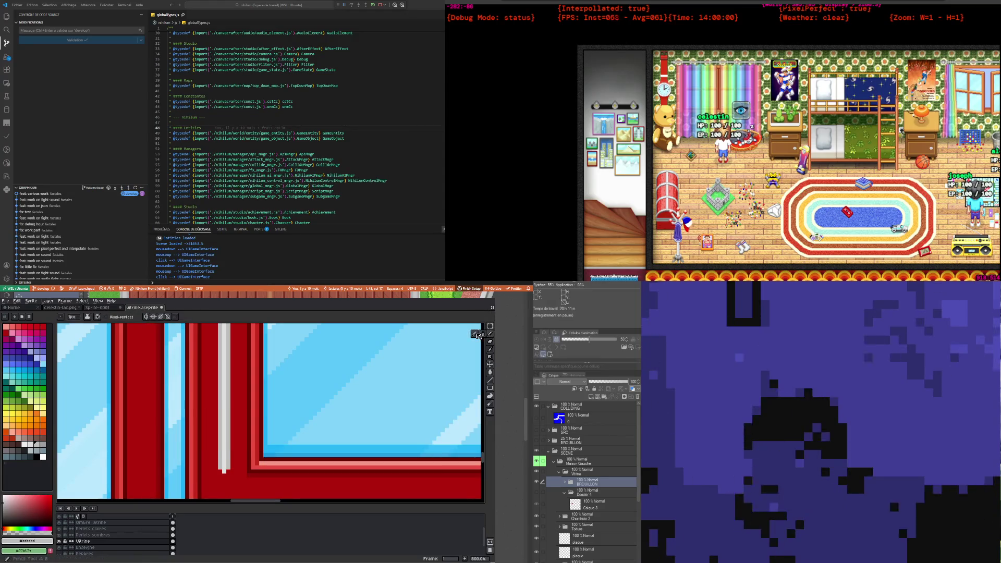
scroll(477, 335, "left", 2)
Step: Choose a light grey and paint highlight pixels along the handle's top
scroll(216, 479, "right", 3)
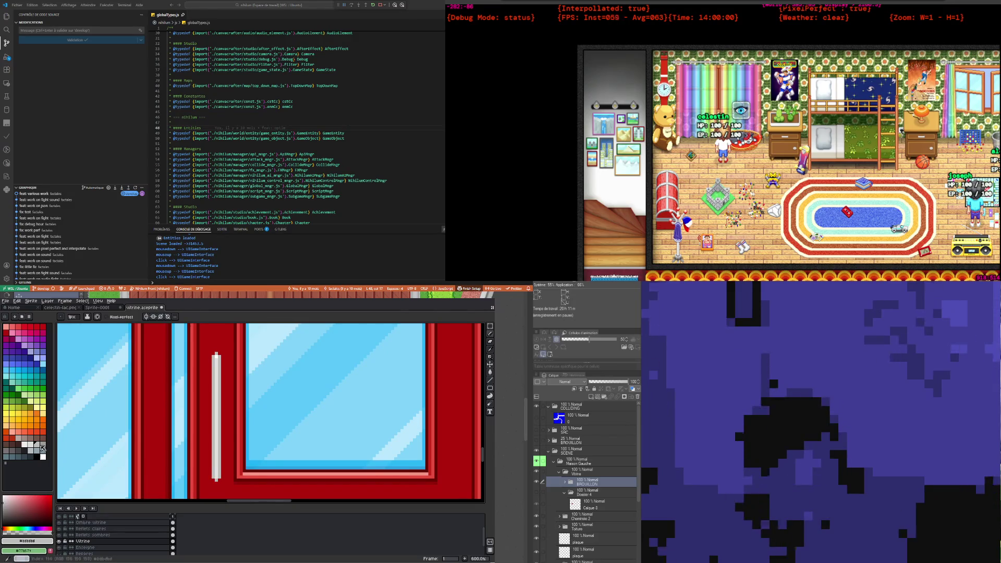
left_click(42, 445)
scroll(198, 464, "up", 4)
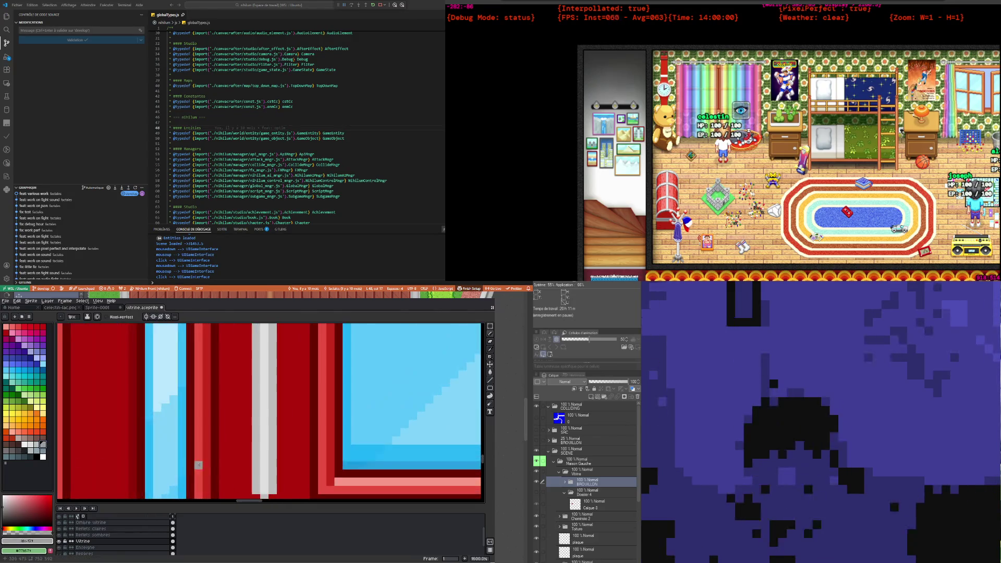
scroll(264, 468, "down", 1)
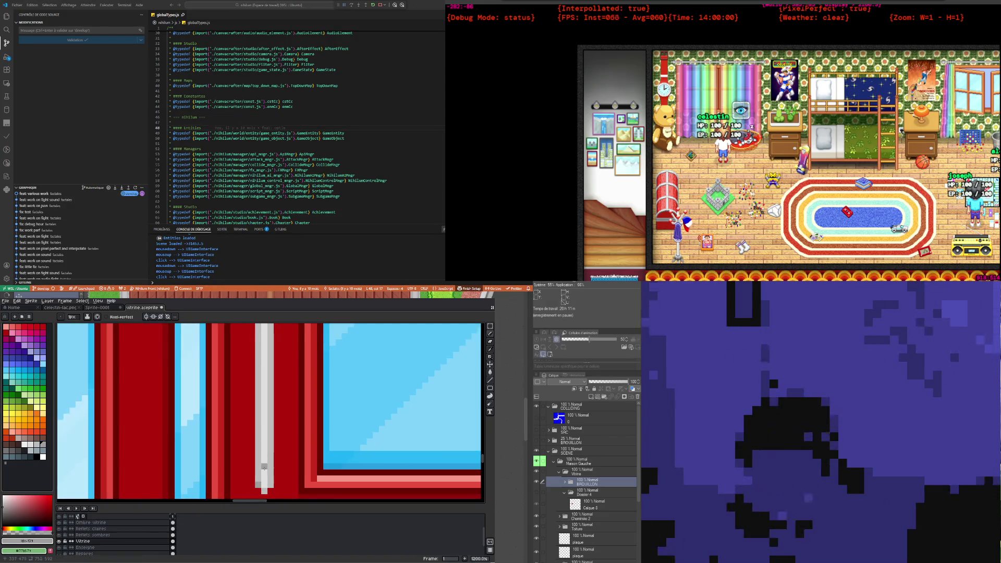
scroll(258, 463, "down", 4)
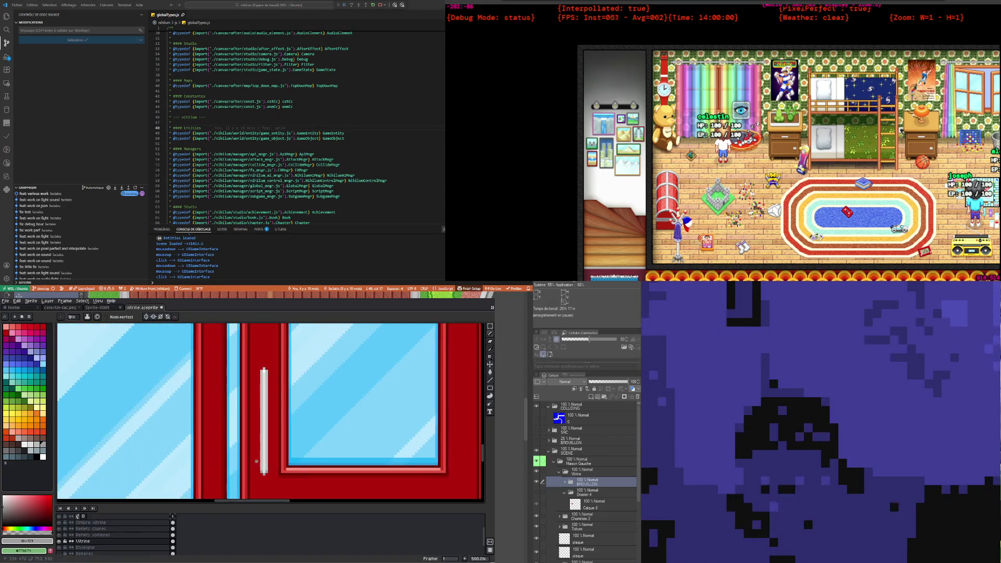
scroll(255, 372, "up", 4)
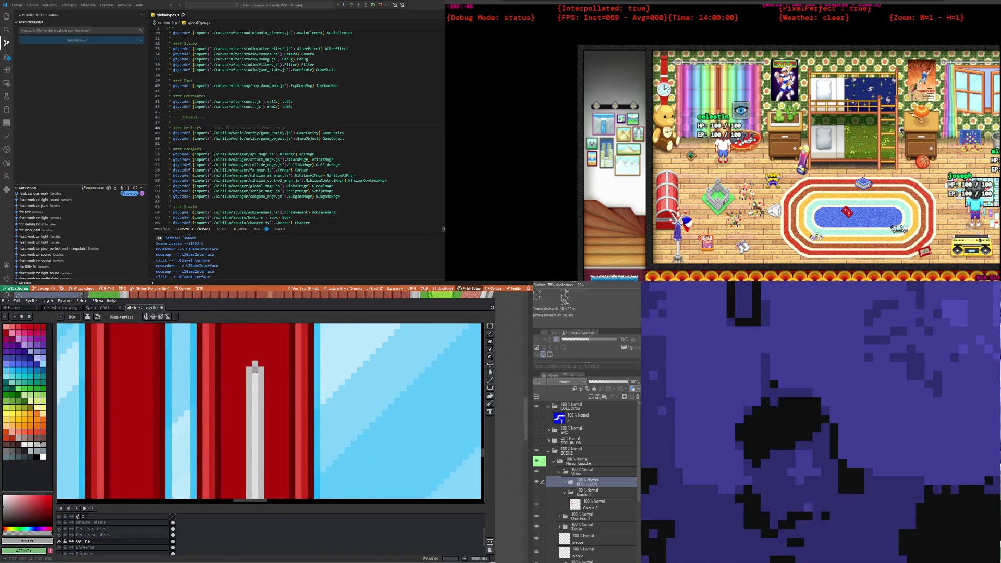
left_click(255, 372, "alt")
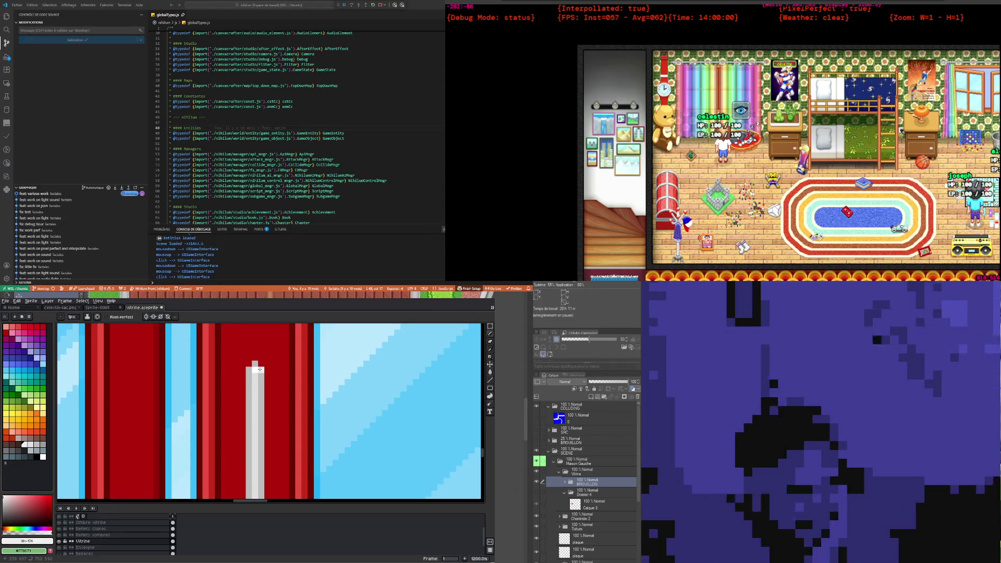
left_click_drag(255, 364, 249, 369)
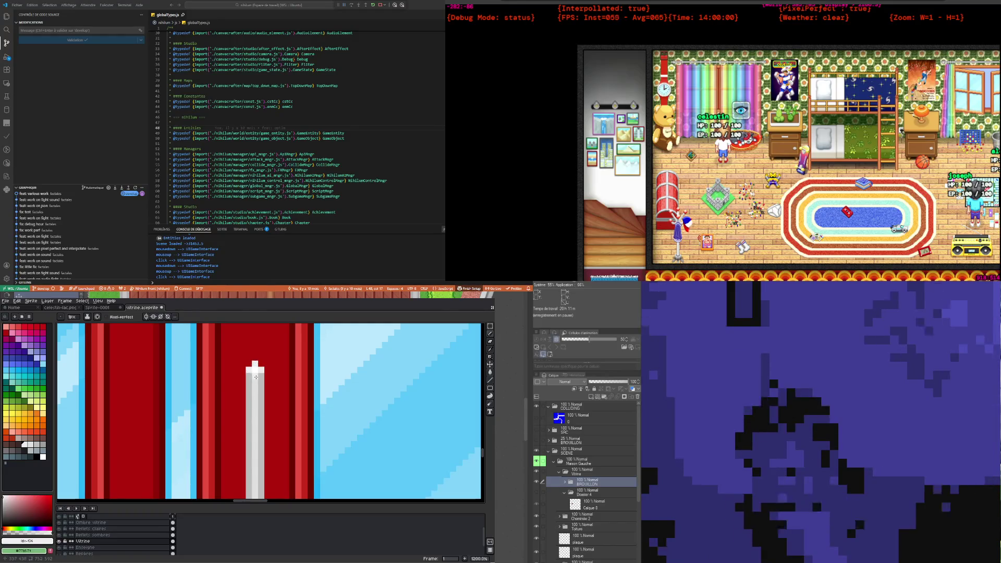
scroll(256, 376, "down", 5)
scroll(241, 374, "up", 3)
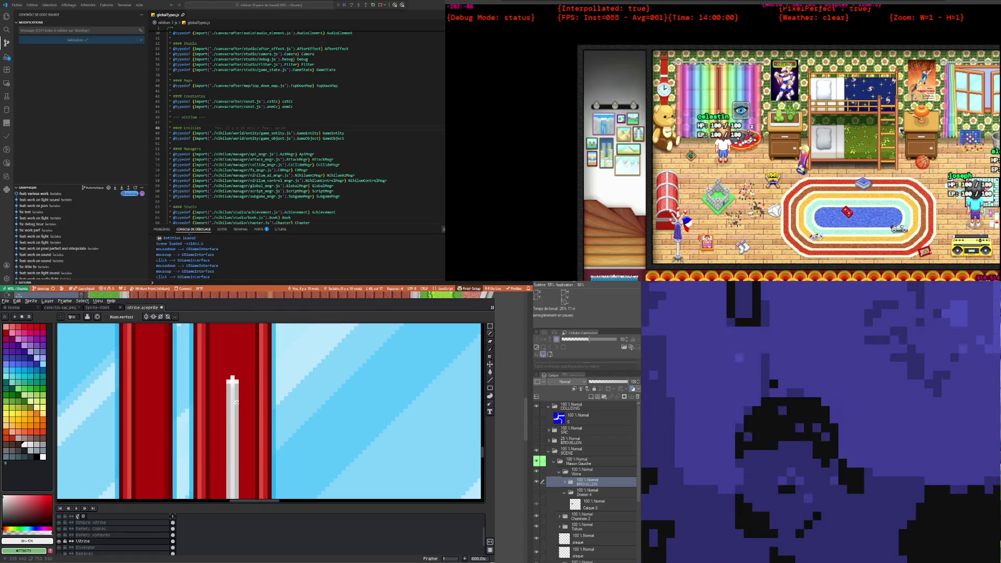
left_click(233, 377, "alt")
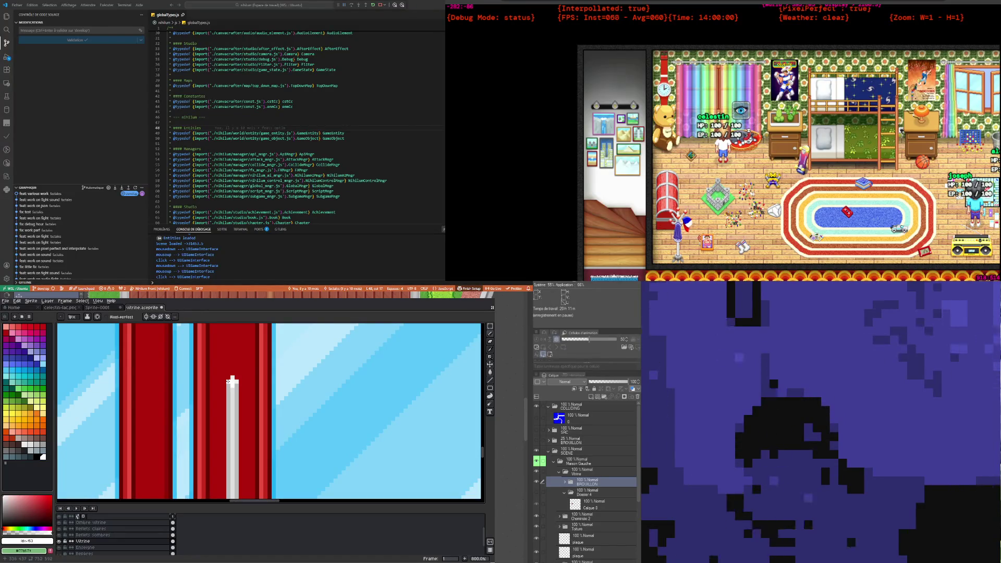
scroll(236, 382, "down", 4)
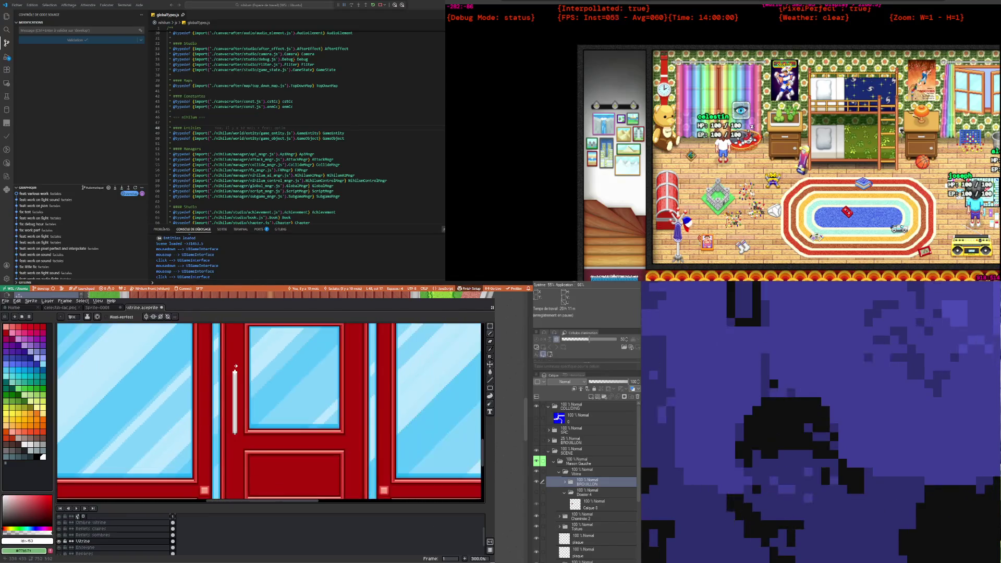
scroll(242, 406, "up", 4)
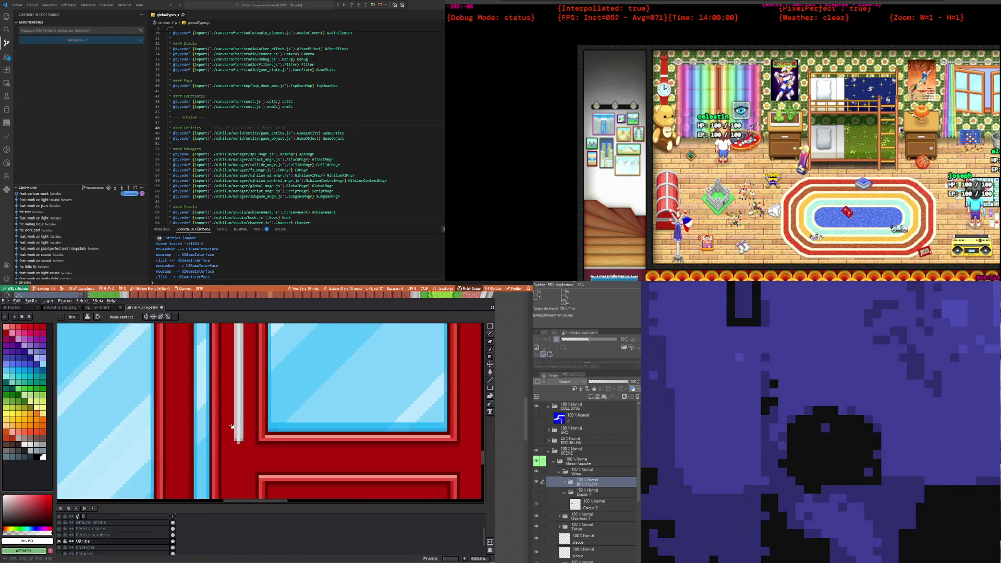
scroll(240, 430, "up", 2)
Step: Sample pure white from the canvas and extend the white highlight across the handle's top
key("i")
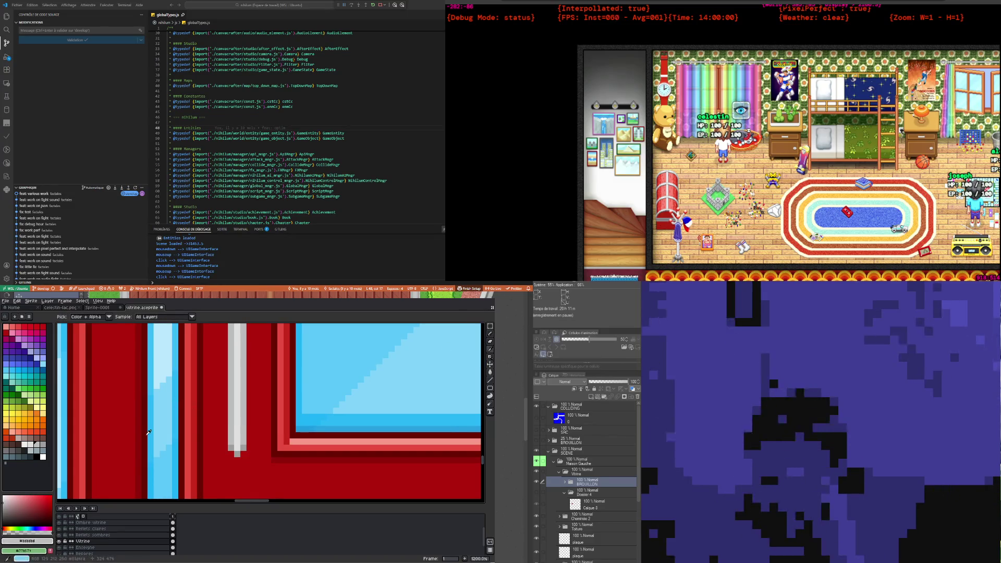
left_click(479, 336)
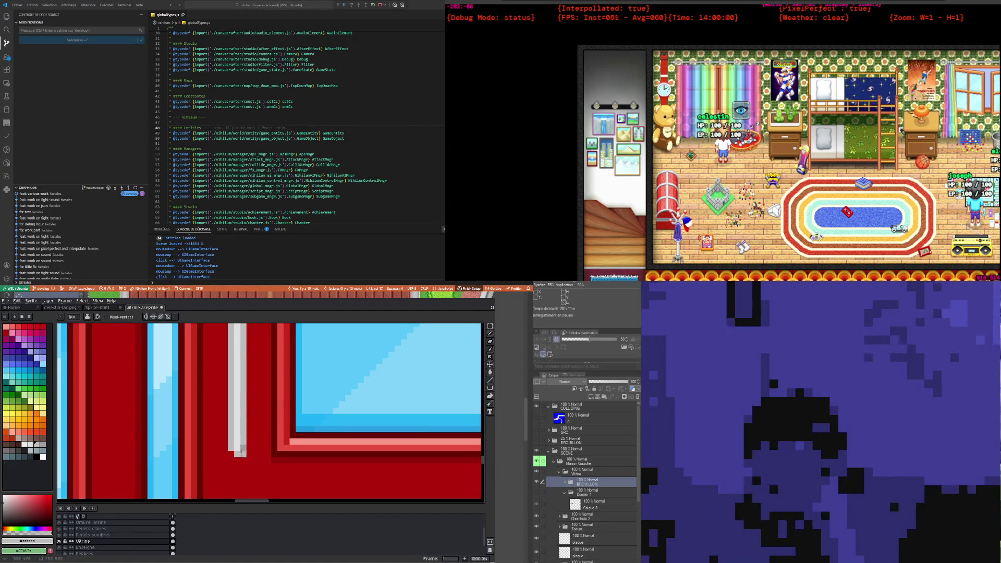
scroll(243, 449, "down", 3)
scroll(241, 451, "down", 1)
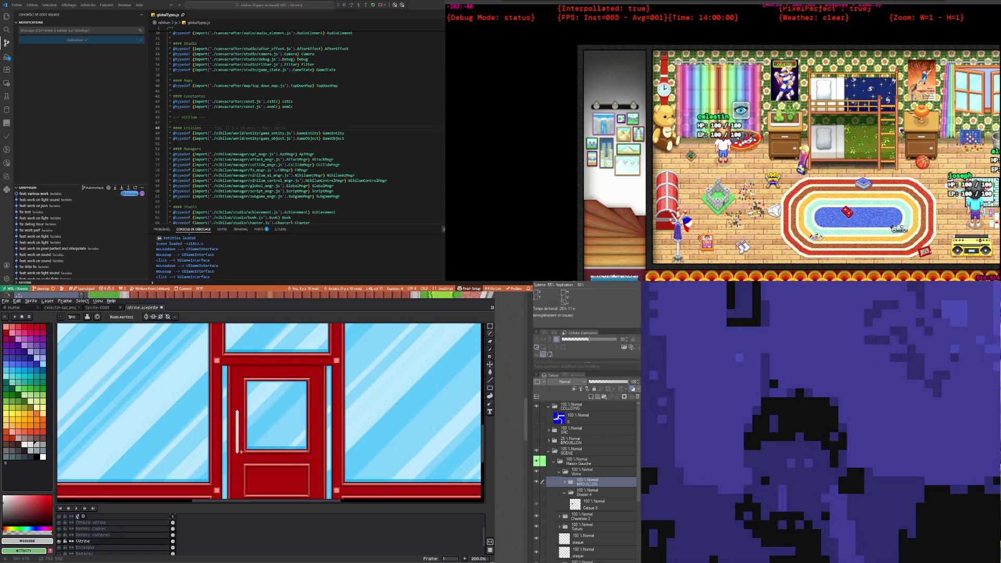
scroll(251, 403, "up", 2)
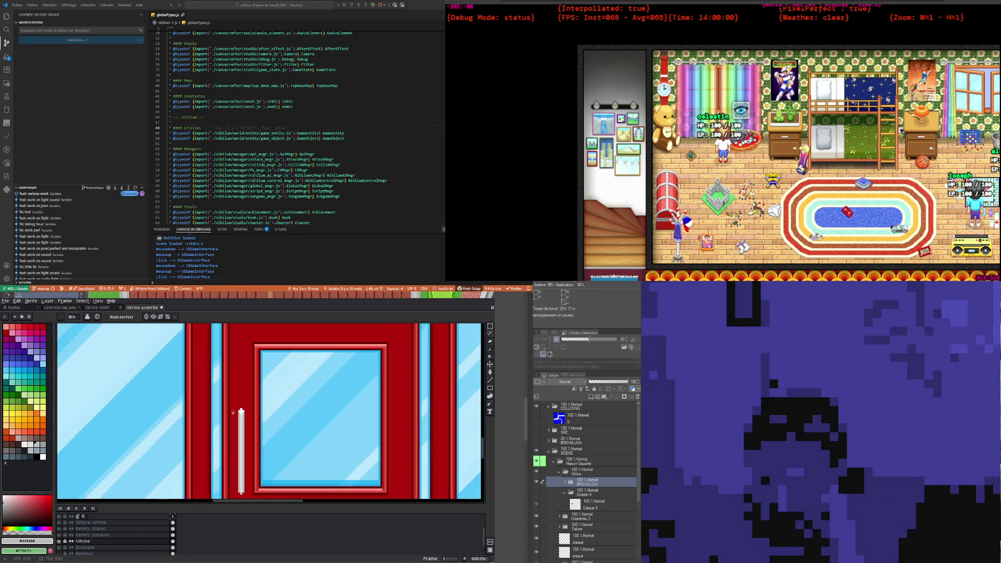
scroll(239, 412, "up", 2)
key("i")
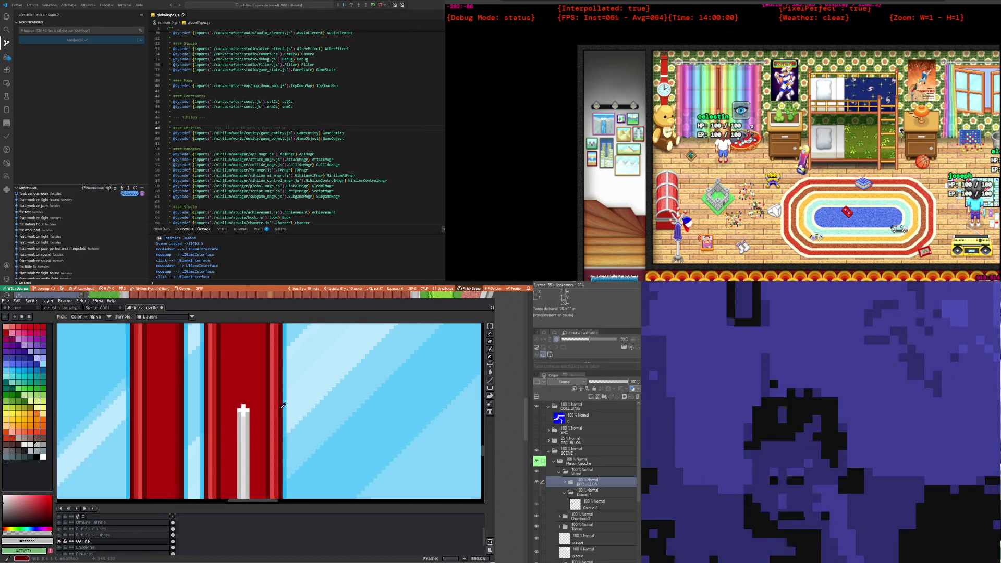
left_click(243, 411)
key("b")
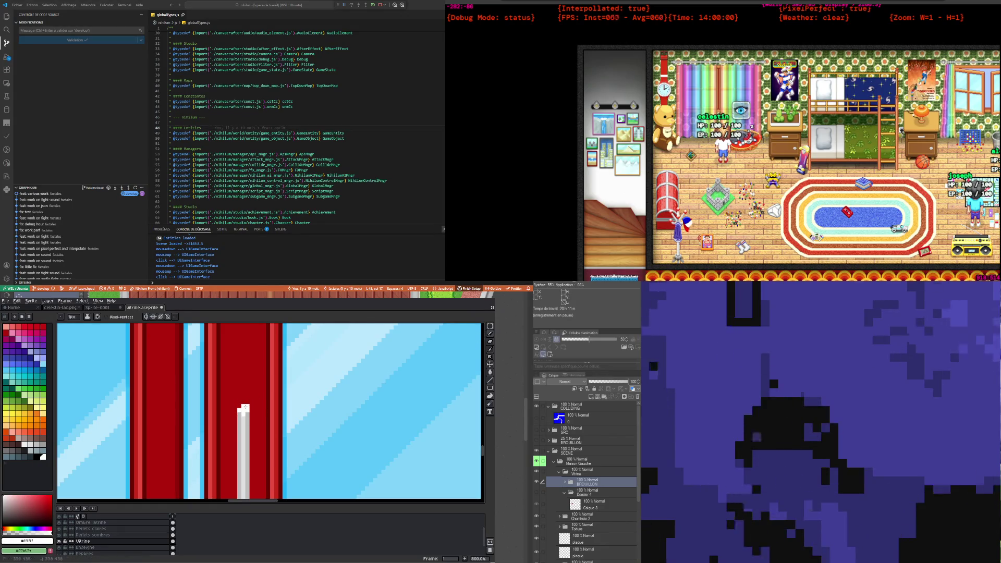
left_click_drag(245, 407, 239, 407)
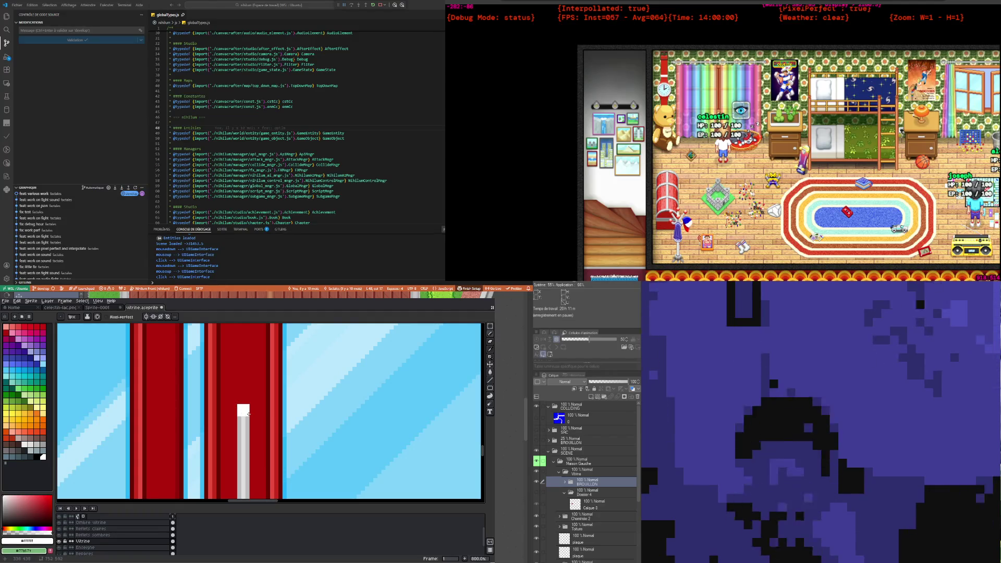
scroll(249, 414, "down", 2)
scroll(246, 448, "up", 3)
scroll(244, 472, "up", 2)
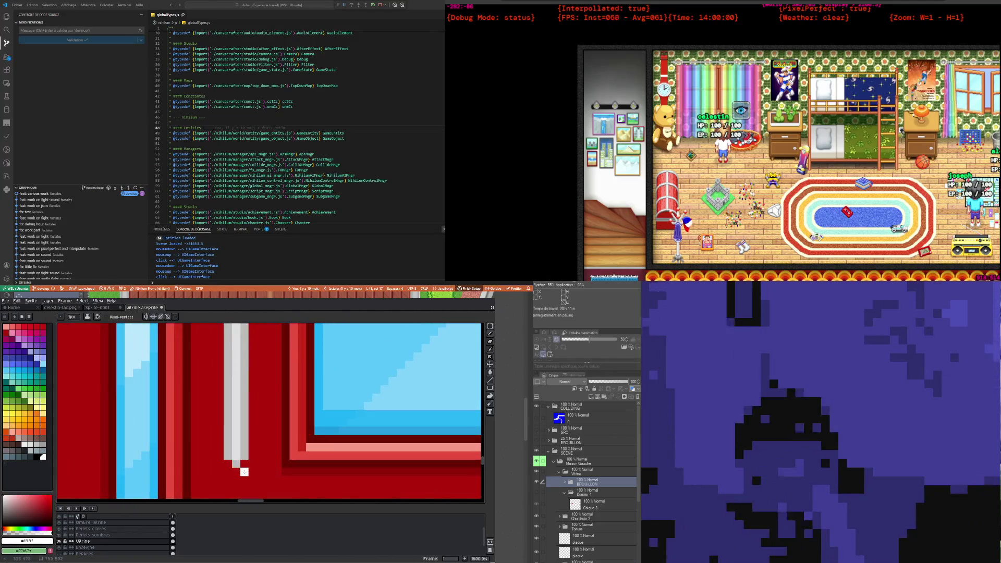
Step: Sample the handle's light grey, shade its bottom pixel, and zoom in to check the handle
left_click(490, 353)
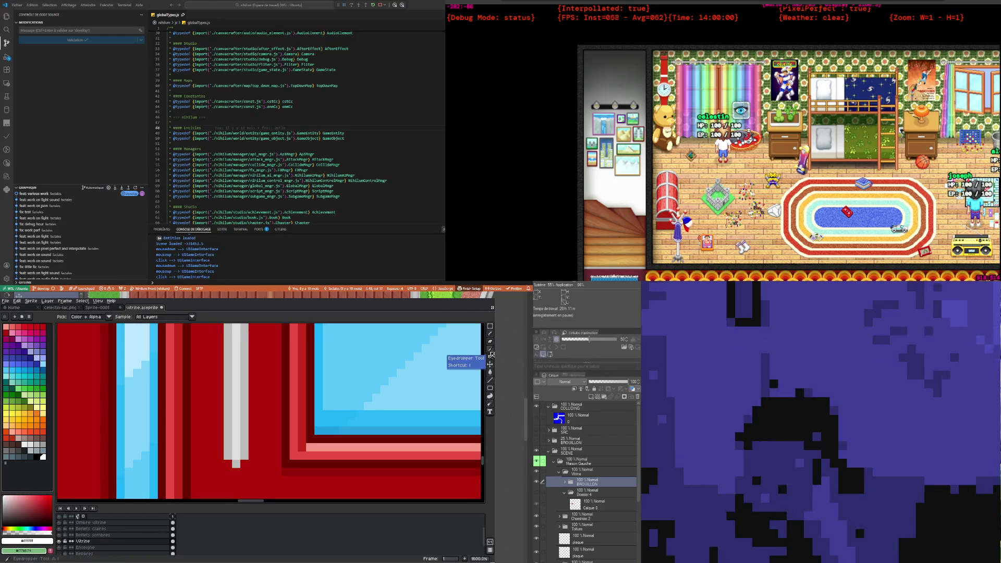
left_click(247, 413)
left_click(490, 334)
left_click(253, 447)
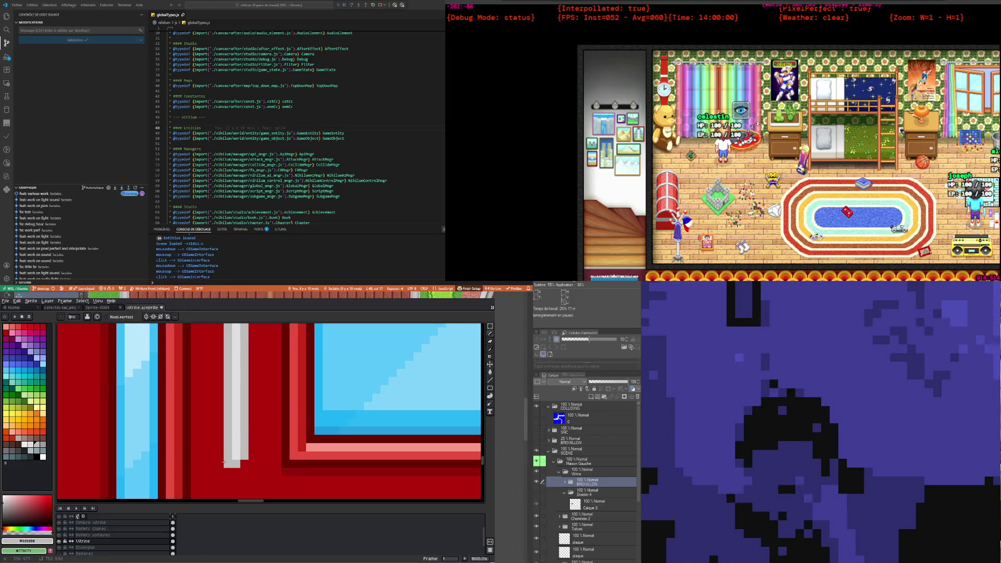
scroll(242, 461, "down", 4)
scroll(237, 458, "down", 2)
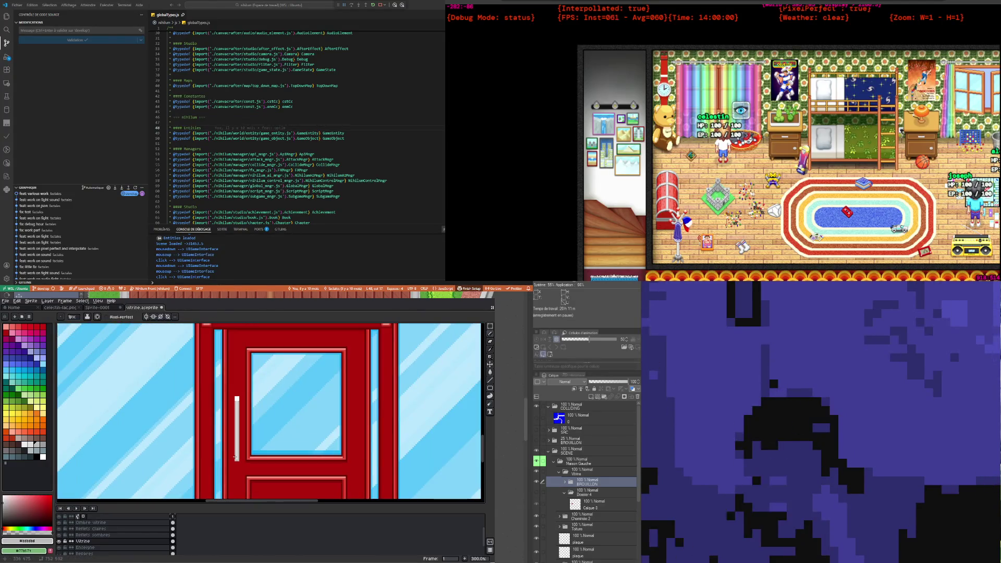
scroll(236, 458, "up", 4)
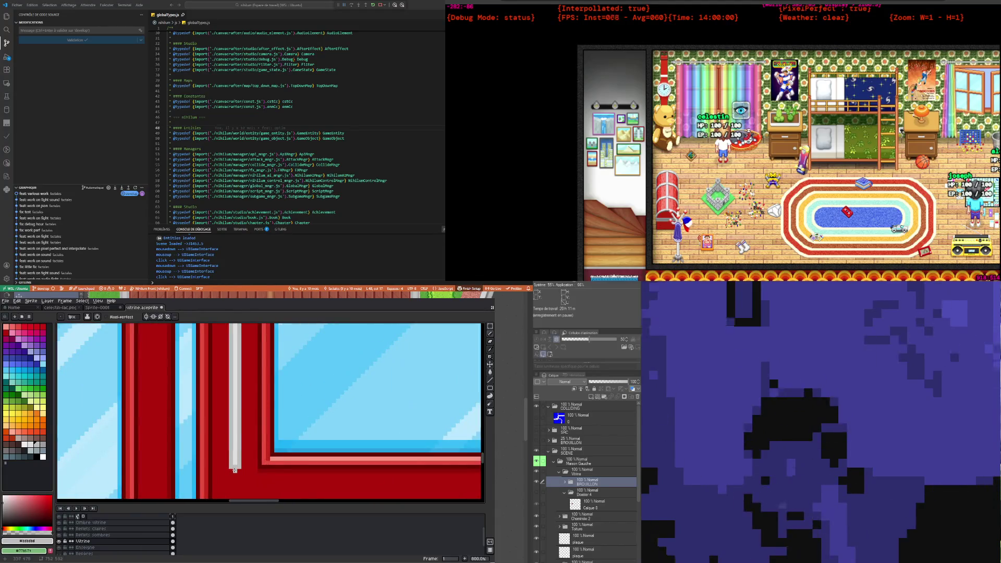
scroll(234, 469, "down", 3)
scroll(258, 434, "down", 3)
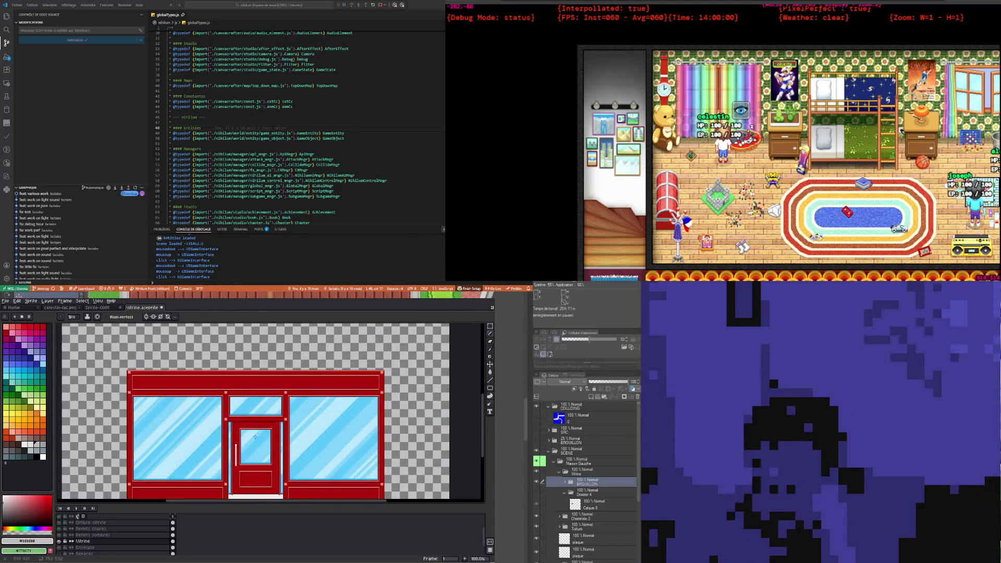
scroll(255, 436, "up", 5)
scroll(241, 456, "down", 2)
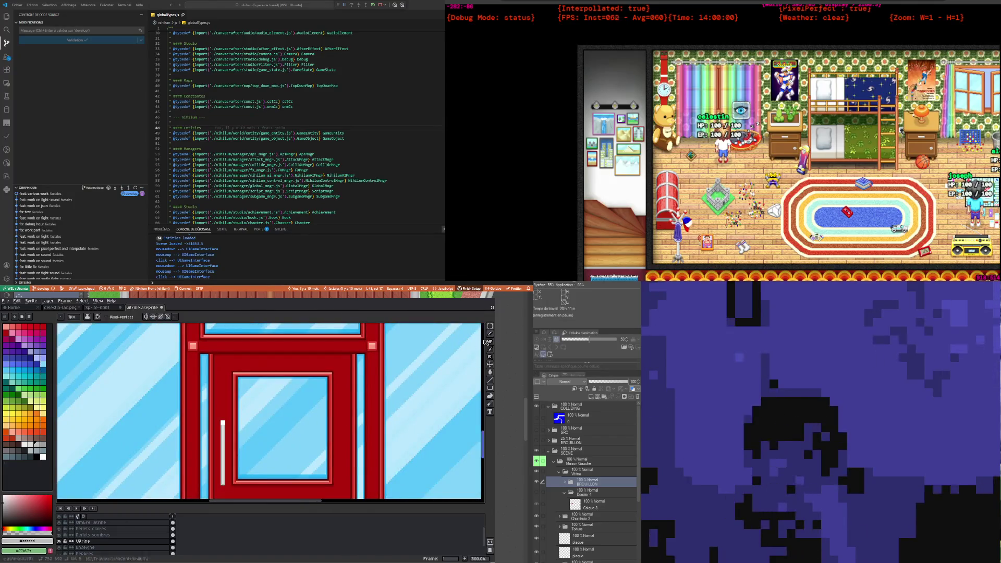
scroll(252, 424, "up", 2)
scroll(236, 440, "up", 1)
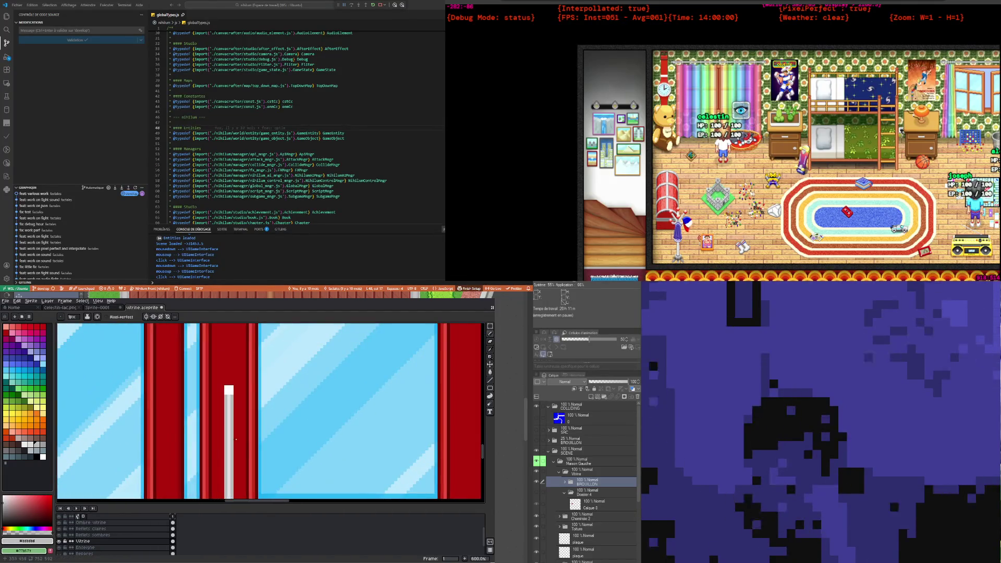
Step: Marquee-select the white and grey handle strip, try a move, then deselect it
left_click(490, 326)
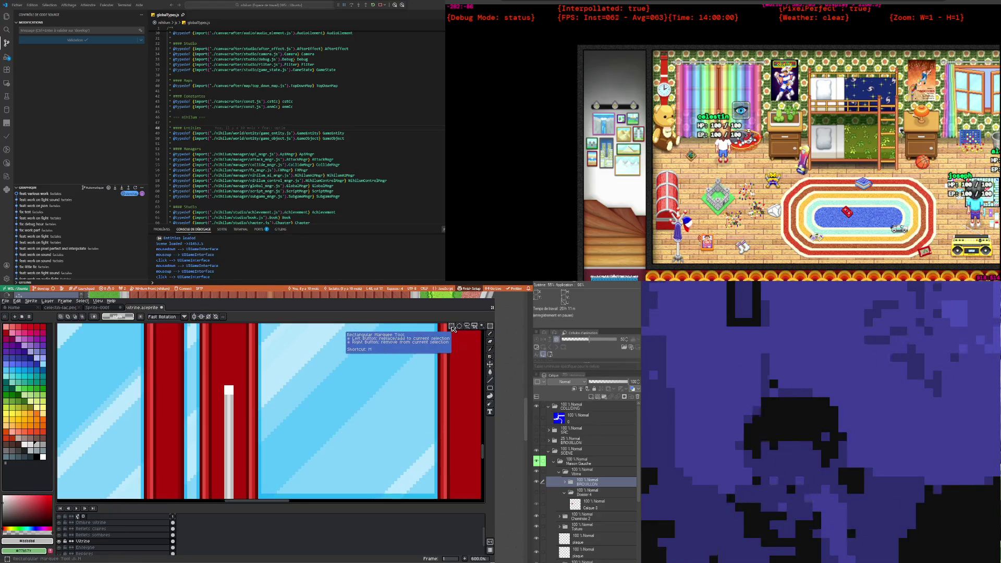
left_click_drag(222, 363, 236, 428)
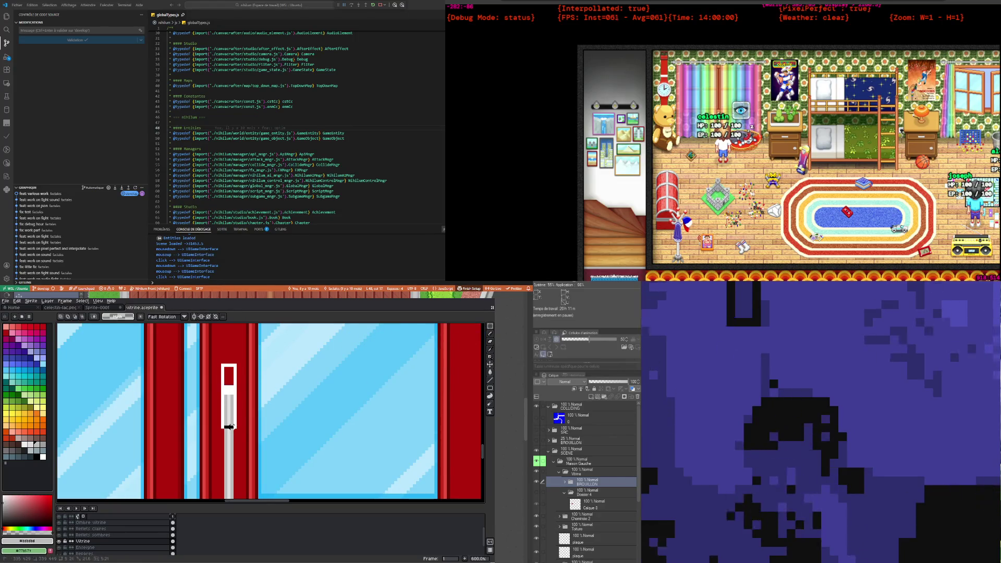
left_click_drag(236, 428, 230, 426)
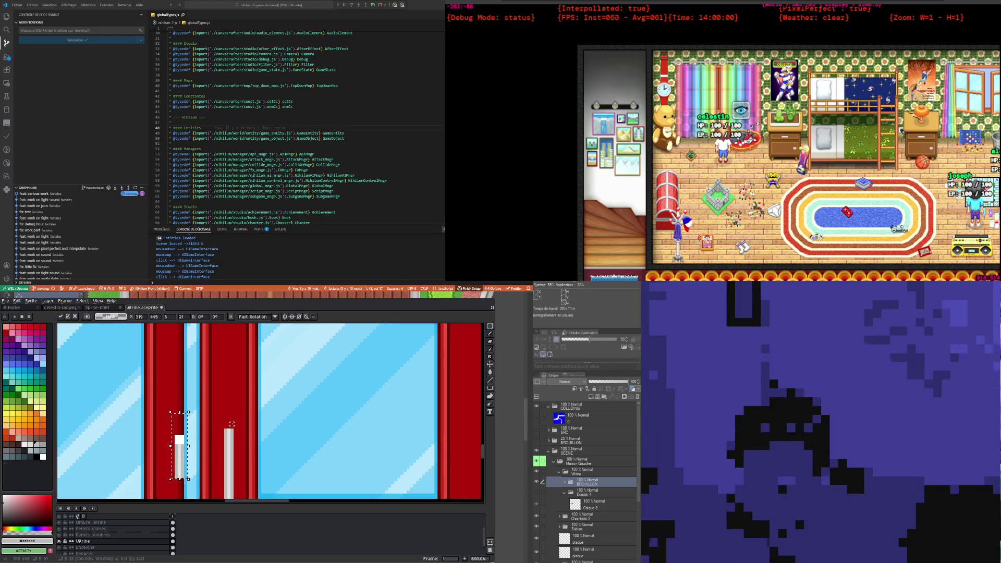
scroll(230, 427, "down", 3)
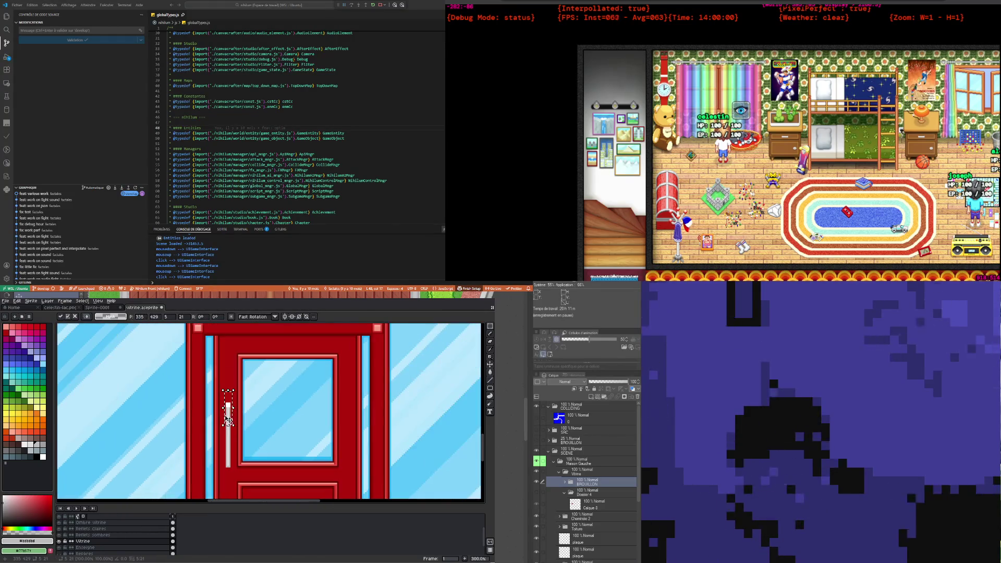
left_click(220, 478)
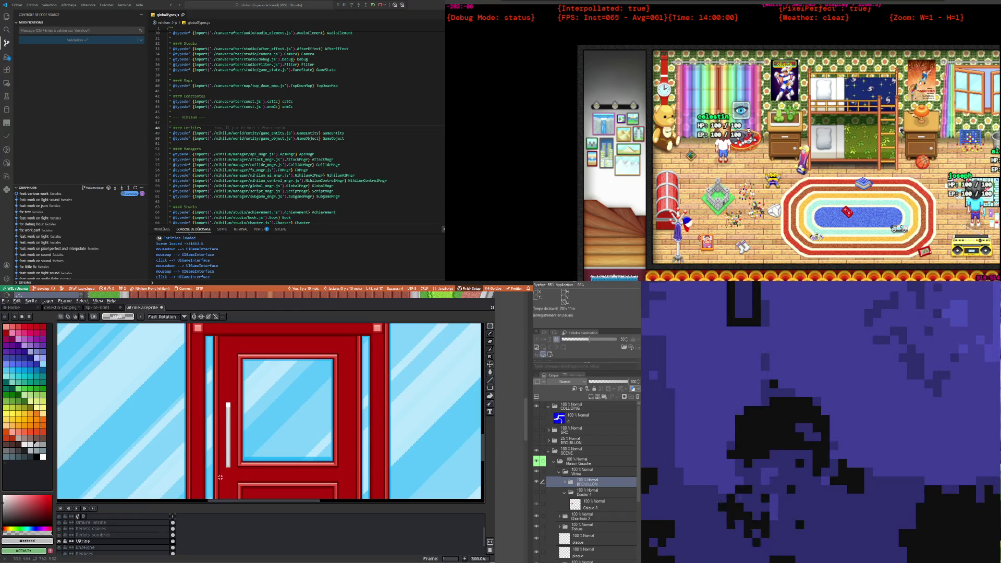
left_click_drag(232, 449, 221, 419)
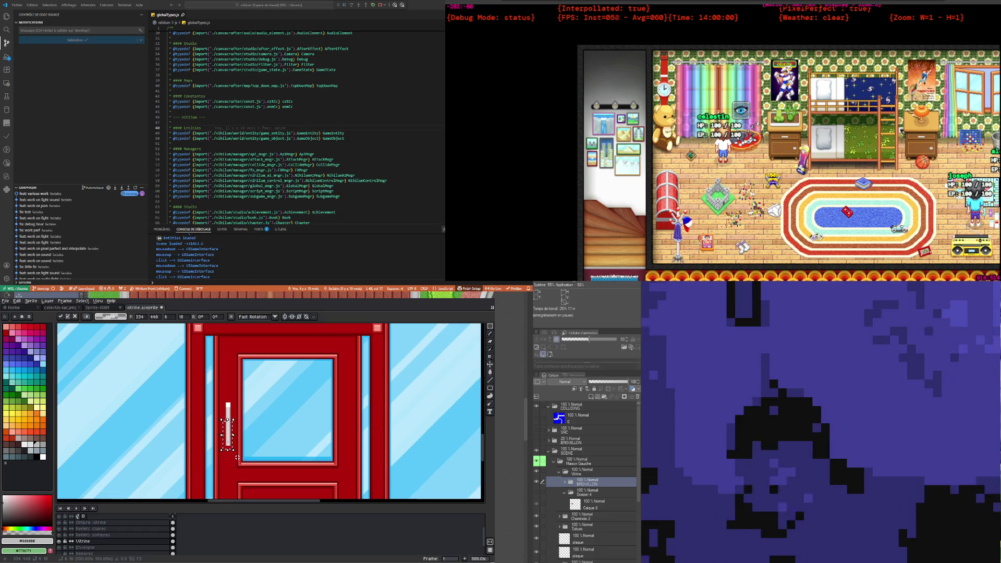
key("ctrl+d")
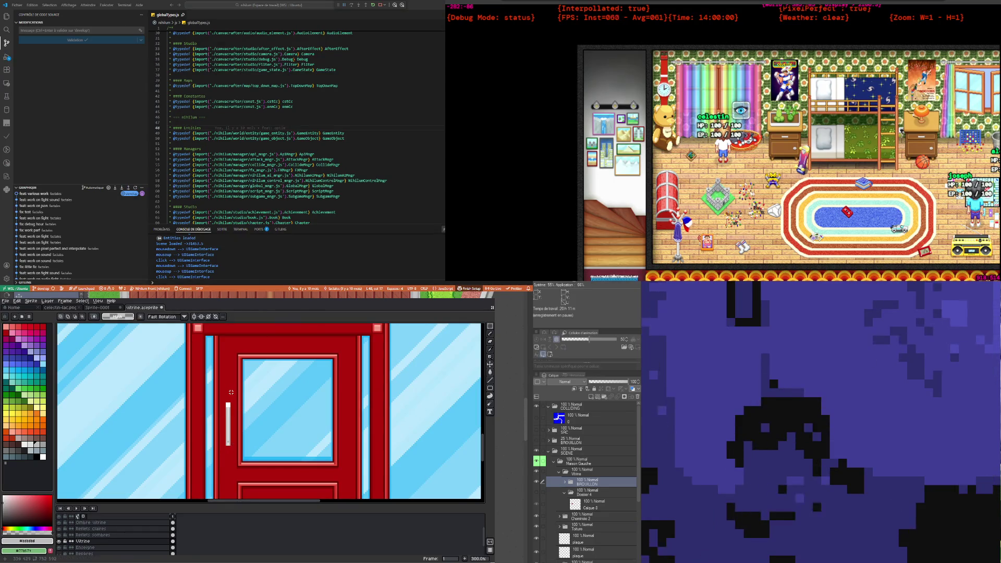
Step: Inspect the handle up close, sampling a canvas colour and returning to the Pencil
scroll(245, 409, "up", 2)
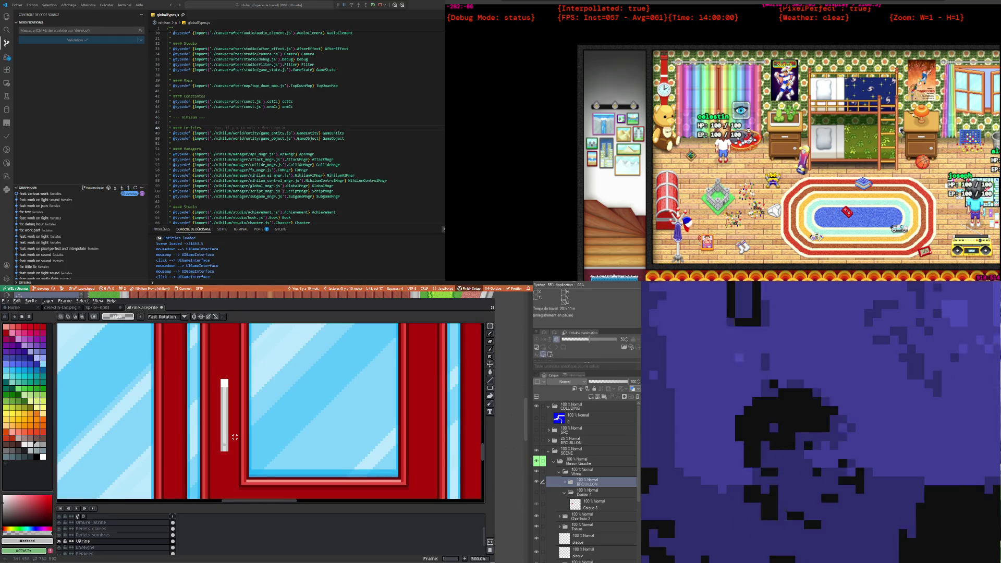
scroll(234, 437, "up", 1)
key("alt")
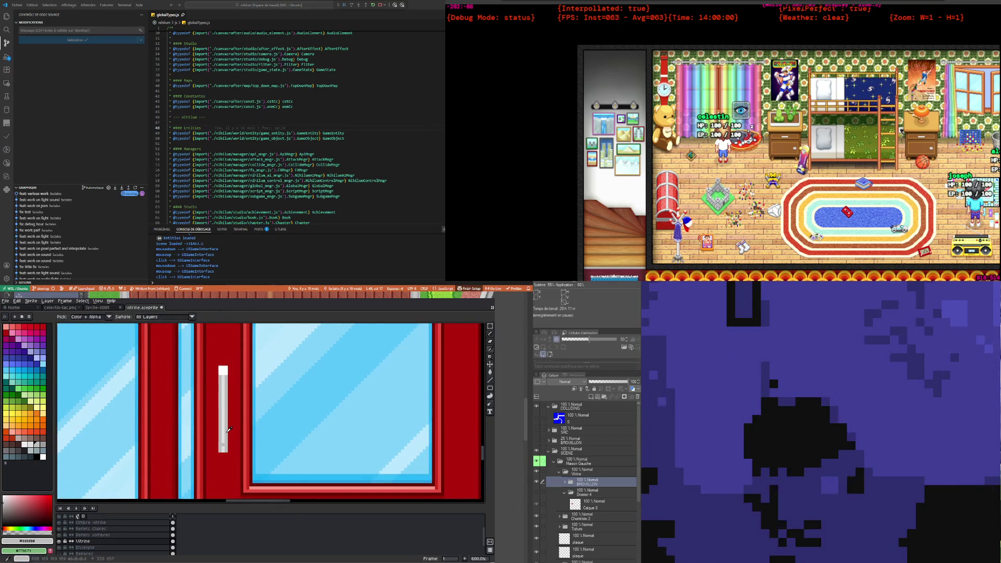
scroll(237, 443, "down", 3)
scroll(240, 447, "down", 1)
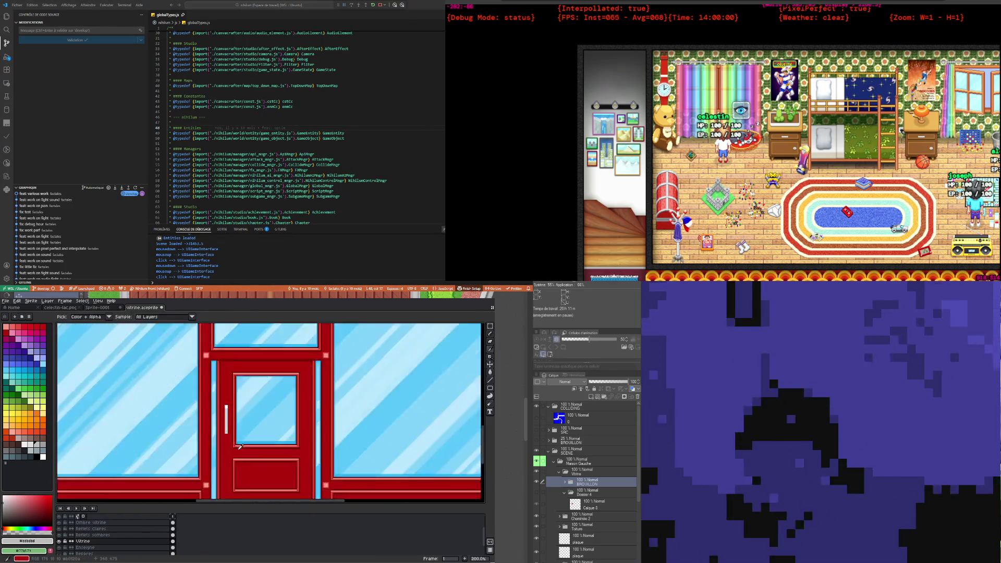
scroll(240, 447, "up", 1)
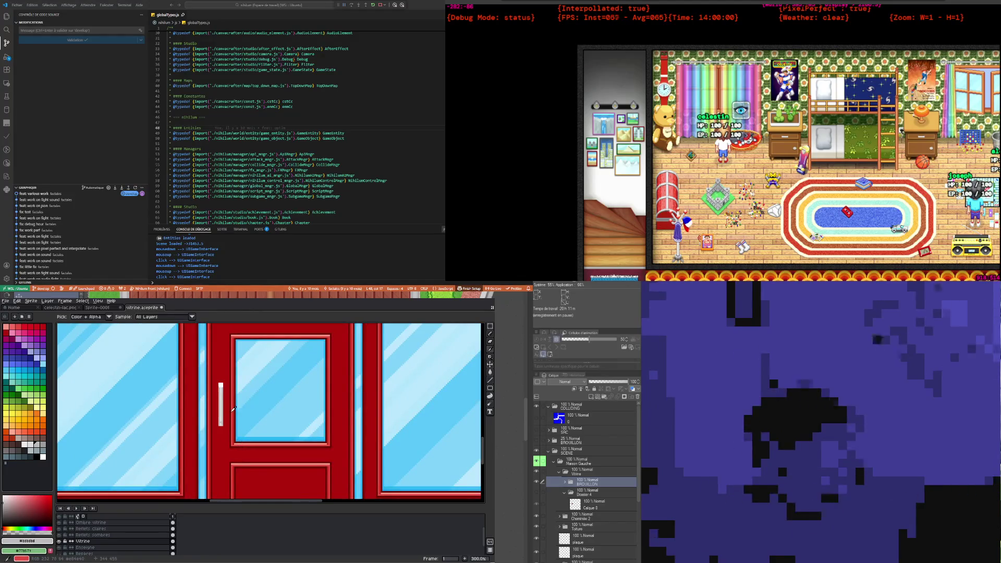
key("b")
scroll(222, 419, "up", 2)
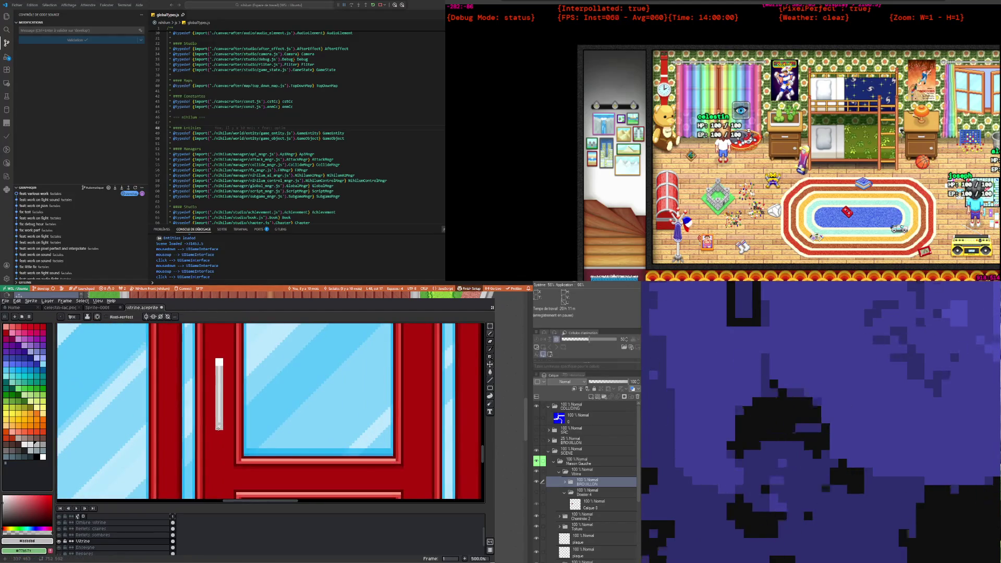
scroll(219, 427, "down", 3)
scroll(221, 431, "up", 1)
scroll(224, 433, "down", 1)
scroll(229, 440, "down", 2)
scroll(228, 439, "up", 1)
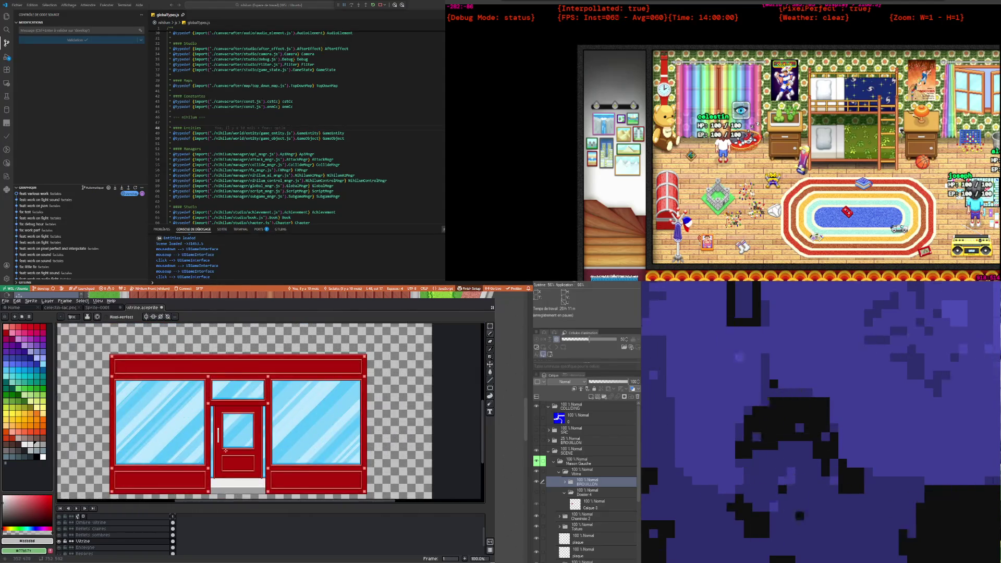
scroll(225, 450, "up", 1)
scroll(217, 402, "up", 1)
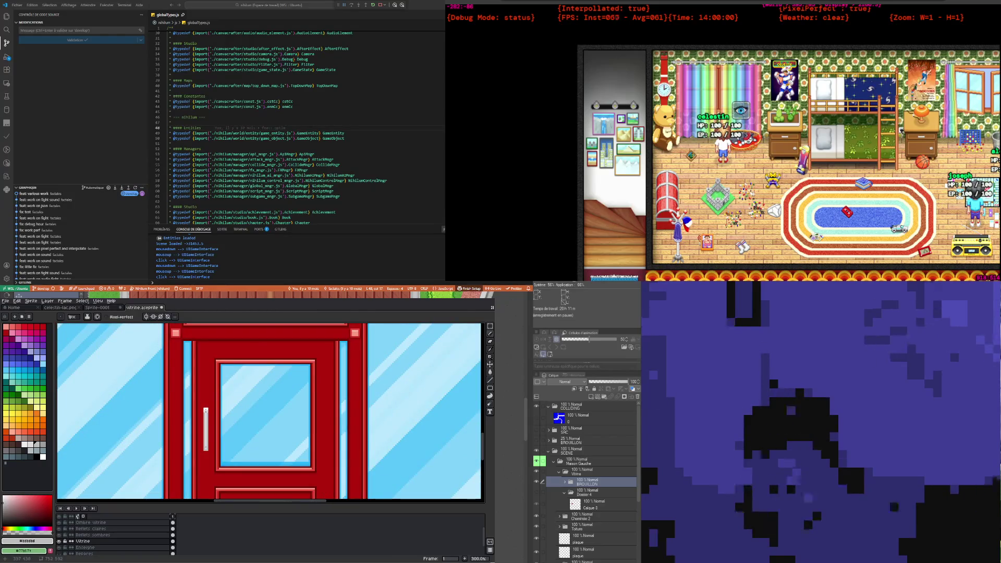
scroll(219, 441, "down", 1)
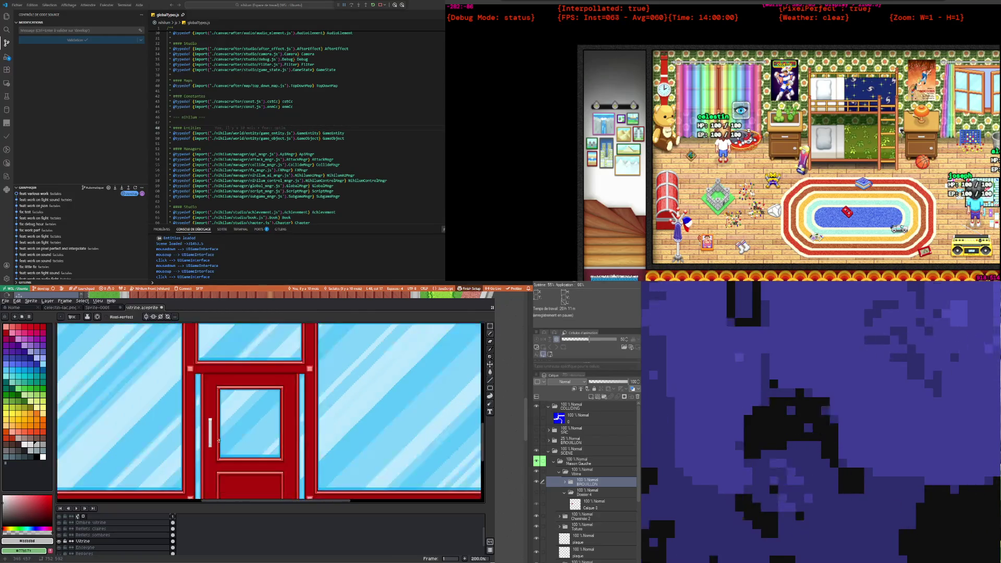
Step: Drag the selected door handle lower, nudge it down one more pixel, and commit
left_click(490, 326)
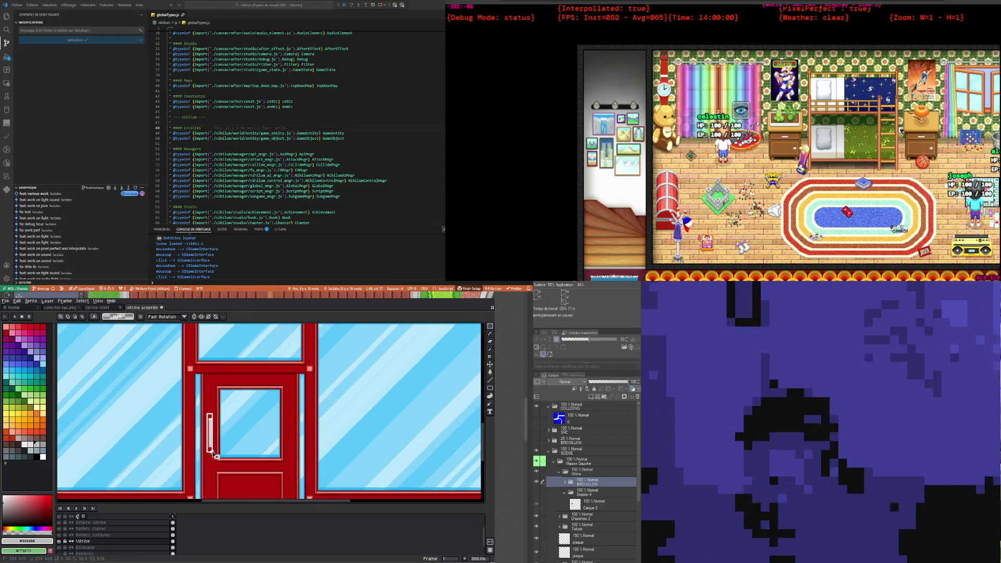
scroll(211, 452, "down", 1)
left_click_drag(212, 442, 211, 452)
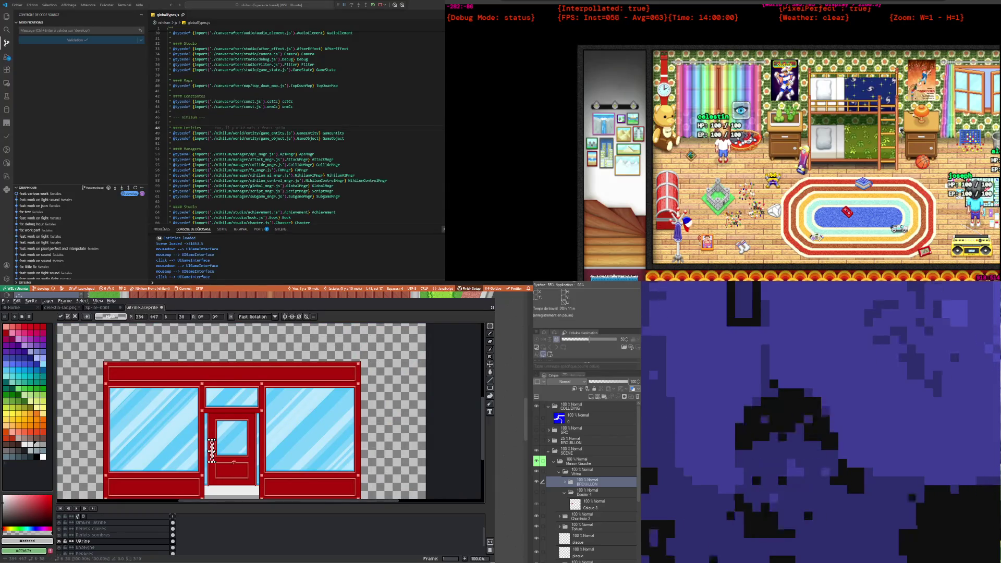
key("Down")
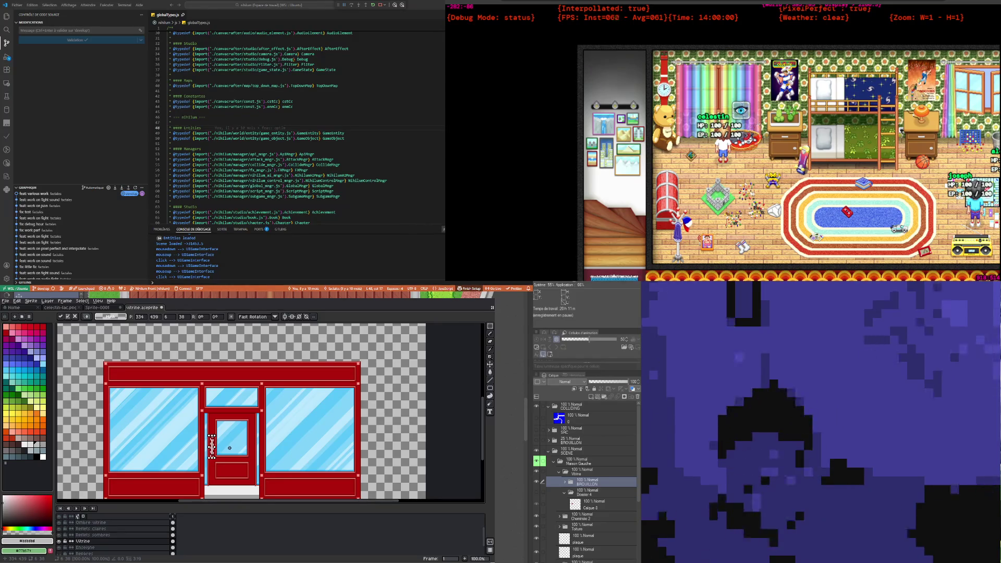
key("Return")
Step: Eyedrop the handle's light grey #e0e0e0 from the canvas
scroll(213, 449, "up", 5)
scroll(213, 451, "up", 1)
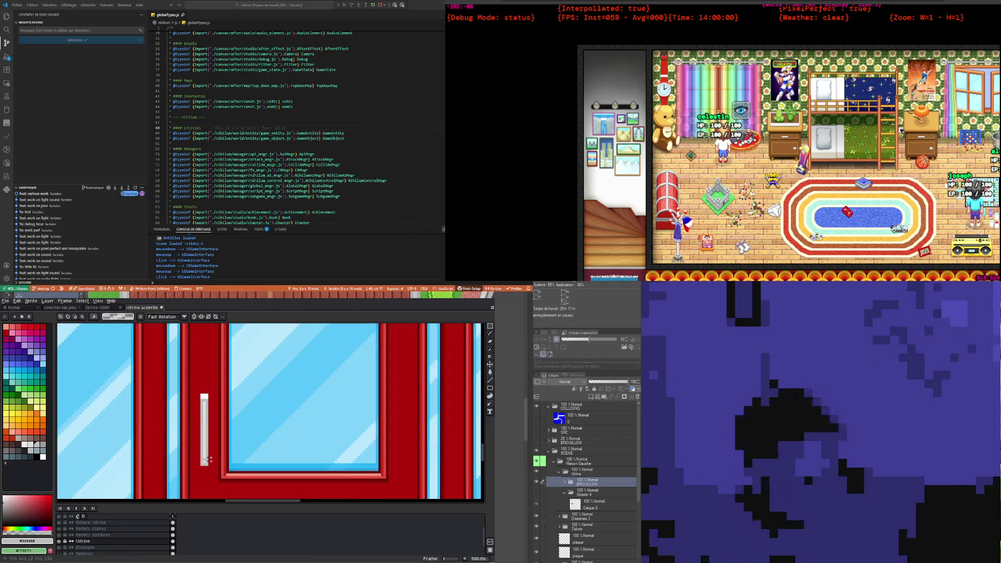
key("alt")
left_click(206, 428, "alt")
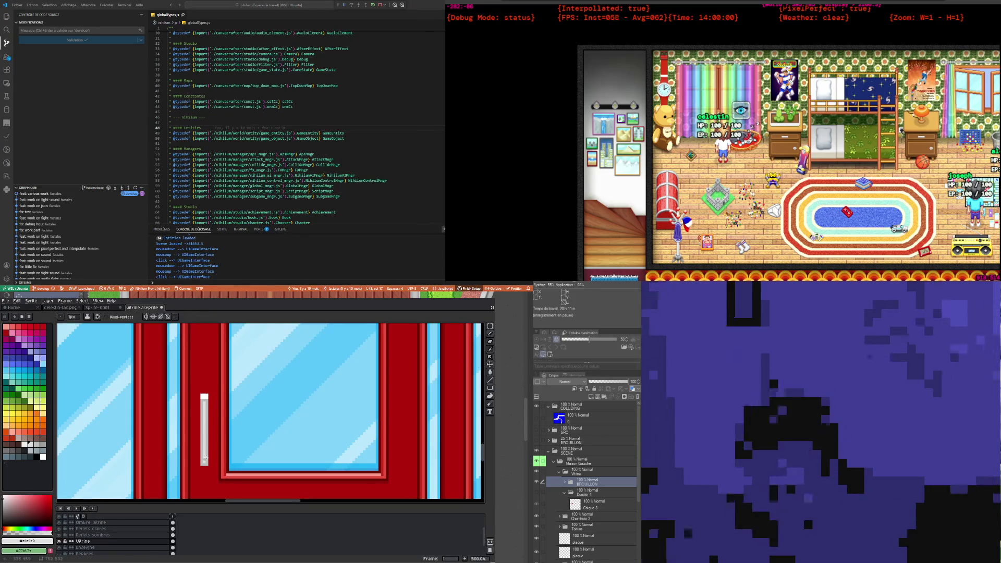
scroll(203, 457, "down", 1)
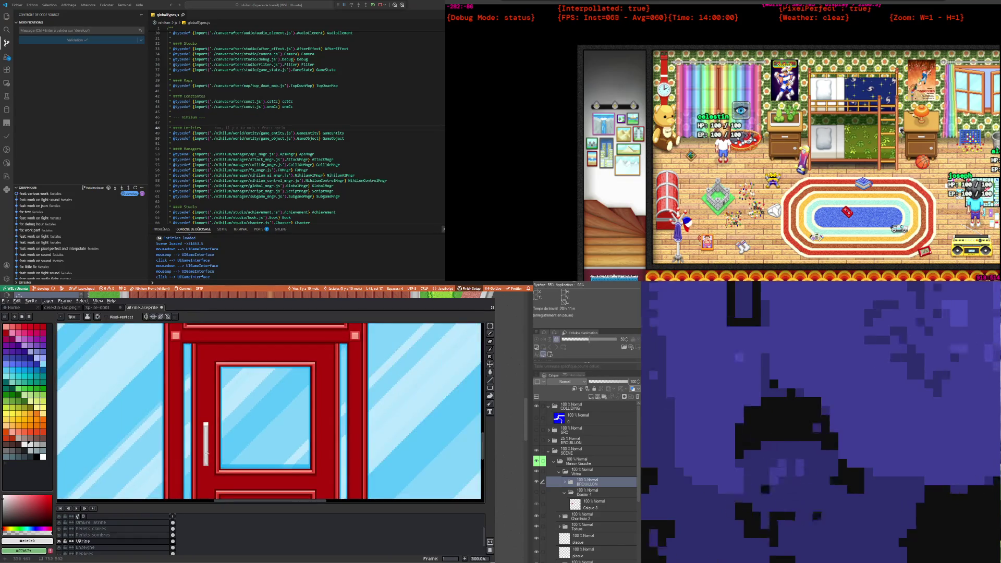
scroll(206, 433, "up", 2)
scroll(210, 408, "up", 1)
key("alt")
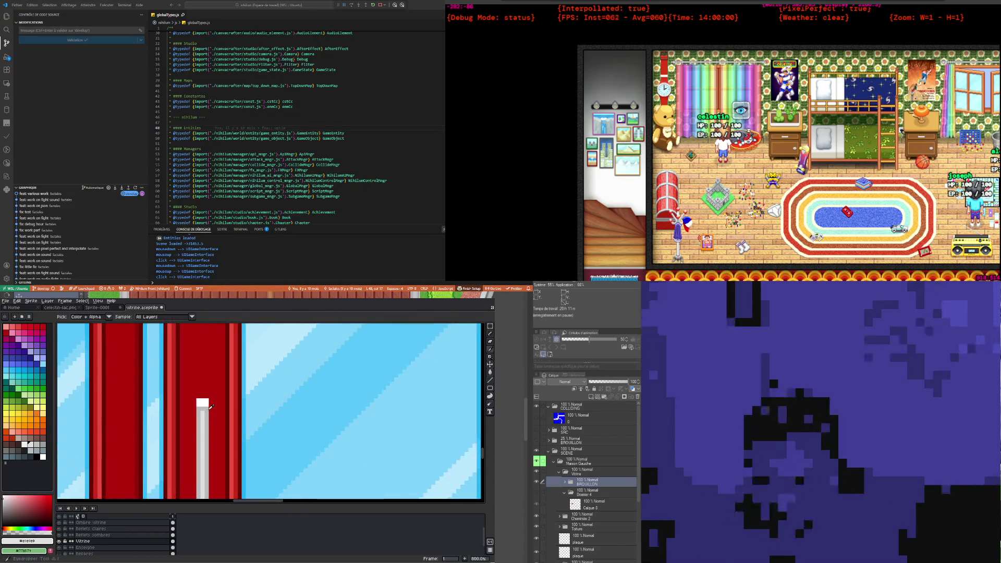
Step: Eyedrop the handle's lighter grey #dcdcdc, dismissing the Frame Properties dialog without changes
key("p")
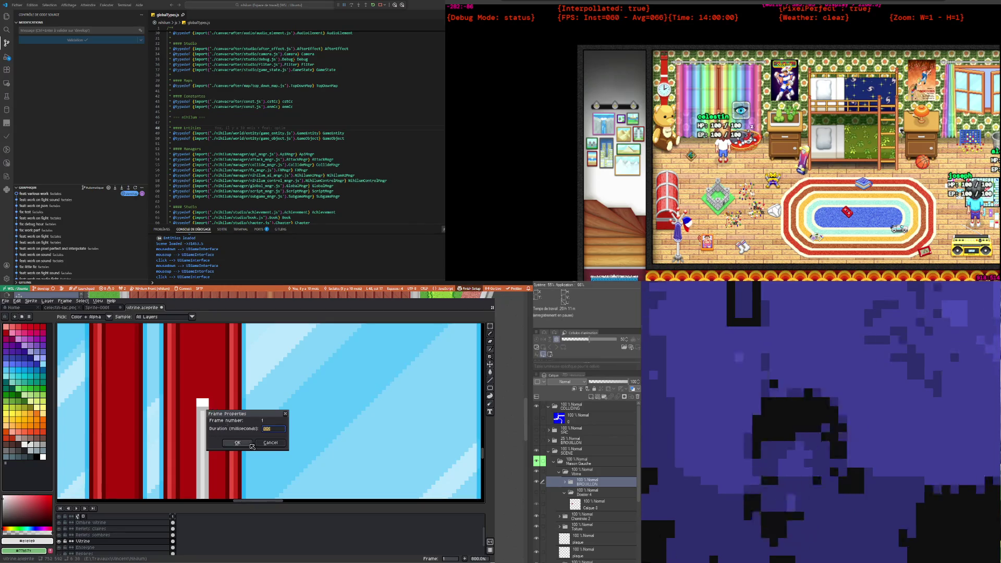
left_click(274, 443)
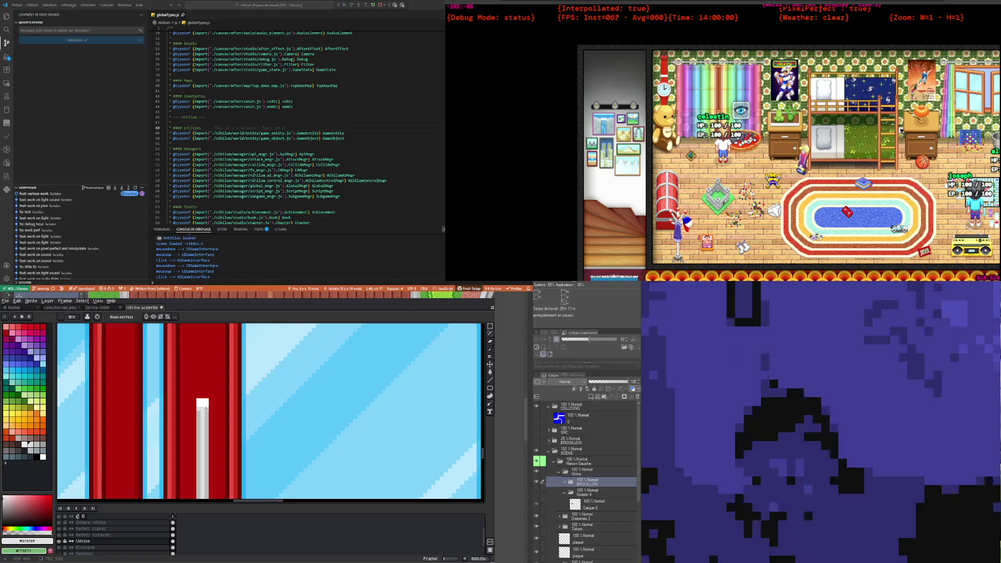
scroll(207, 424, "down", 3)
scroll(211, 416, "up", 2)
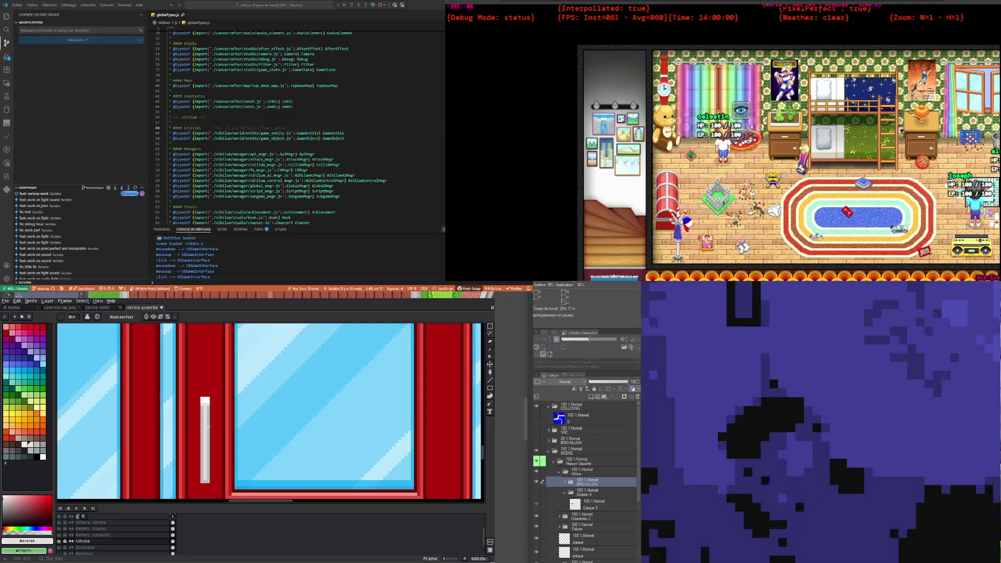
scroll(207, 425, "down", 2)
scroll(203, 434, "up", 2)
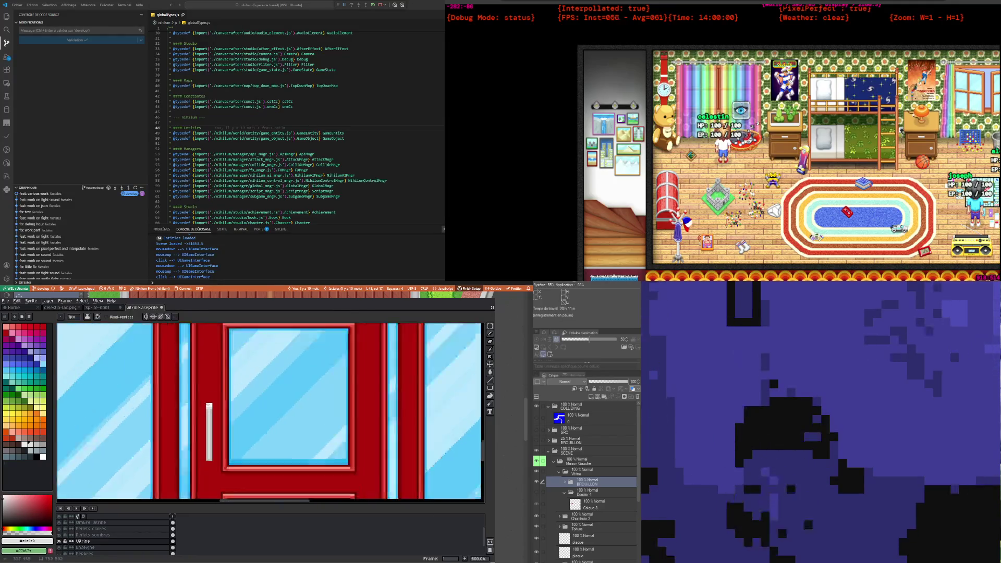
scroll(210, 415, "up", 3)
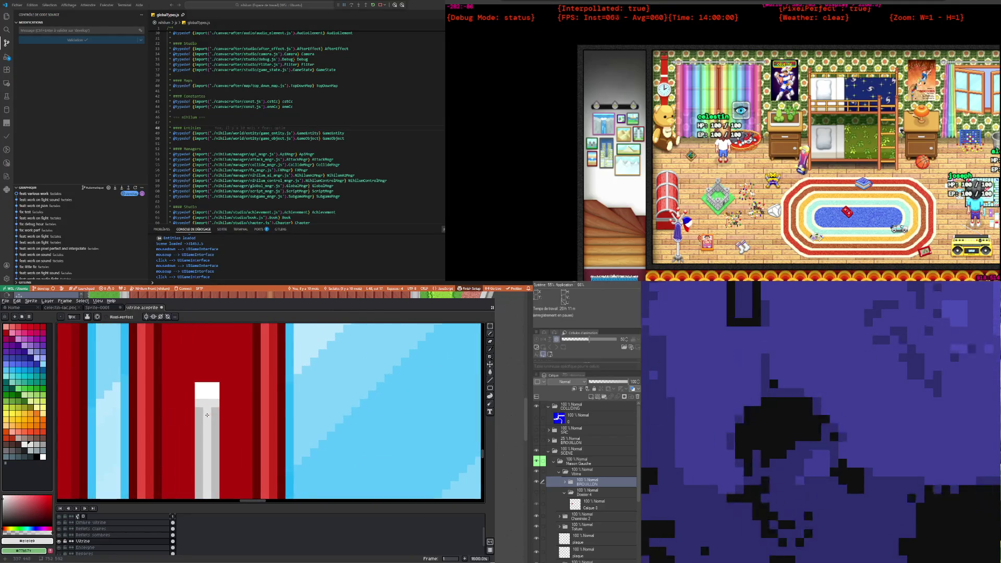
left_click(200, 410)
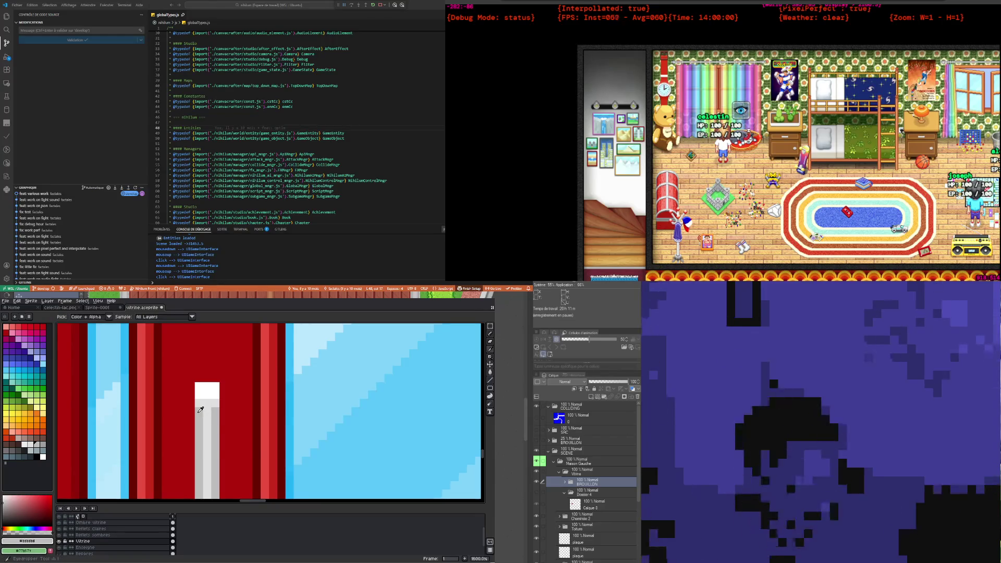
key("p")
left_click(279, 444)
Step: Drag a Rectangular Marquee box around the grey door handle
key("b")
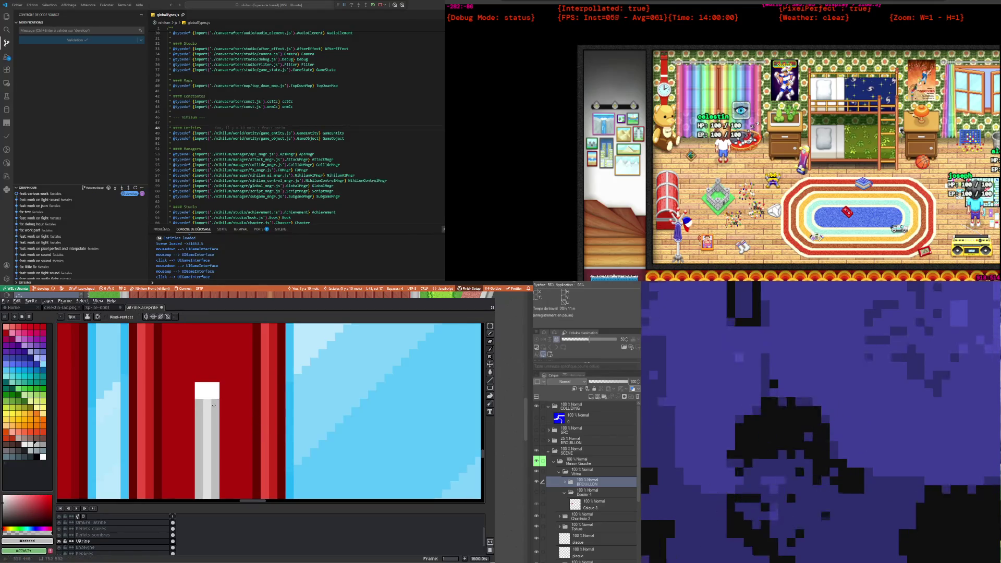
scroll(220, 393, "down", 3)
scroll(224, 422, "down", 1)
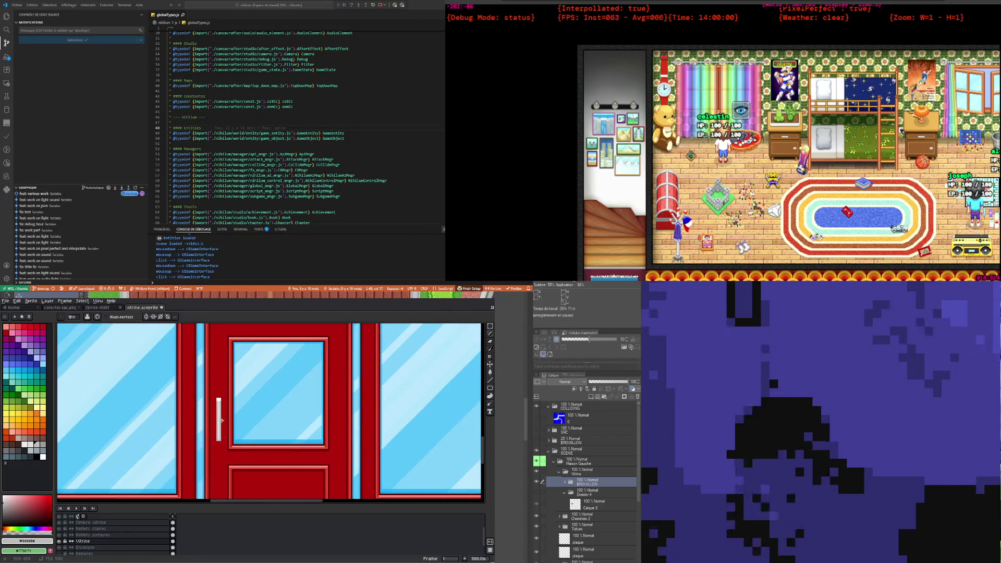
scroll(219, 414, "up", 2)
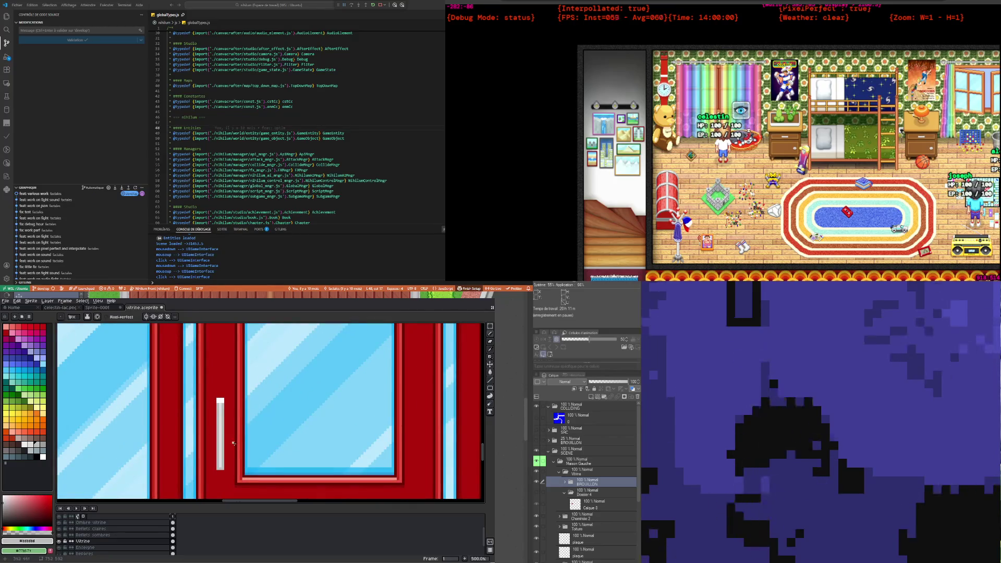
scroll(230, 438, "down", 3)
scroll(227, 443, "up", 1)
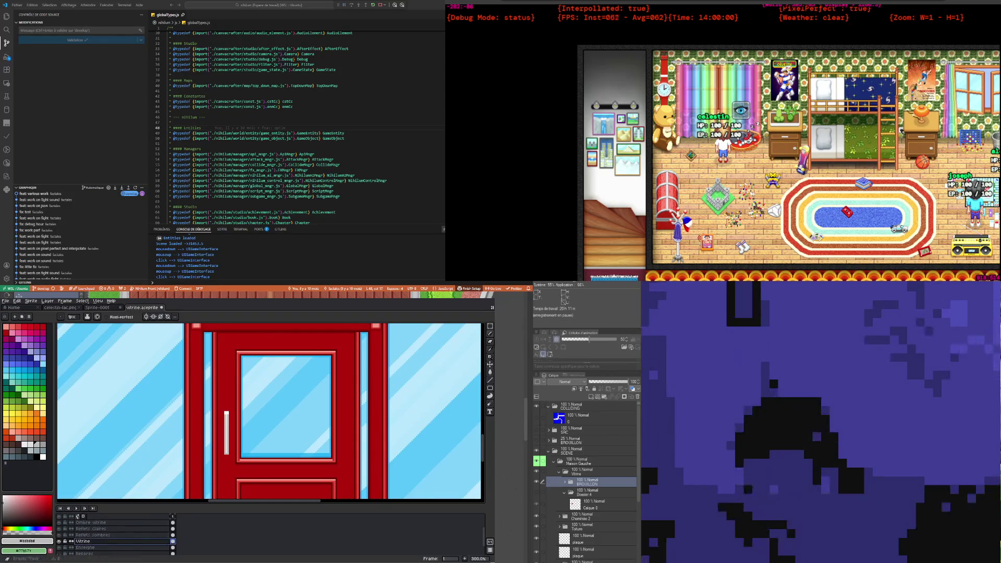
left_click(491, 326)
scroll(233, 457, "down", 2)
scroll(233, 457, "up", 1)
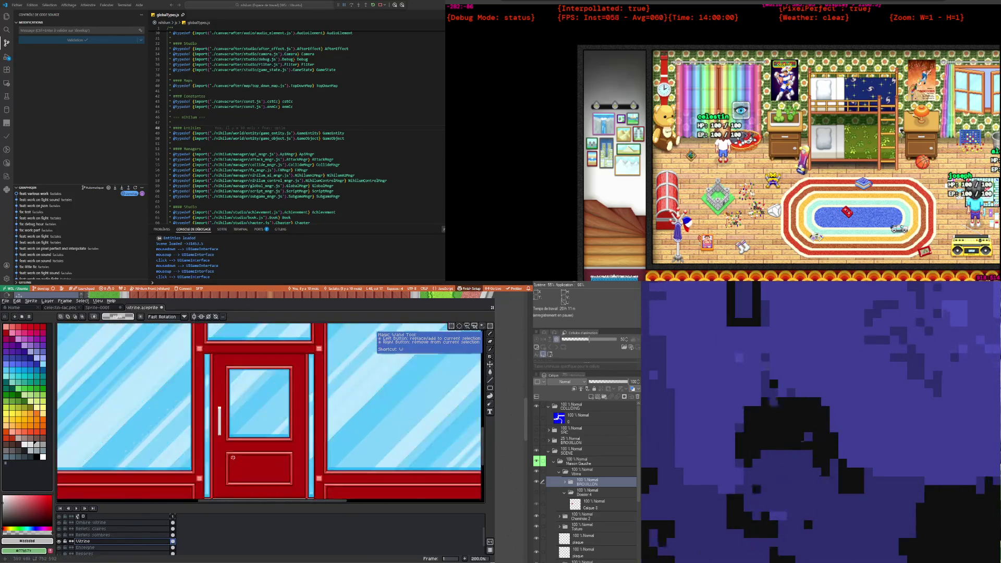
left_click_drag(215, 401, 226, 444)
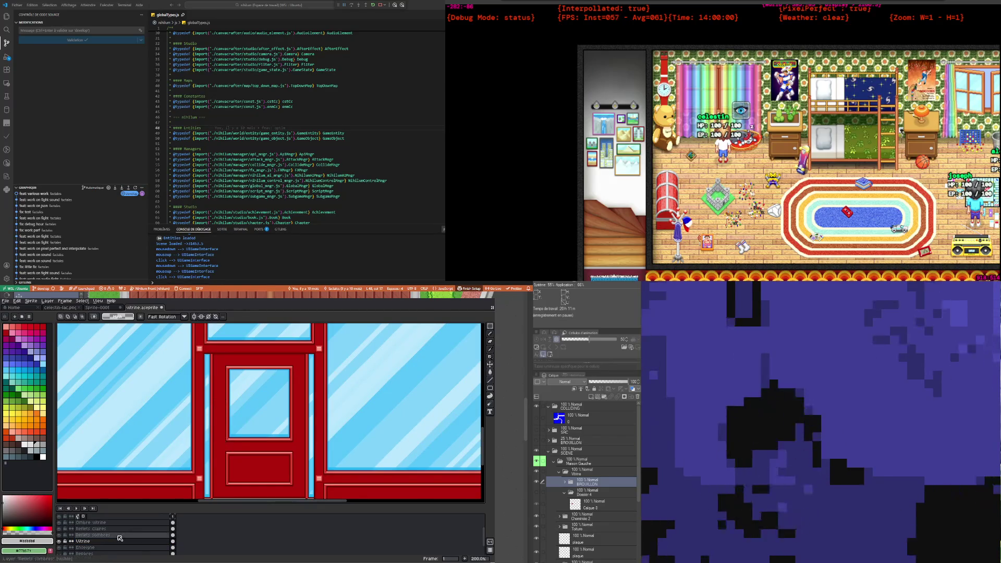
Step: Create a new layer from the layers panel and rename it 'Poignée'
right_click(99, 541)
mouse_move(136, 523)
left_click(158, 522)
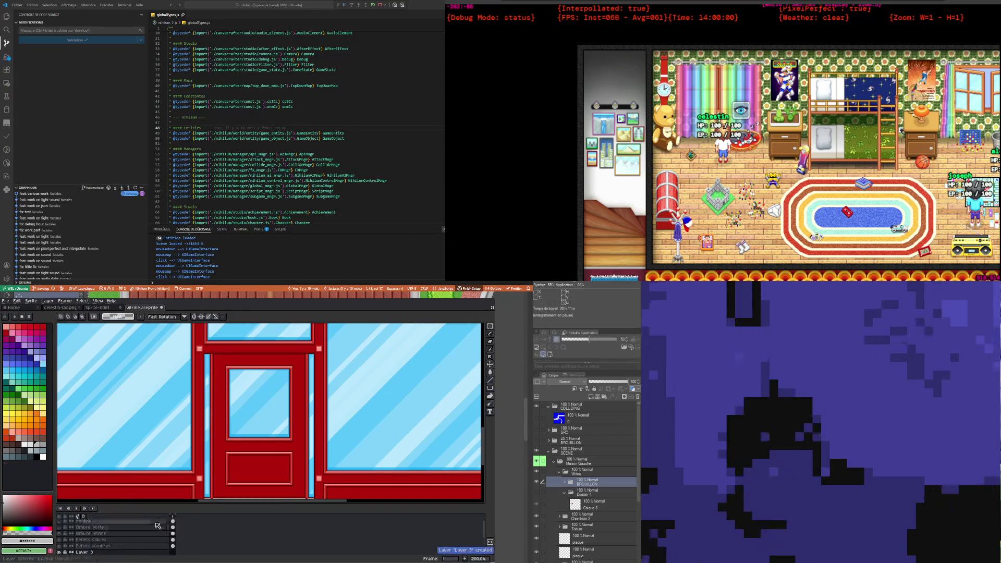
double_click(99, 552)
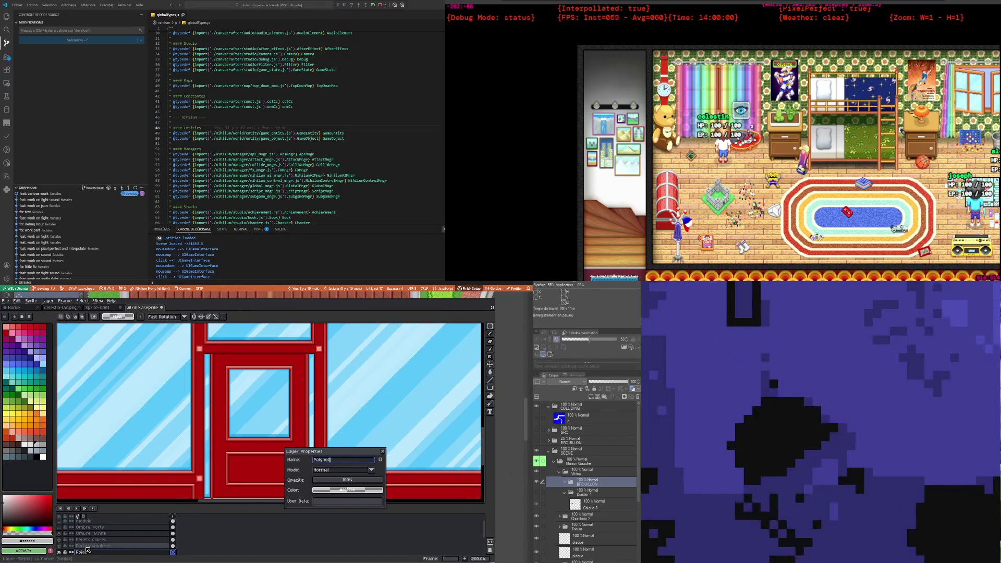
key("BackSpace")
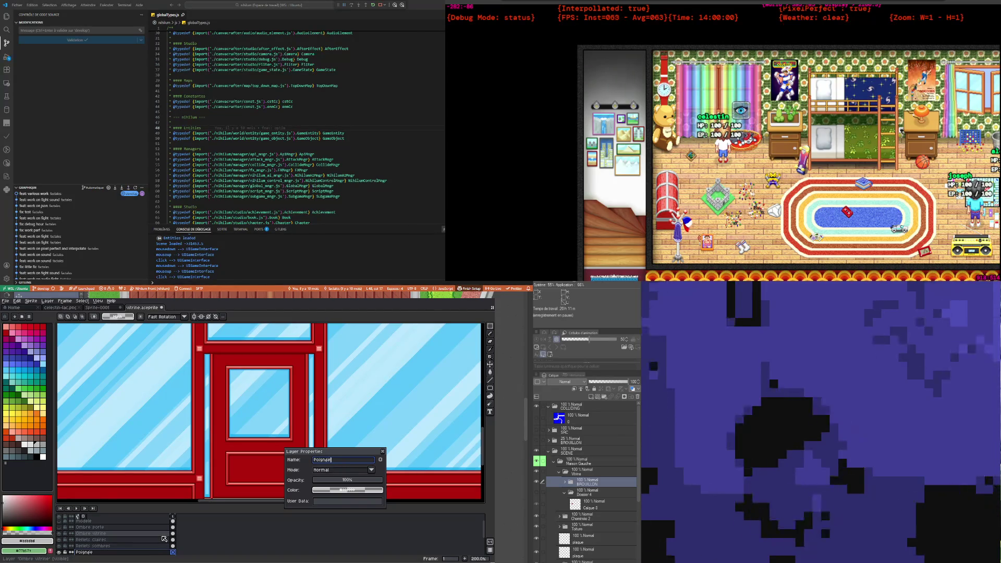
key("Return")
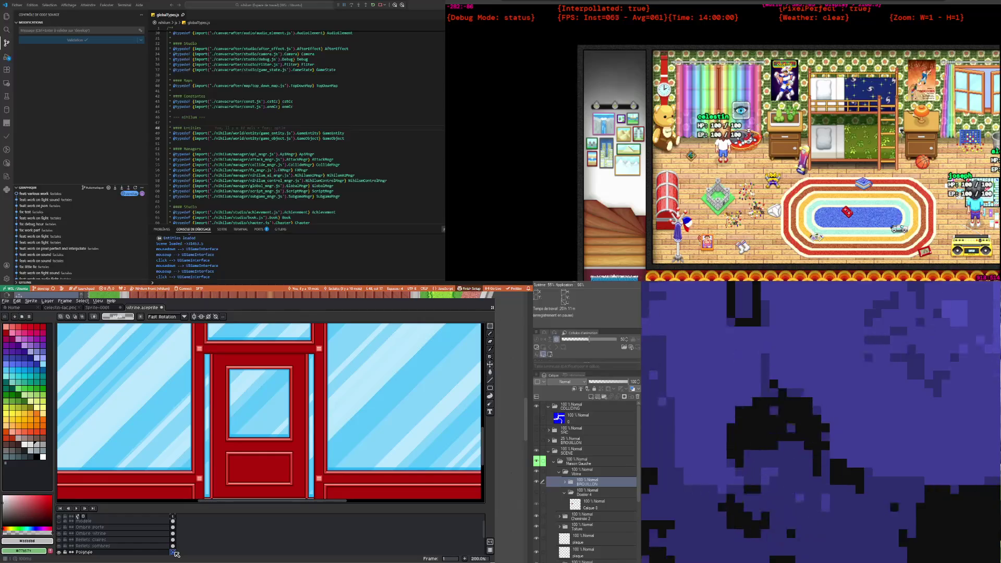
left_click(174, 553)
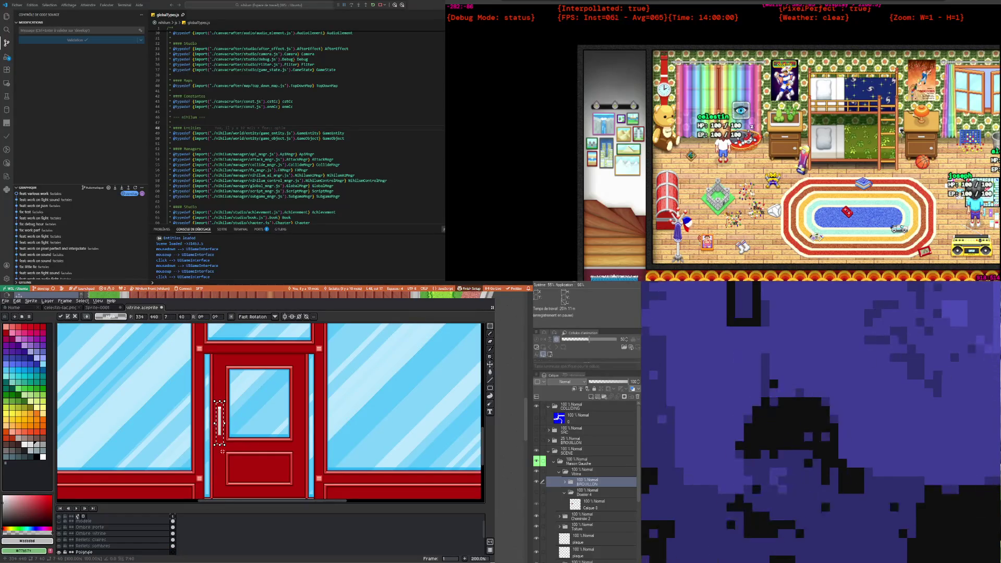
Step: Deselect the handle, choose black, and add another new layer for shading
left_click(283, 439)
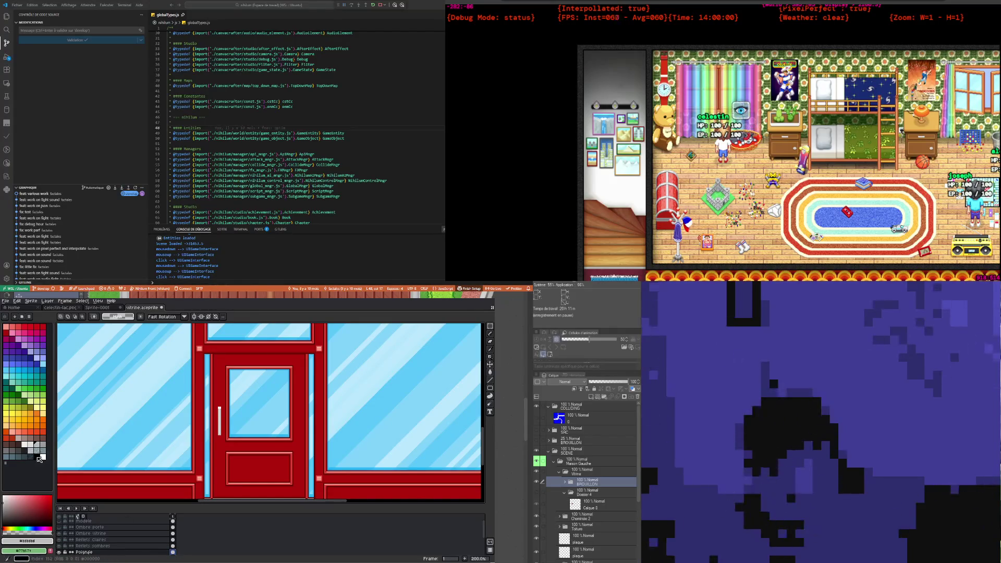
left_click(38, 458)
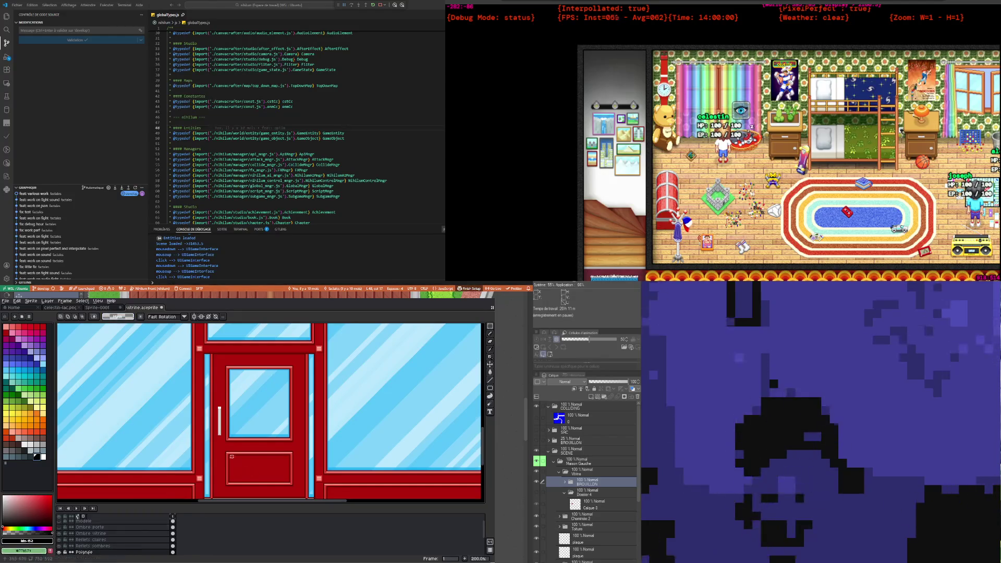
scroll(232, 457, "up", 2)
scroll(232, 457, "down", 1)
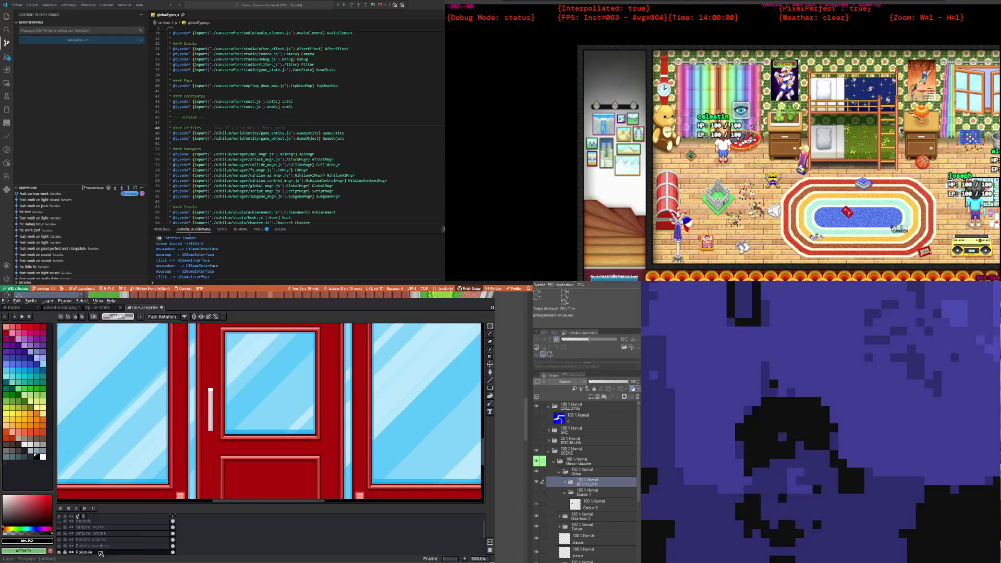
key("shift+n")
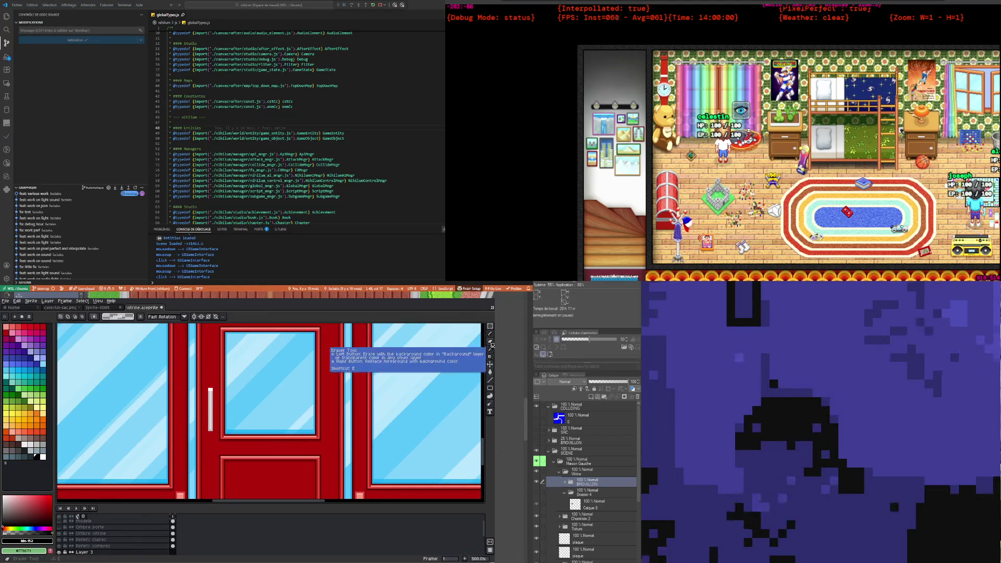
left_click(490, 334)
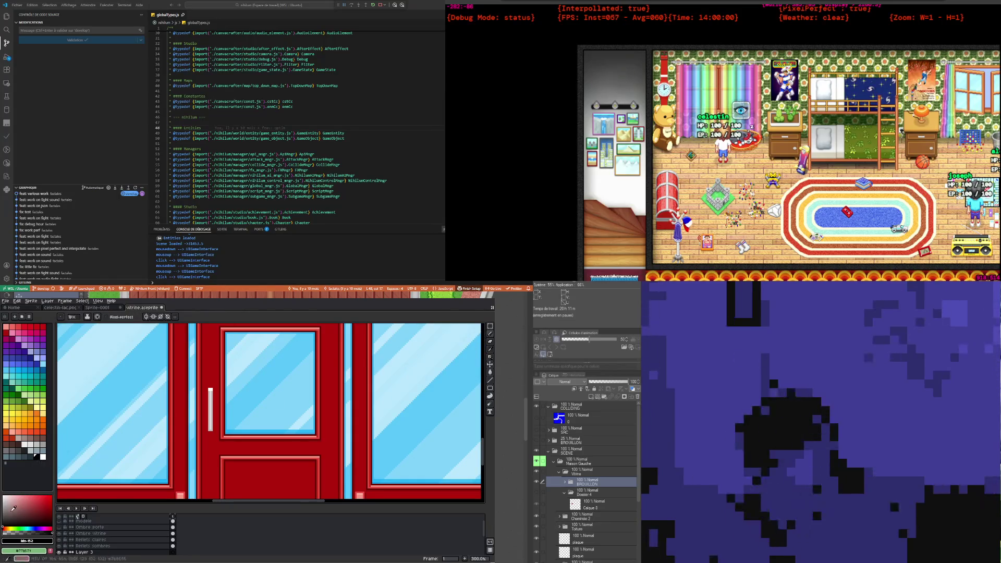
Step: Pencil black pixels along the handle's left and bottom edges, undoing the right-side outline
scroll(213, 358, "up", 3)
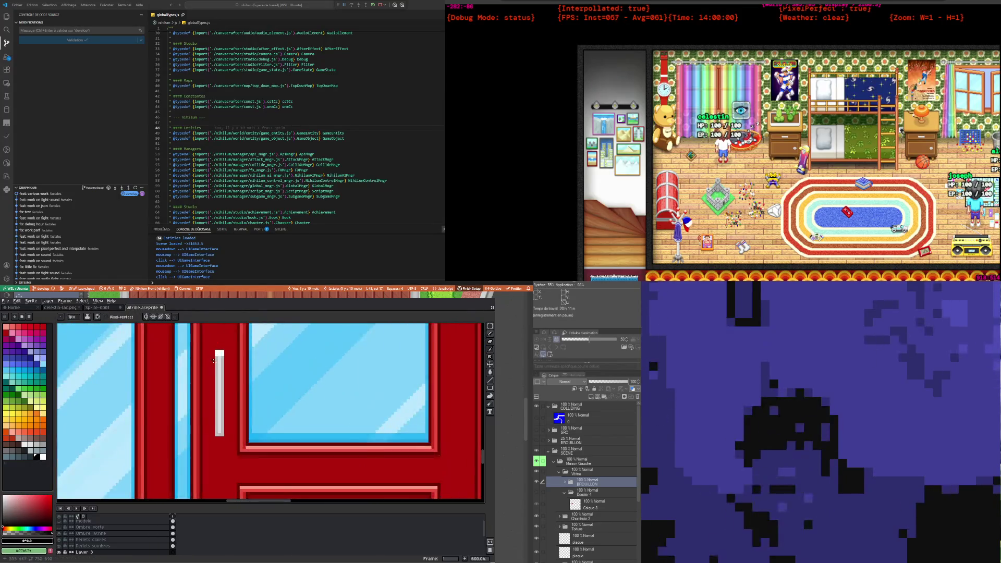
left_click(213, 354)
left_click(210, 369)
left_click(213, 413)
mouse_move(213, 354)
left_mouse_down()
mouse_move(225, 438)
mouse_move(236, 368)
left_mouse_up()
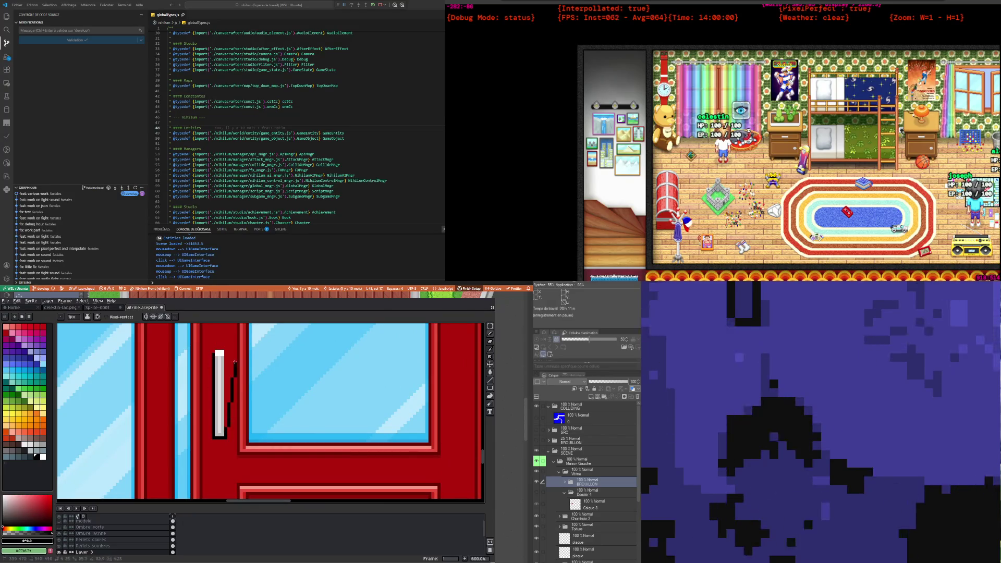
key("ctrl+z")
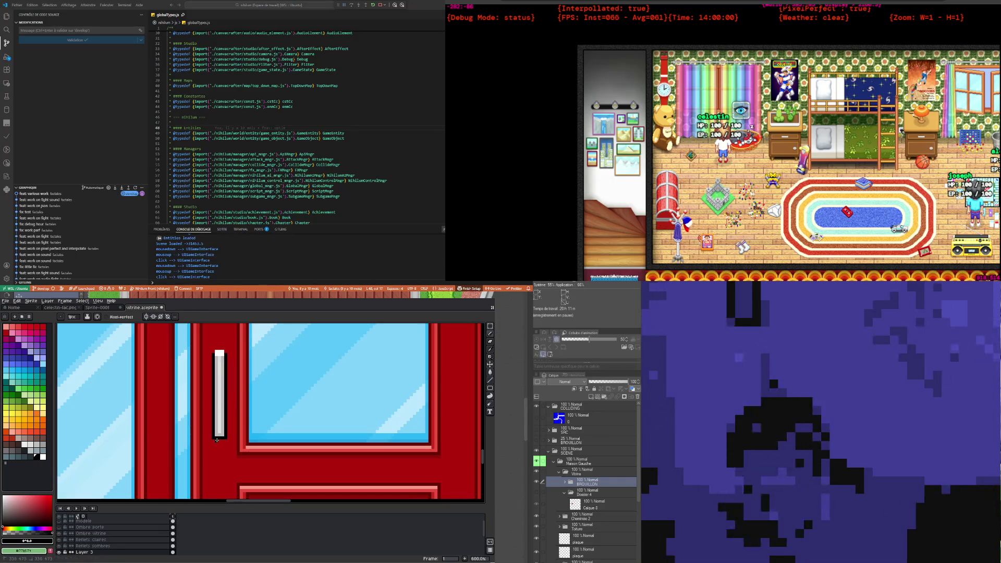
scroll(217, 441, "down", 3)
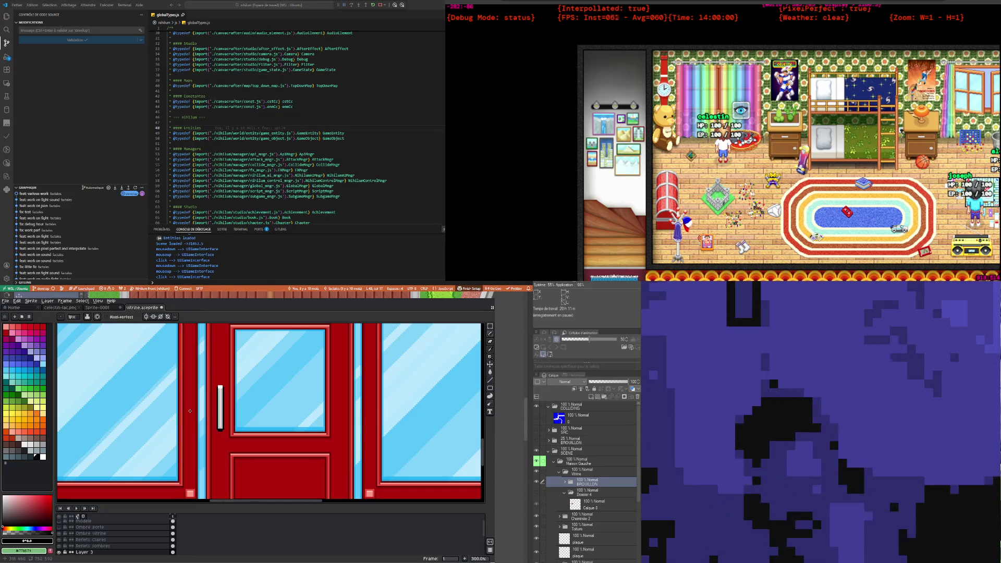
scroll(207, 432, "up", 2)
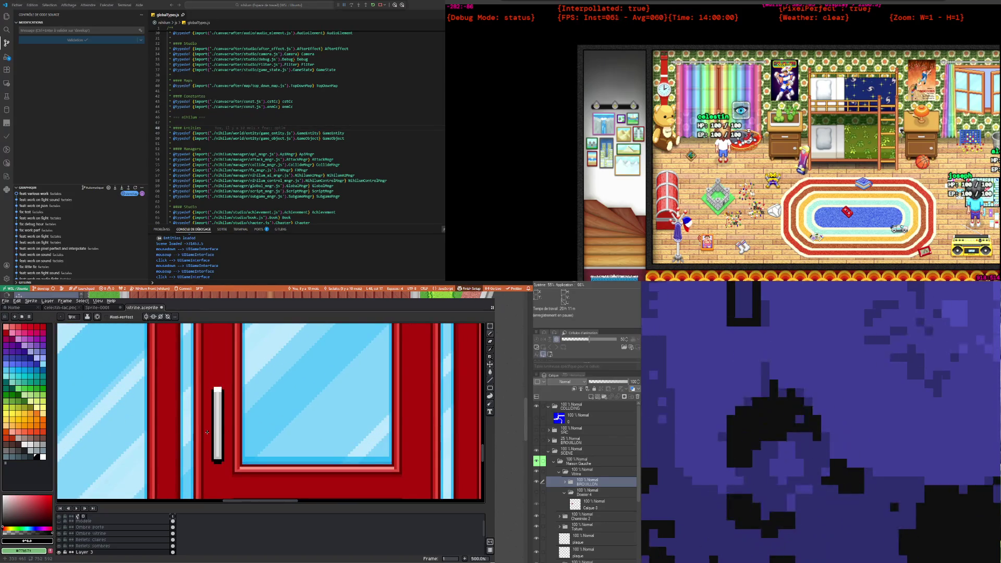
scroll(214, 459, "down", 1)
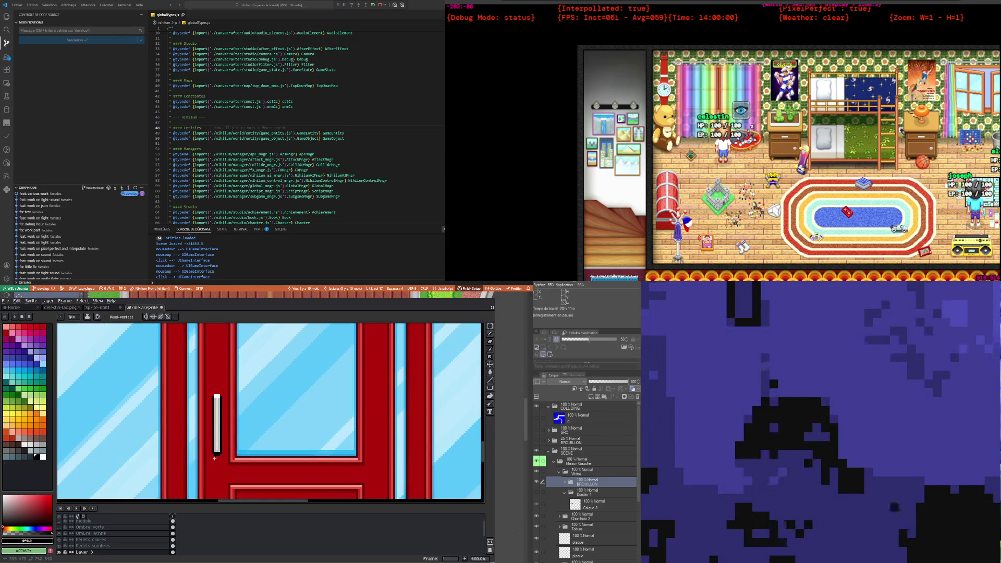
scroll(215, 458, "up", 2)
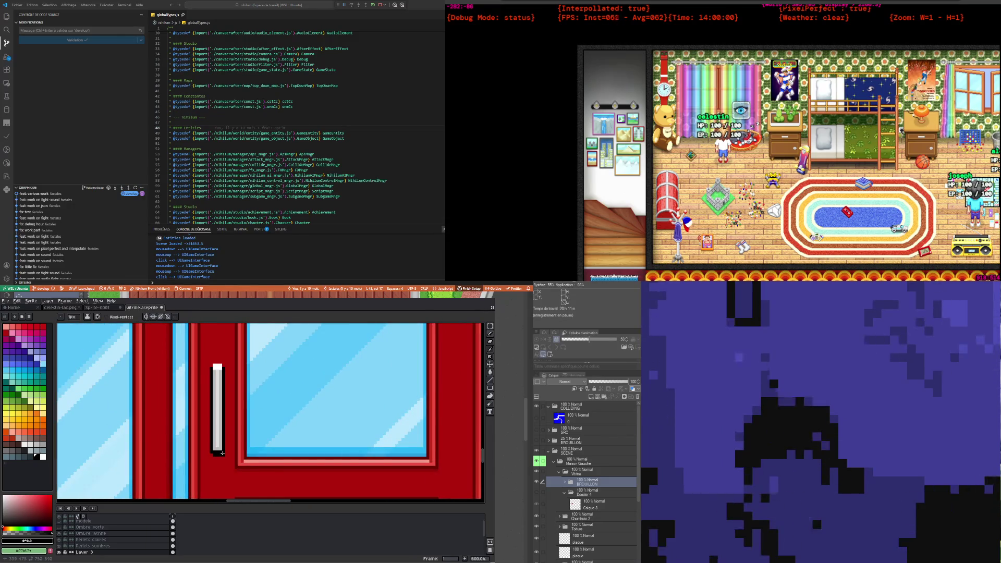
scroll(242, 433, "down", 4)
scroll(229, 439, "up", 2)
scroll(220, 445, "up", 2)
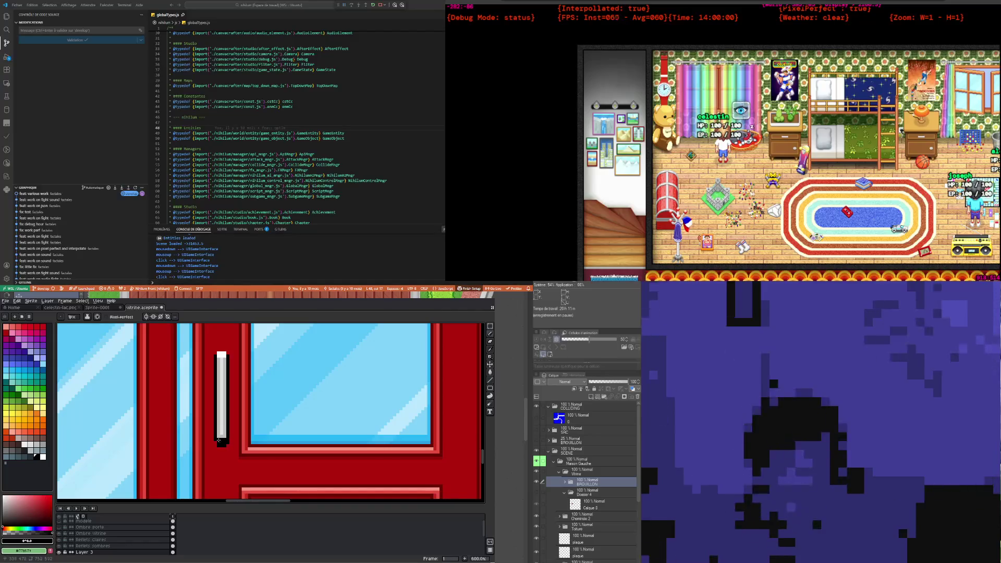
scroll(222, 431, "down", 1)
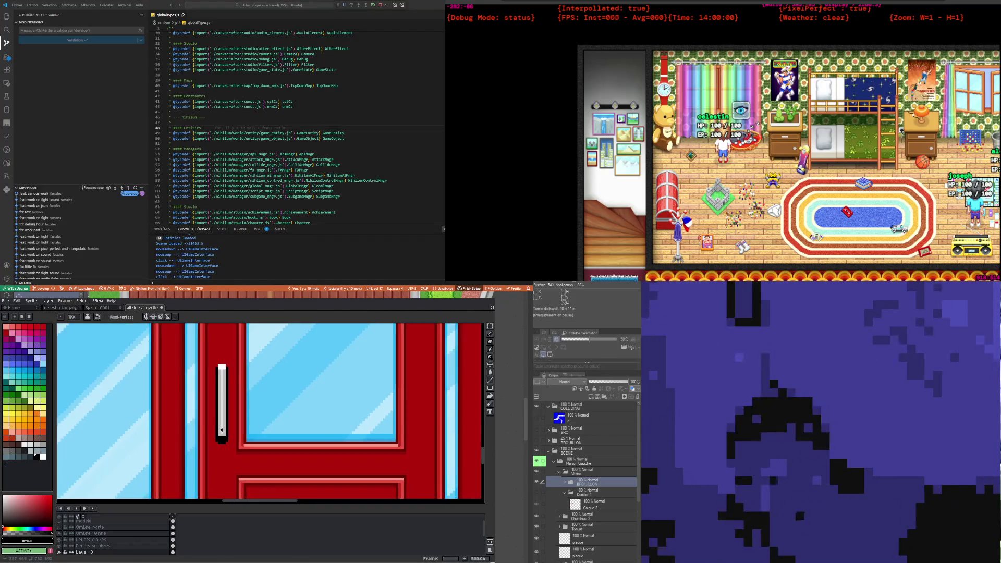
scroll(222, 431, "down", 2)
double_click(100, 552)
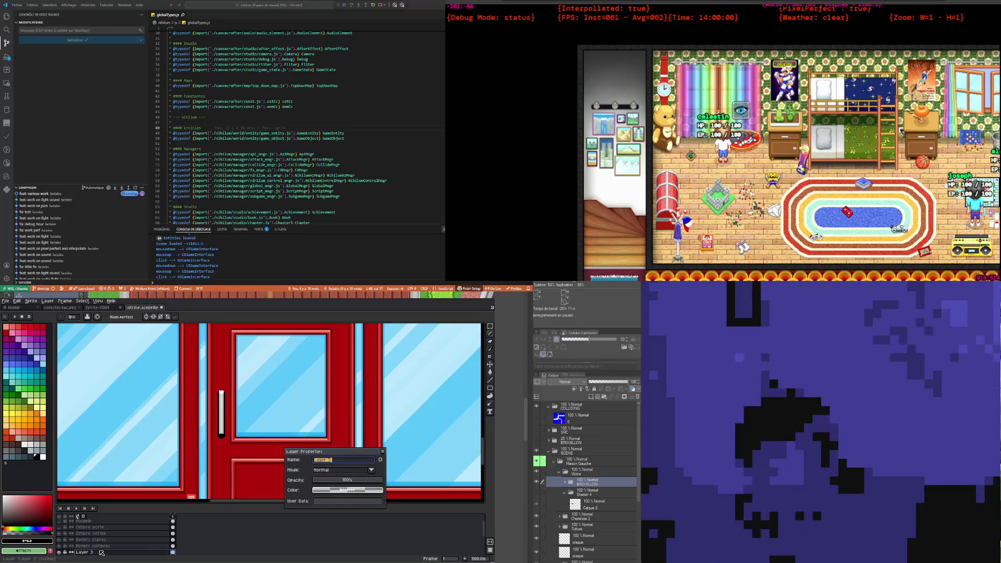
left_click(327, 481)
left_click_drag(327, 483, 336, 486)
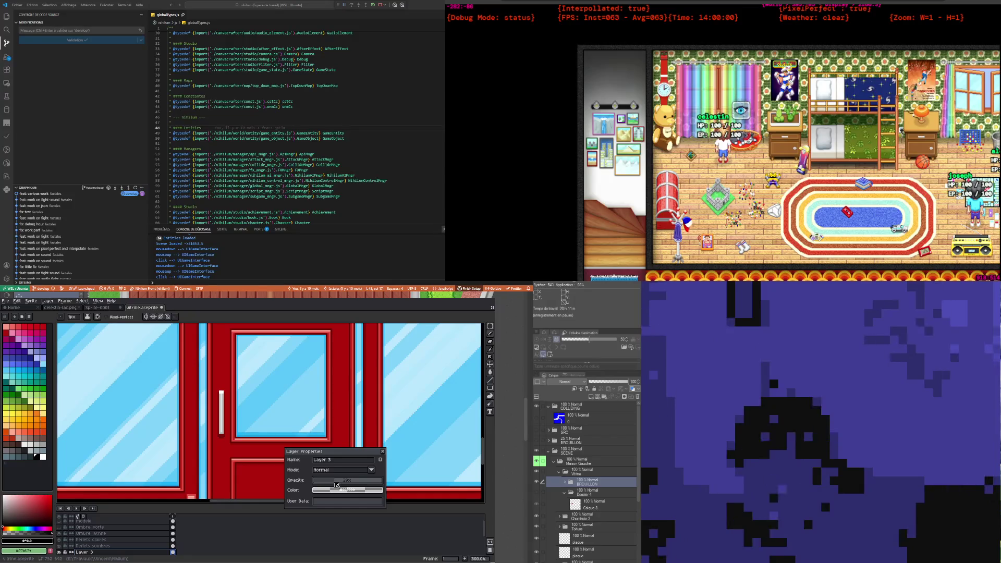
left_click_drag(337, 484, 335, 485)
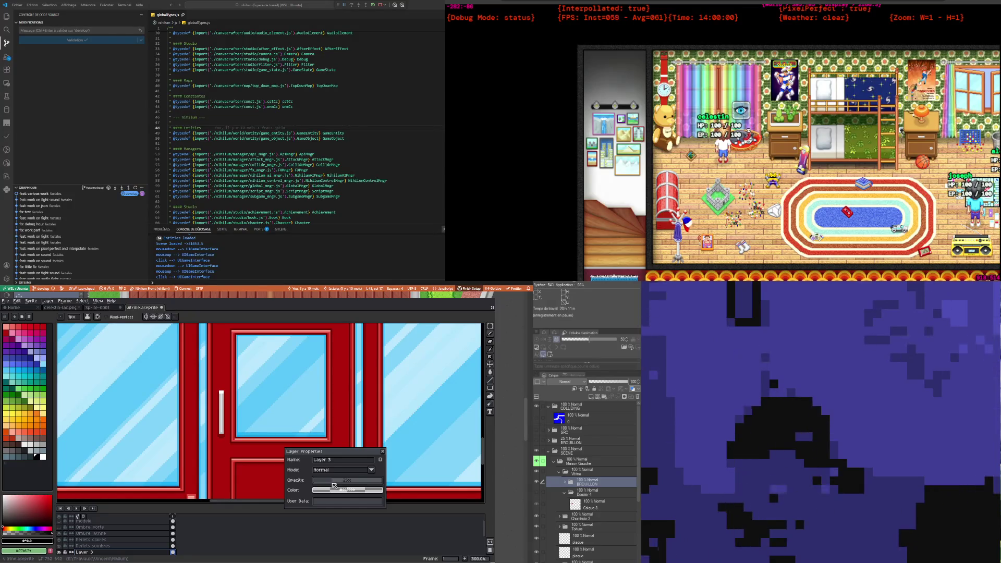
left_click(383, 452)
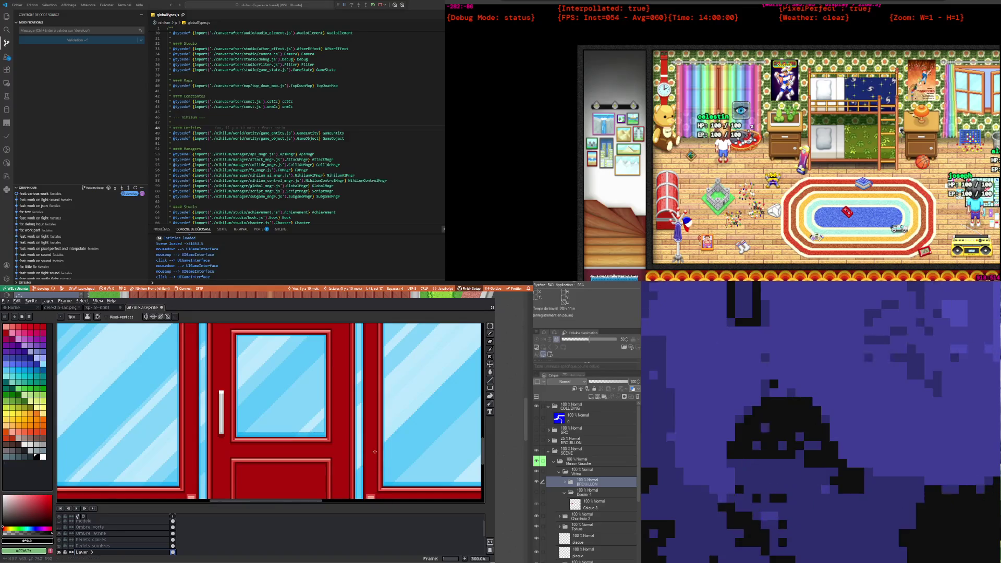
scroll(383, 452, "down", 1)
scroll(313, 444, "down", 1)
scroll(238, 432, "up", 3)
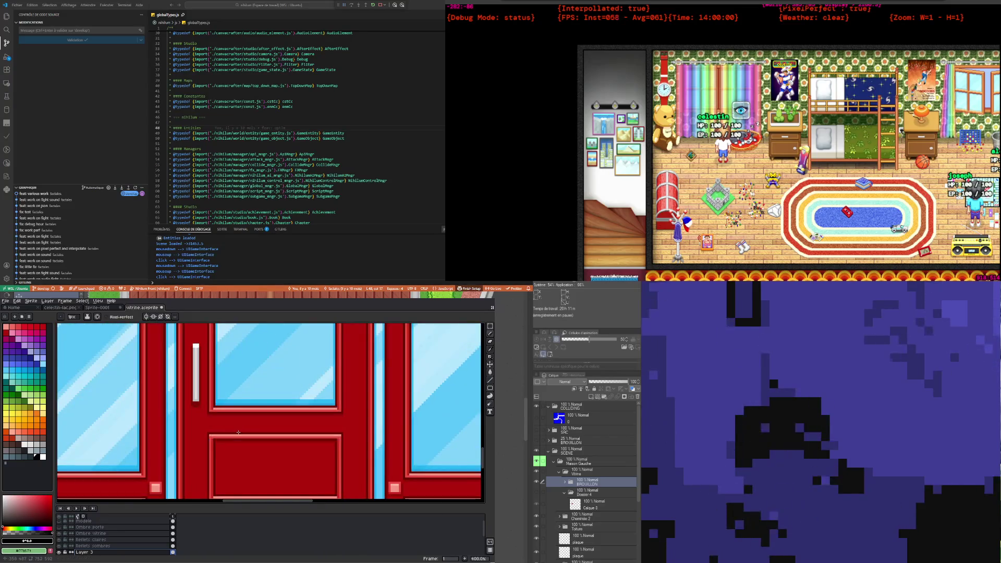
scroll(224, 417, "up", 1)
scroll(214, 401, "down", 1)
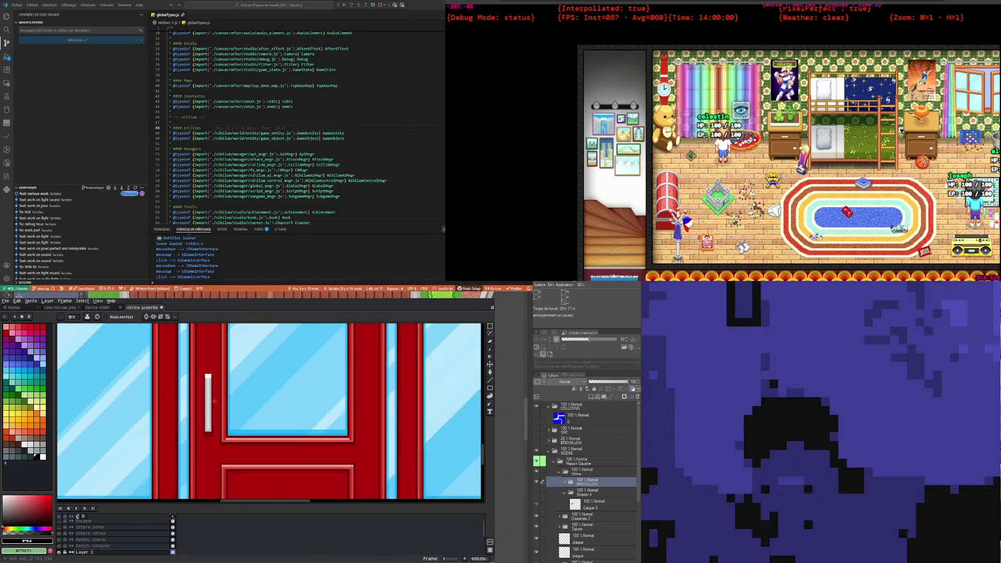
scroll(215, 402, "up", 2)
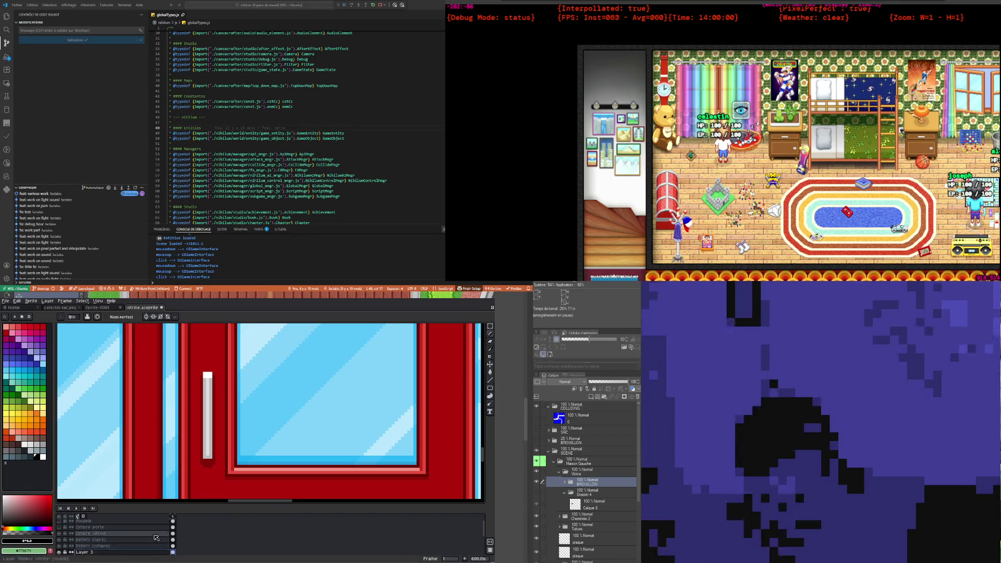
key("Down")
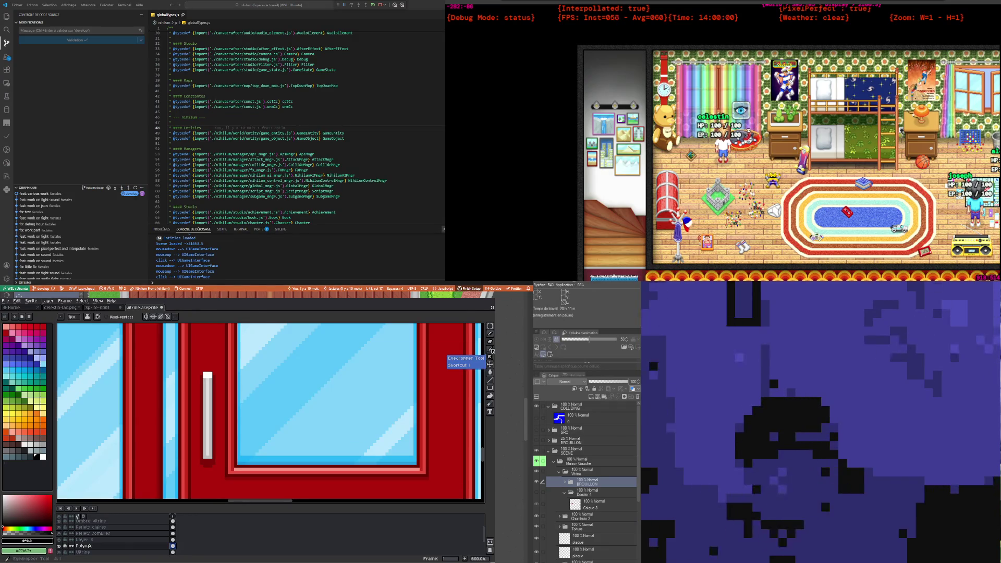
left_click(95, 542)
left_click(131, 547)
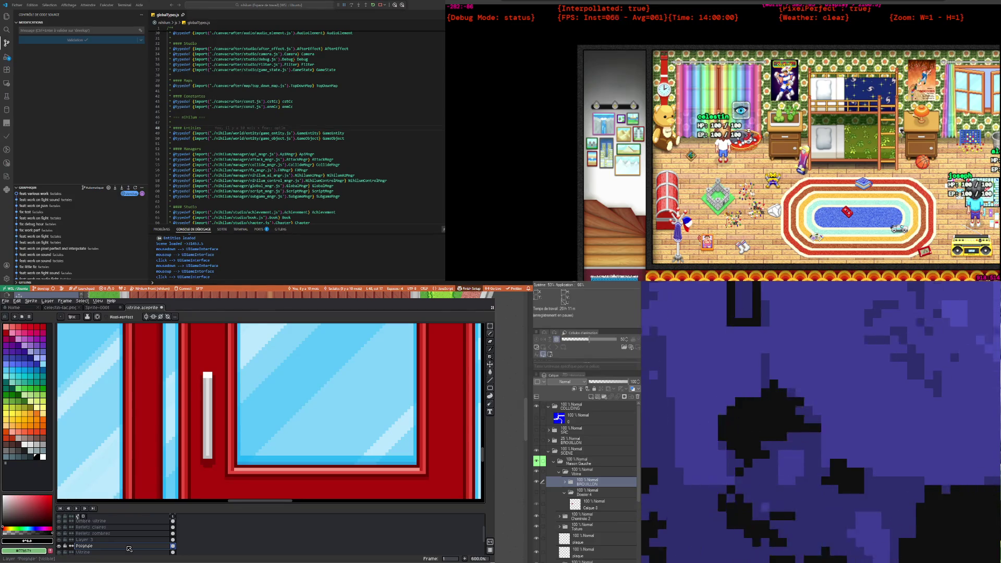
Step: Create Layer 4 and move it beneath the Poignée layer
right_click(129, 548)
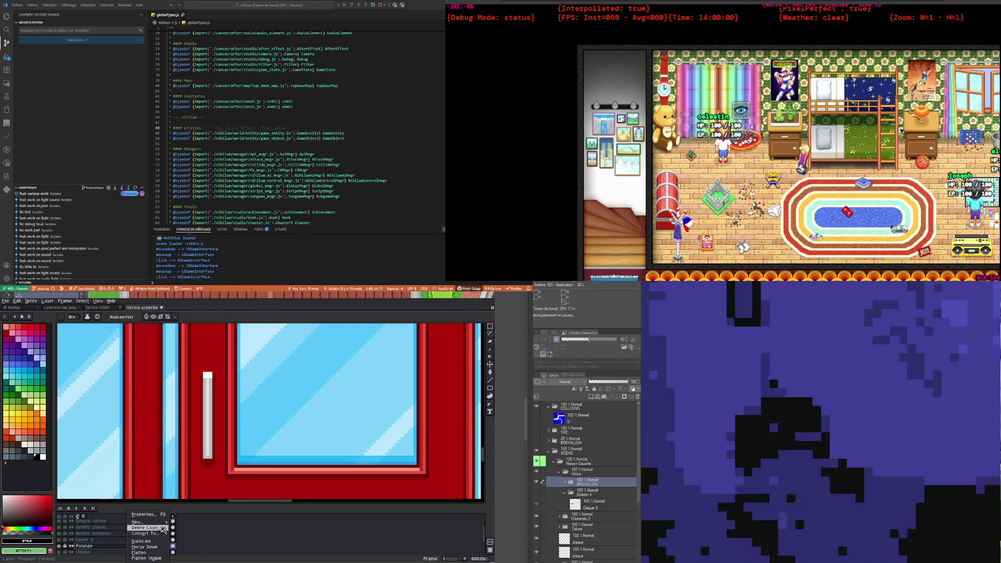
left_click(188, 524)
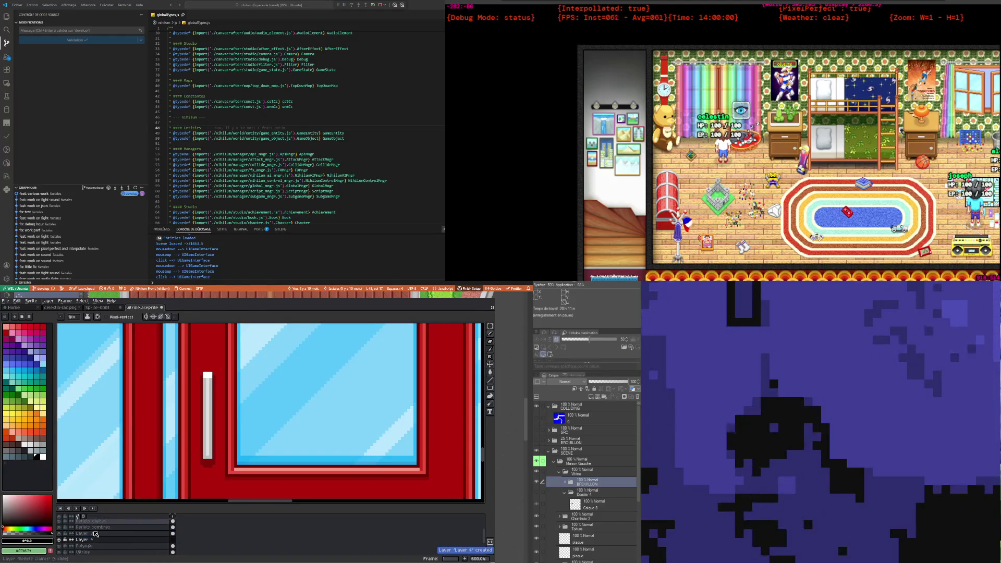
left_click_drag(110, 543, 100, 550)
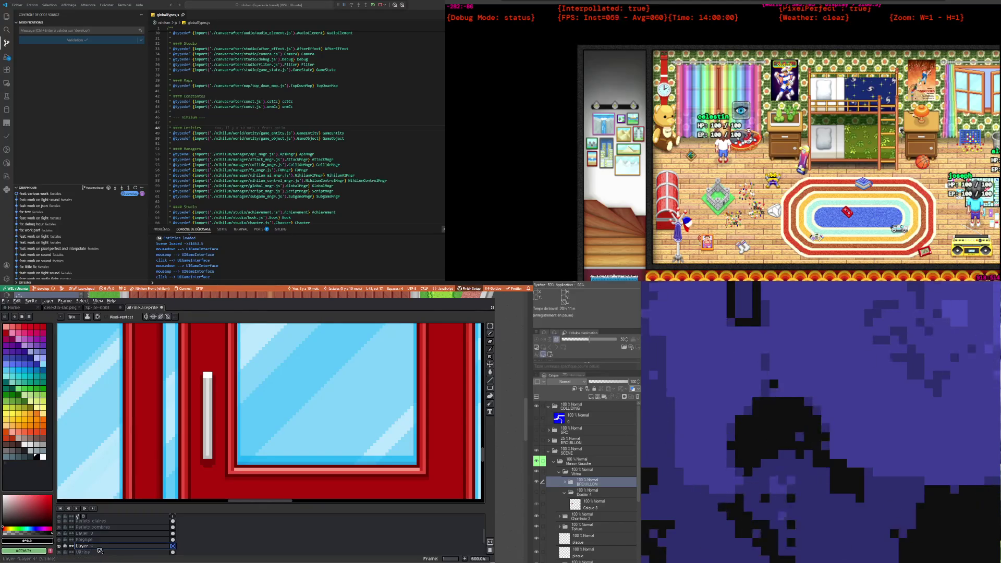
left_click(198, 443)
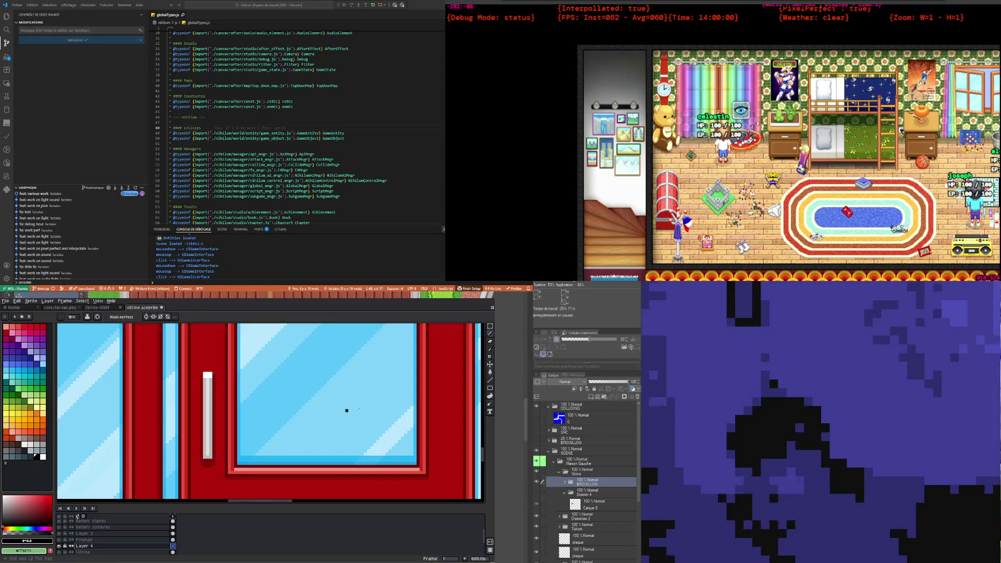
Step: Eyedrop the handle grey #bdbdbd and pencil a grey bracket line across the handle
key("i")
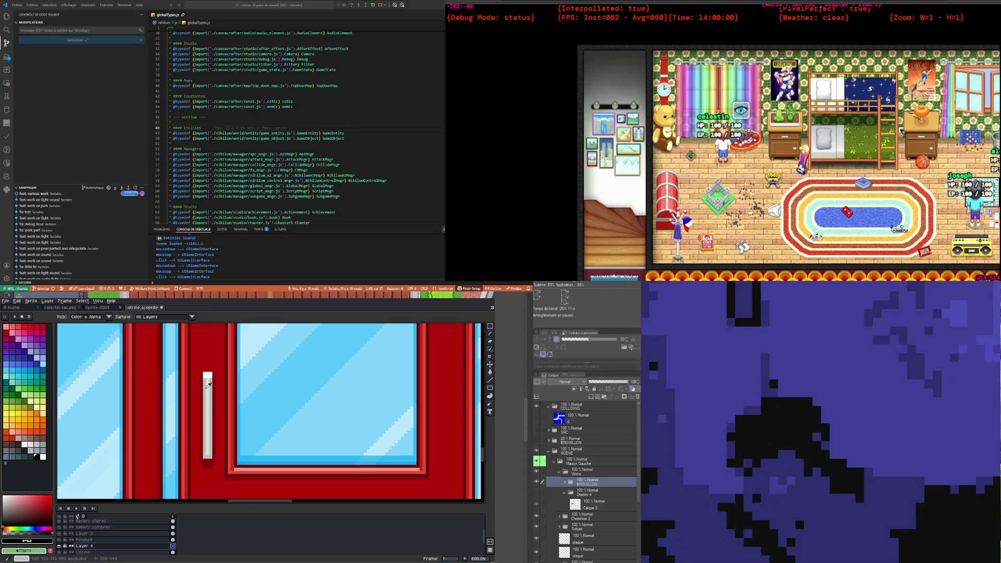
left_click(209, 385)
left_click(489, 333)
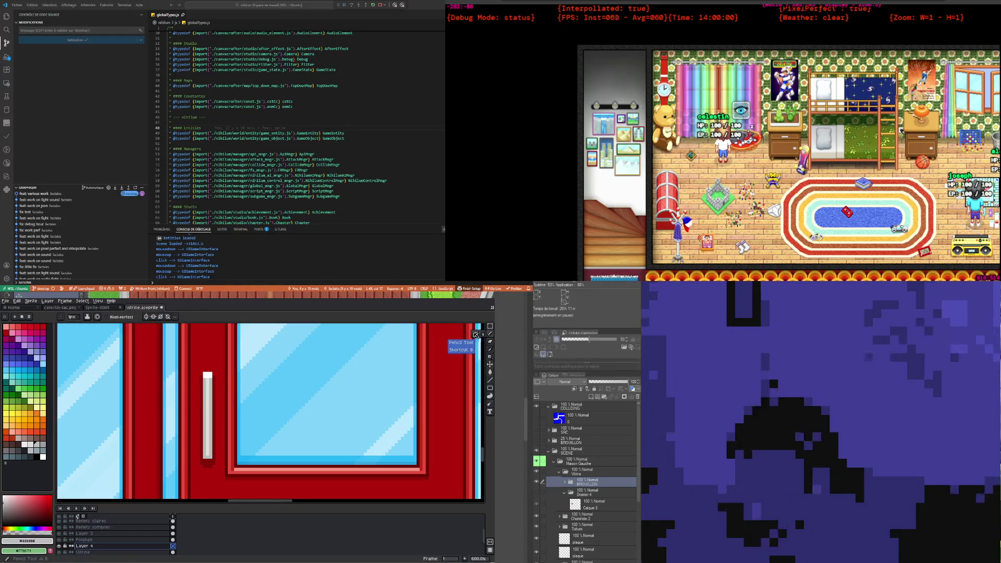
scroll(196, 394, "up", 3)
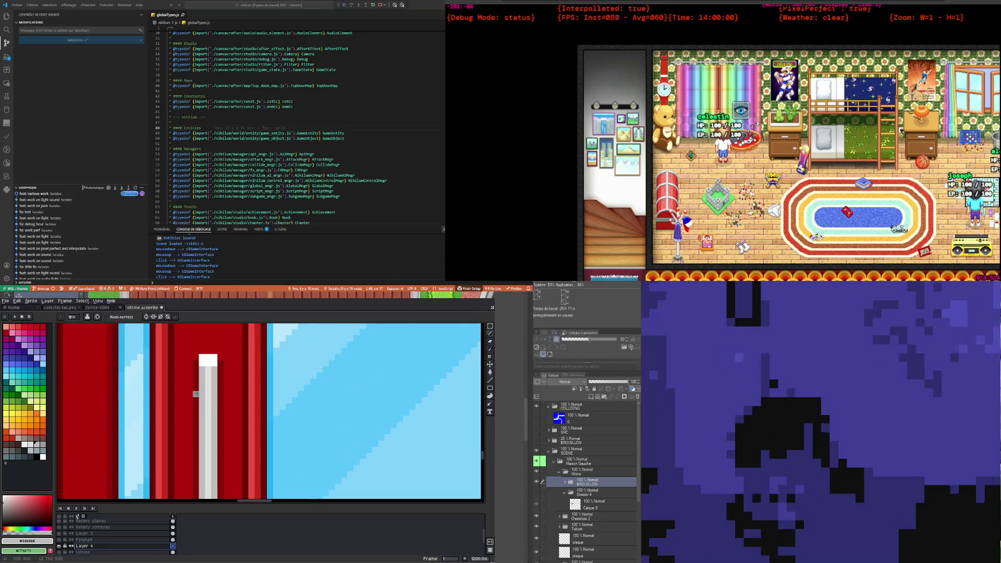
scroll(196, 394, "down", 1)
scroll(200, 390, "down", 1)
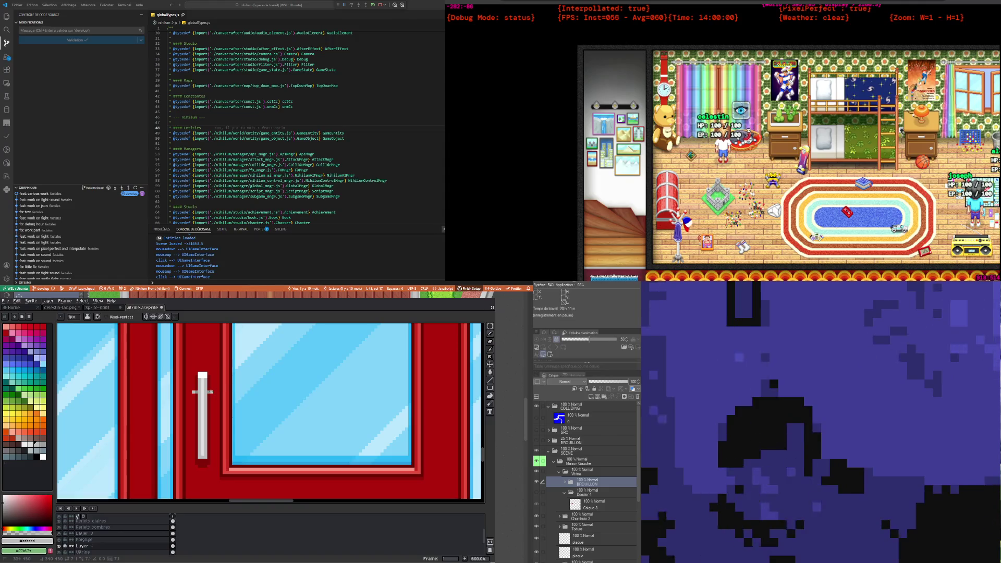
left_click_drag(212, 393, 194, 394)
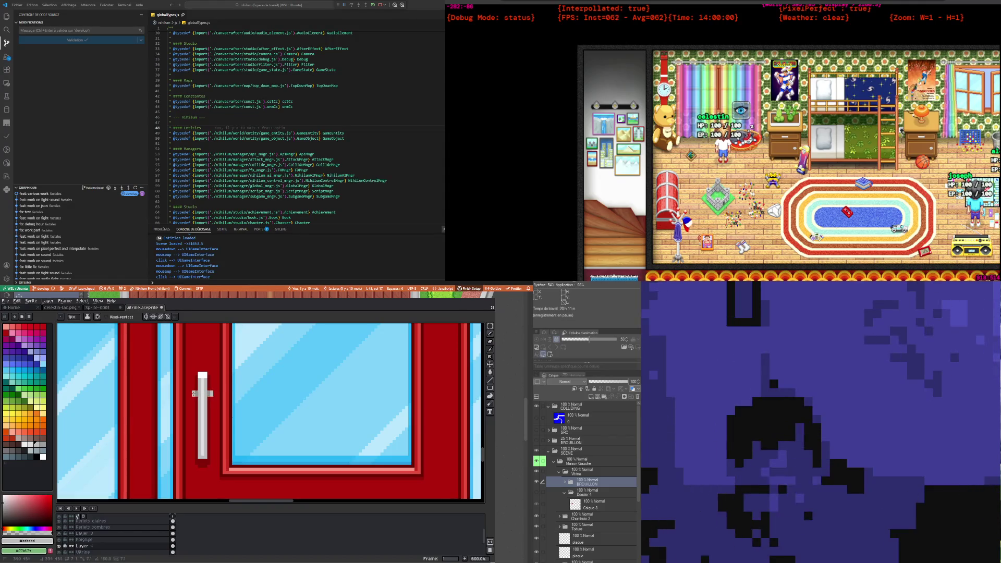
key("m")
left_click_drag(193, 391, 216, 436)
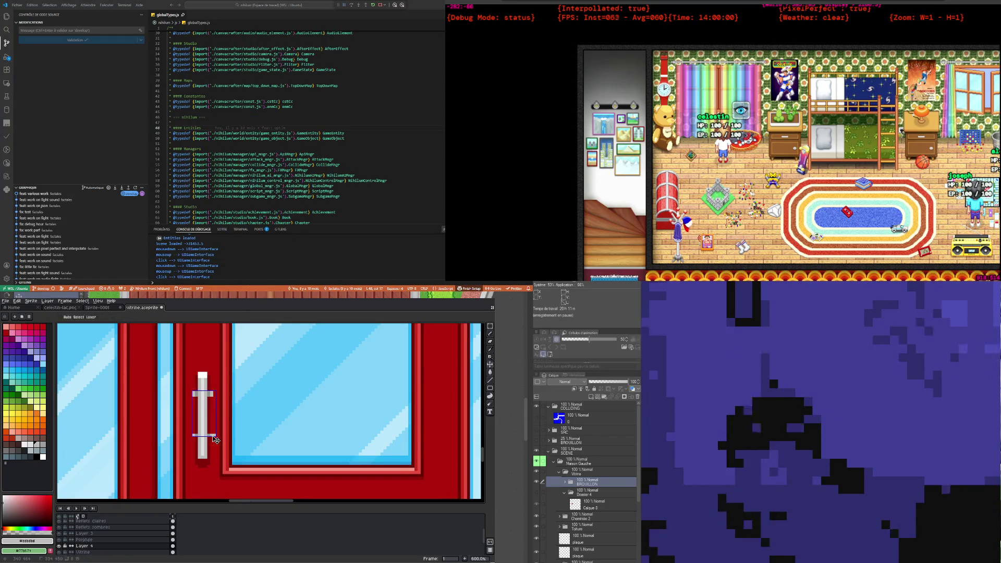
key("ctrl+z")
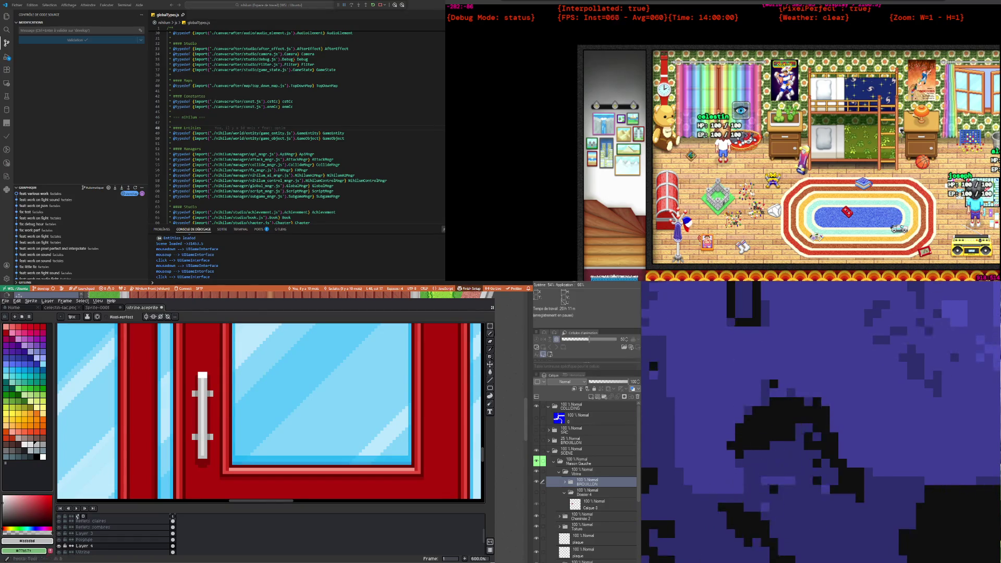
Step: Marquee-select the handle and its brackets, then centre the view on them
left_click(491, 327)
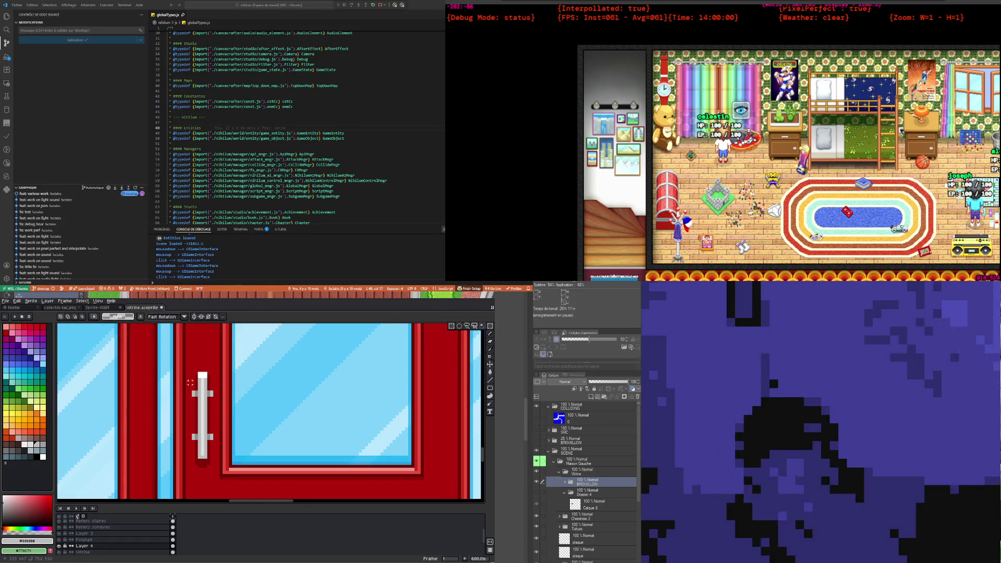
left_click_drag(214, 450, 218, 455)
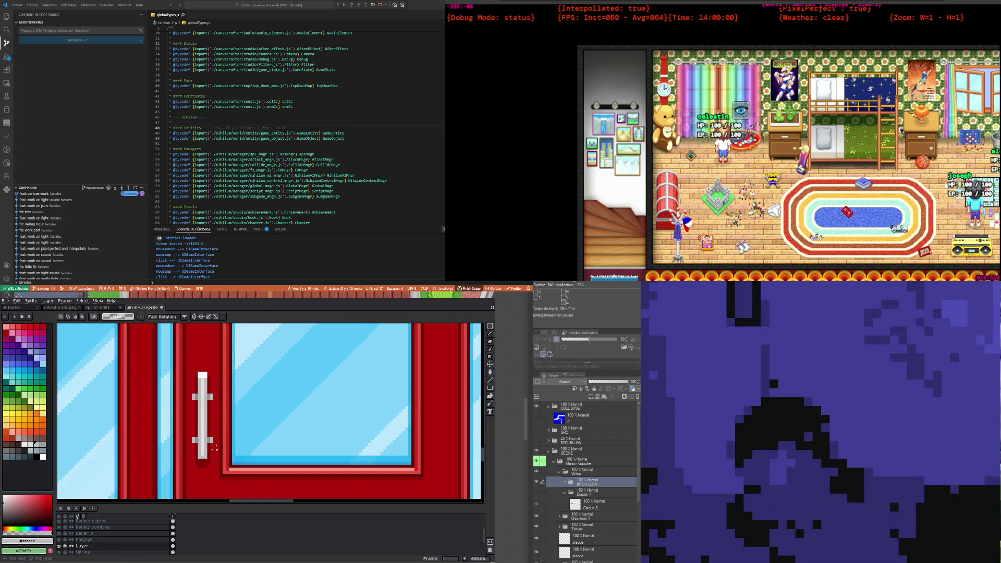
scroll(204, 452, "up", 1)
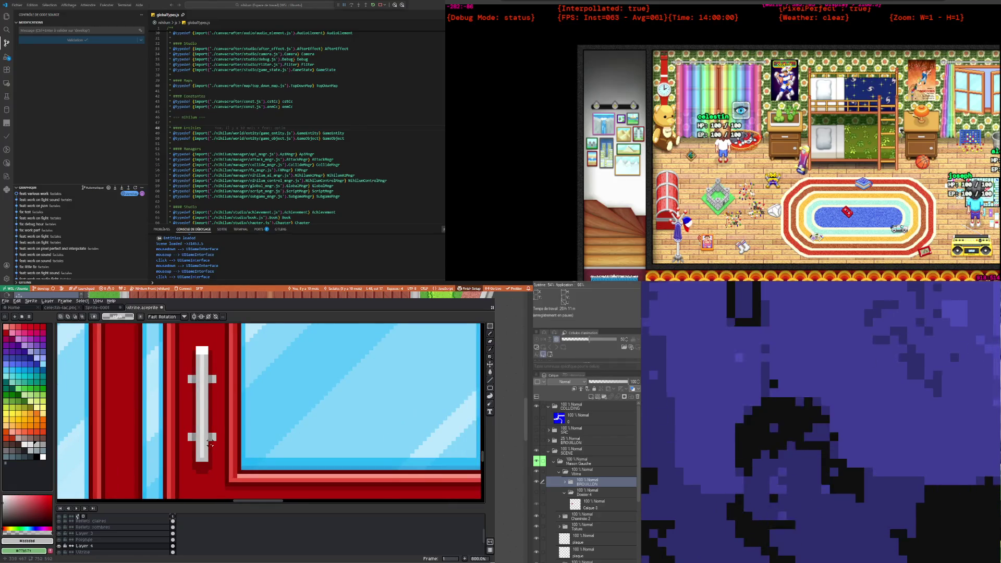
scroll(210, 443, "down", 2)
scroll(214, 438, "down", 2)
scroll(218, 432, "down", 2)
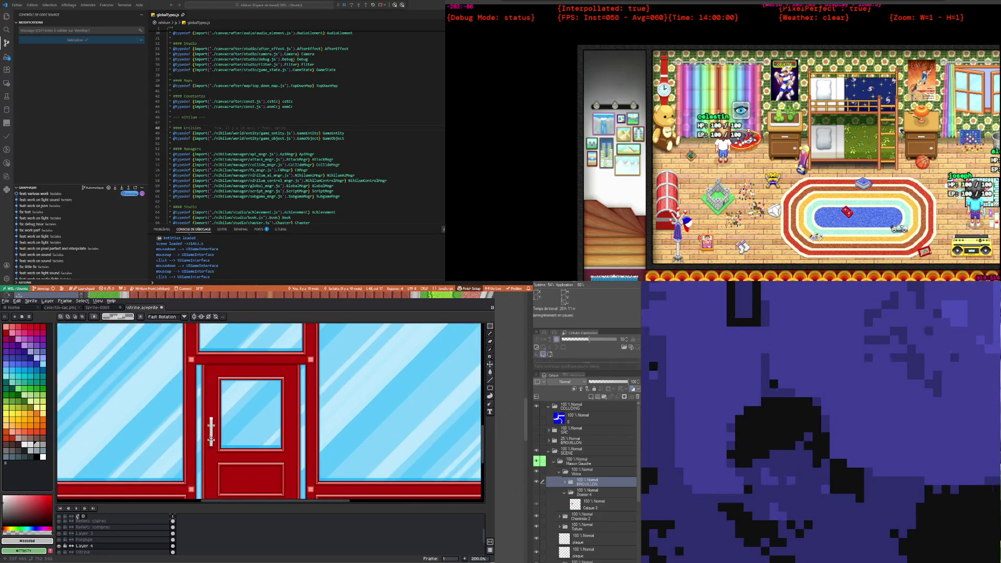
scroll(211, 438, "up", 3)
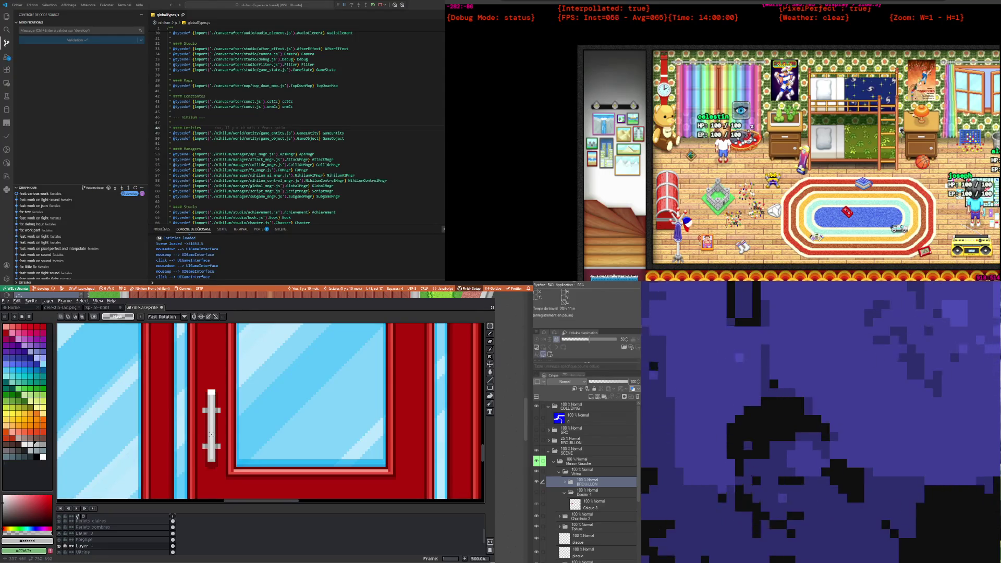
scroll(212, 429, "up", 2)
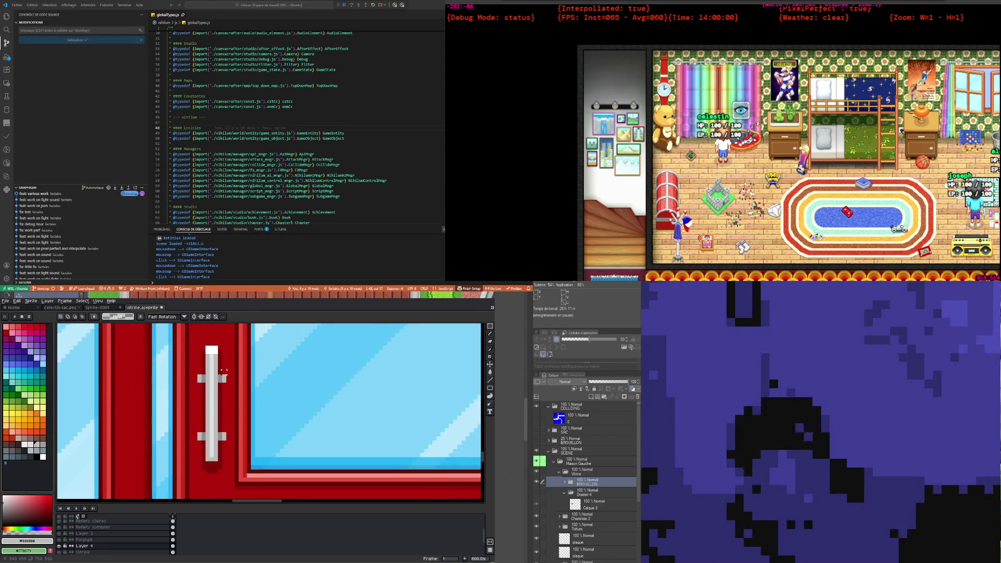
scroll(224, 371, "up", 2)
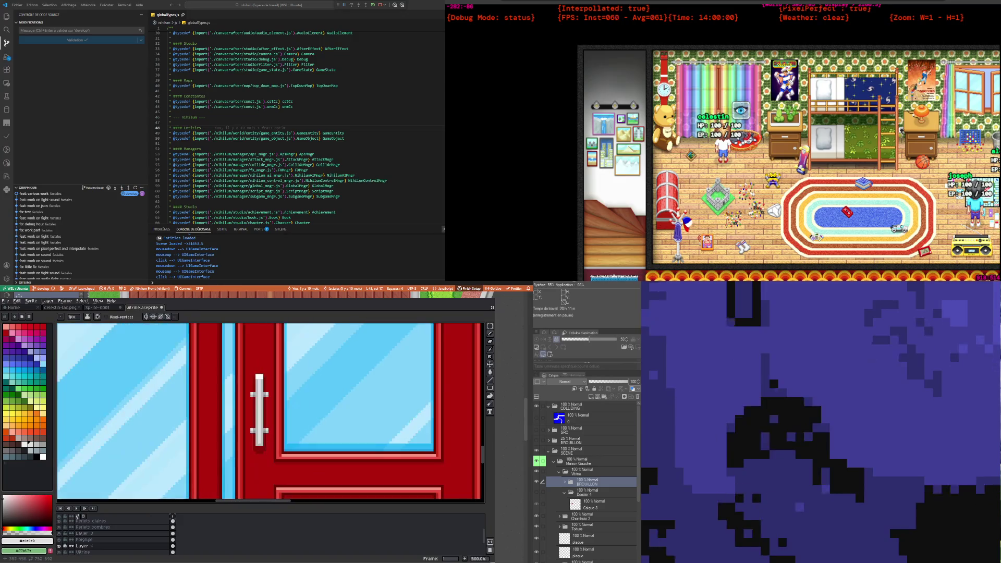
left_click_drag(234, 407, 270, 364)
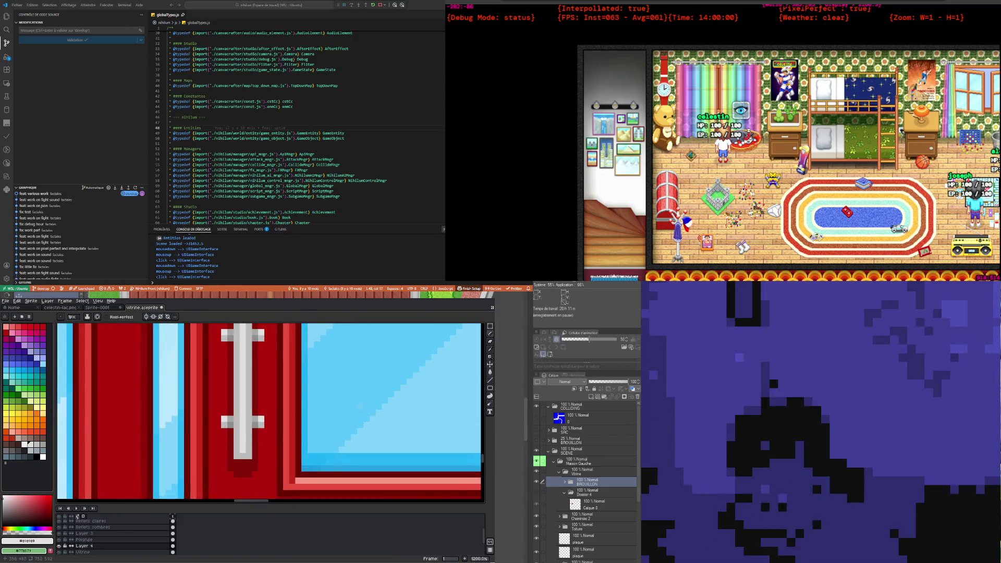
scroll(77, 521, "down", 1)
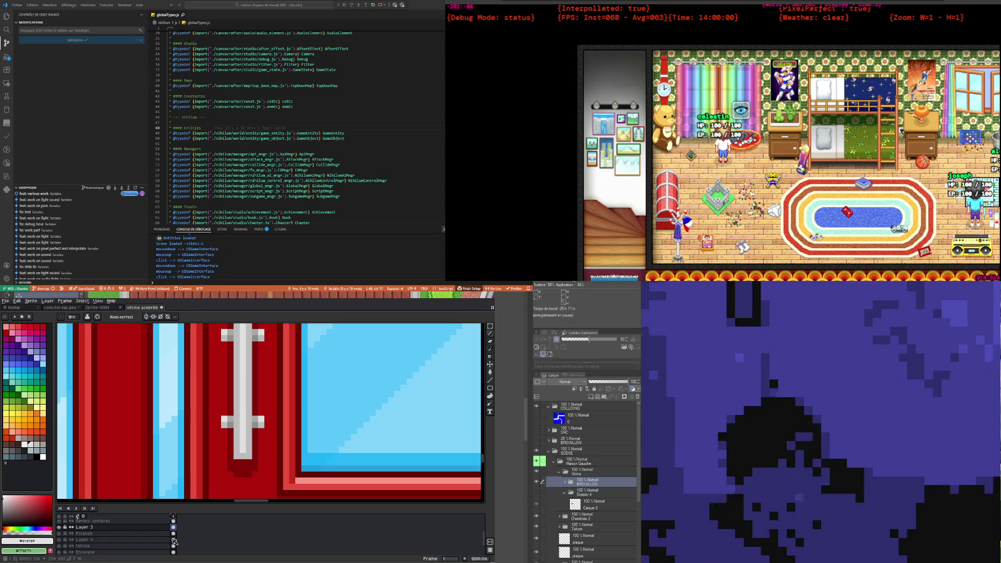
left_click(61, 528)
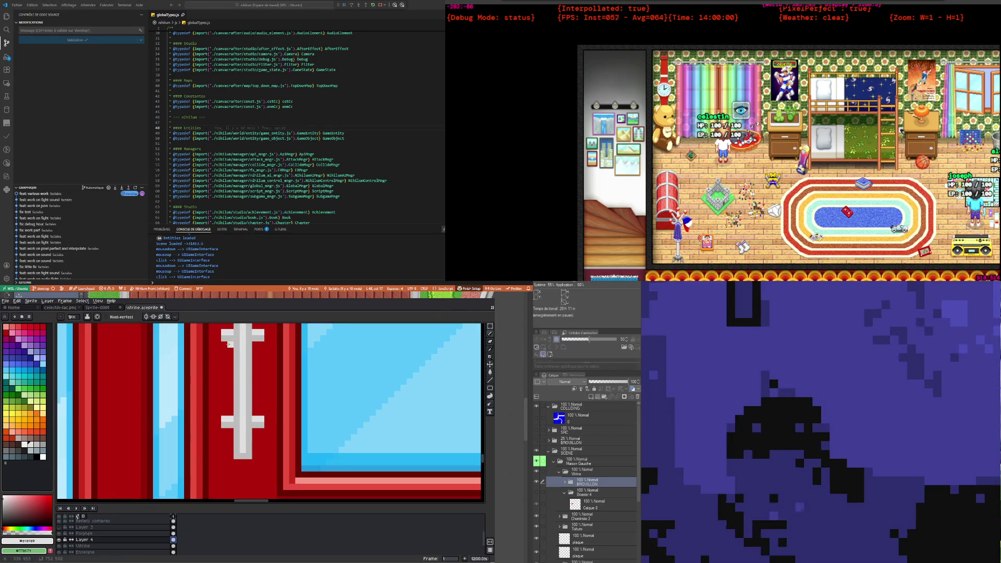
left_click(38, 455)
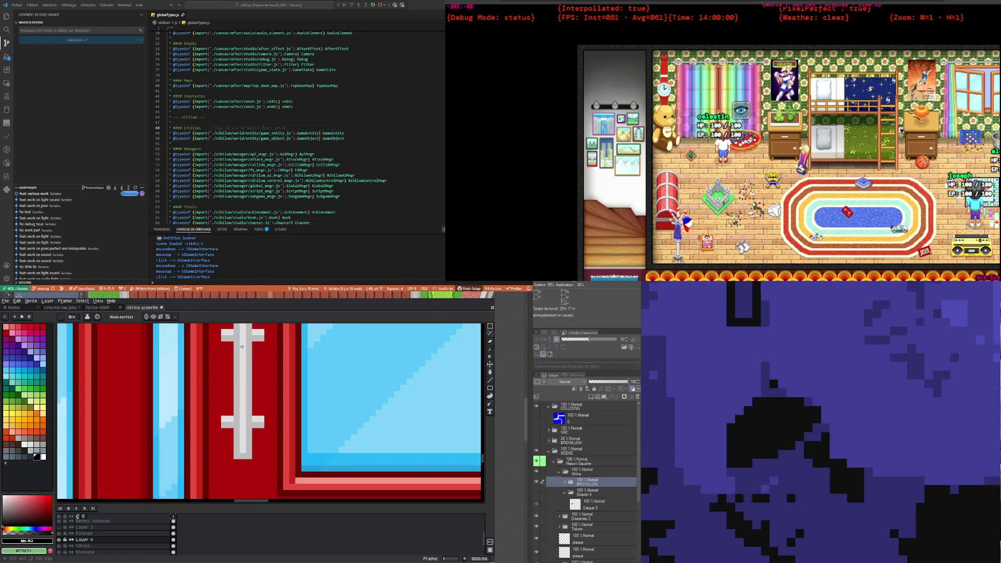
left_click(95, 528)
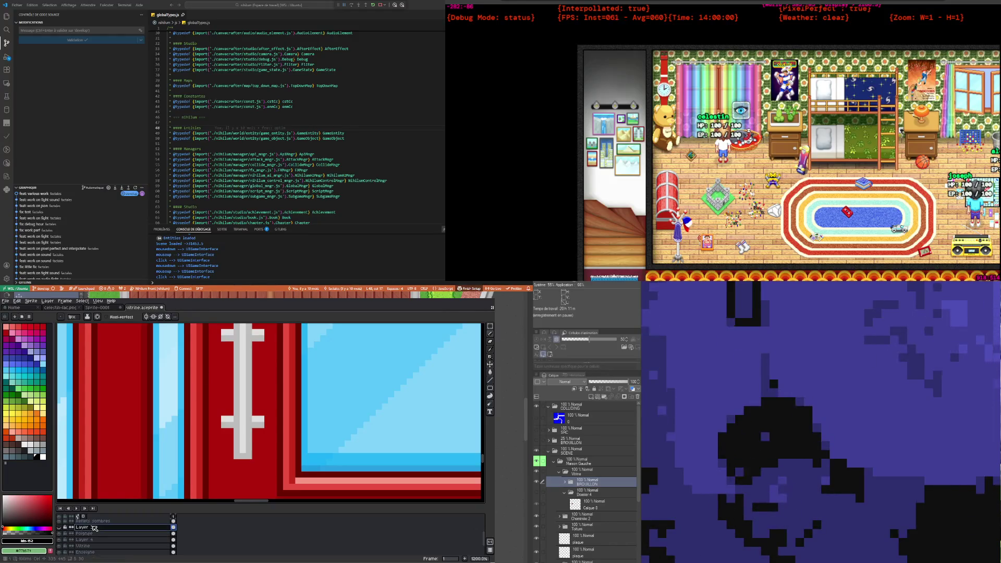
left_click(60, 528)
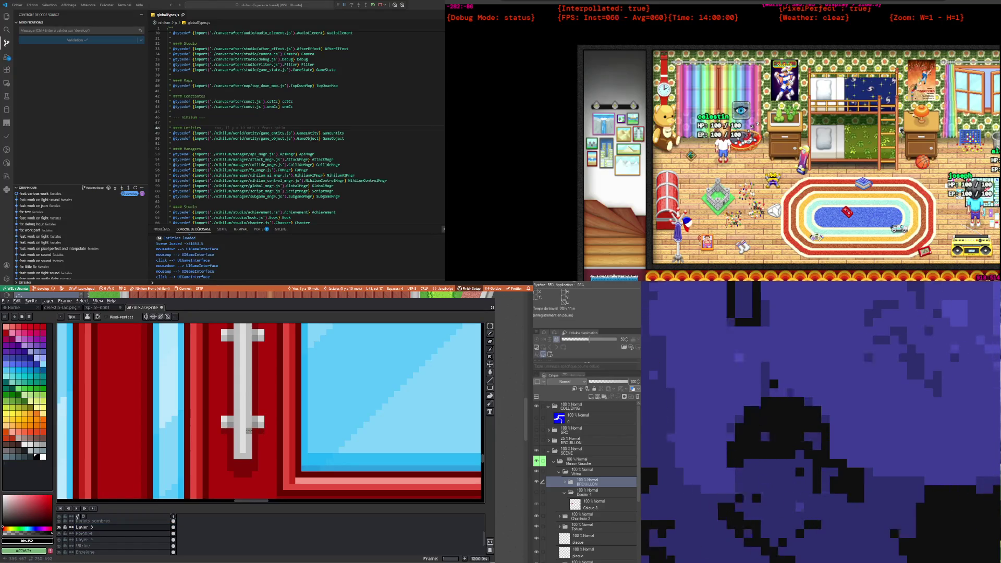
scroll(256, 431, "up", 1)
scroll(237, 373, "up", 1)
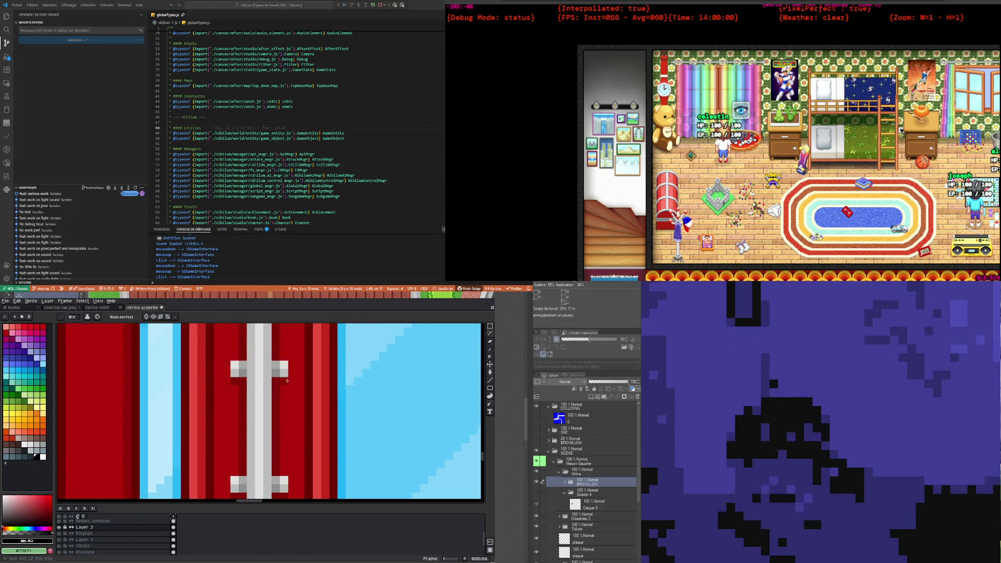
scroll(277, 388, "down", 2)
scroll(245, 396, "up", 1)
scroll(224, 402, "up", 1)
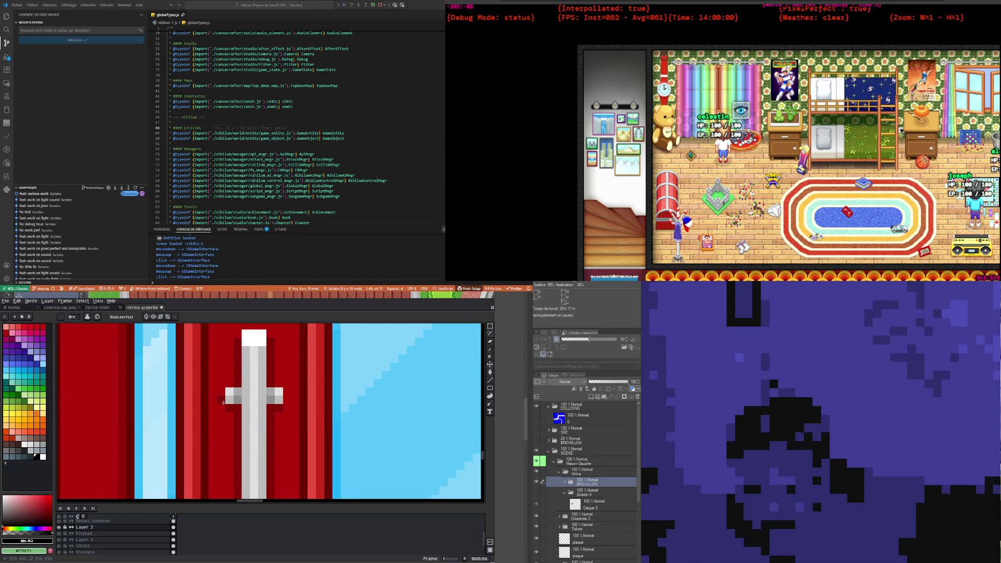
scroll(223, 402, "down", 4)
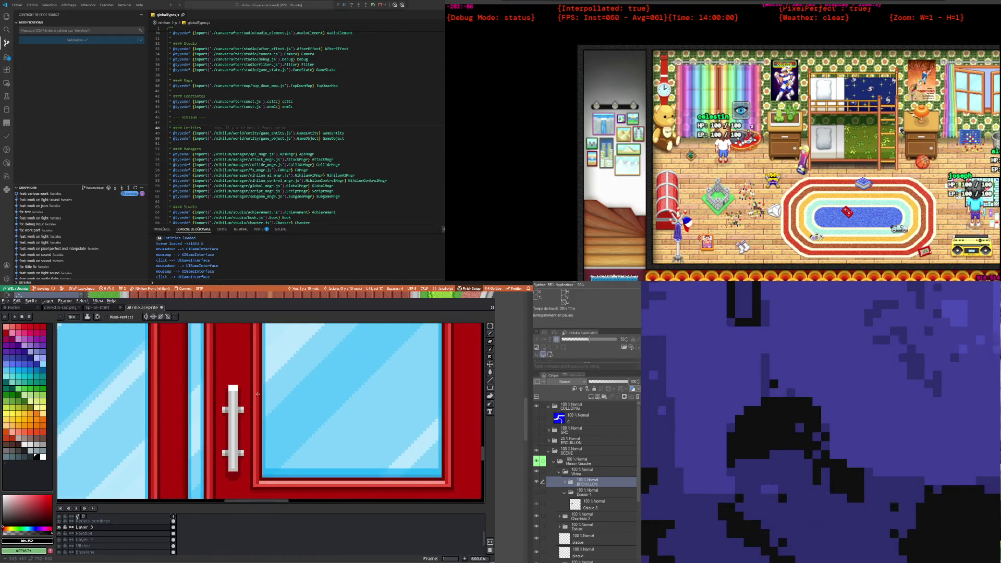
scroll(257, 395, "up", 1)
scroll(245, 407, "down", 1)
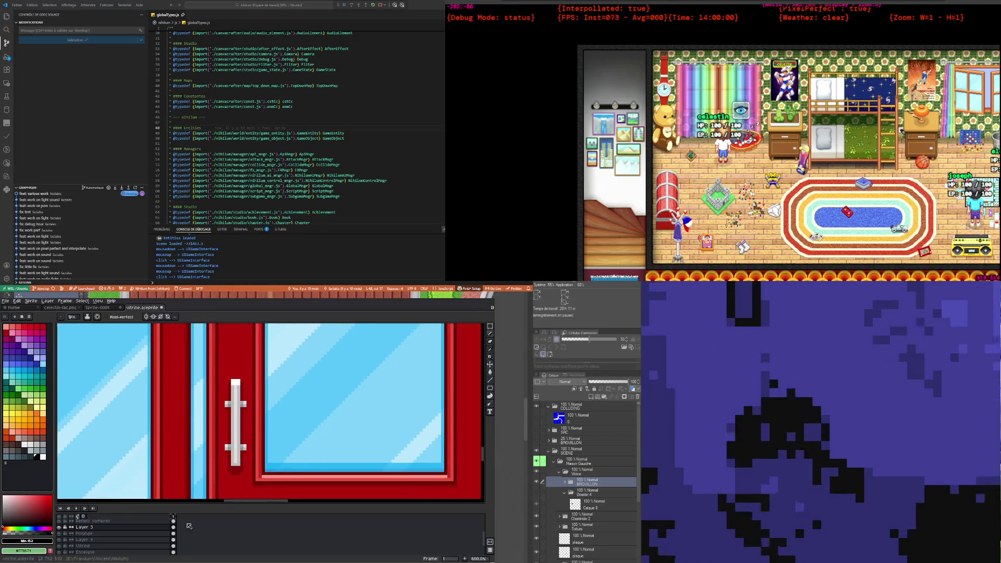
scroll(236, 405, "up", 1)
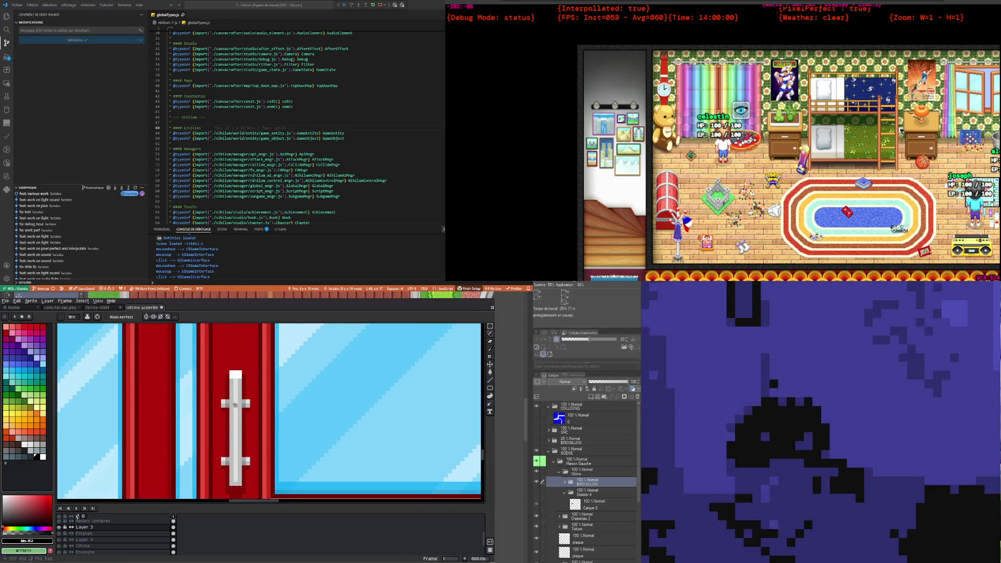
key("m")
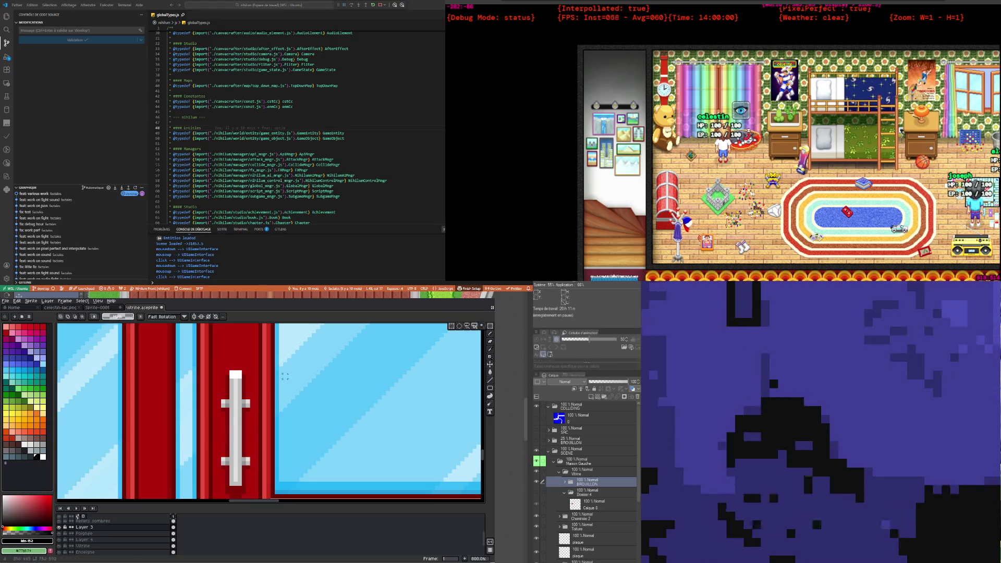
scroll(285, 376, "down", 1)
scroll(286, 386, "down", 2)
scroll(286, 399, "down", 2)
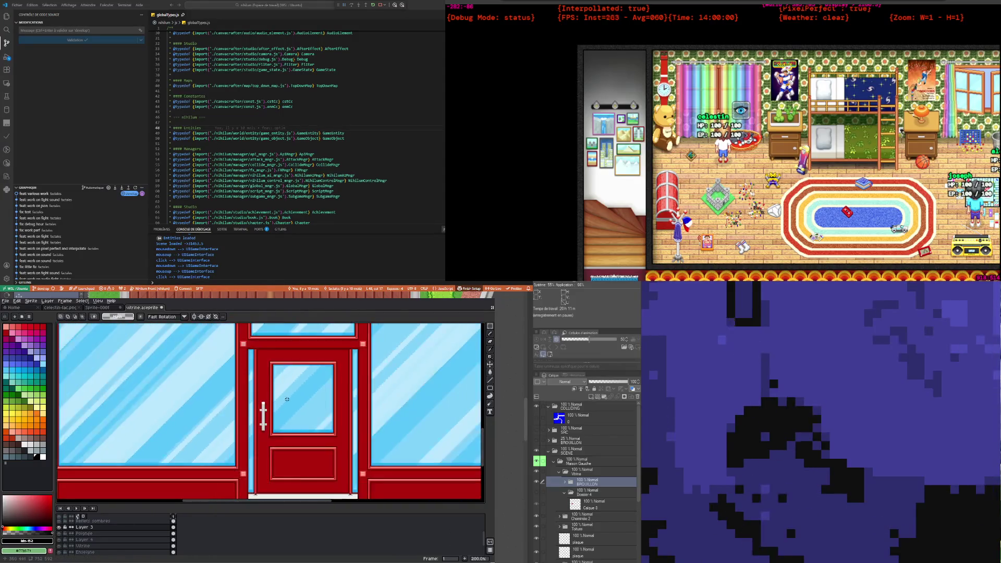
scroll(271, 417, "up", 3)
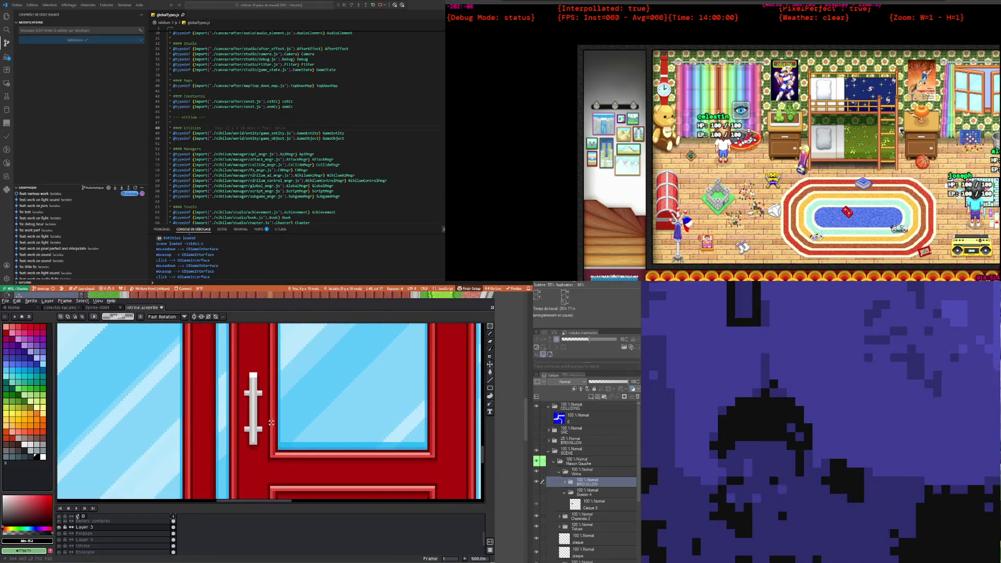
left_click(60, 528)
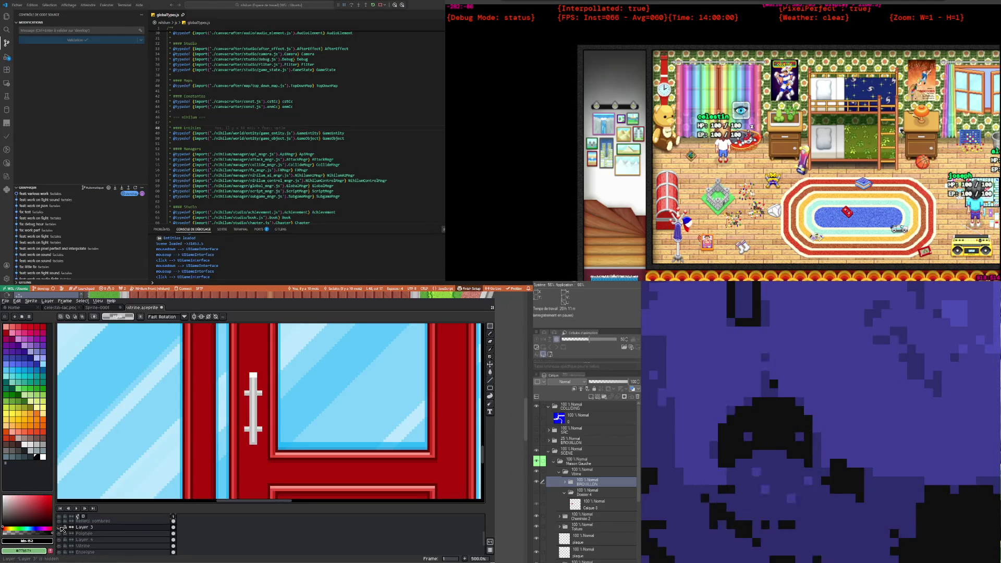
left_click(61, 528)
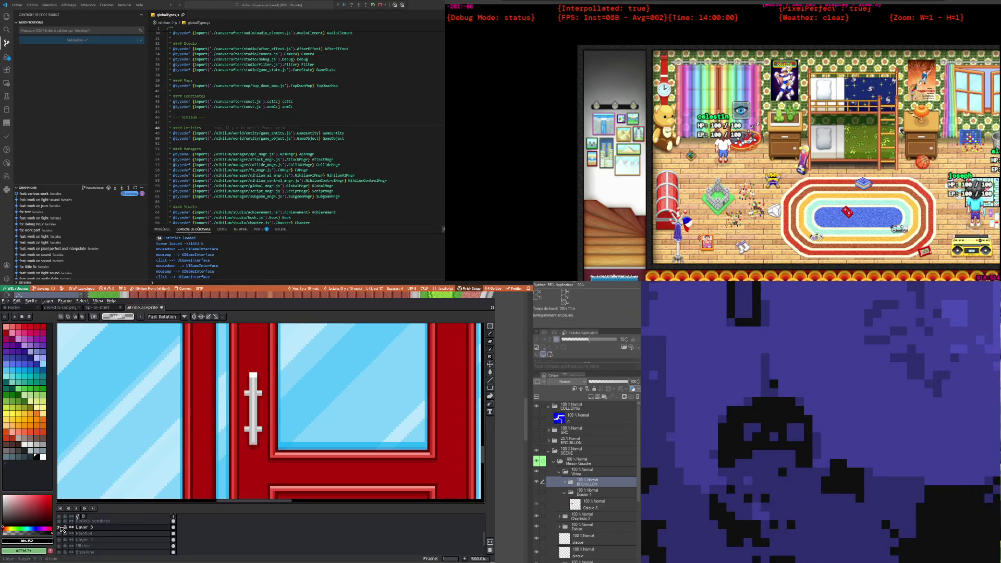
scroll(263, 428, "up", 1)
scroll(264, 428, "up", 1)
scroll(264, 428, "up", 1)
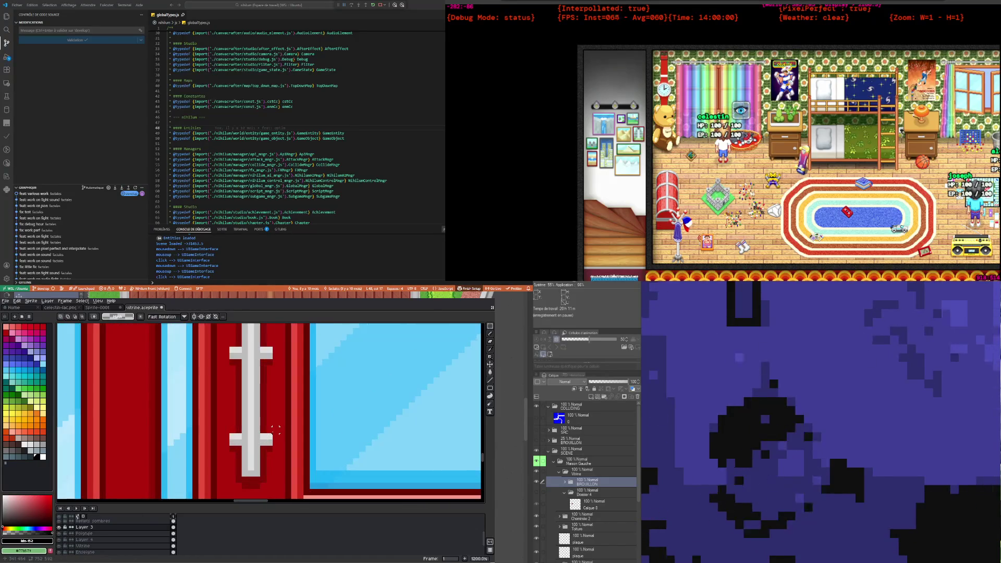
key("i")
left_click(263, 427)
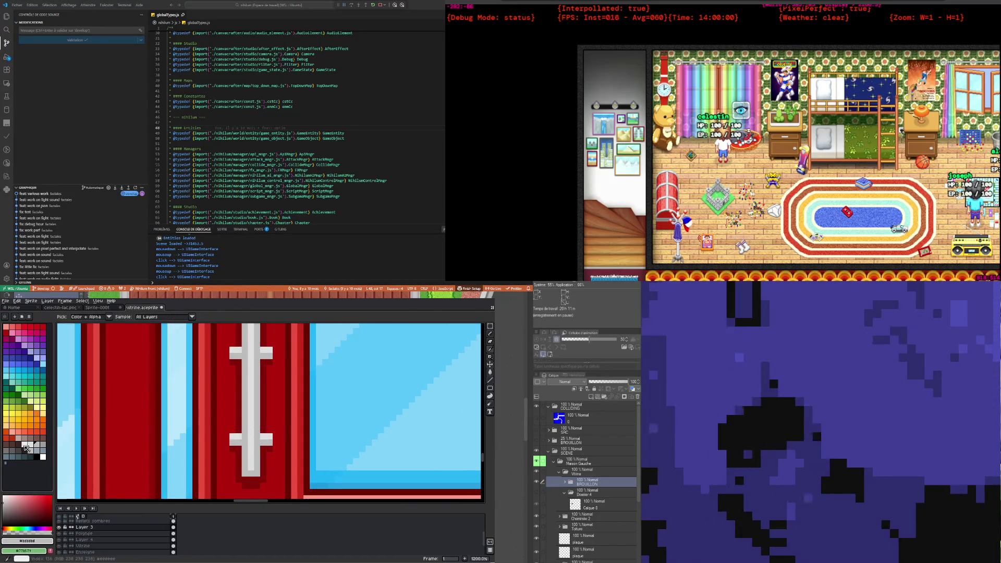
Step: On the Poignée layer, sample the handle's light grey and pick darker palette greys for shading
left_click(44, 446)
key("b")
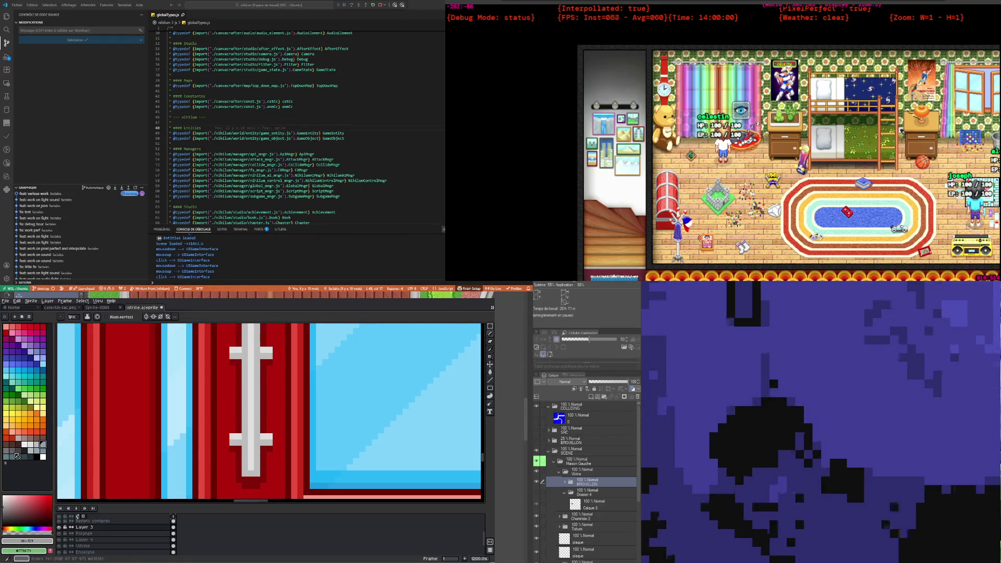
key("i")
left_click(259, 442)
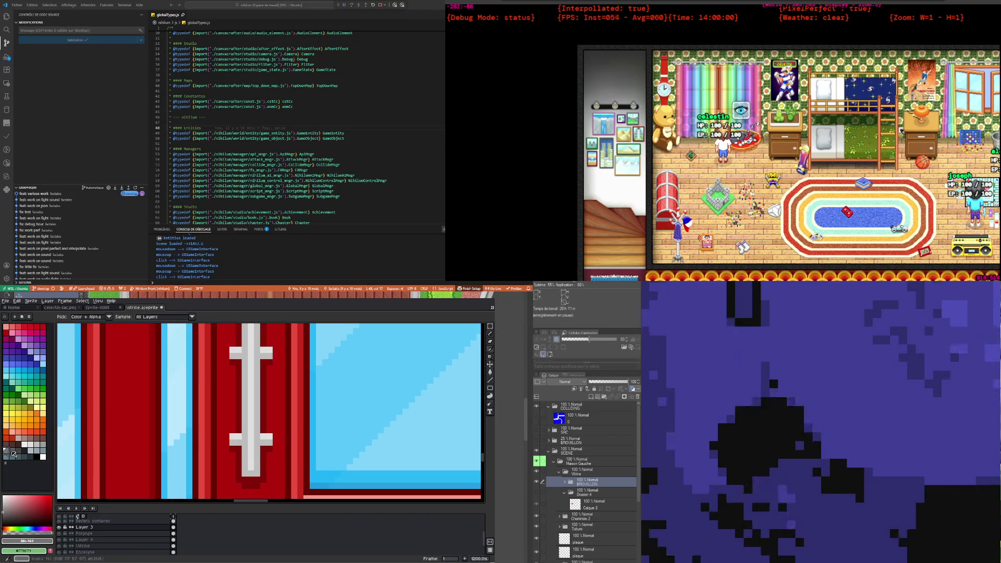
left_click(6, 450)
key("b")
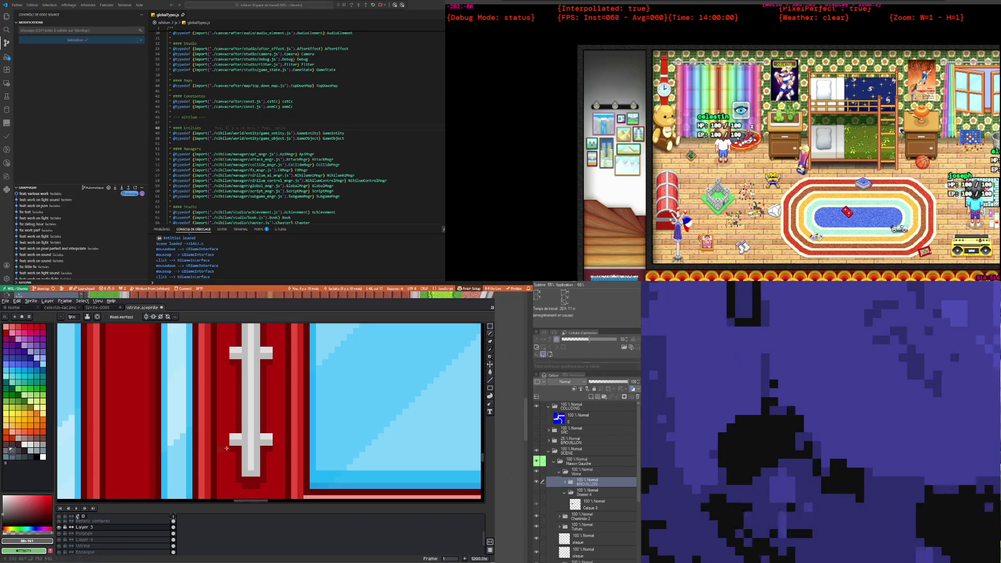
left_click(166, 534)
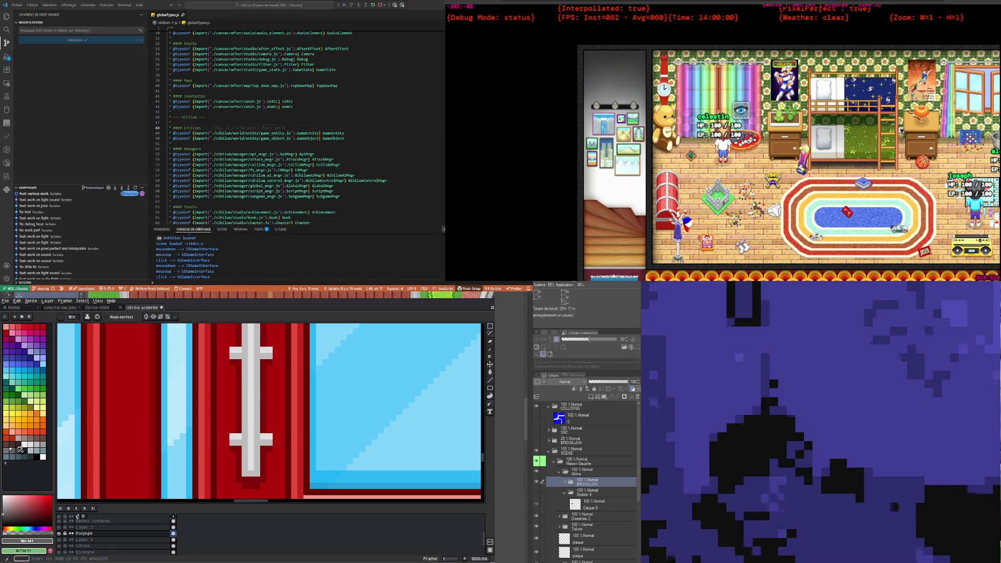
left_click(10, 454)
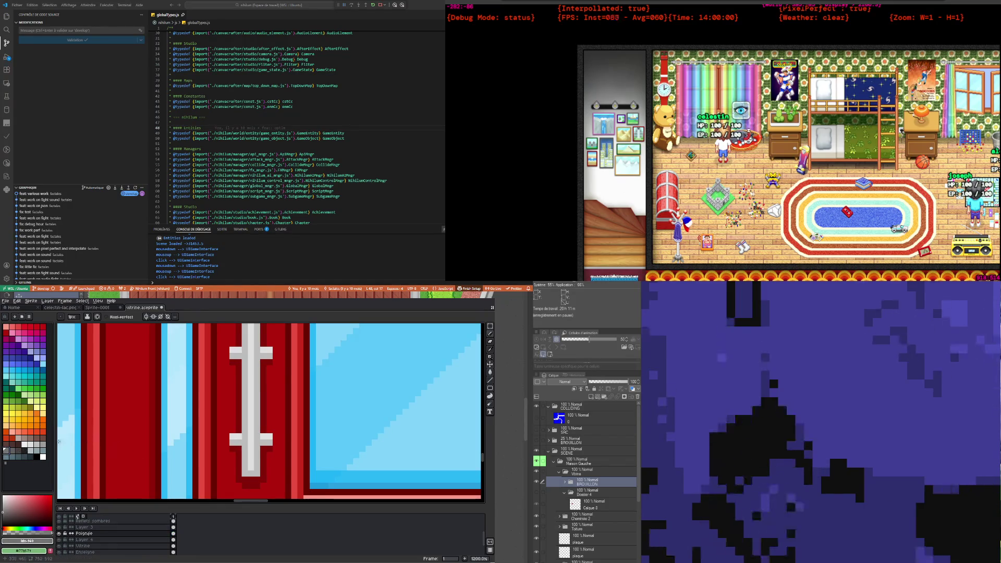
left_click(44, 444)
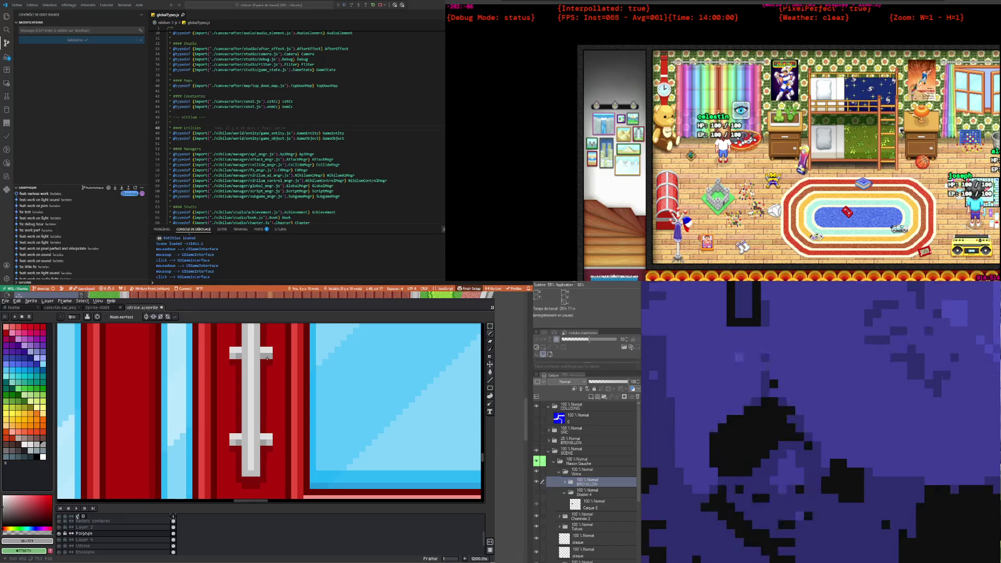
left_click(271, 357, "alt")
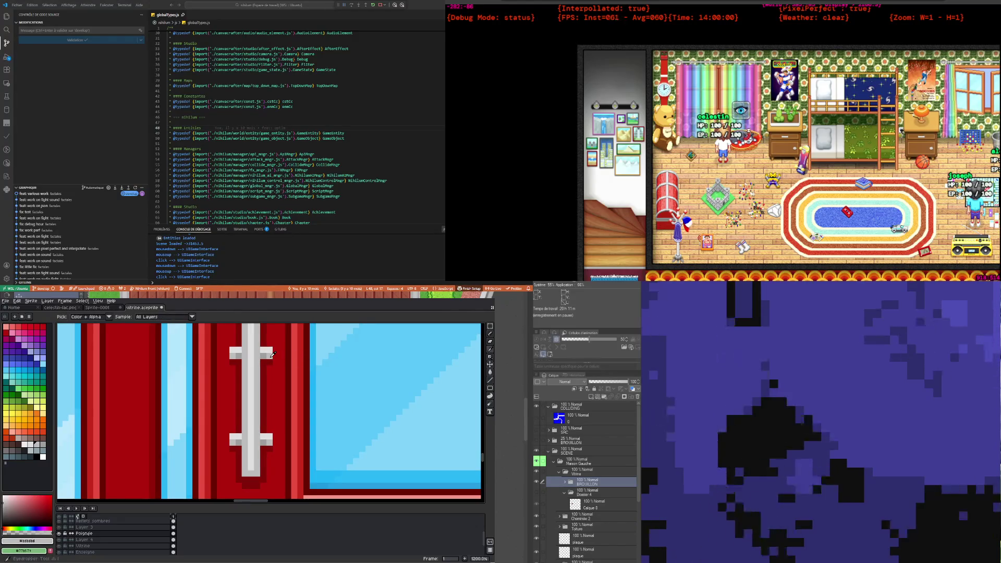
Step: Shade the handle and brackets with medium and light greys, then zoom out to review the door
key("p")
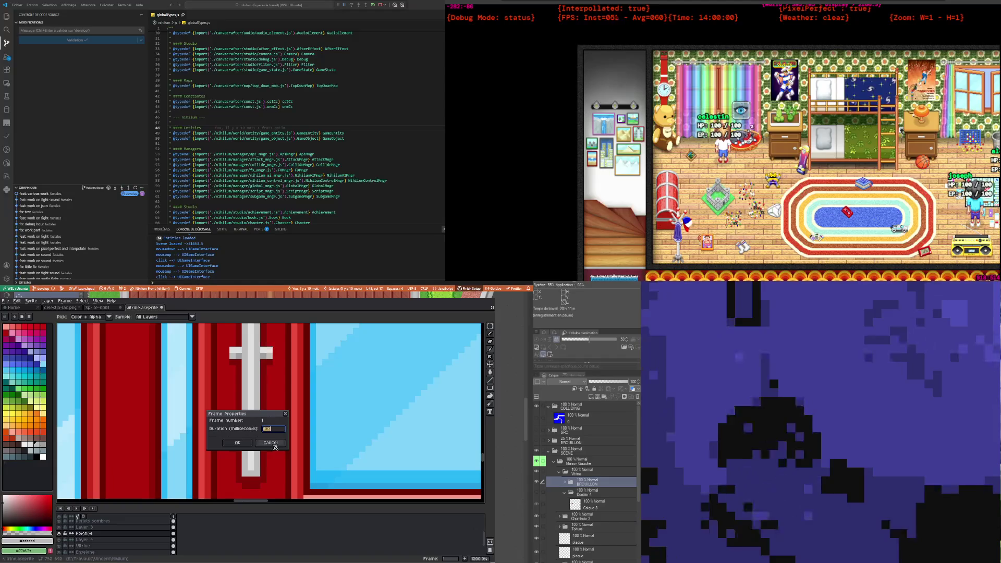
left_click(273, 444)
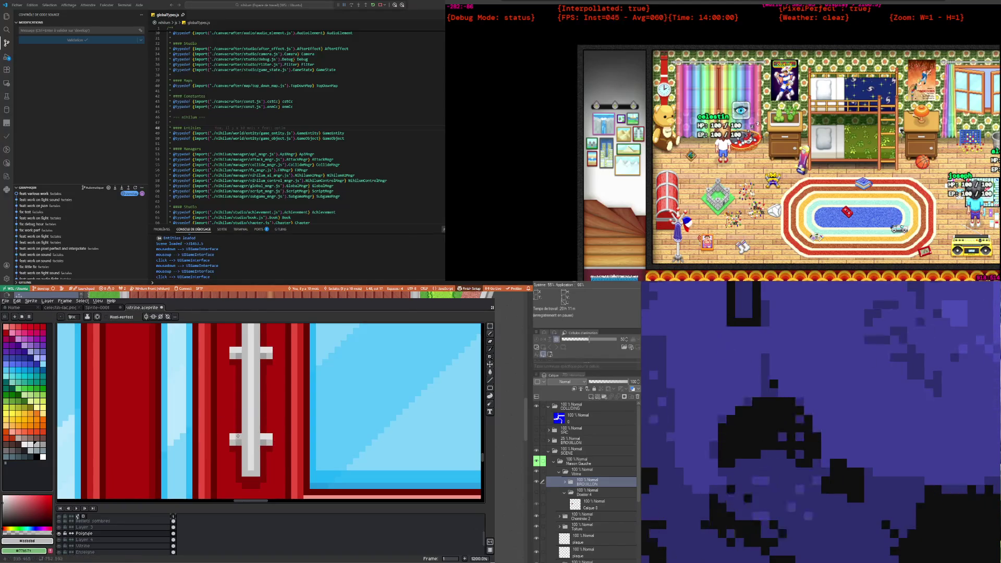
left_click(45, 444)
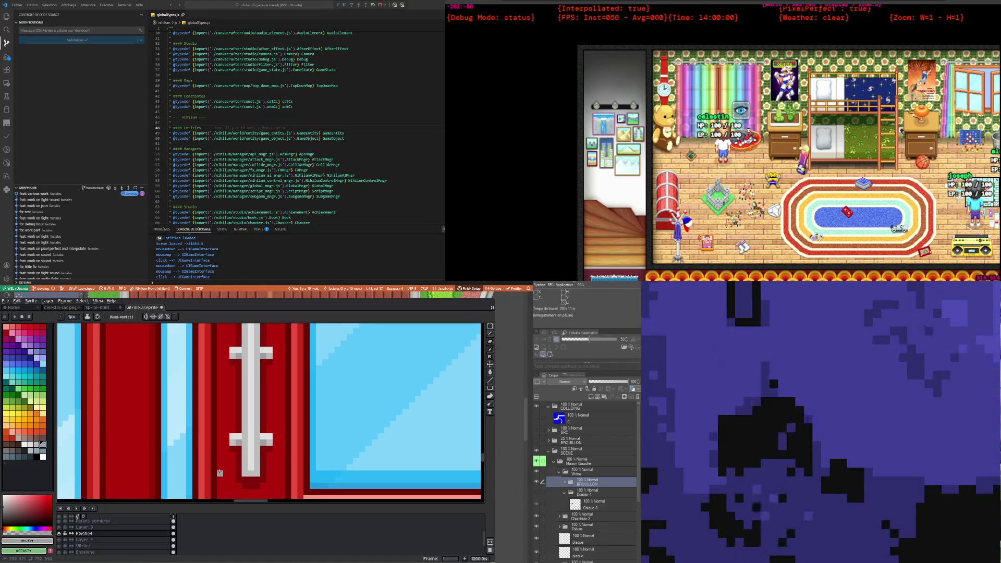
key("u")
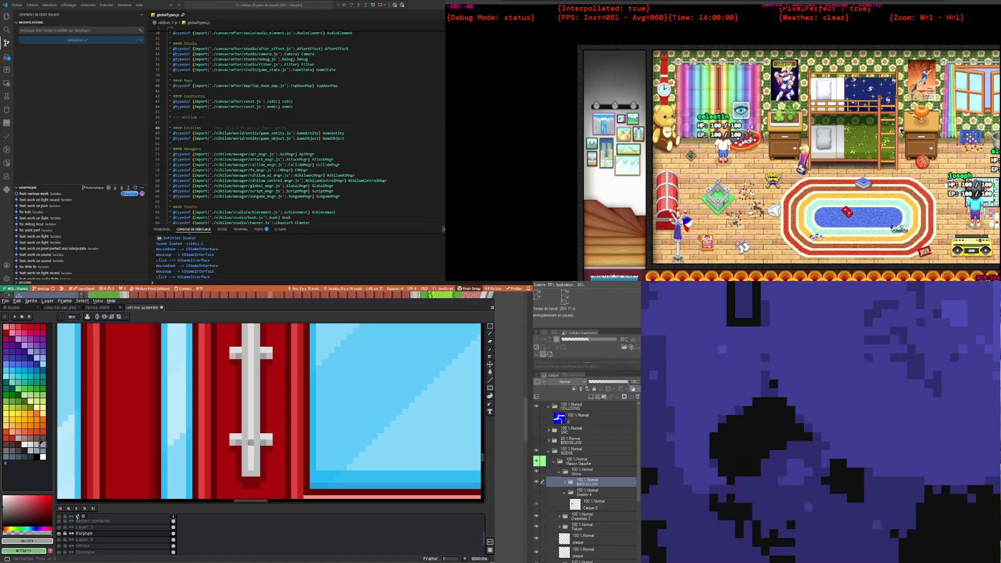
left_click(235, 434, "alt")
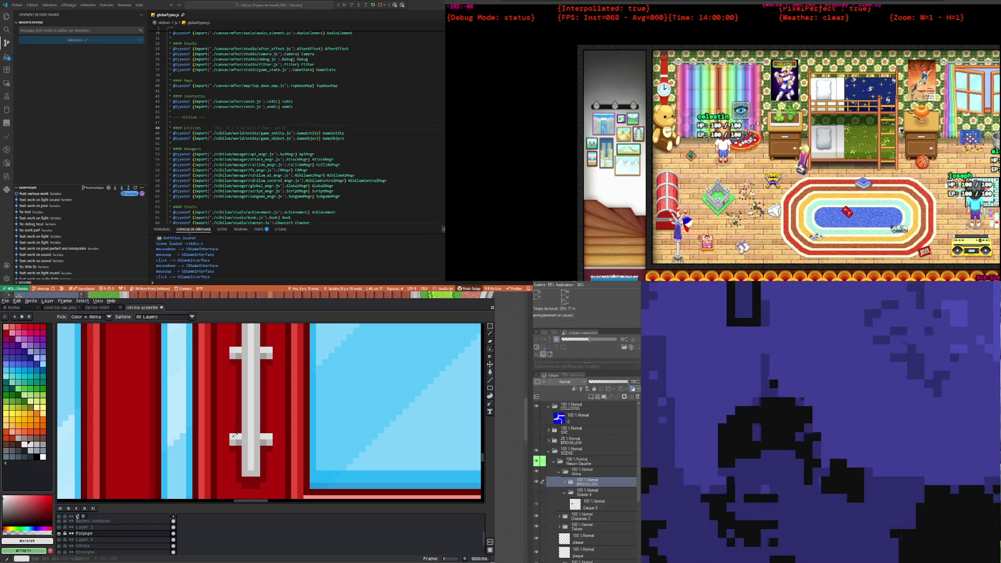
left_click(38, 446)
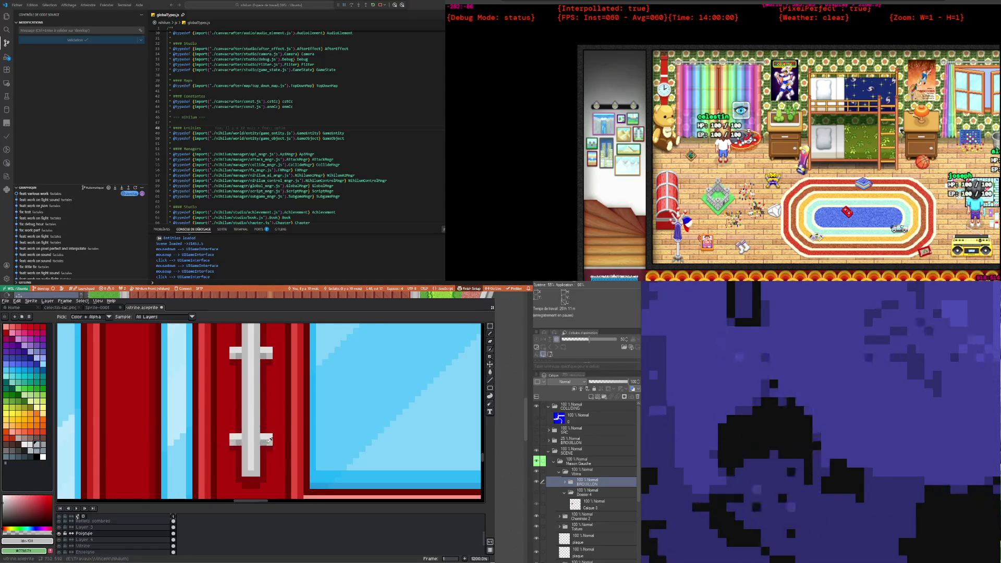
key("b")
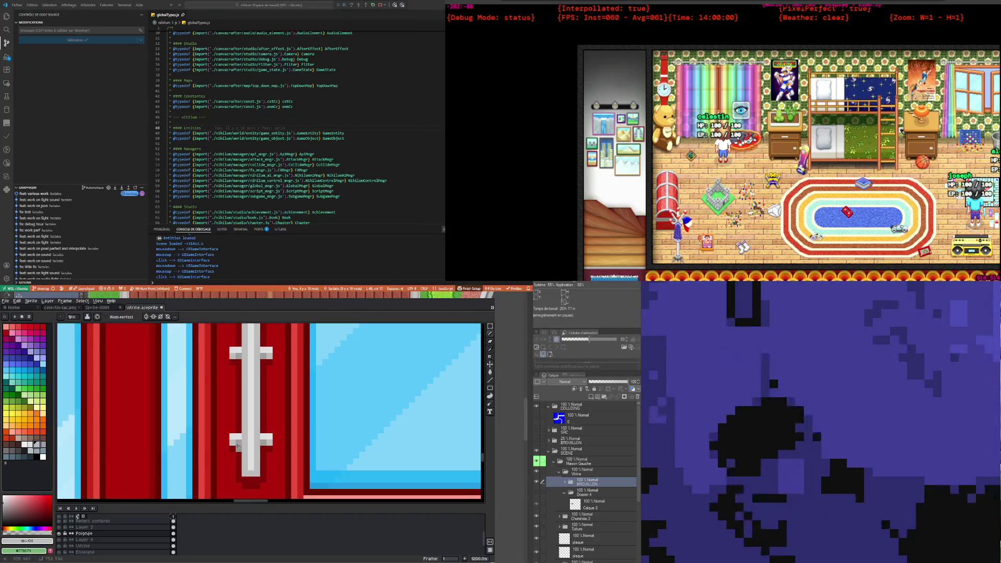
key("i")
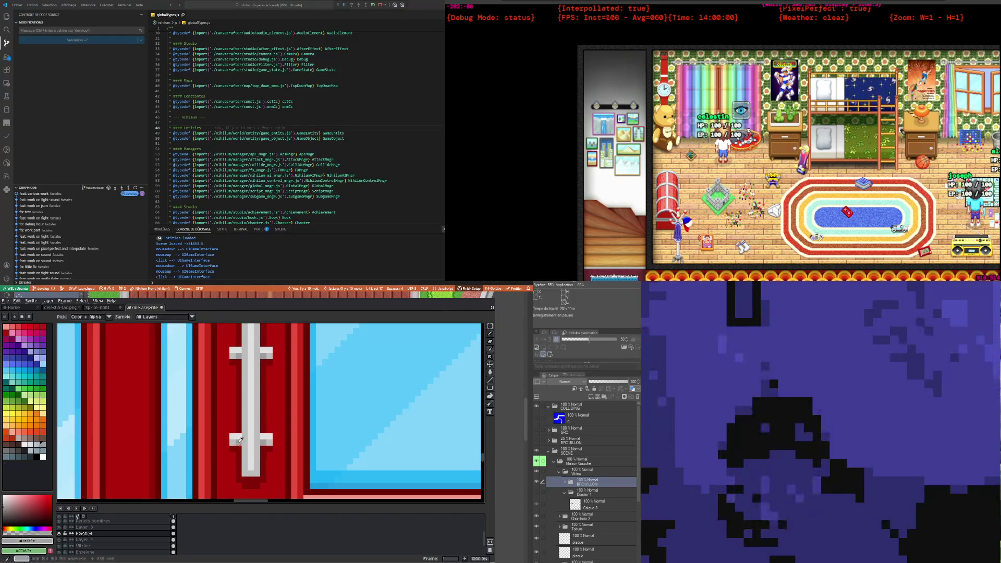
key("b")
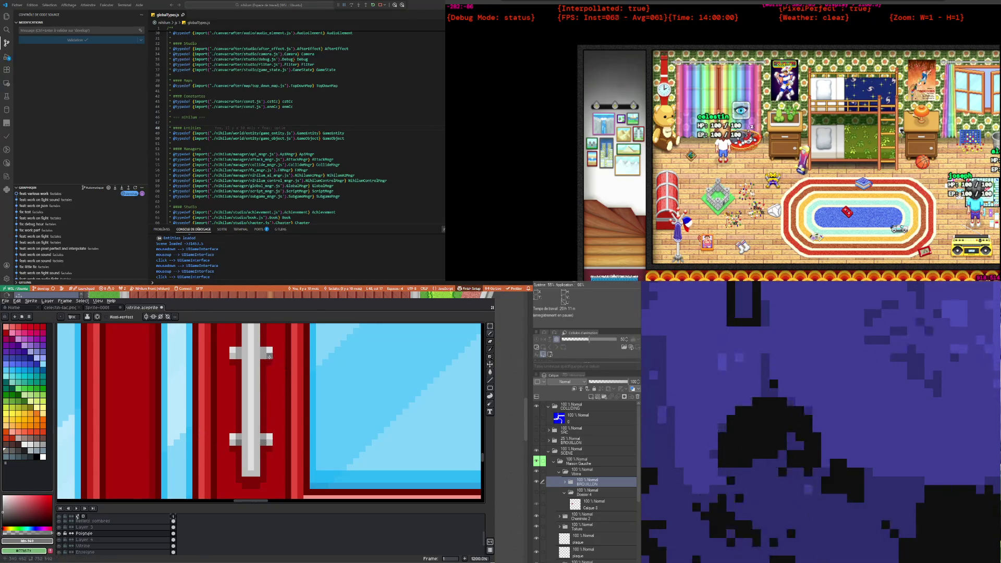
scroll(266, 405, "down", 2)
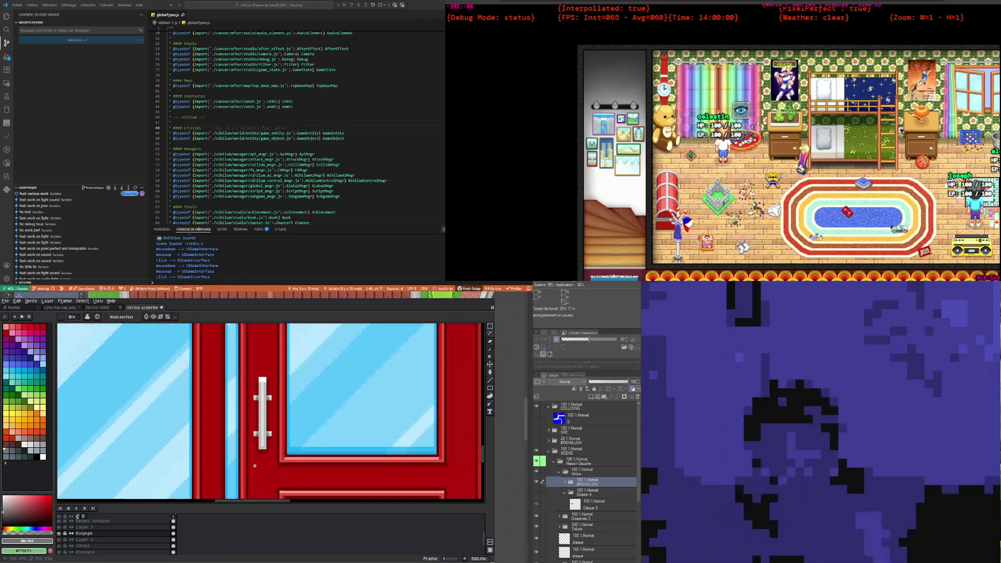
scroll(266, 406, "down", 1)
scroll(266, 406, "down", 1)
scroll(259, 441, "up", 2)
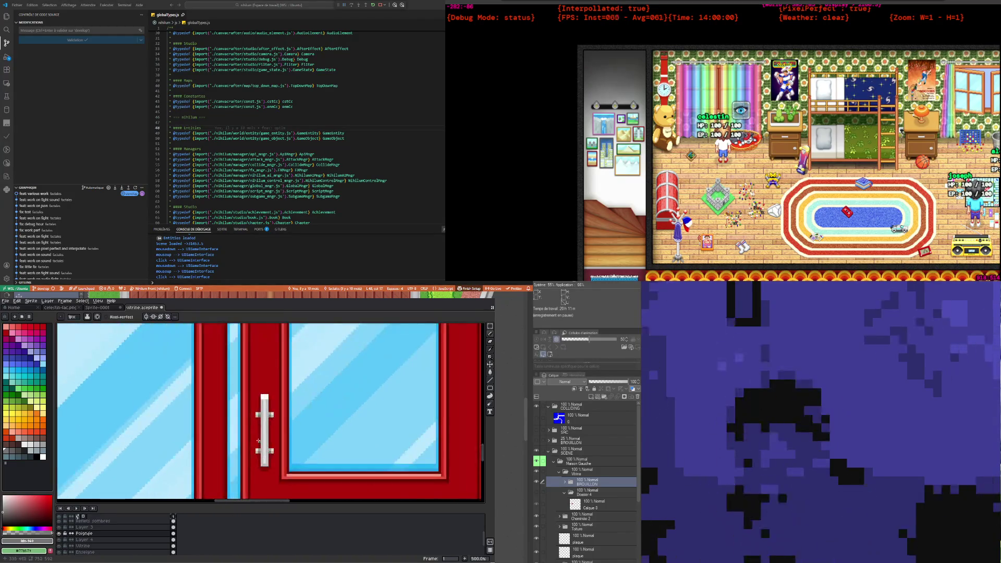
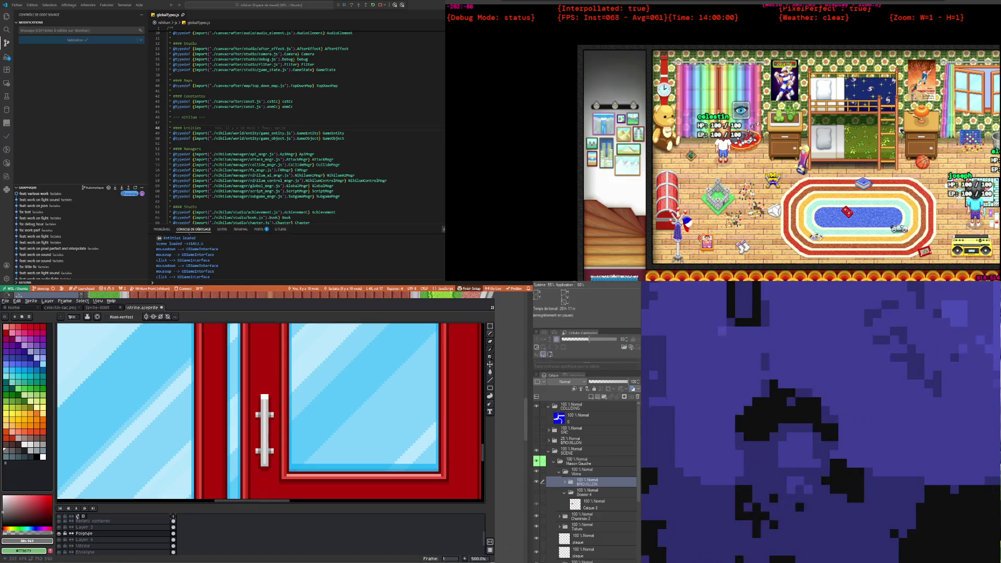
Step: Zoom between the whole shopfront and a close view of the door to inspect it
key("1")
key("2")
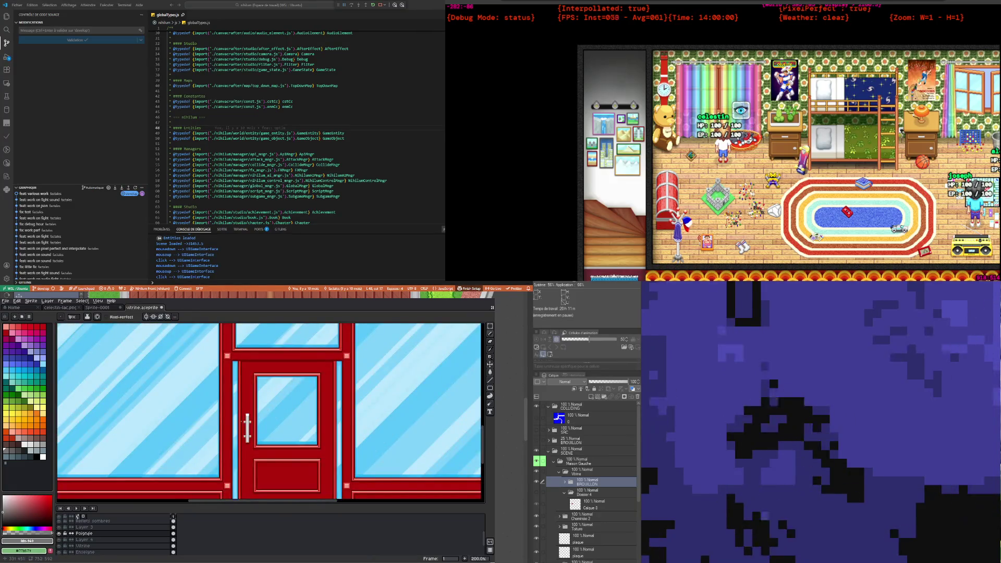
key("1")
key("2")
key("1")
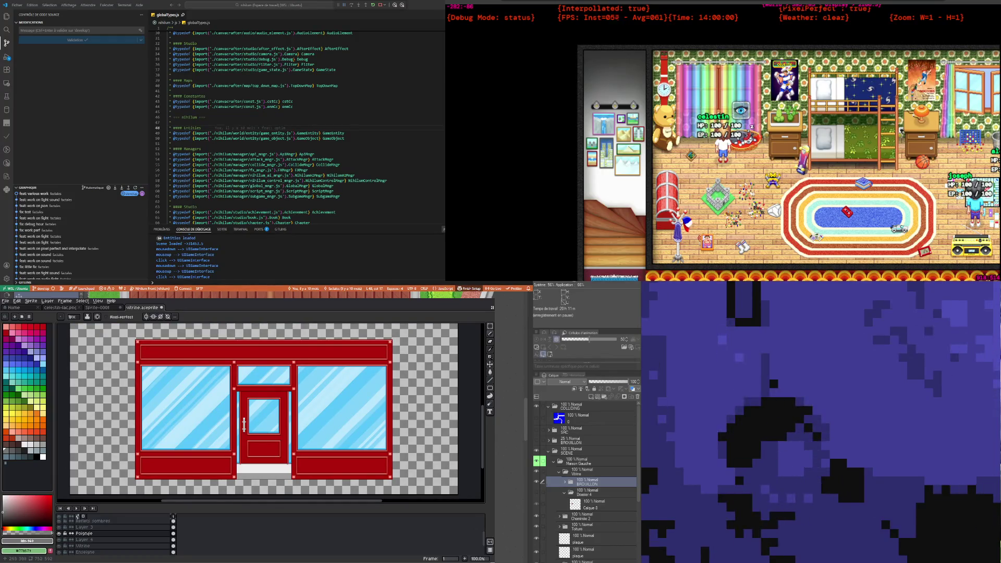
key("2")
key("1")
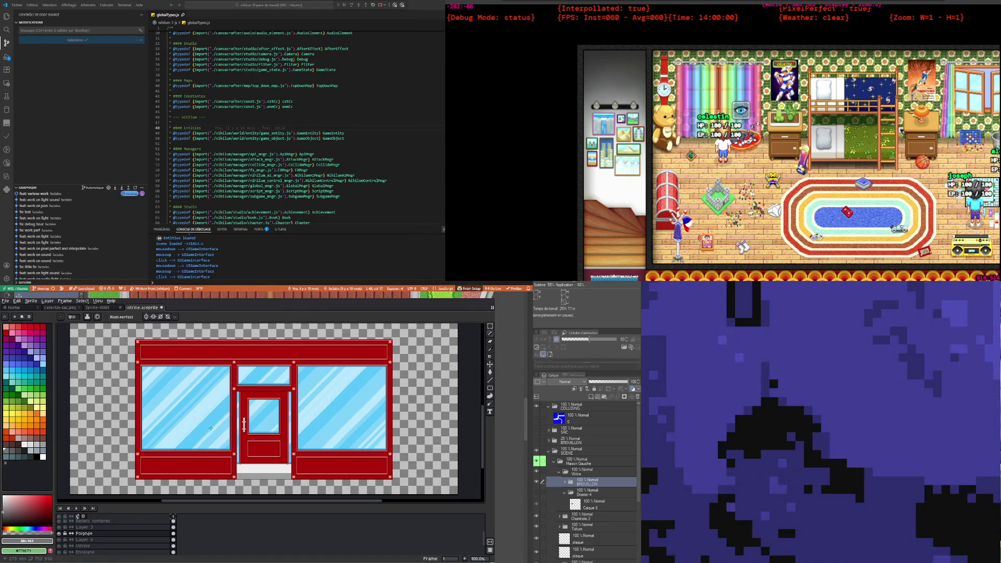
scroll(211, 428, "up", 1)
scroll(212, 429, "down", 1)
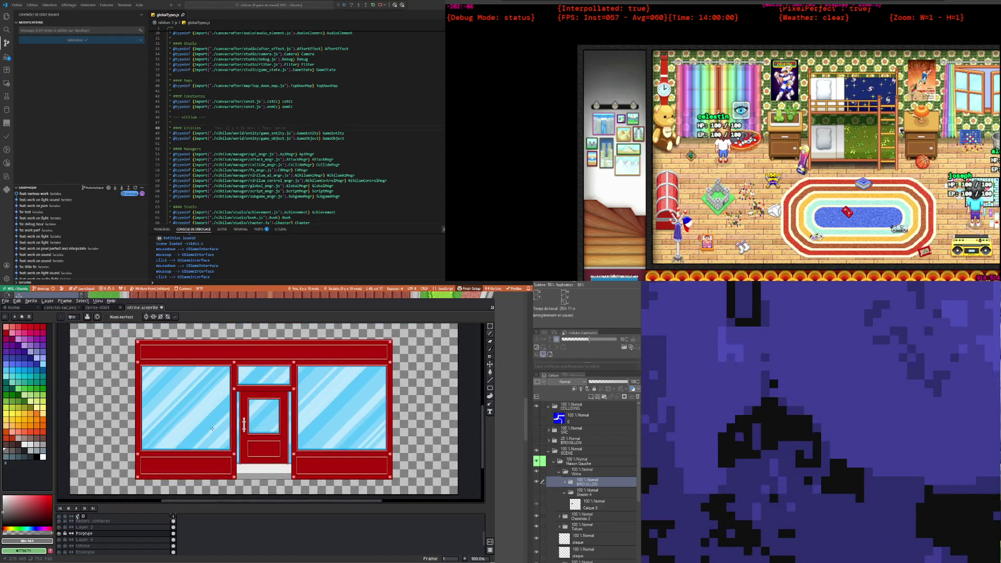
scroll(213, 428, "down", 1)
scroll(213, 427, "up", 1)
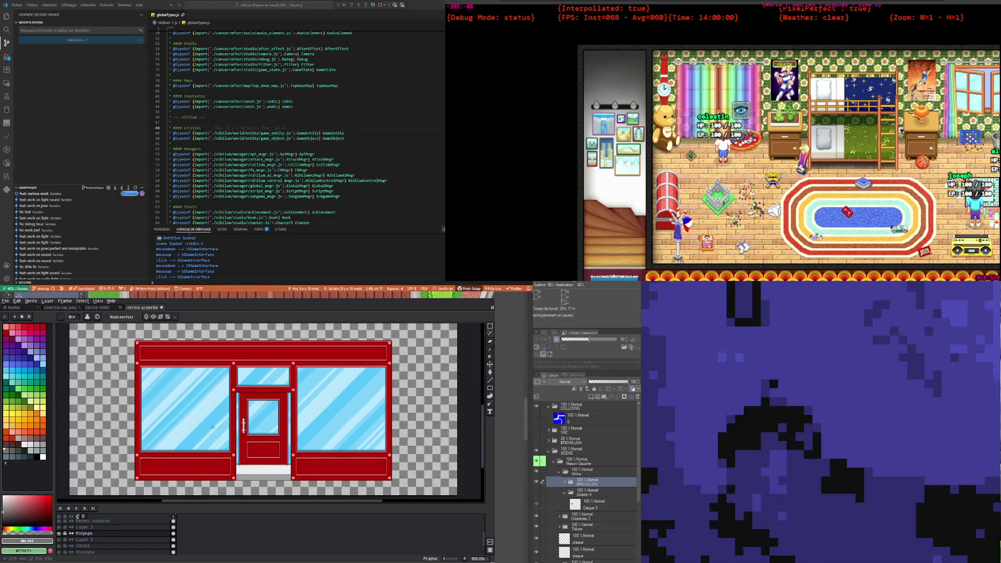
scroll(213, 427, "up", 1)
scroll(213, 427, "down", 1)
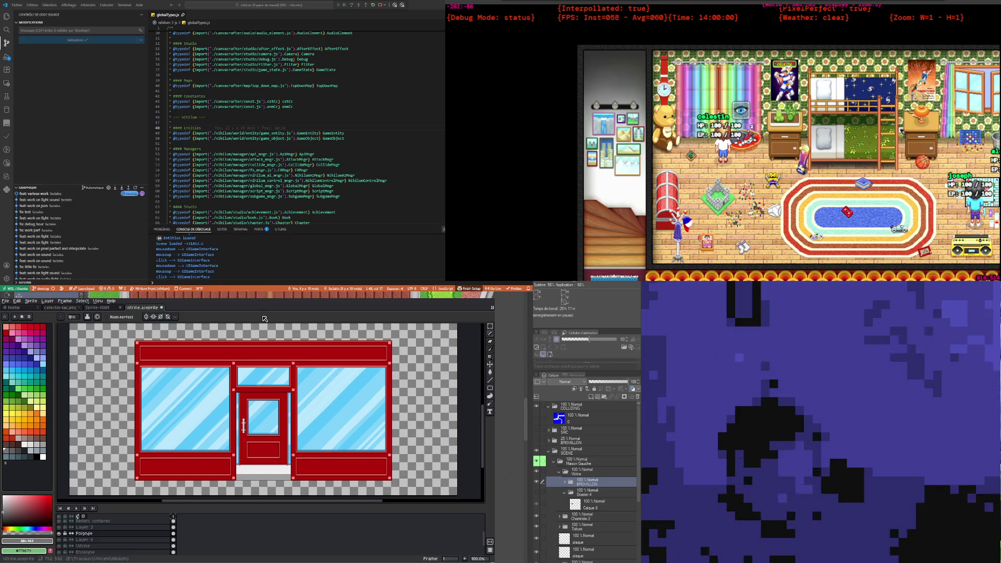
scroll(238, 475, "up", 2)
scroll(240, 472, "up", 1)
scroll(242, 467, "down", 3)
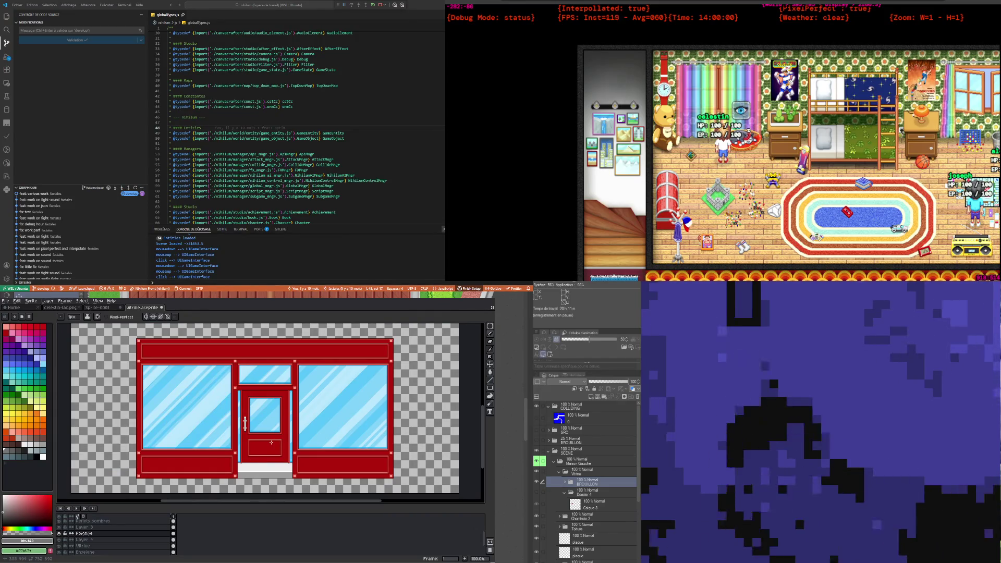
scroll(104, 529, "down", 3)
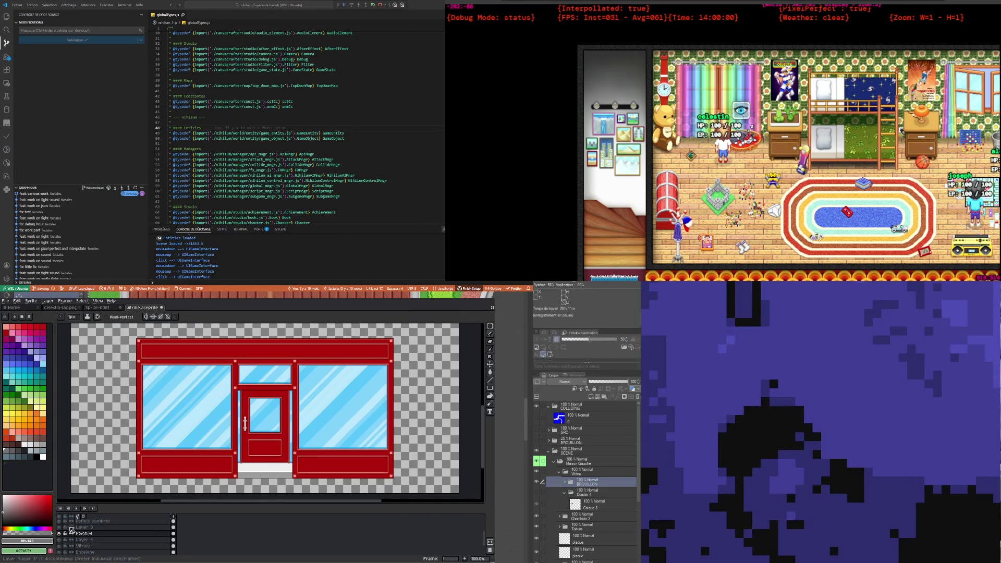
scroll(74, 546, "up", 2)
scroll(70, 543, "up", 2)
scroll(66, 538, "up", 2)
Step: Make the Ombre vitrine layer visible so the door glass turns darker and greyer
left_click(60, 533)
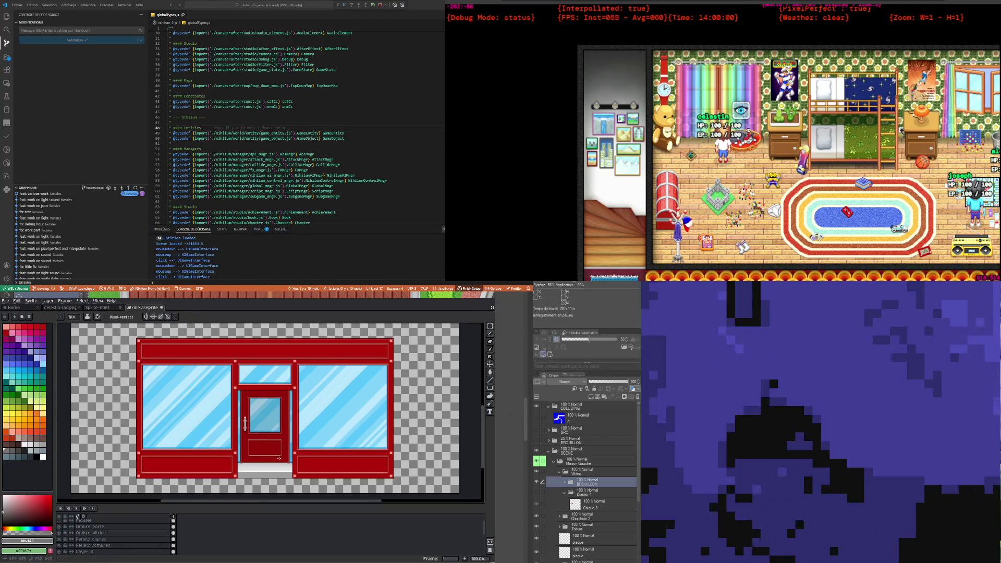
scroll(246, 438, "up", 2)
scroll(246, 438, "down", 2)
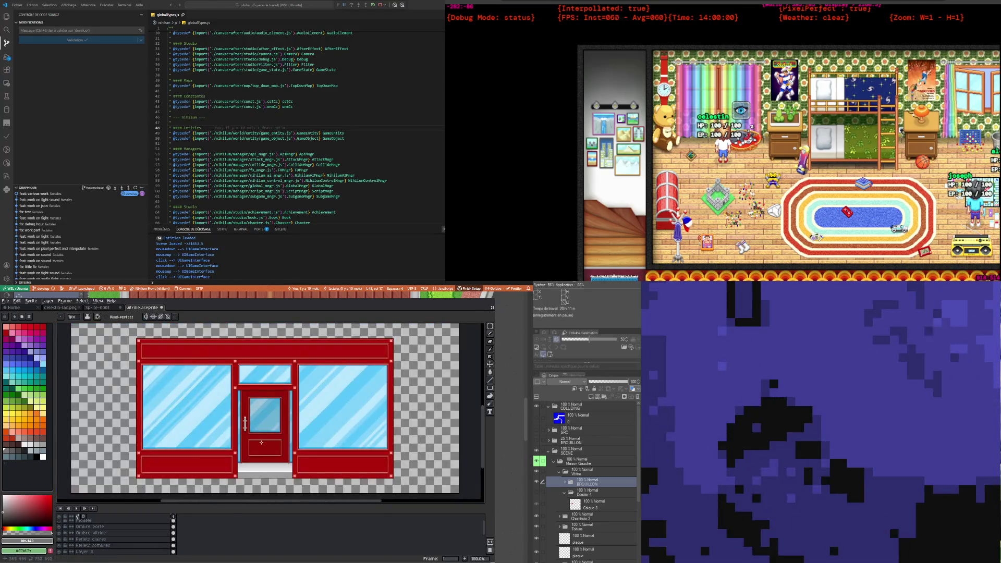
scroll(256, 441, "up", 2)
scroll(261, 442, "down", 1)
scroll(256, 442, "down", 1)
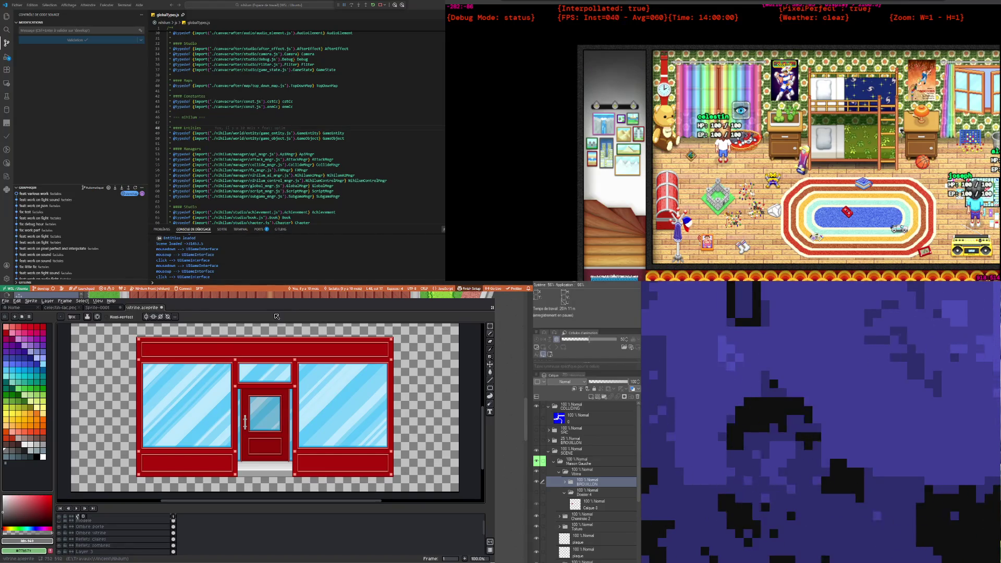
scroll(262, 358, "up", 1)
scroll(262, 358, "down", 1)
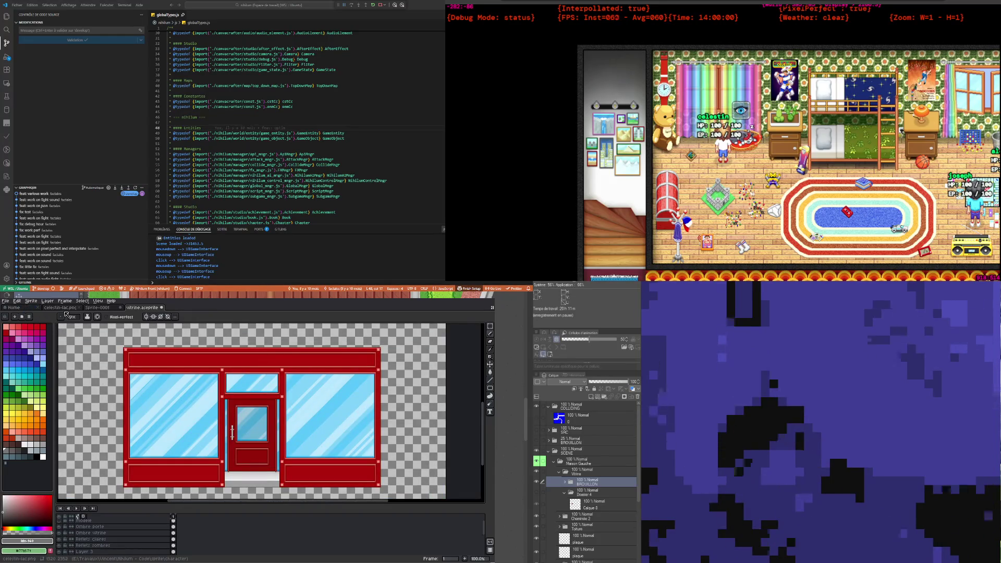
Step: Save vitrine.aseprite and select the Text tool
left_click(7, 301)
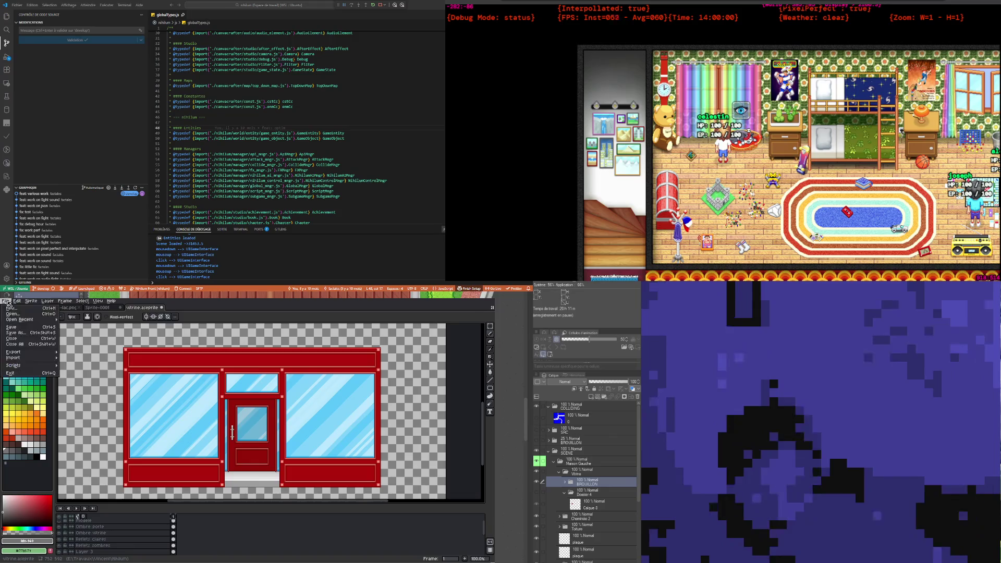
left_click(24, 327)
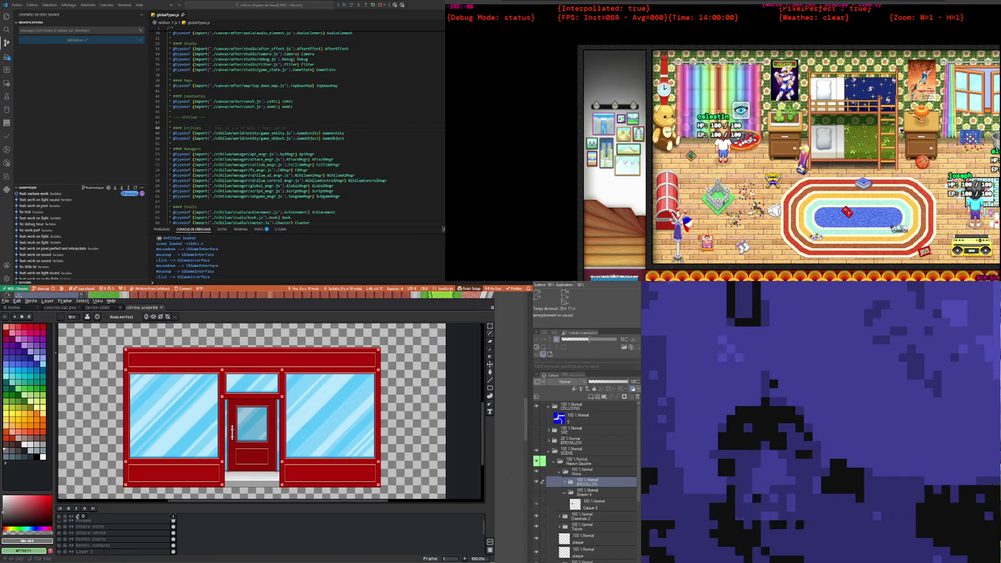
left_click(490, 412)
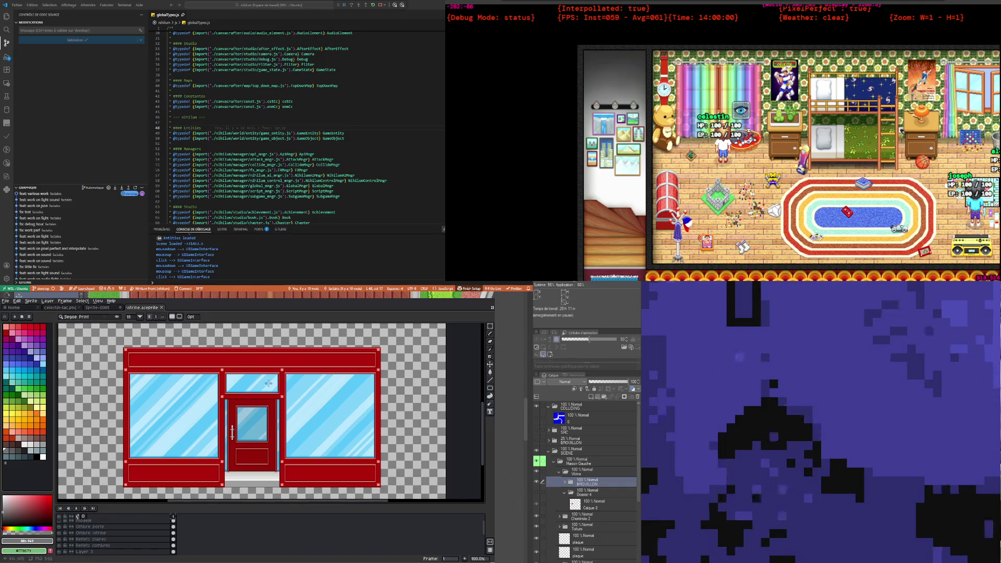
Step: Add a new layer and rename it 'Huit à sept'
scroll(115, 532, "up", 1)
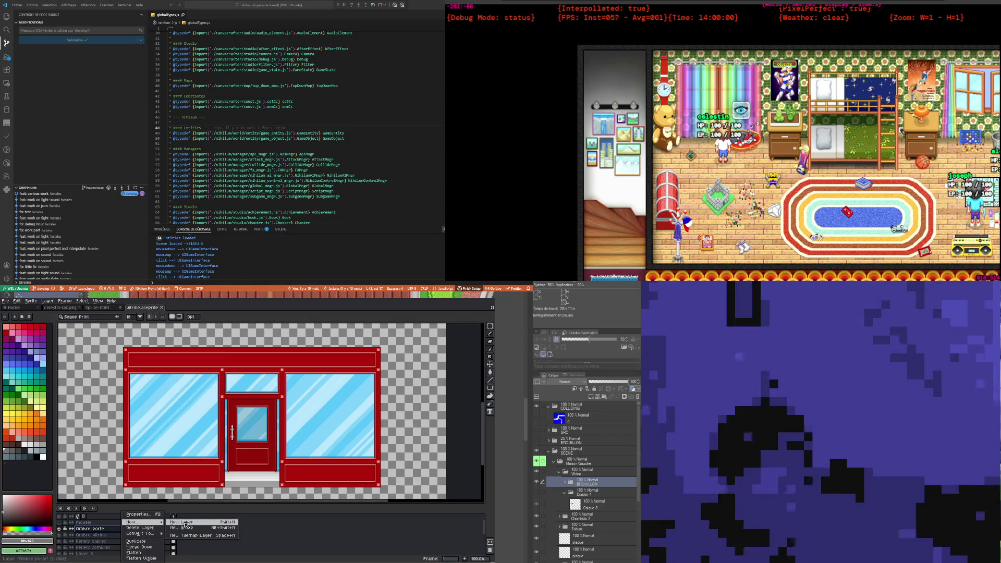
left_click(185, 524)
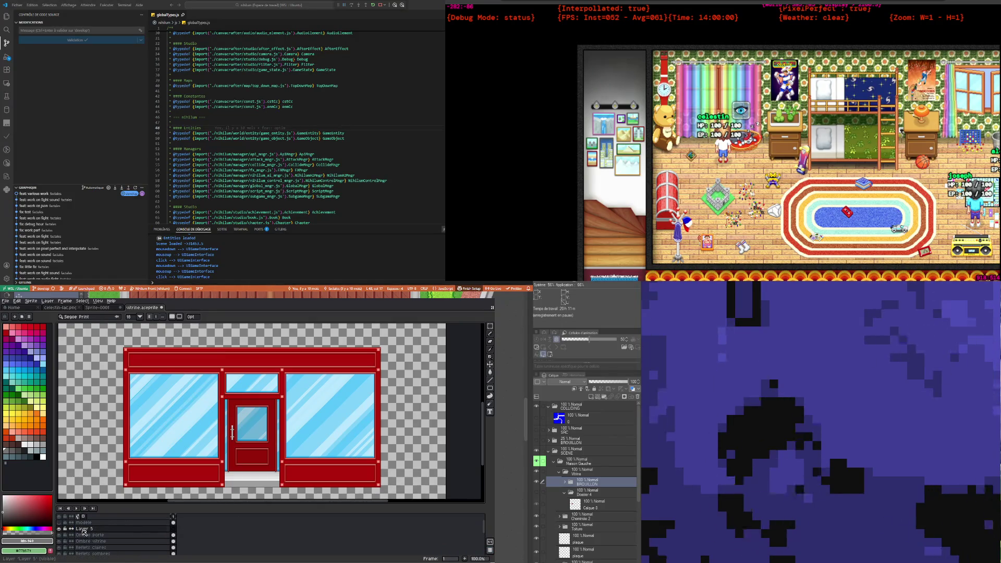
double_click(89, 529)
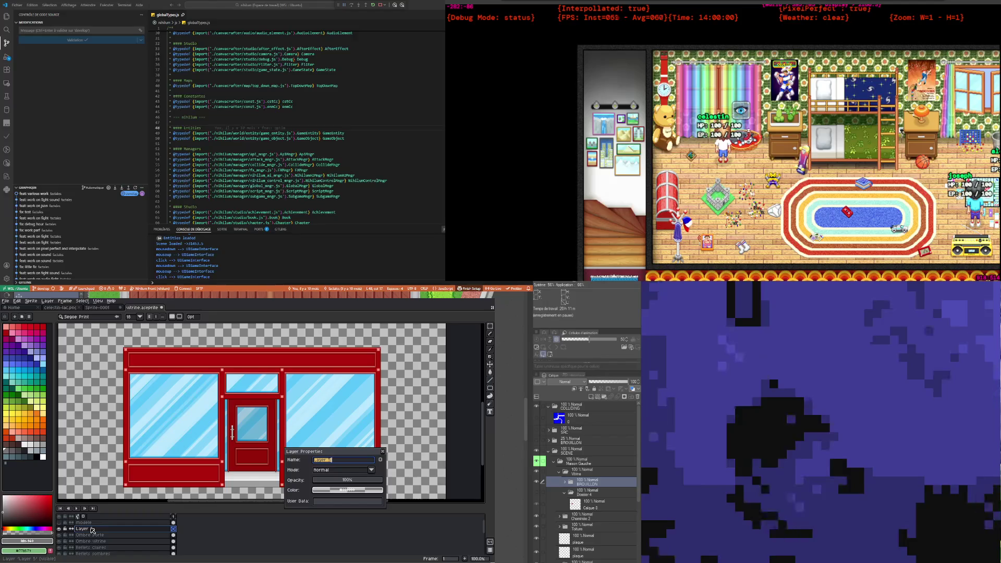
type("E")
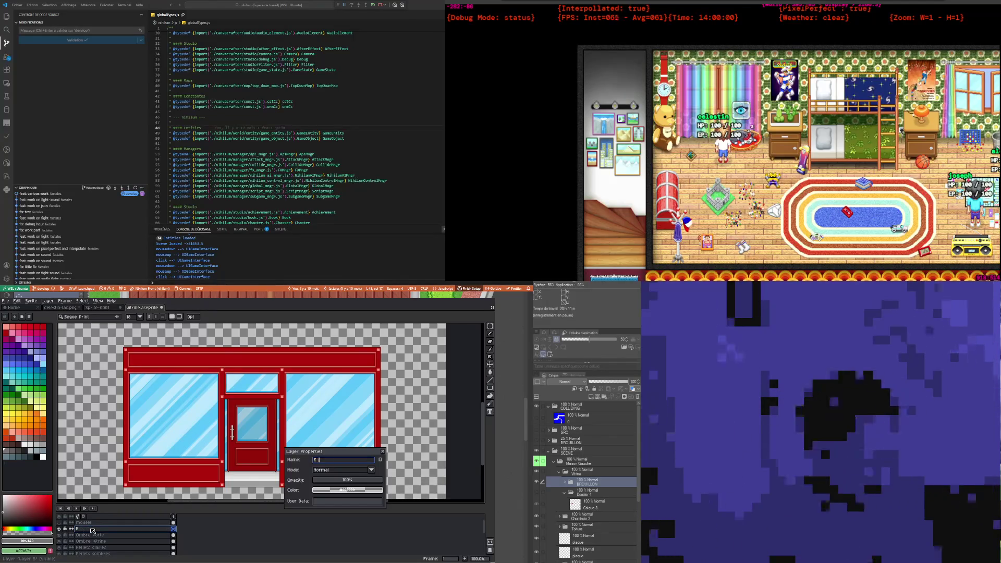
key("BackSpace")
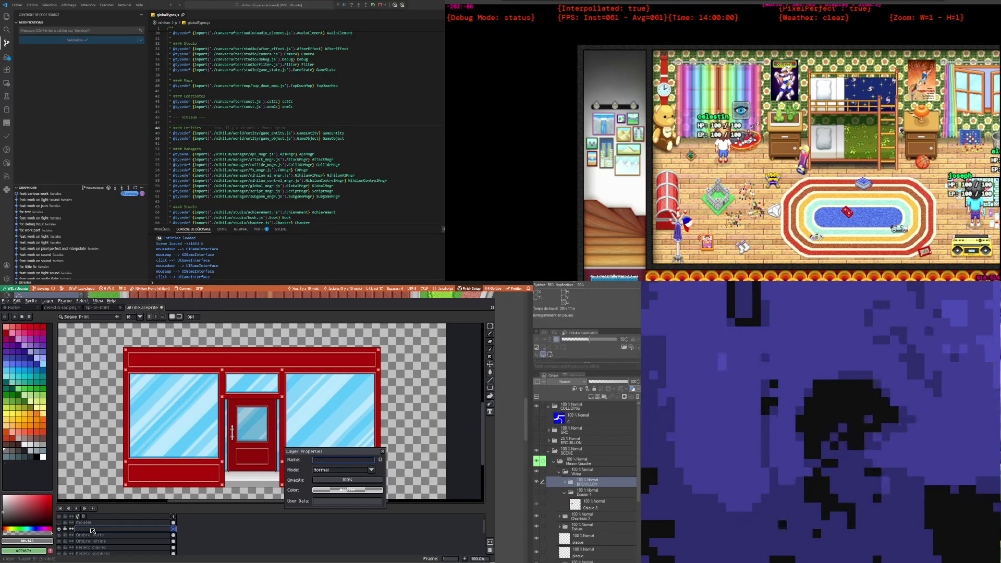
type("Huit à sept")
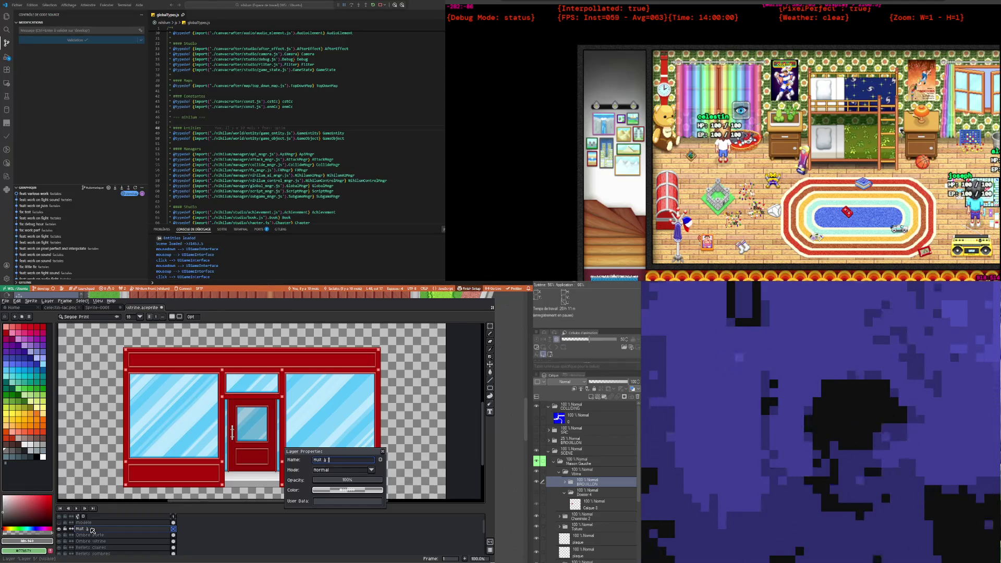
key("Return")
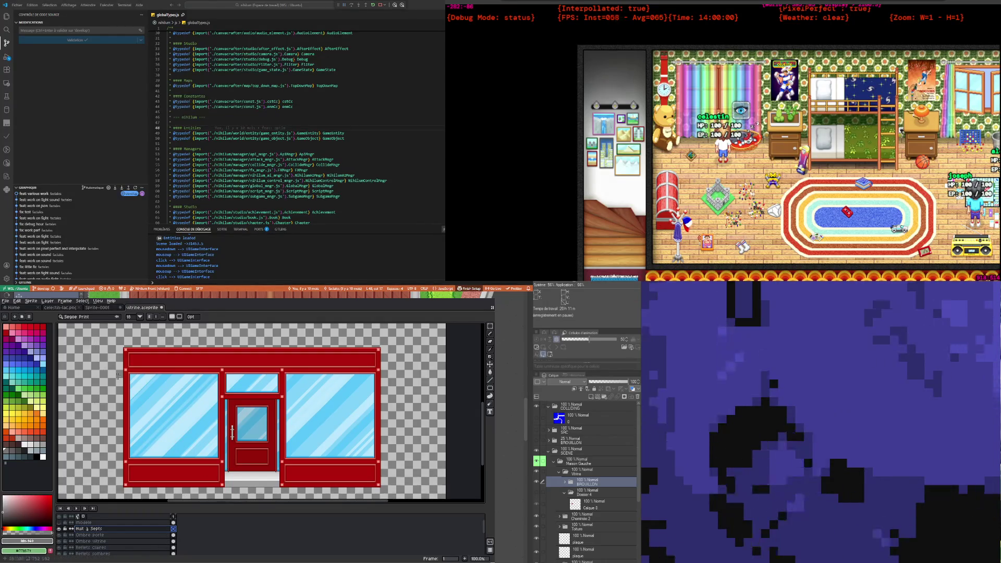
scroll(232, 353, "up", 1)
Step: Zoom out to see the whole shopfront sprite and pick white as the drawing colour
scroll(233, 354, "down", 1)
scroll(233, 353, "up", 1)
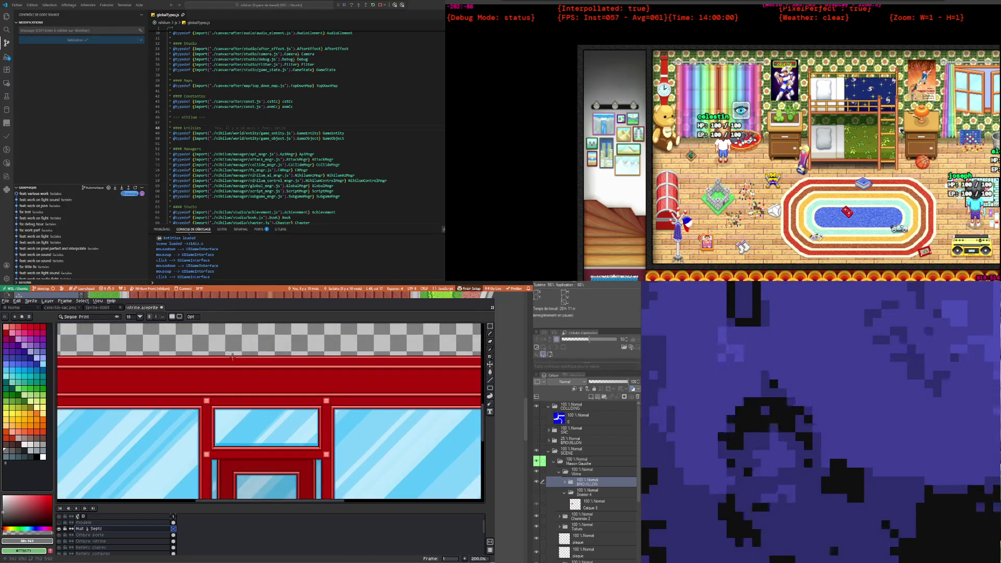
scroll(209, 446, "down", 2)
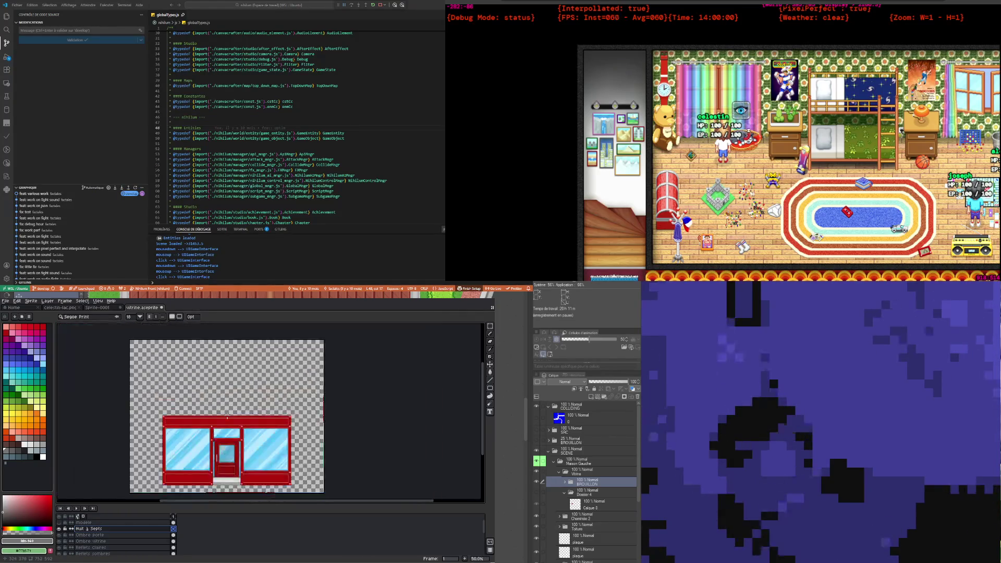
scroll(234, 441, "up", 1)
scroll(255, 437, "up", 1)
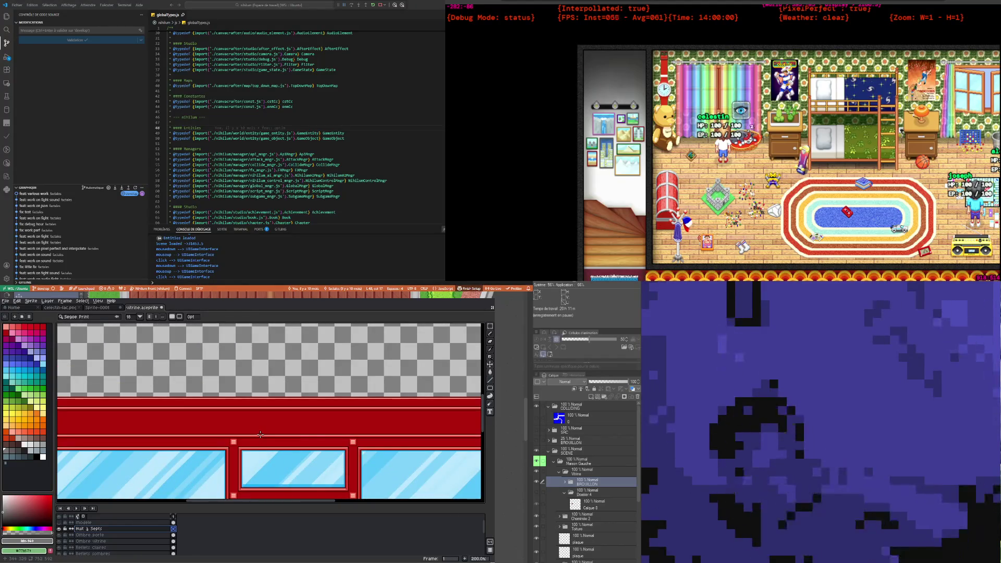
scroll(270, 431, "up", 1)
scroll(271, 431, "down", 1)
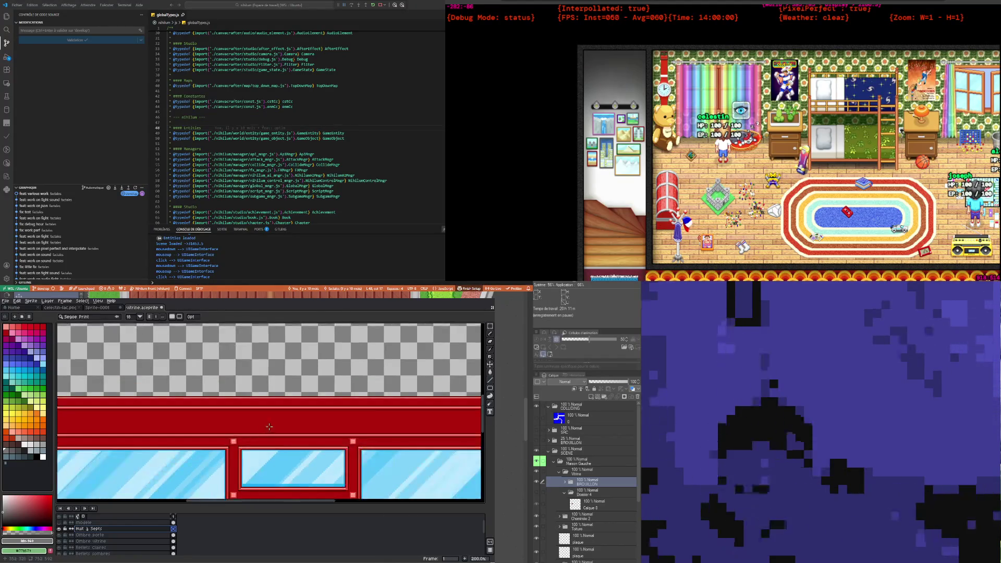
scroll(283, 427, "up", 1)
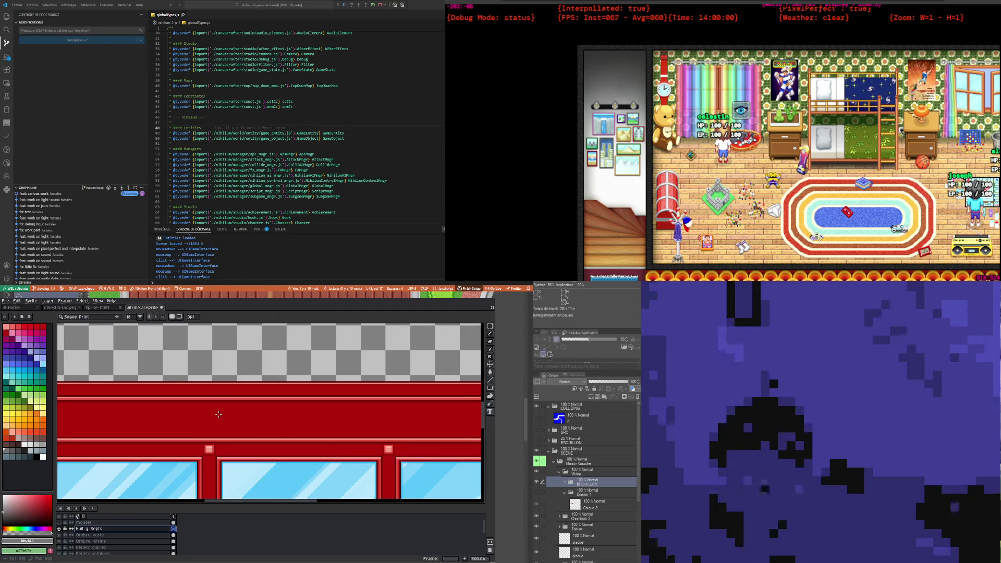
scroll(102, 436, "down", 1)
left_click(43, 458)
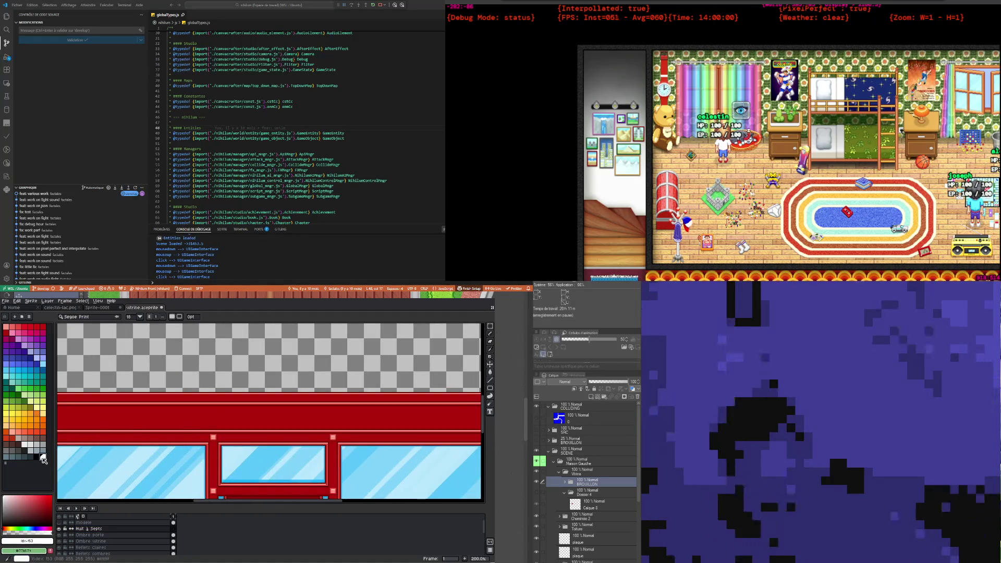
Step: Select the Text tool and open its font list
scroll(222, 416, "up", 1)
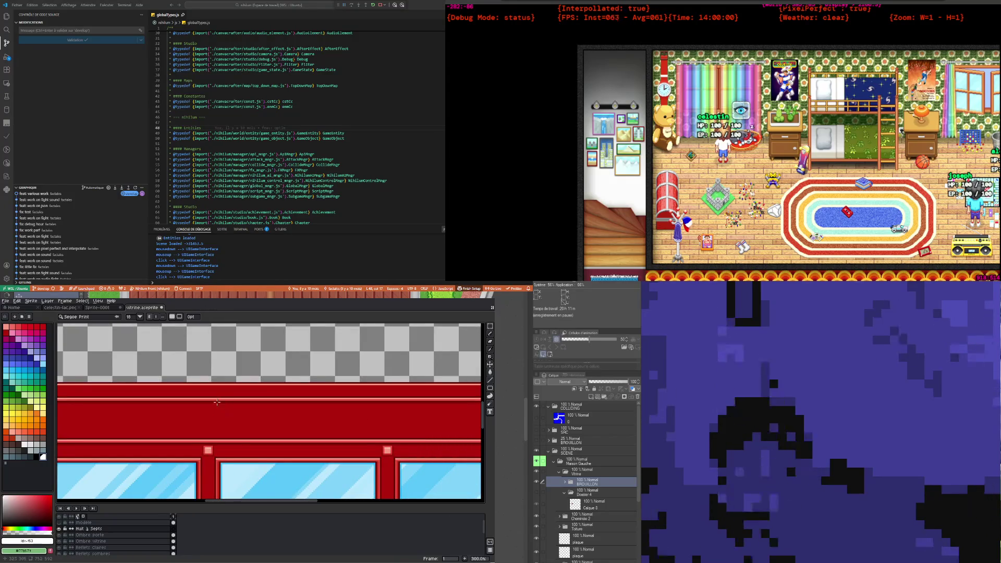
scroll(217, 402, "down", 2)
left_click(491, 326)
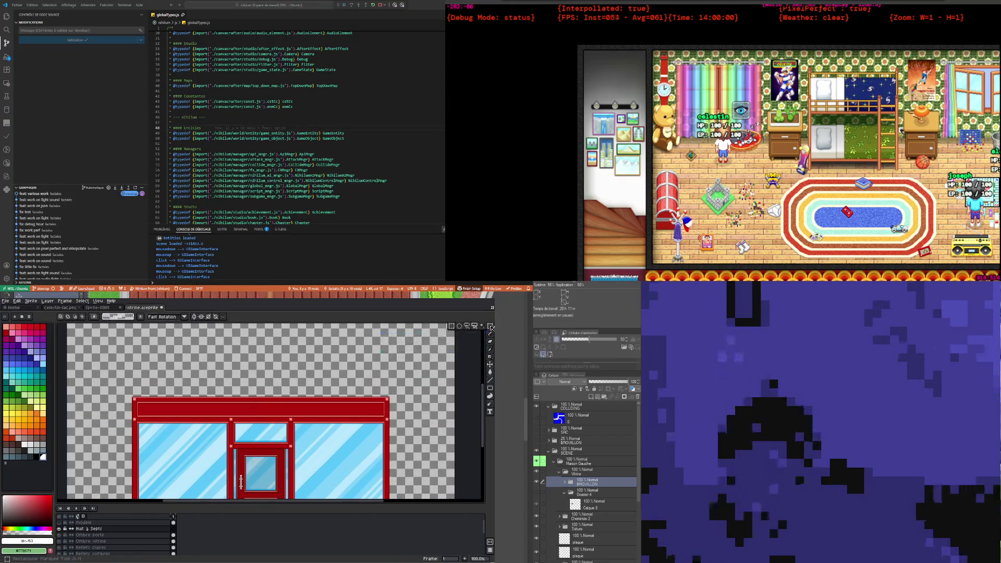
left_click(490, 412)
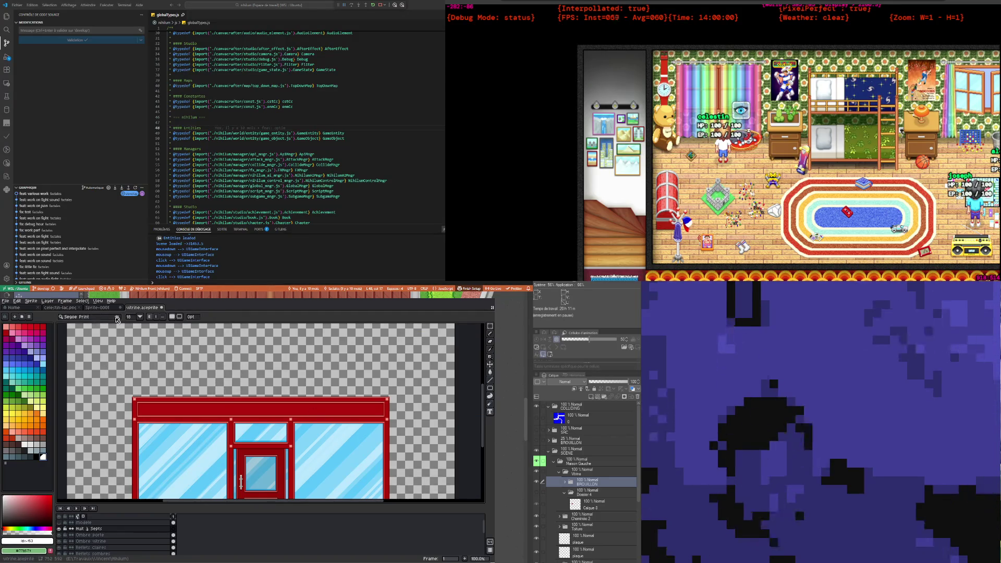
left_click(95, 318)
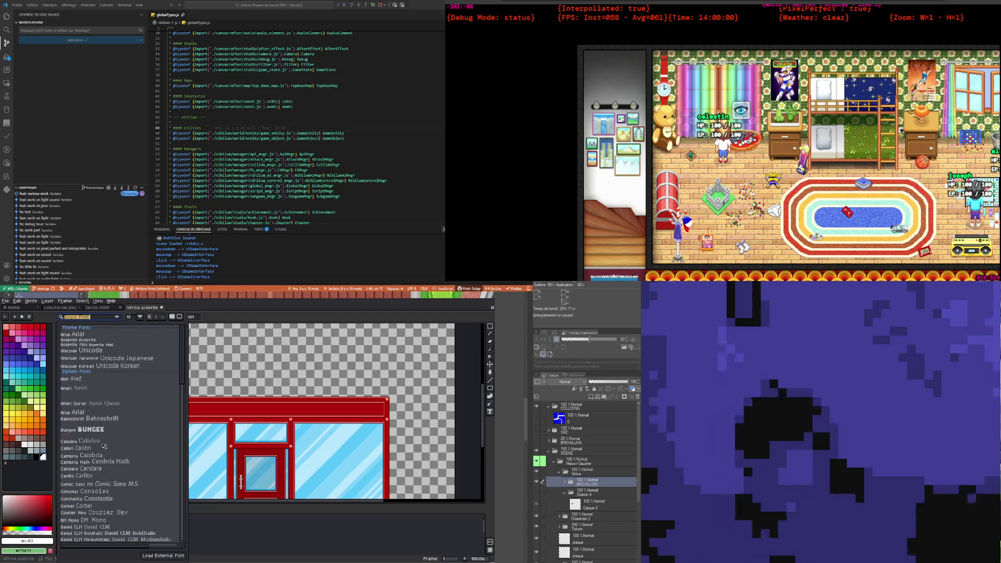
Step: Scroll up and down through the font dropdown to browse the available fonts
scroll(102, 468, "down", 2)
scroll(103, 467, "down", 5)
scroll(110, 480, "down", 5)
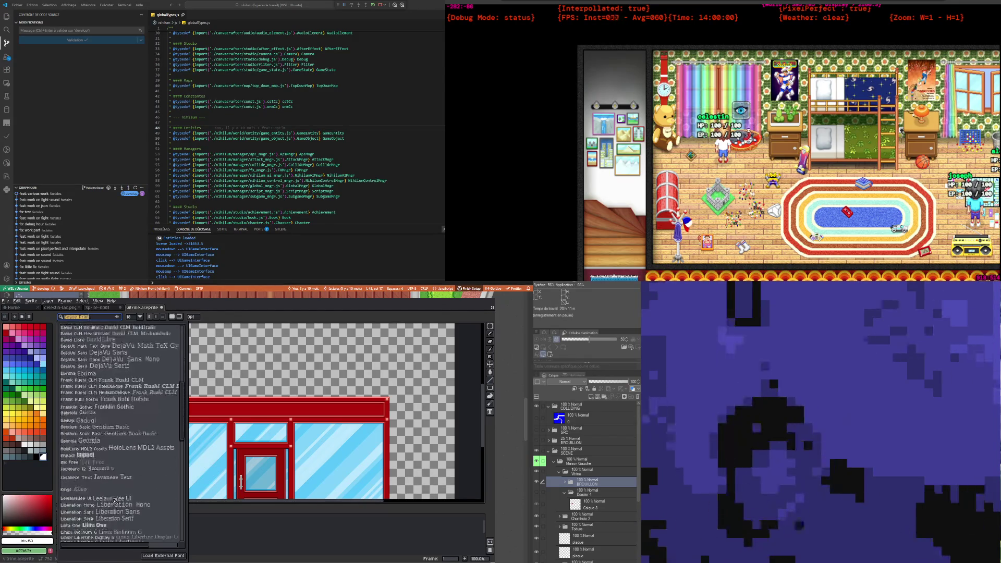
scroll(116, 494, "down", 5)
scroll(109, 483, "down", 3)
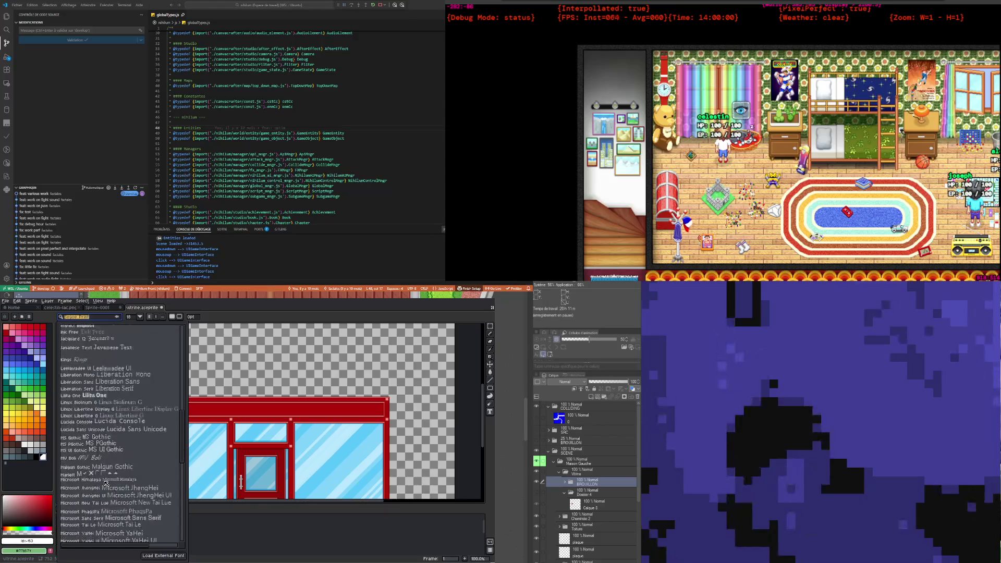
scroll(123, 484, "down", 3)
mouse_move(186, 446)
left_mouse_down()
mouse_move(183, 531)
mouse_move(184, 349)
left_mouse_up()
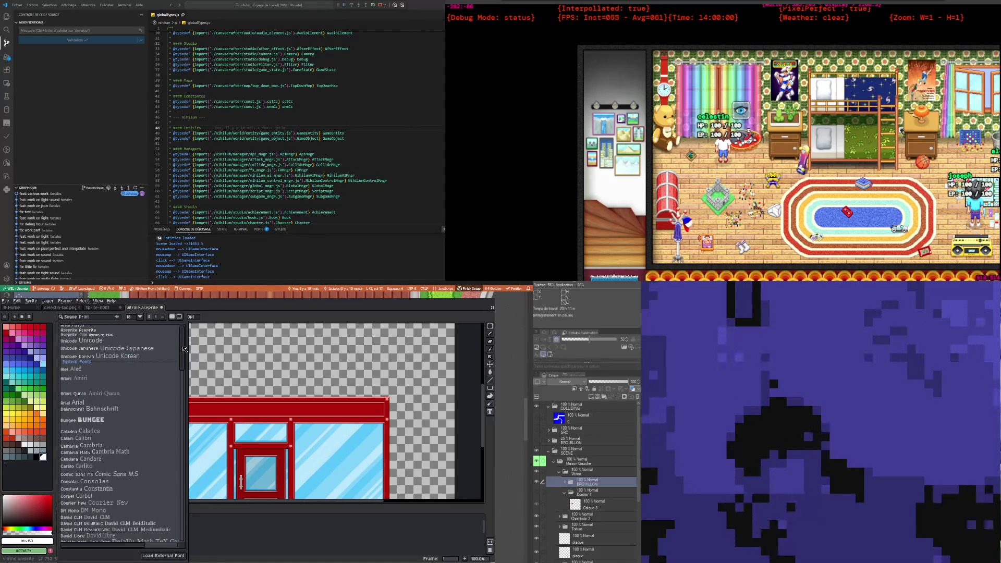
left_click_drag(184, 349, 178, 378)
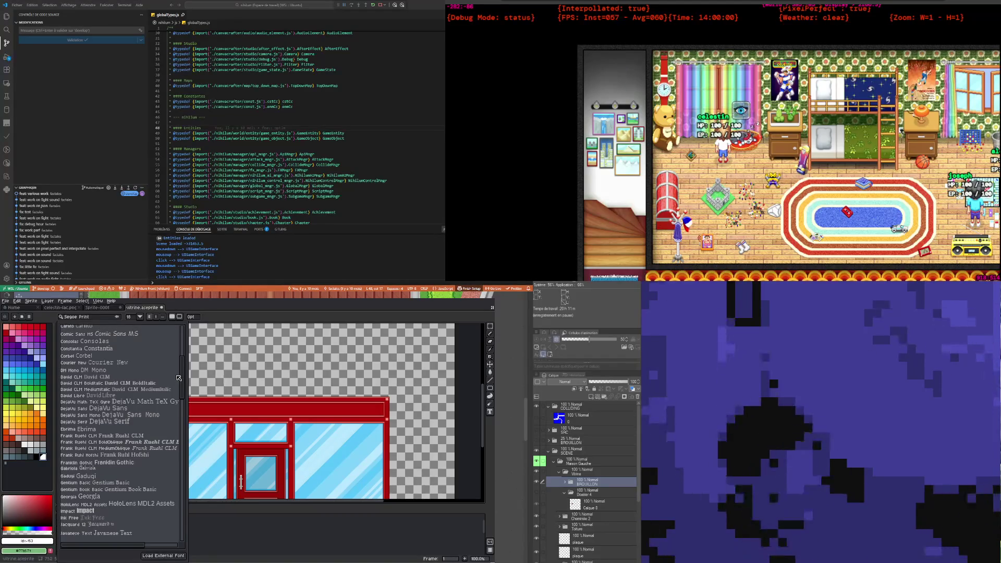
mouse_move(178, 378)
left_mouse_down()
mouse_move(179, 363)
mouse_move(184, 395)
left_mouse_up()
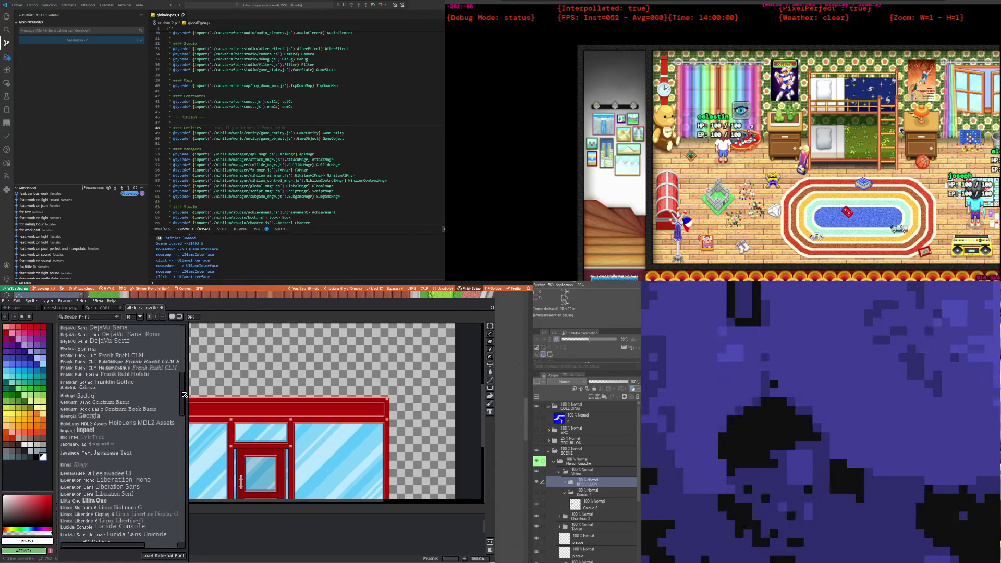
left_click_drag(184, 394, 184, 378)
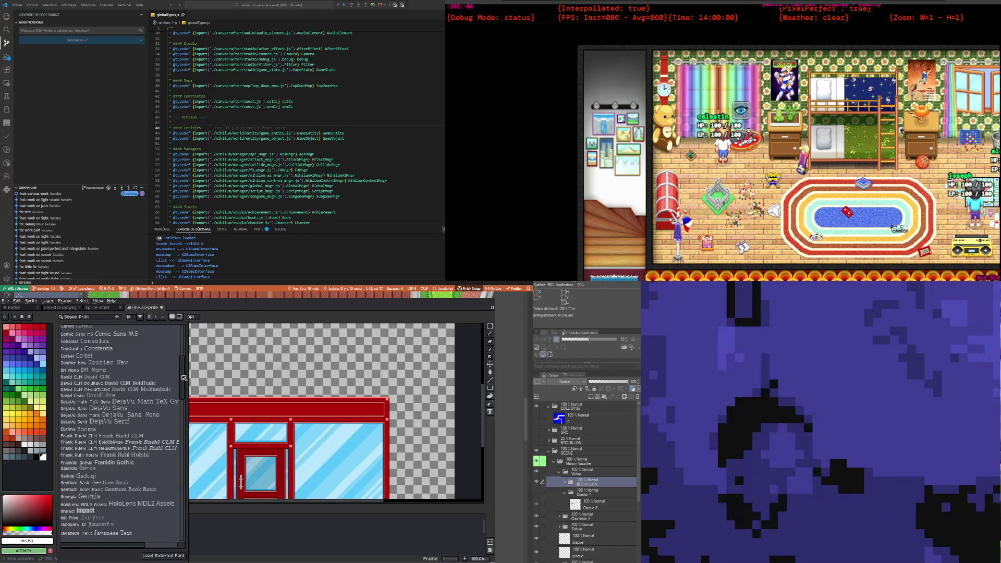
left_click_drag(184, 378, 181, 390)
scroll(128, 423, "up", 3)
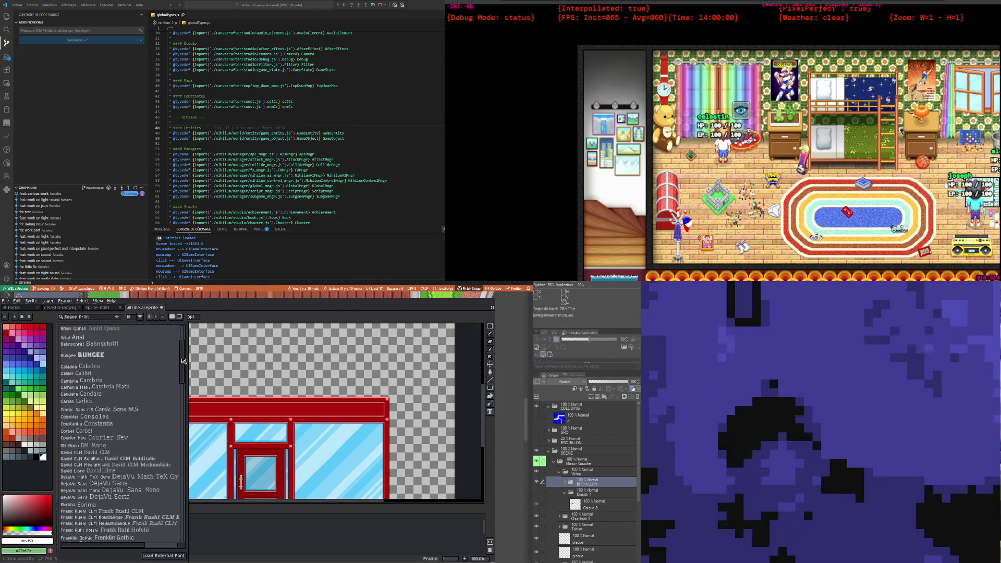
scroll(128, 423, "up", 2)
scroll(128, 422, "up", 2)
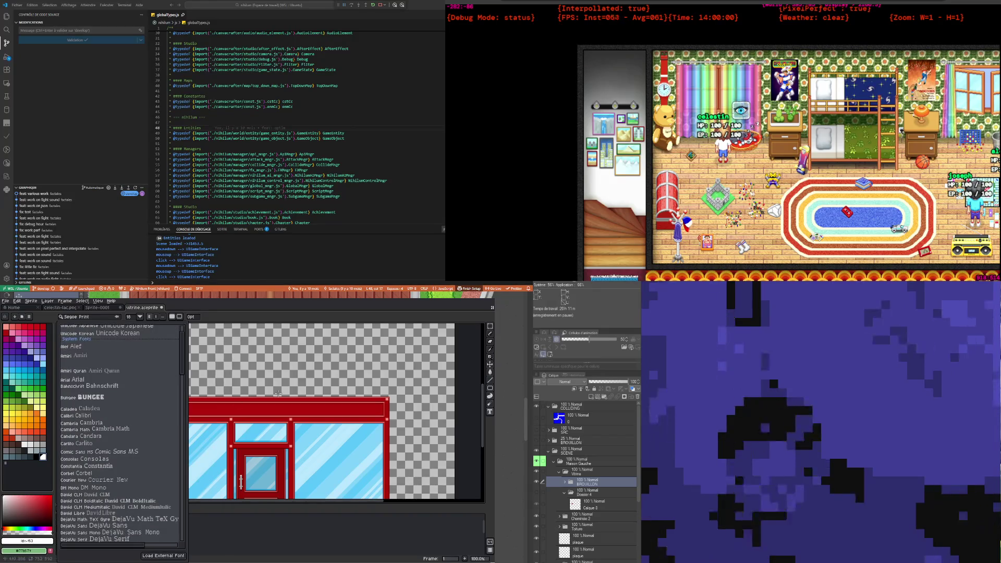
scroll(271, 404, "down", 3)
scroll(271, 404, "up", 2)
scroll(271, 405, "up", 1)
scroll(271, 404, "up", 1)
scroll(260, 412, "down", 1)
scroll(250, 420, "up", 1)
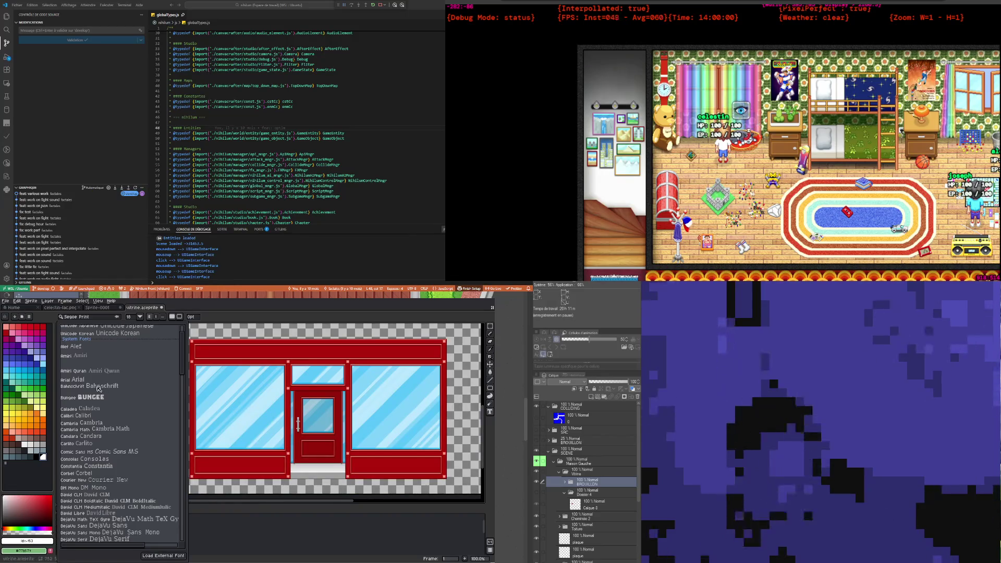
mouse_move(182, 355)
left_mouse_down()
mouse_move(187, 504)
mouse_move(182, 329)
left_mouse_up()
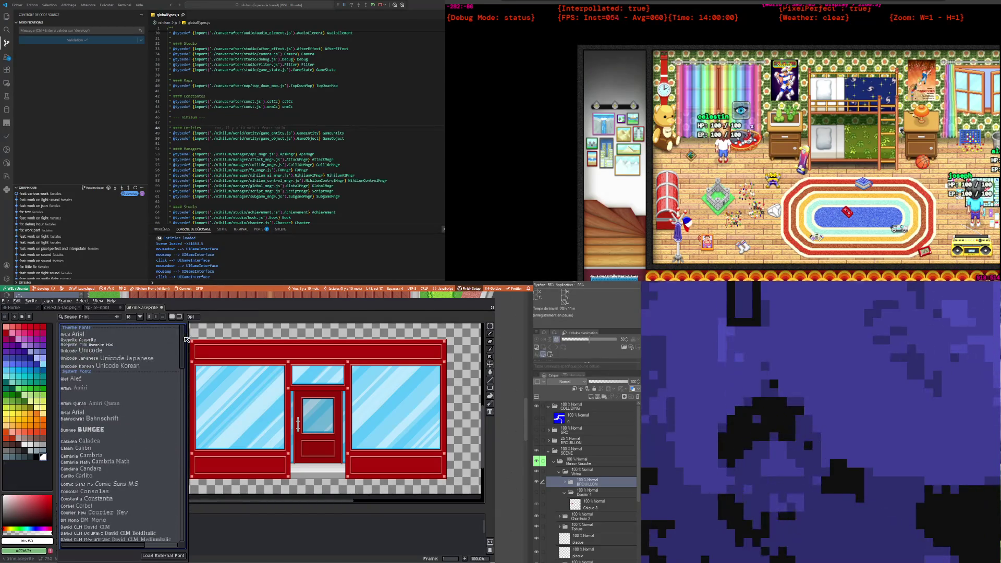
scroll(318, 403, "down", 1)
scroll(318, 403, "up", 1)
scroll(271, 404, "down", 1)
scroll(307, 412, "up", 1)
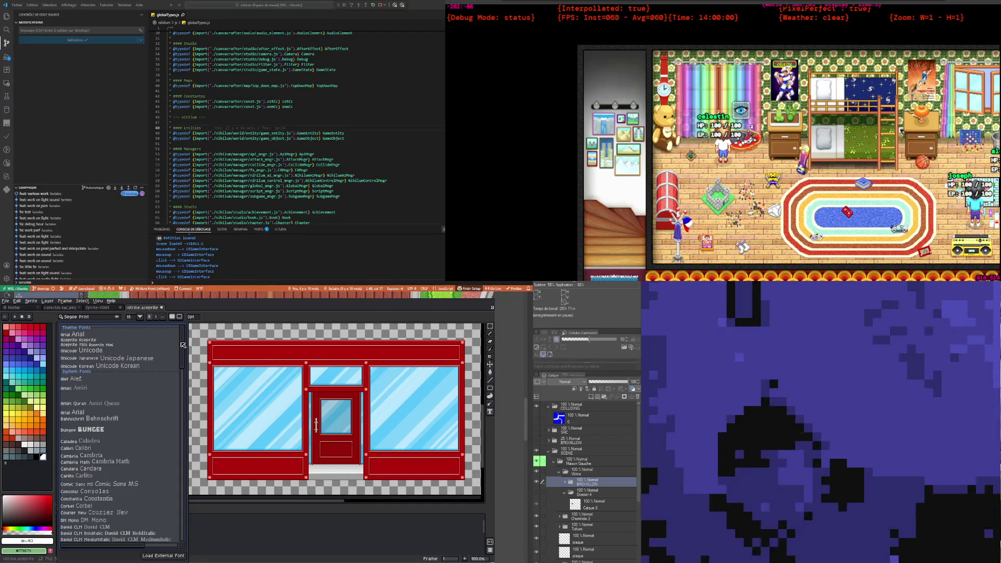
left_click_drag(184, 346, 183, 387)
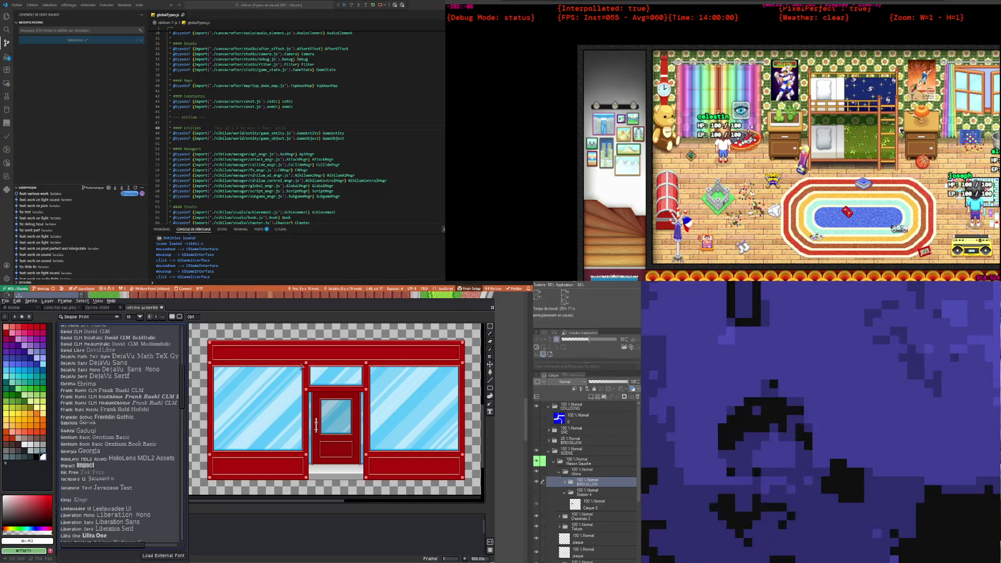
scroll(186, 386, "down", 3)
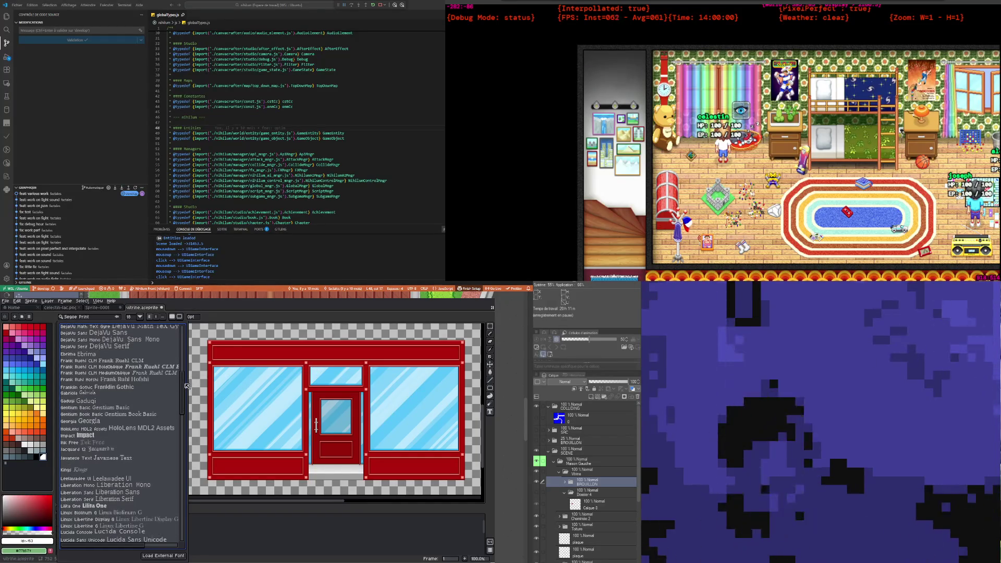
scroll(156, 396, "down", 2)
scroll(135, 405, "down", 2)
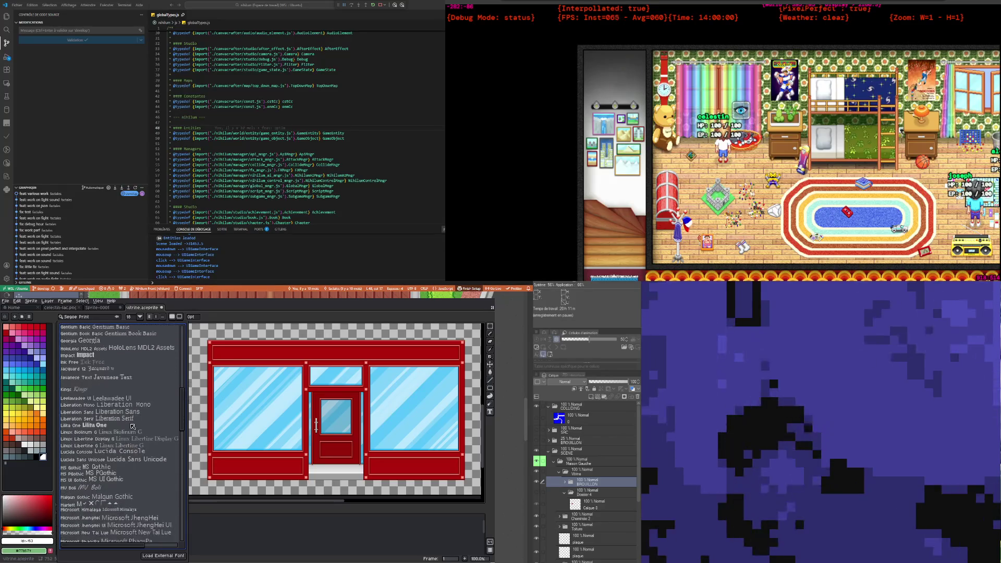
scroll(133, 403, "up", 3)
scroll(129, 396, "up", 5)
scroll(125, 390, "up", 3)
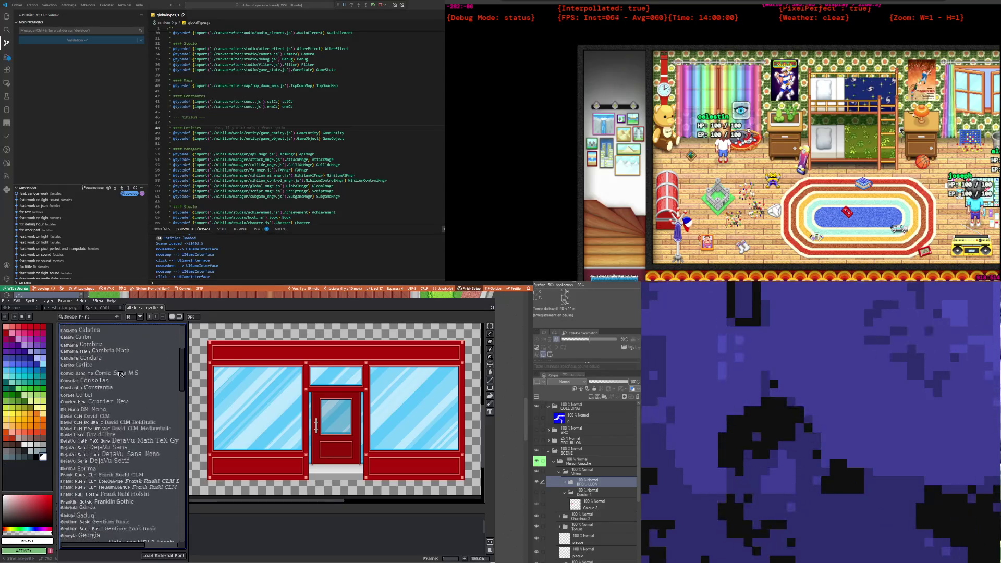
scroll(121, 384, "up", 3)
scroll(121, 383, "up", 2)
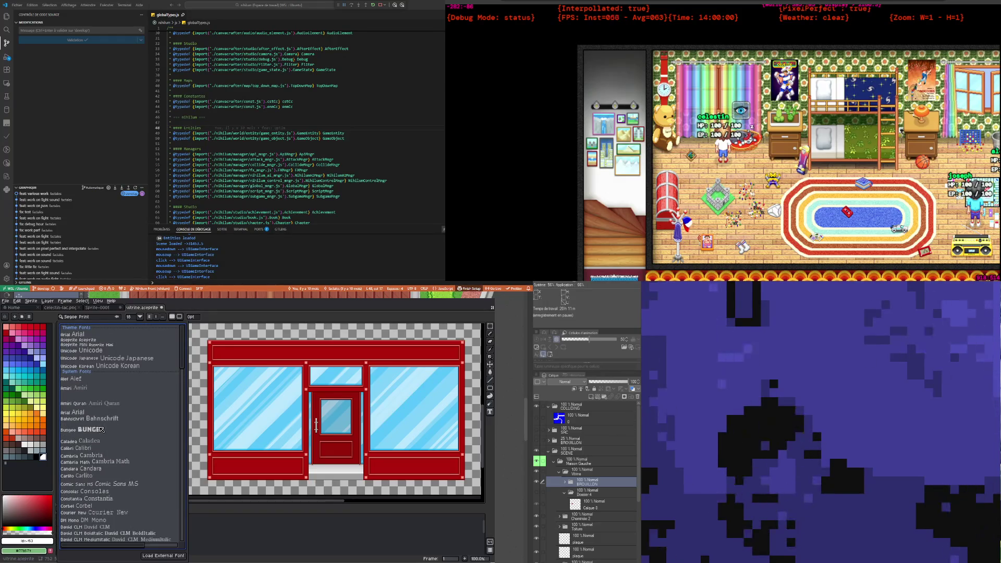
scroll(107, 436, "down", 3)
scroll(113, 443, "down", 2)
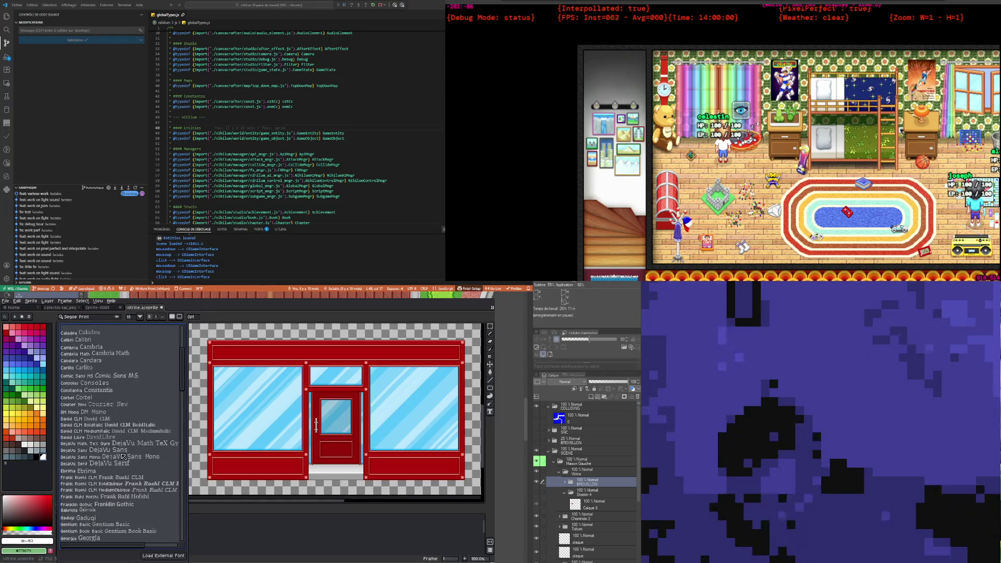
scroll(123, 456, "down", 2)
scroll(122, 459, "down", 2)
scroll(120, 461, "down", 2)
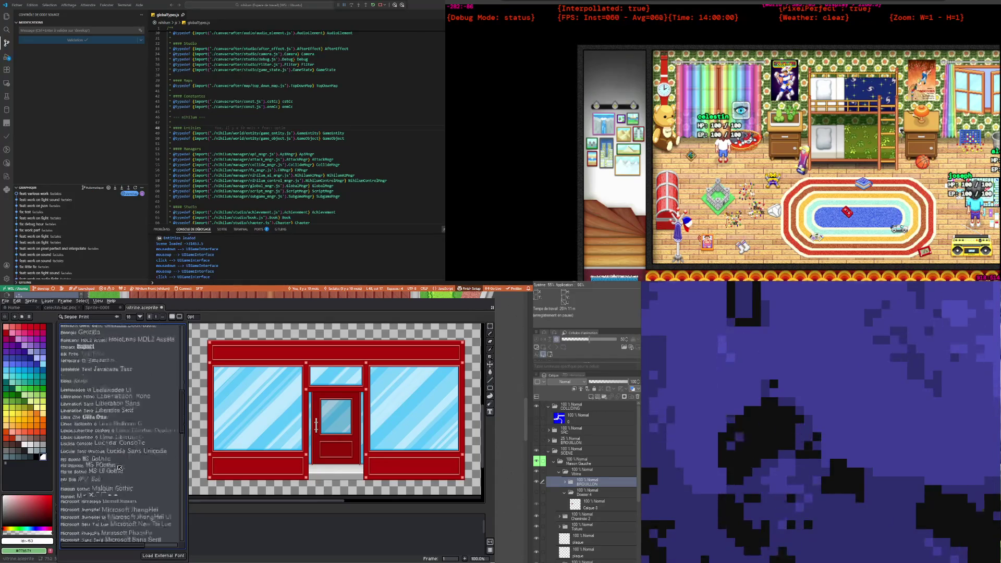
scroll(119, 462, "down", 2)
scroll(119, 464, "up", 3)
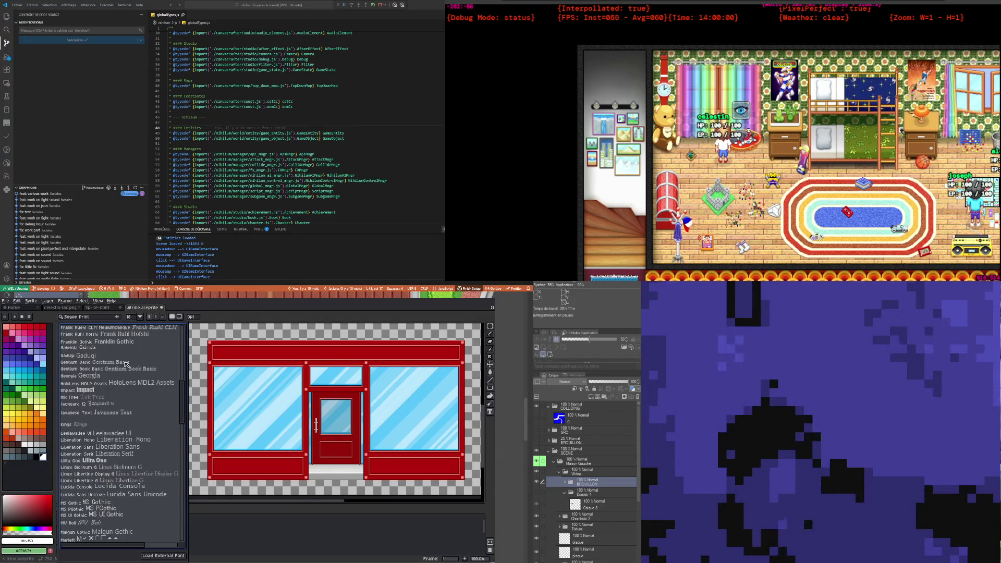
scroll(177, 417, "down", 3)
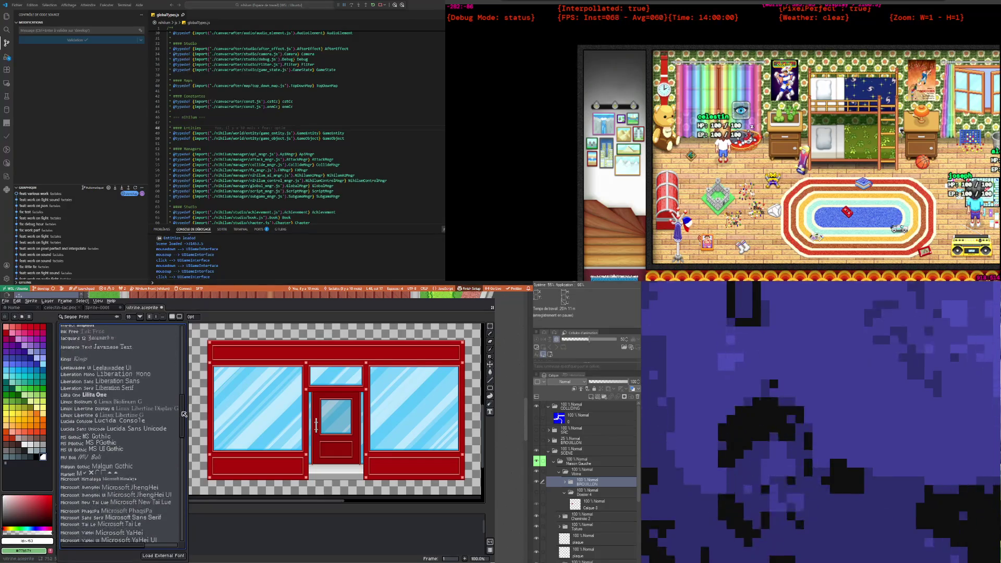
scroll(182, 428, "down", 3)
scroll(182, 429, "up", 1)
scroll(136, 426, "up", 1)
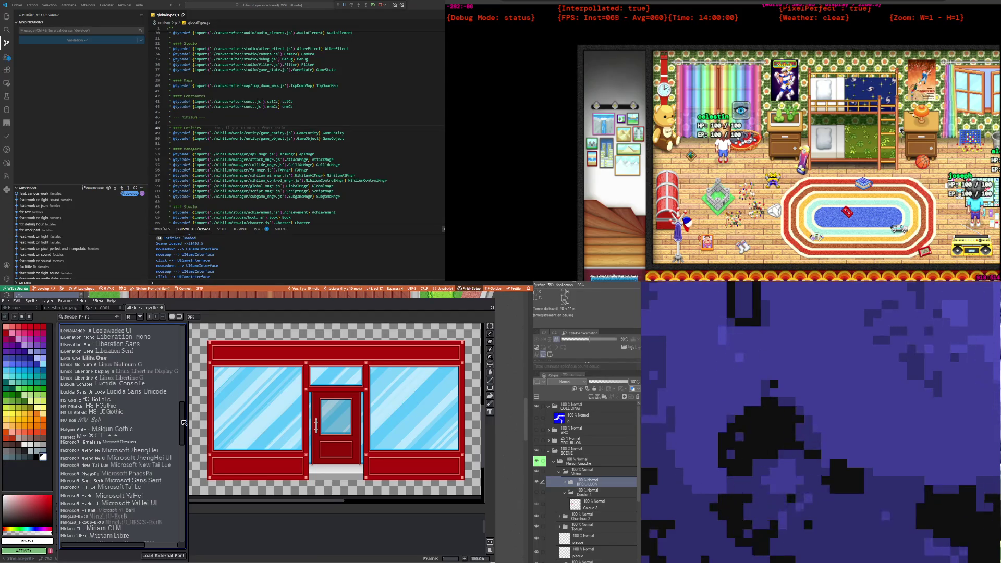
left_click_drag(182, 425, 181, 524)
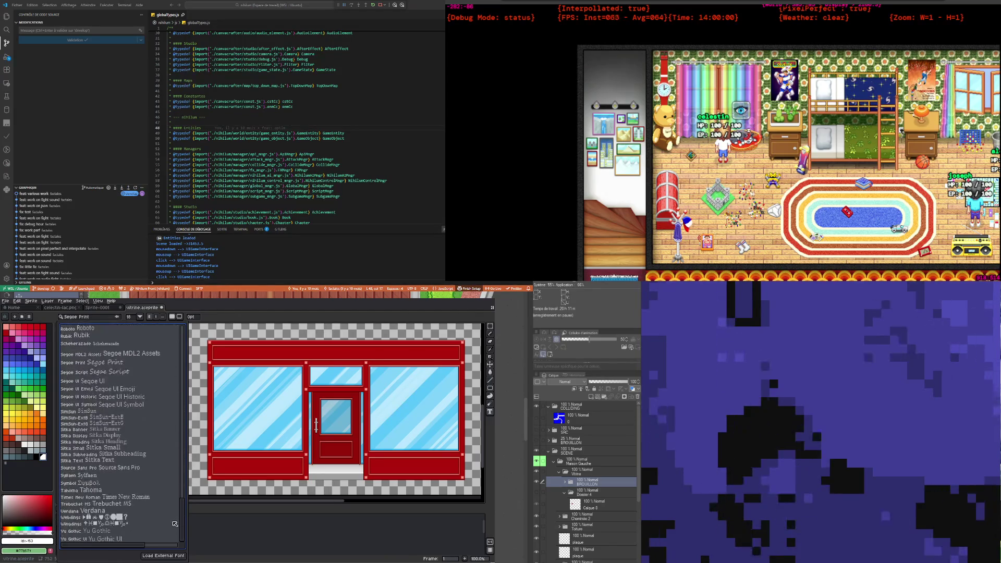
left_click_drag(177, 524, 176, 338)
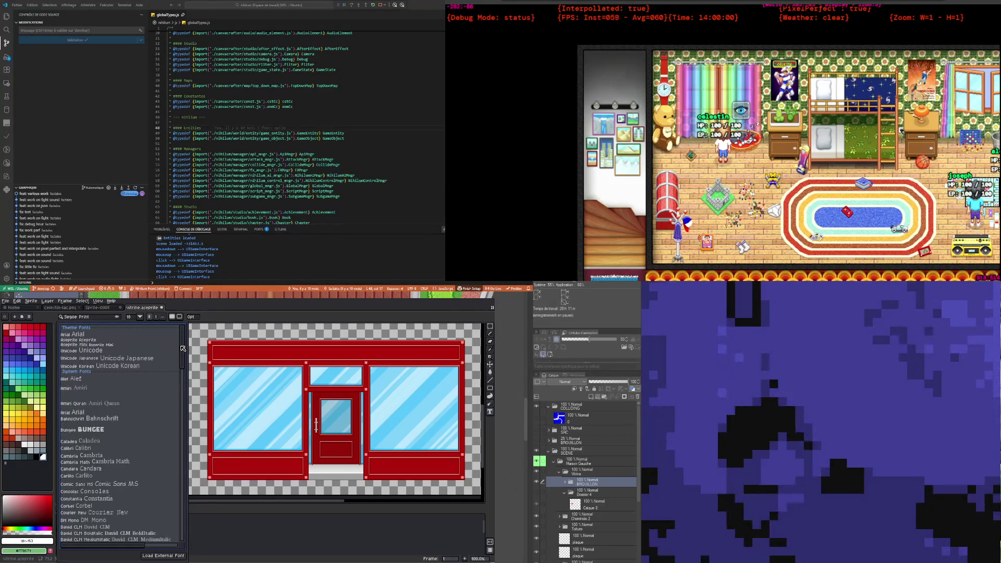
scroll(94, 459, "down", 2)
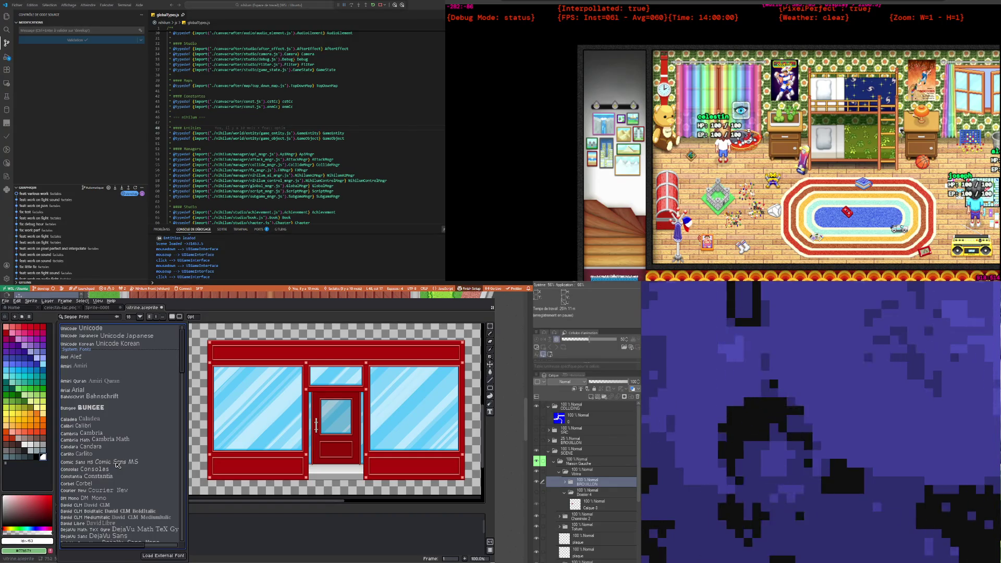
scroll(118, 465, "down", 3)
scroll(126, 460, "down", 2)
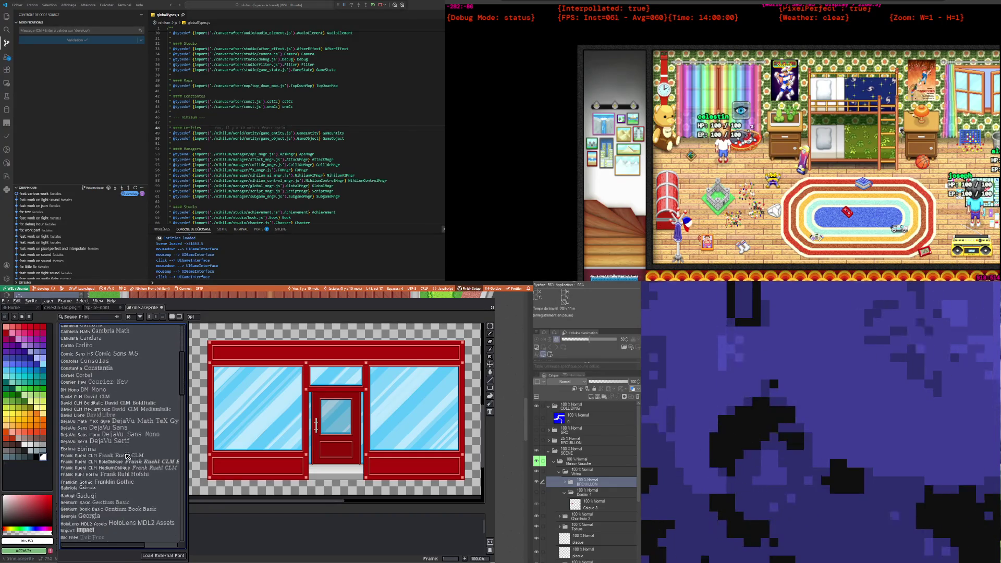
scroll(127, 448, "down", 3)
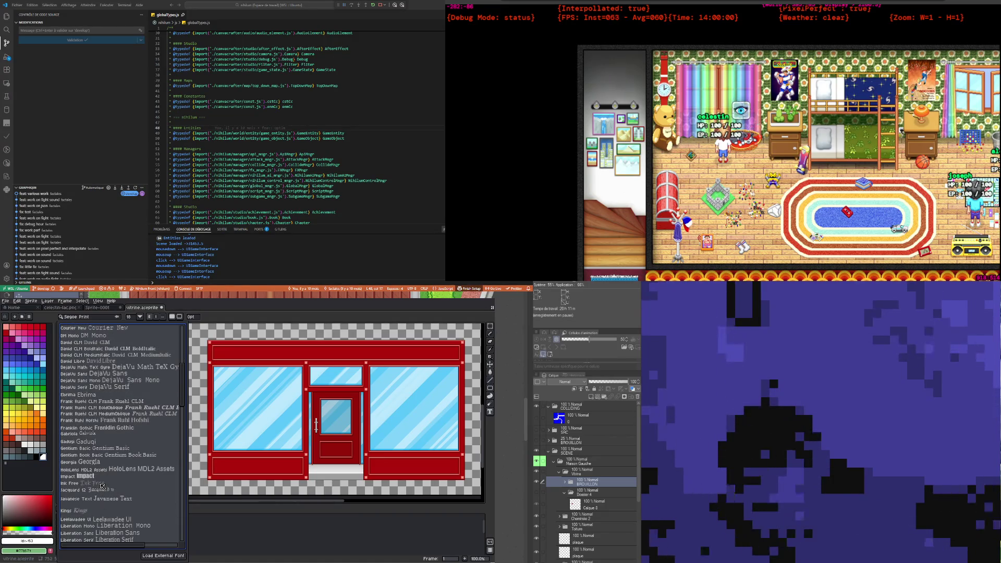
Step: Choose the Ink Free font and type 'Huit à Sept' on the red fascia
left_click(103, 484)
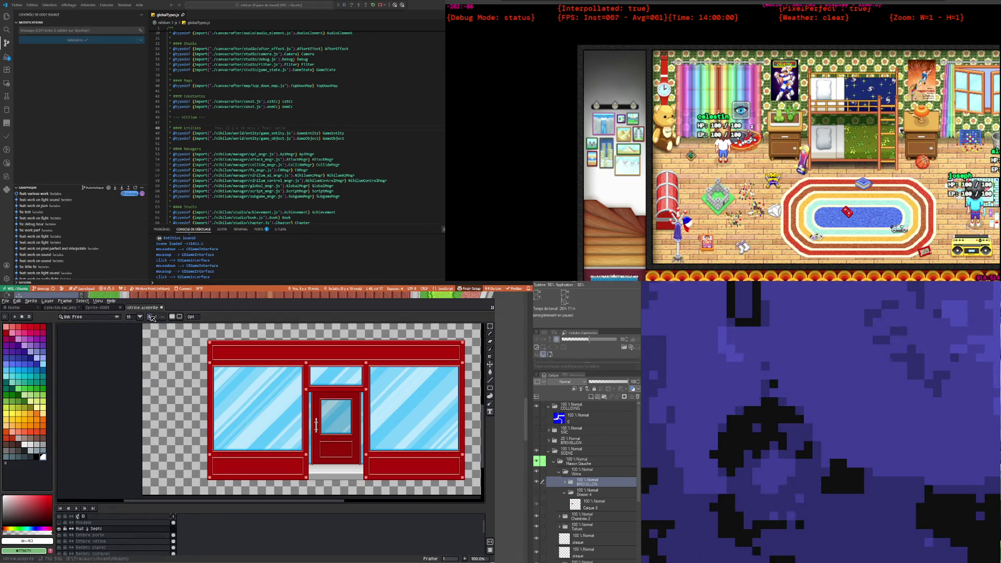
scroll(295, 342, "up", 1)
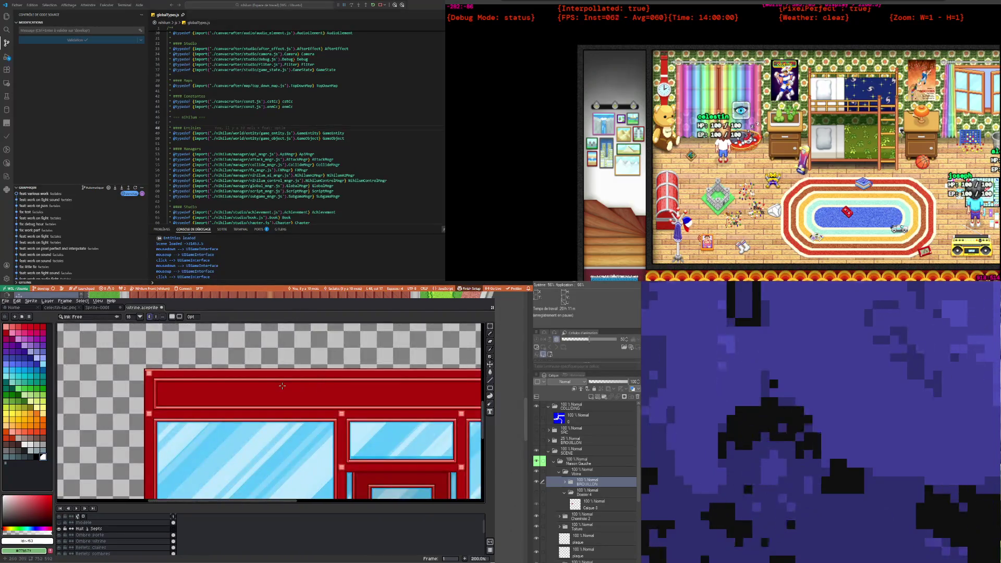
left_click(284, 398)
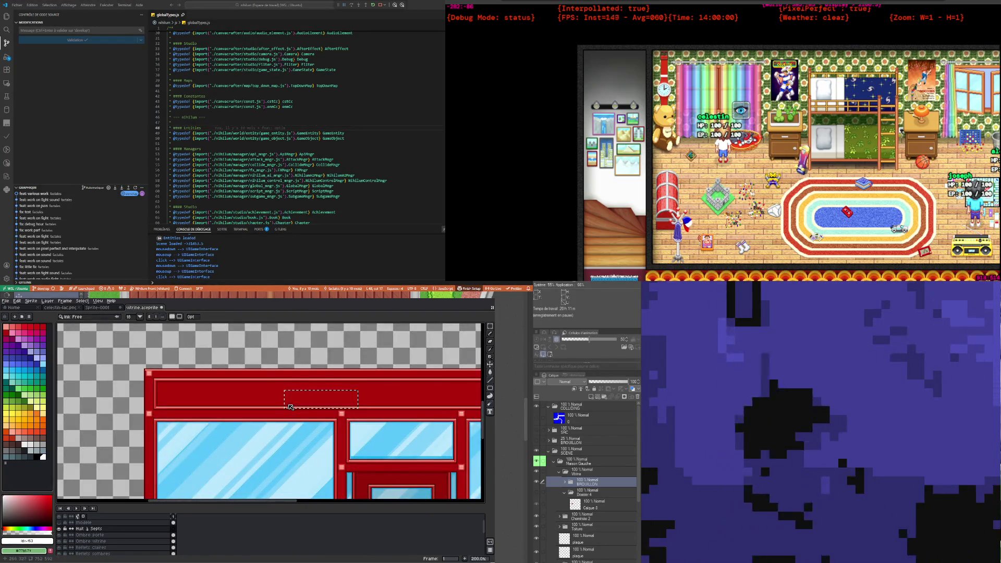
type("Huit")
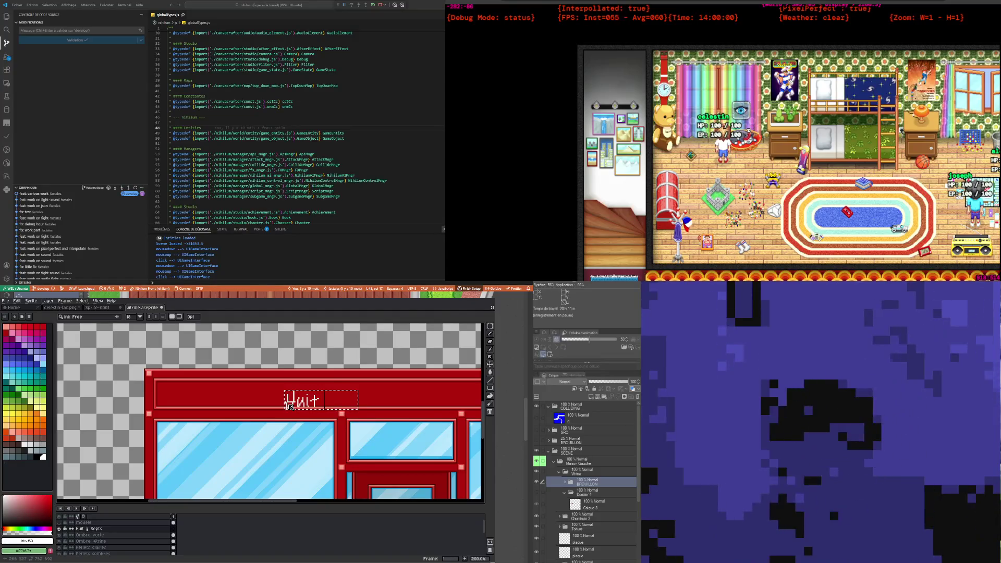
type(" à Sept")
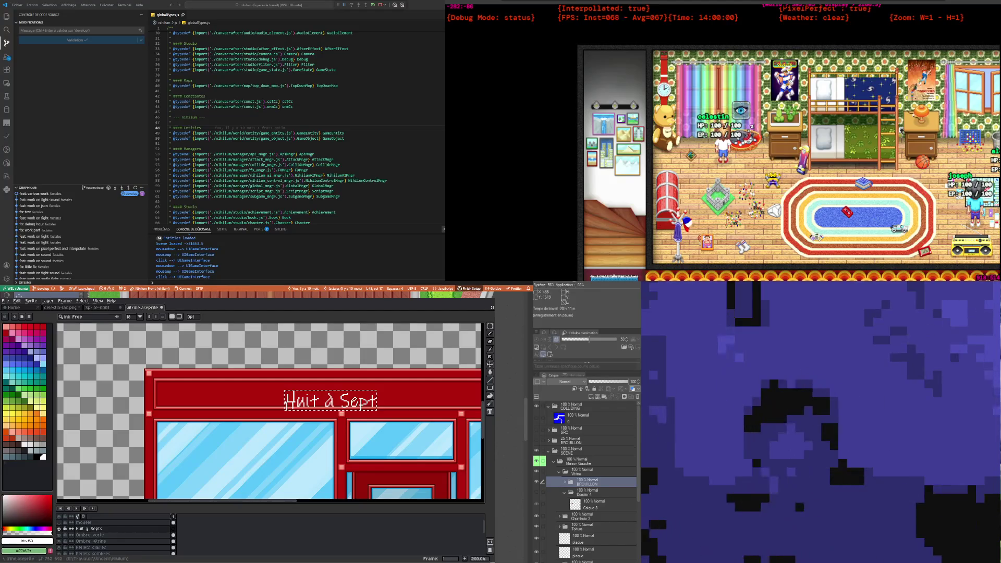
Step: Make the sign text bold at size 28 and move it up and to the right
left_click(140, 317)
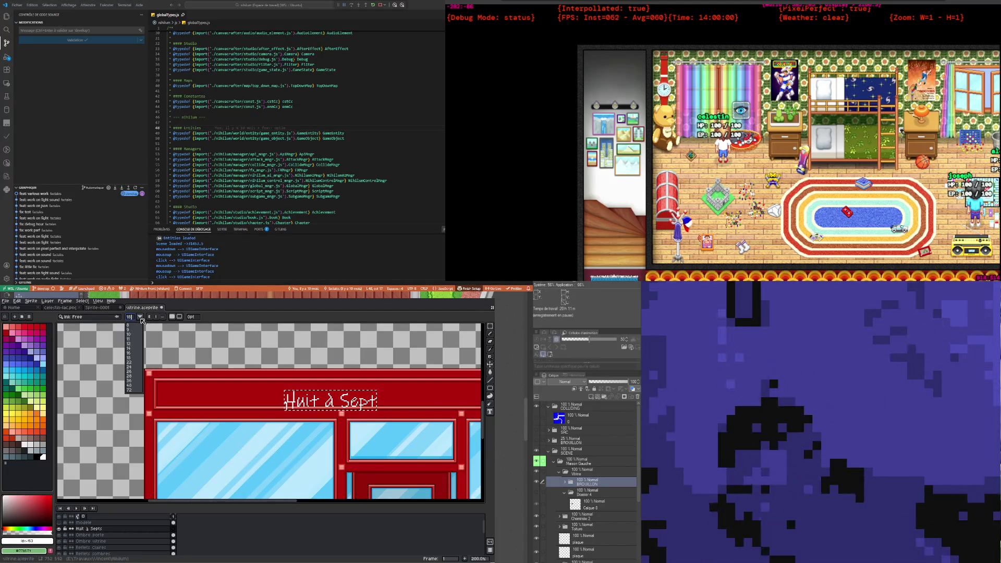
left_click(133, 358)
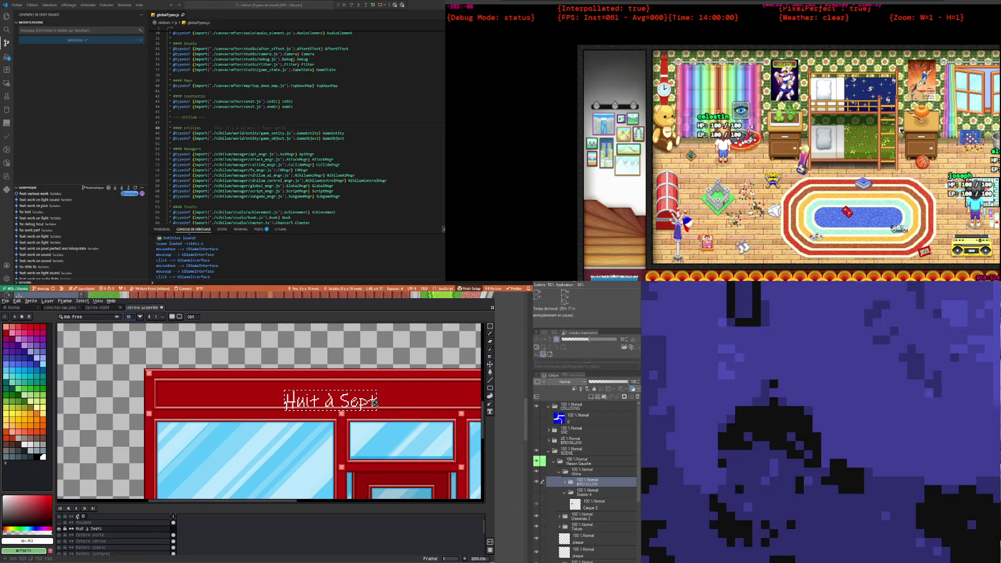
left_click(150, 317)
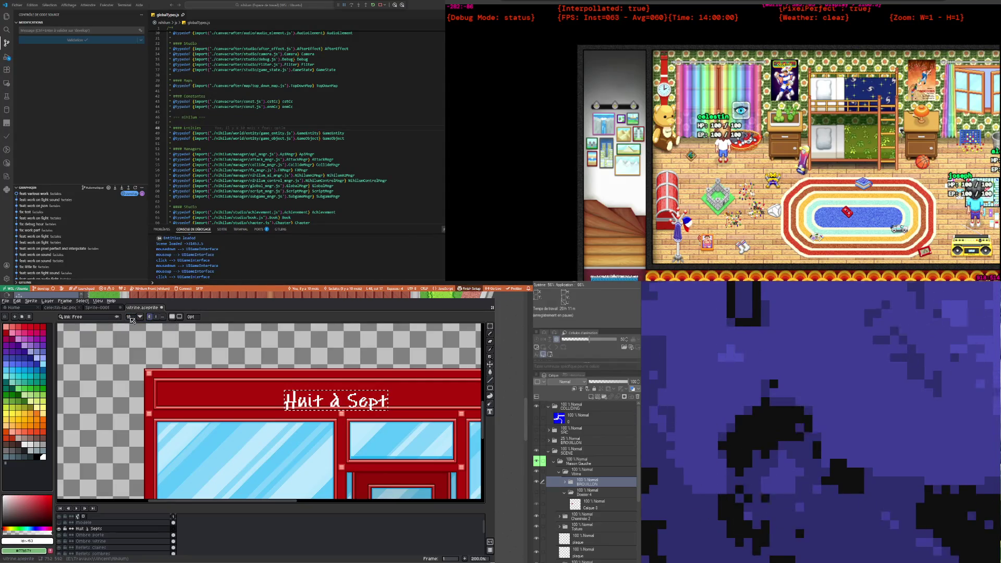
left_click(141, 319)
left_click(145, 341)
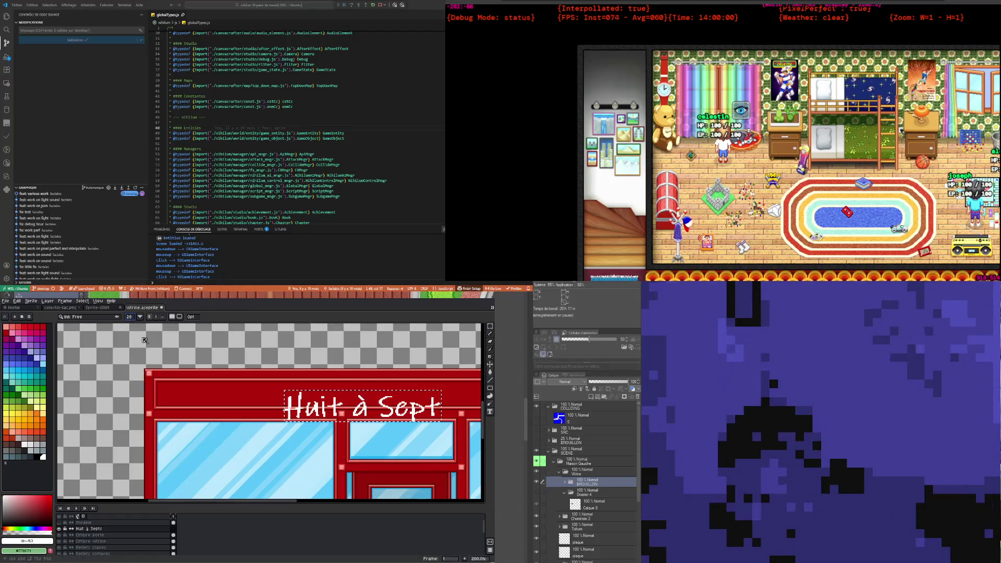
scroll(334, 377, "down", 2)
scroll(409, 395, "up", 1)
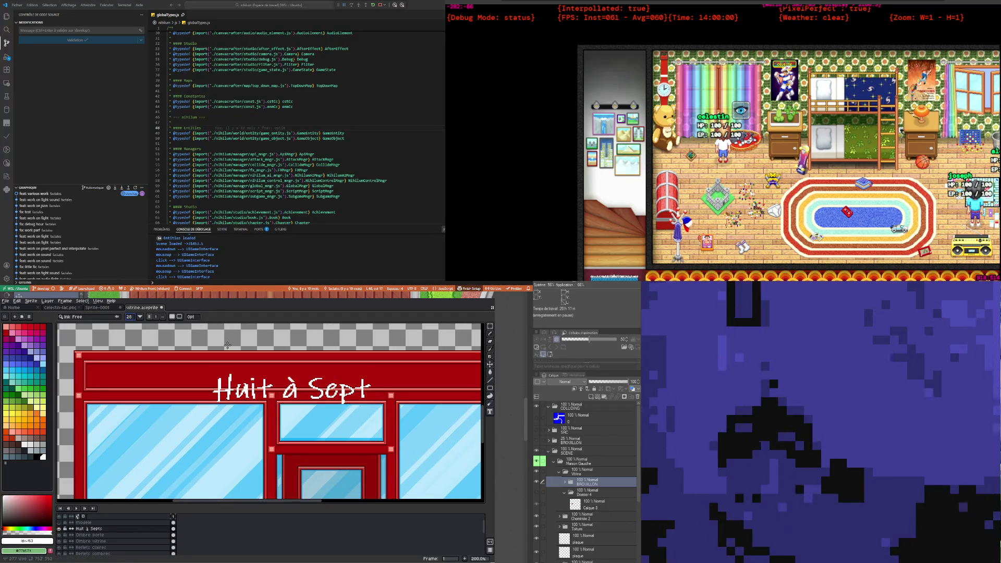
scroll(227, 345, "down", 2)
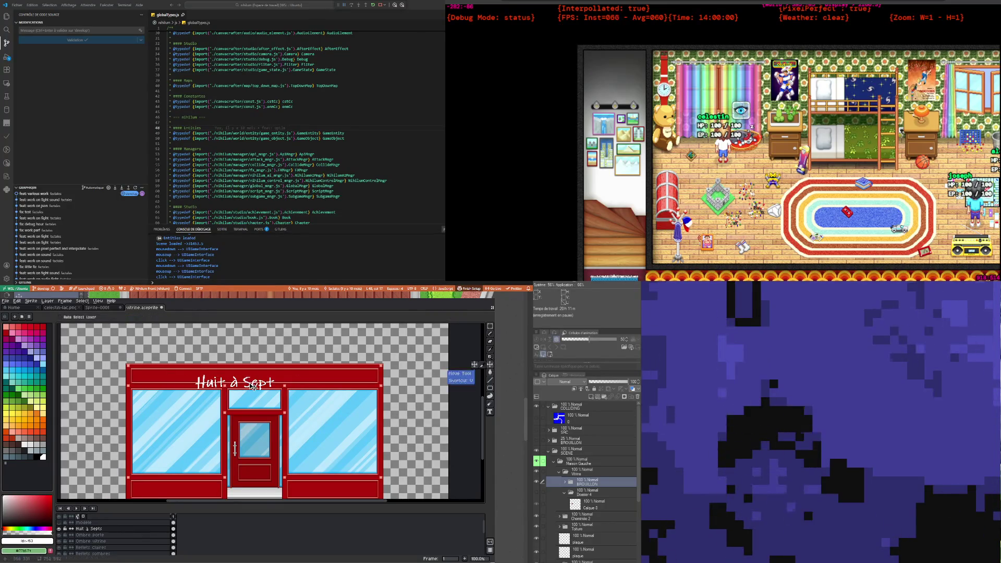
left_click_drag(254, 386, 275, 382)
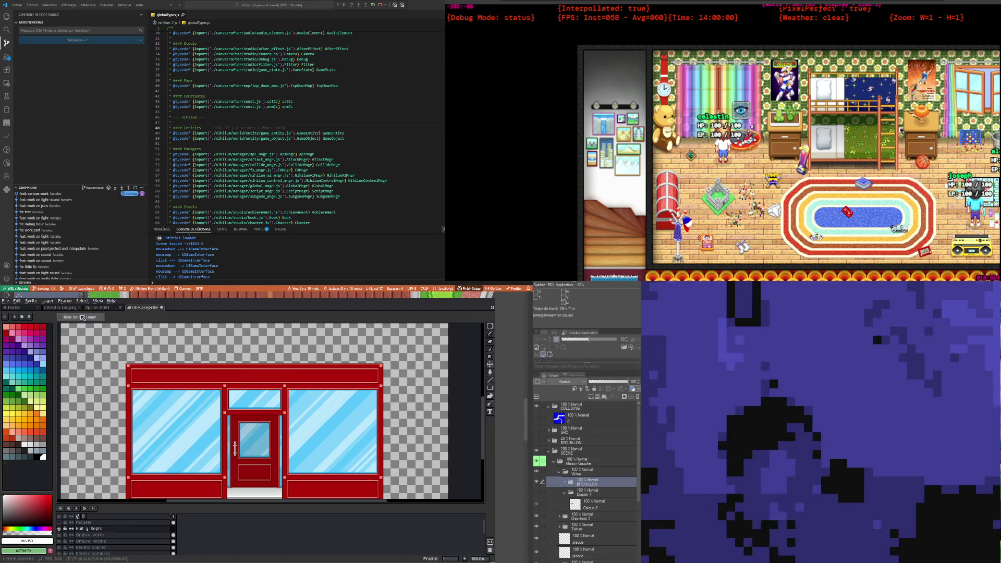
left_click(491, 413)
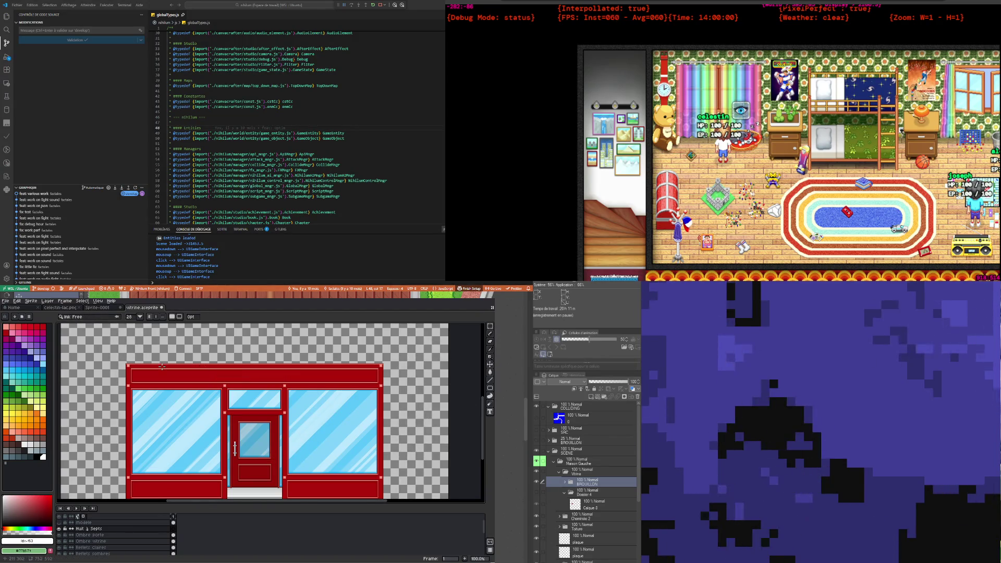
left_click(257, 386)
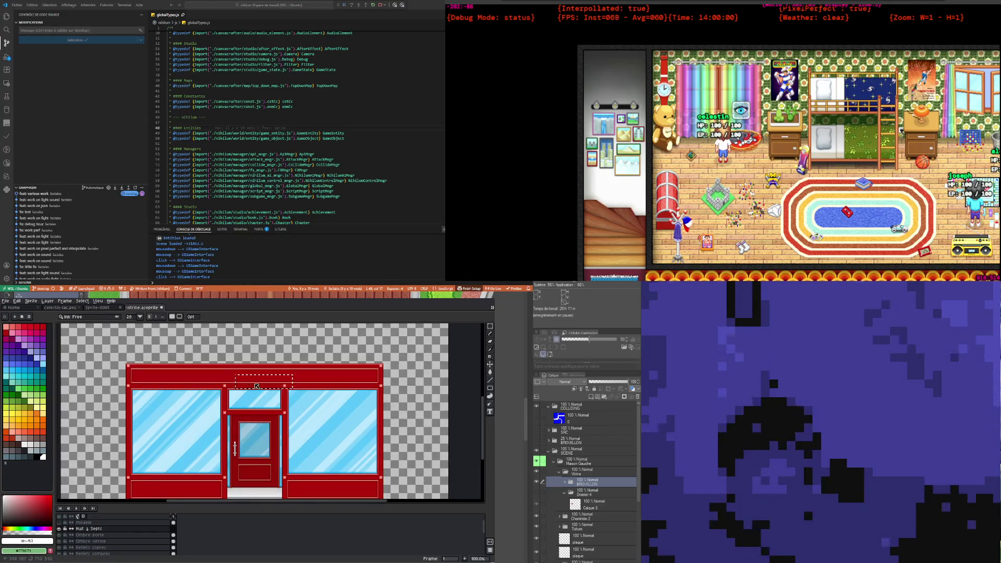
type("h")
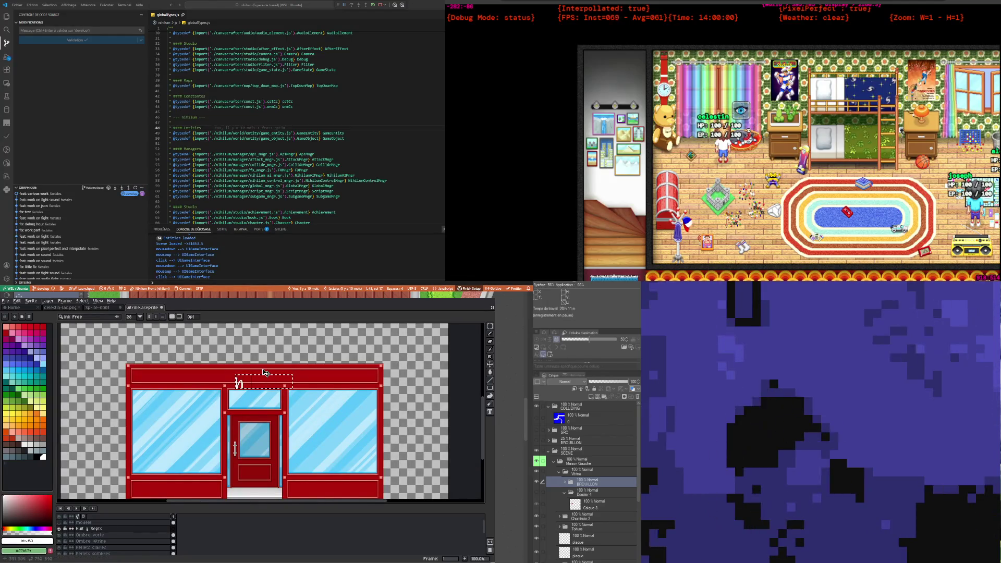
type("uit")
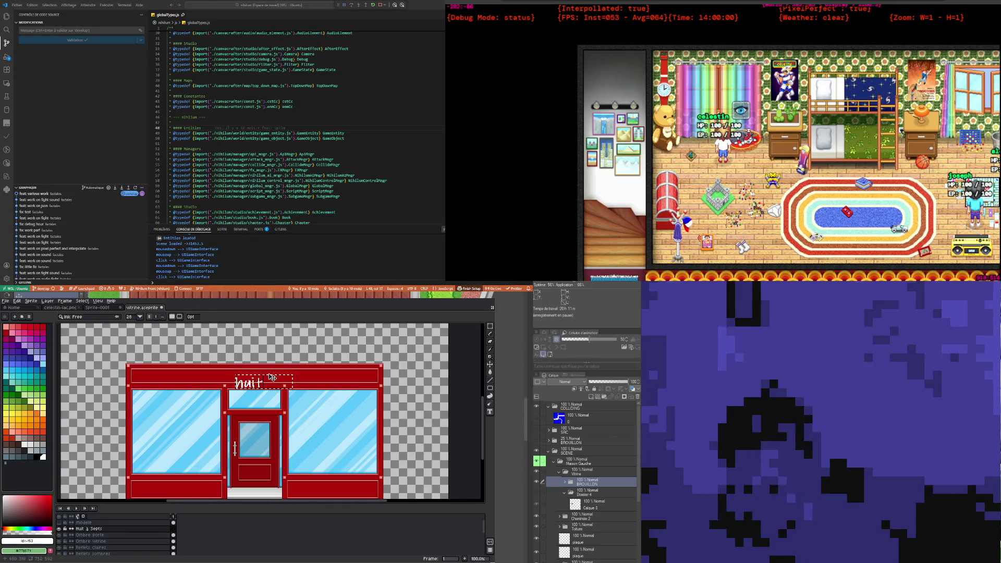
key("Escape")
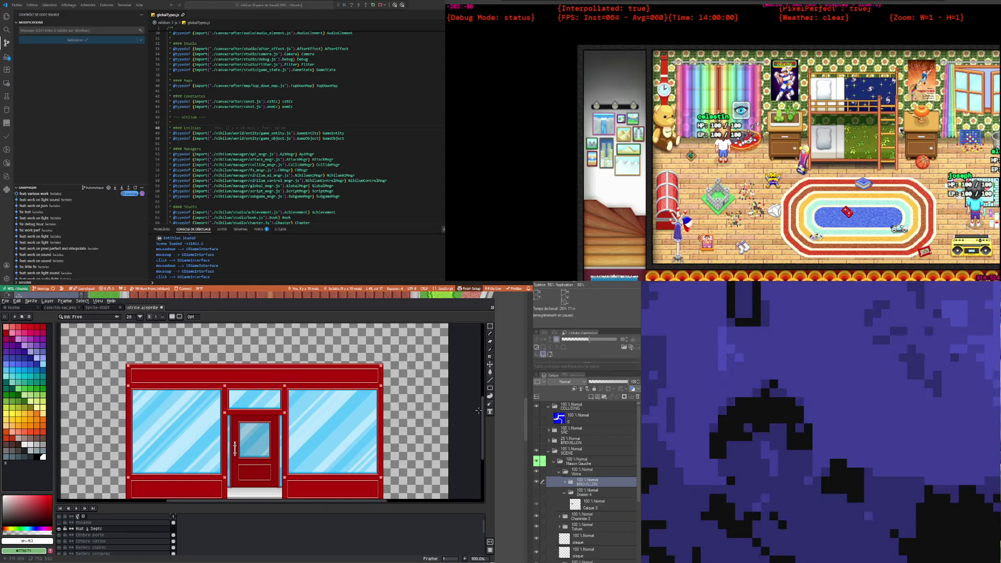
left_click(142, 318)
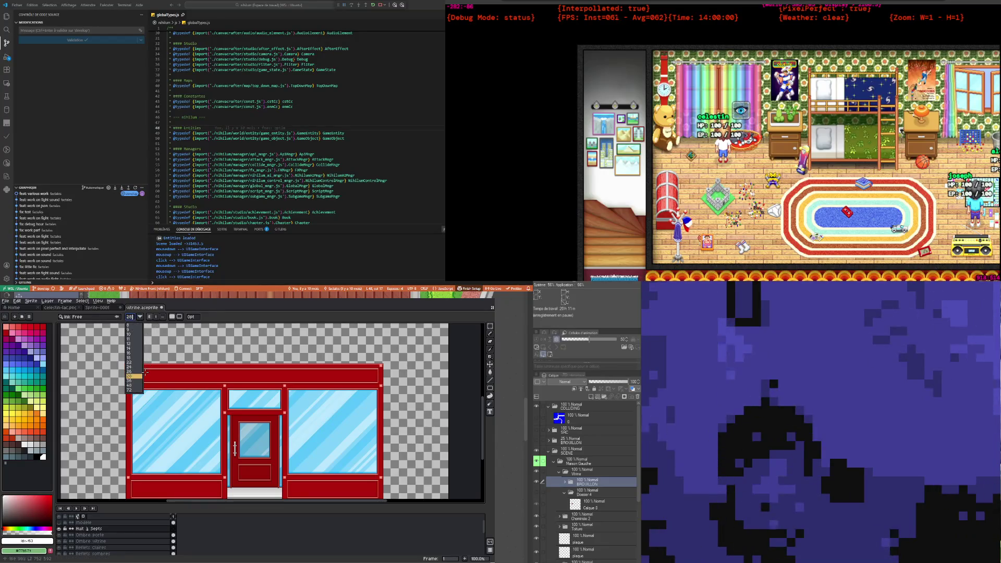
left_click(138, 390)
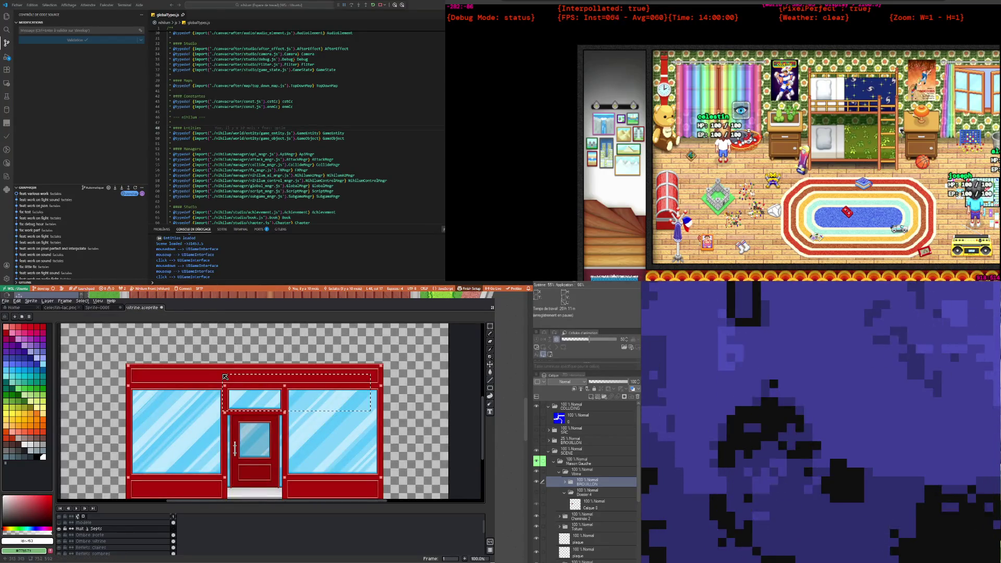
left_click(223, 375)
type("hu")
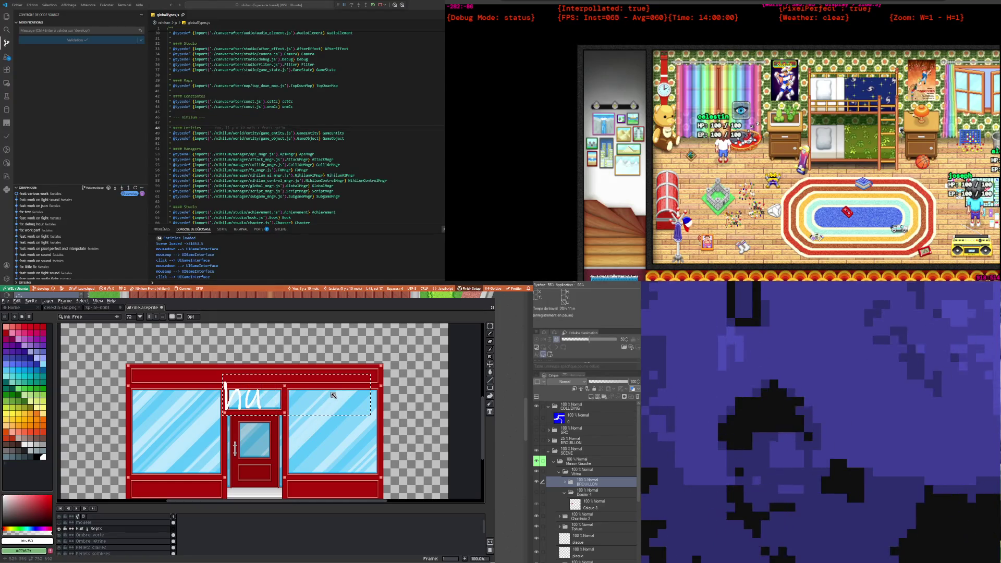
type("y!it")
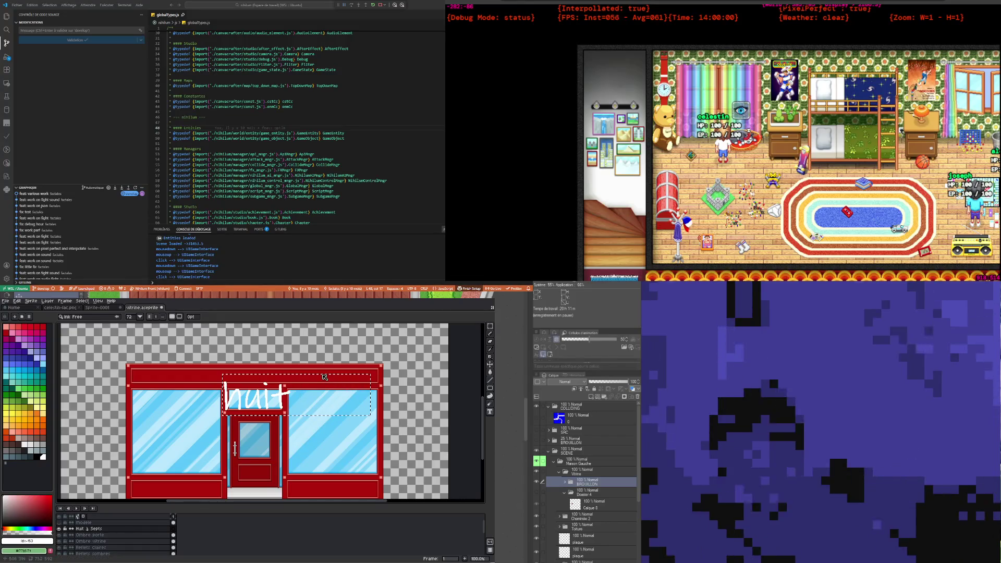
key("Escape")
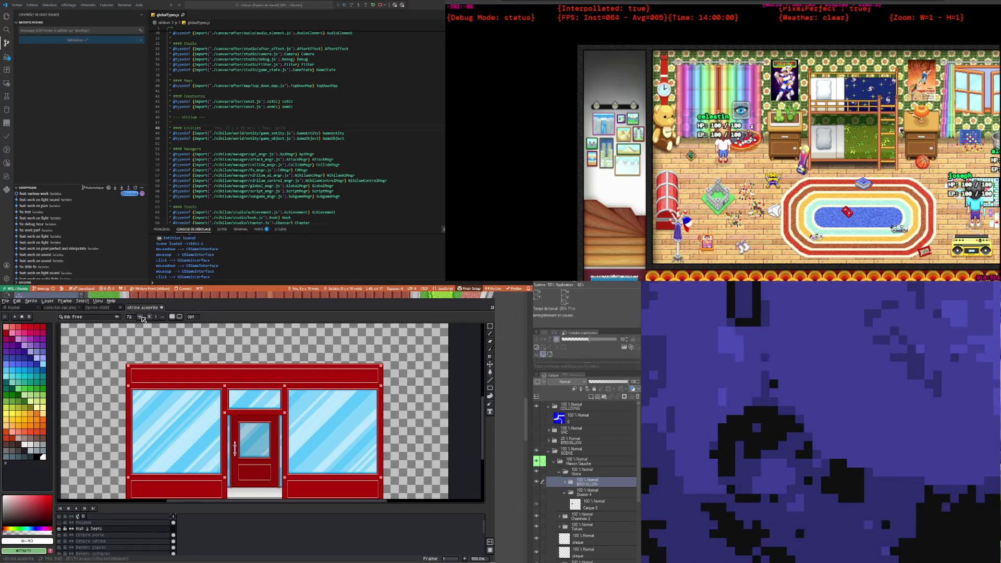
Step: Change the text size, type 'huit àseptv' above the door window, then delete it
left_click(141, 317)
left_click(132, 378)
left_click(230, 374)
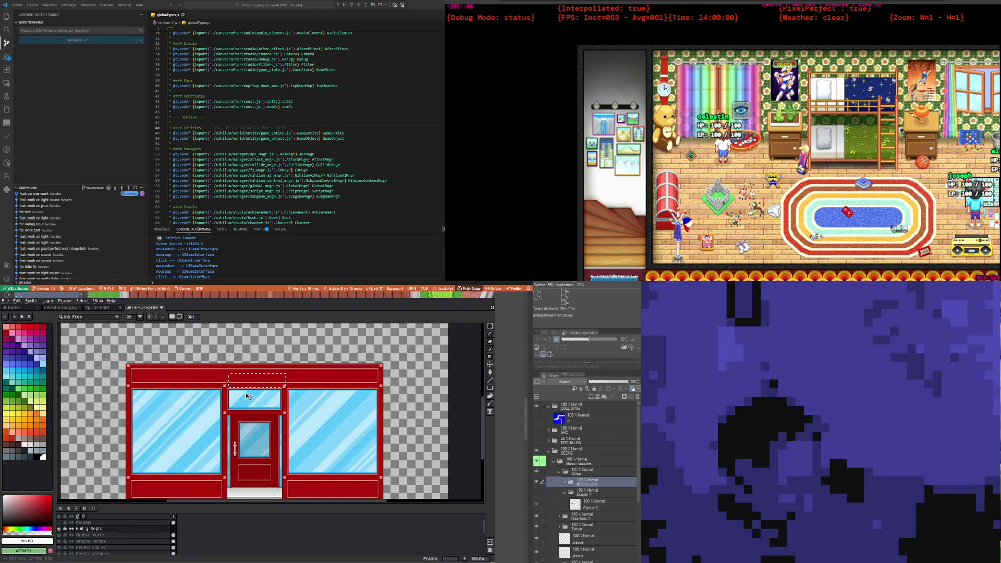
type("huit")
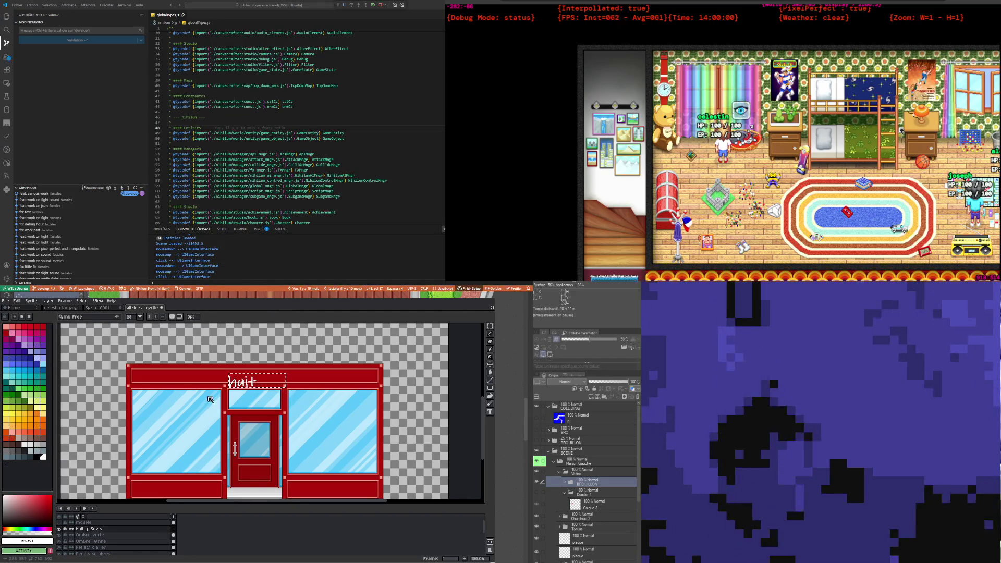
type(" à")
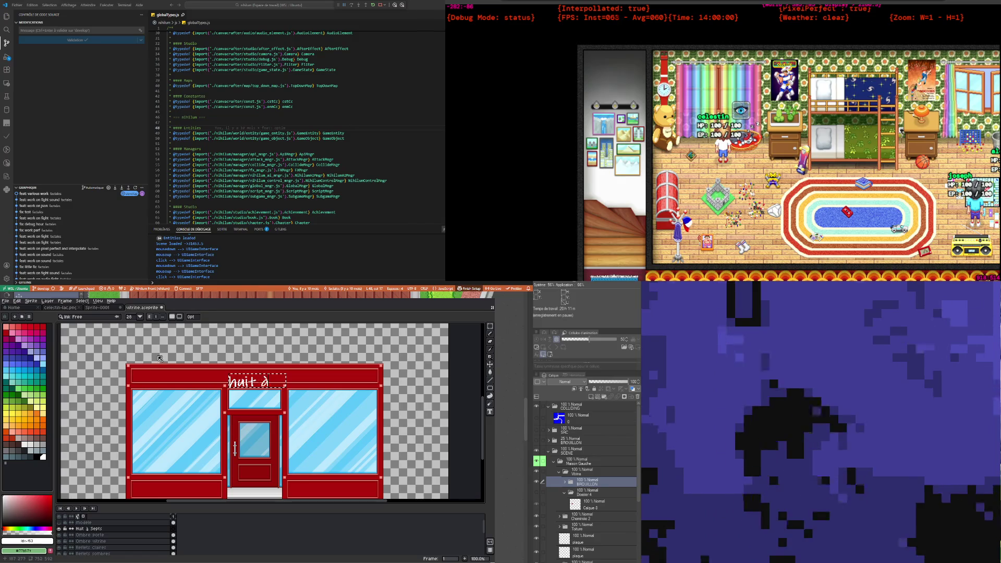
type("sep")
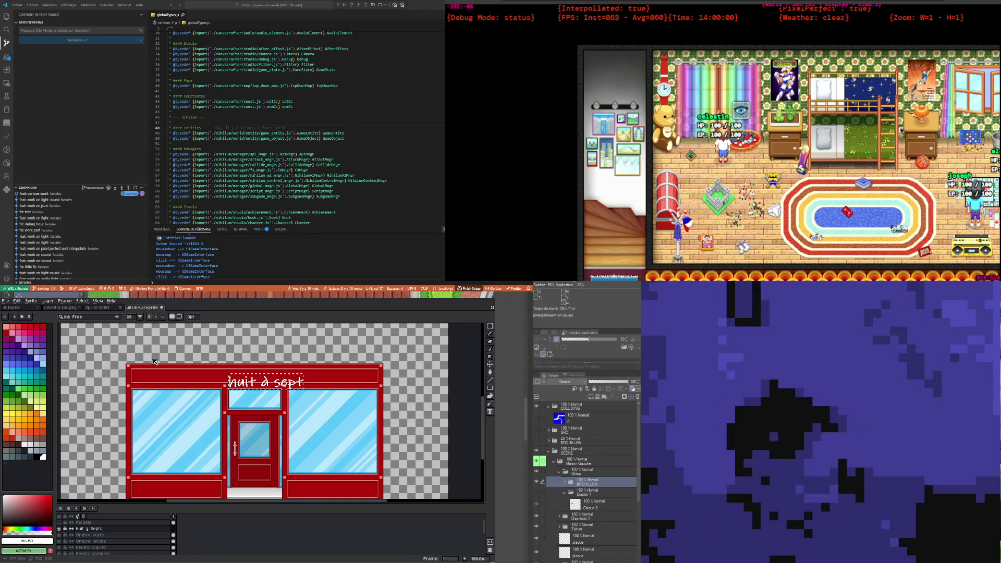
type("t")
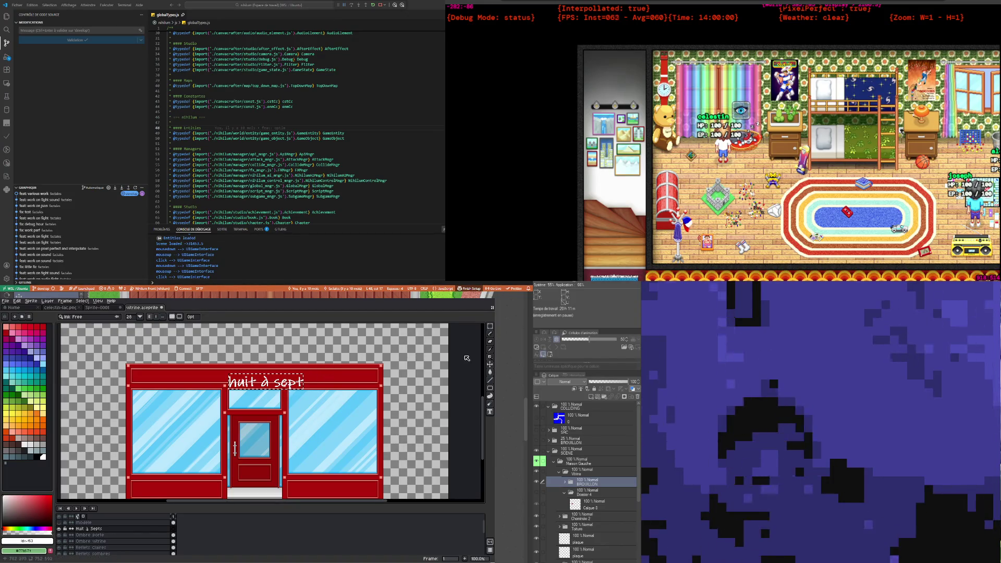
type("v")
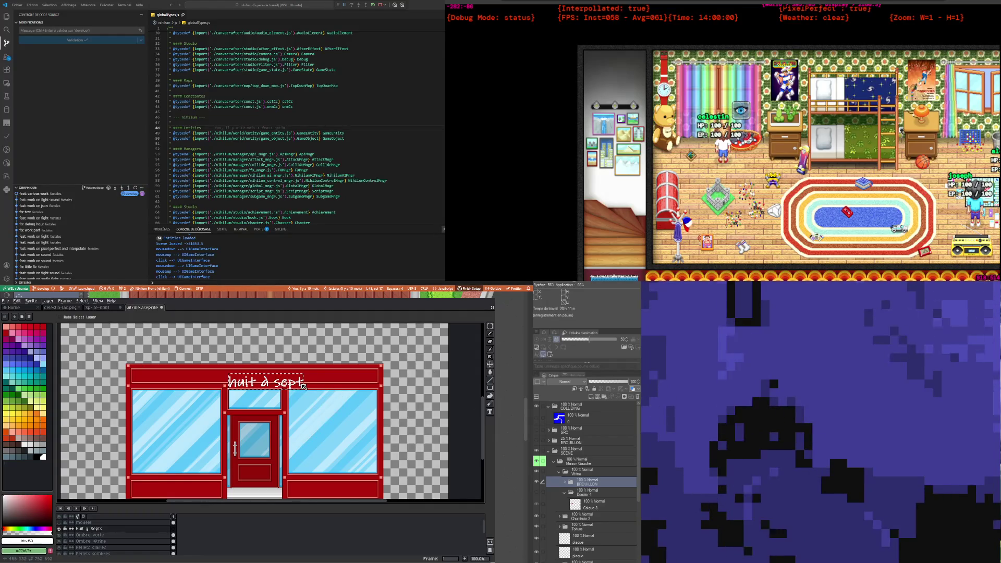
key("Delete")
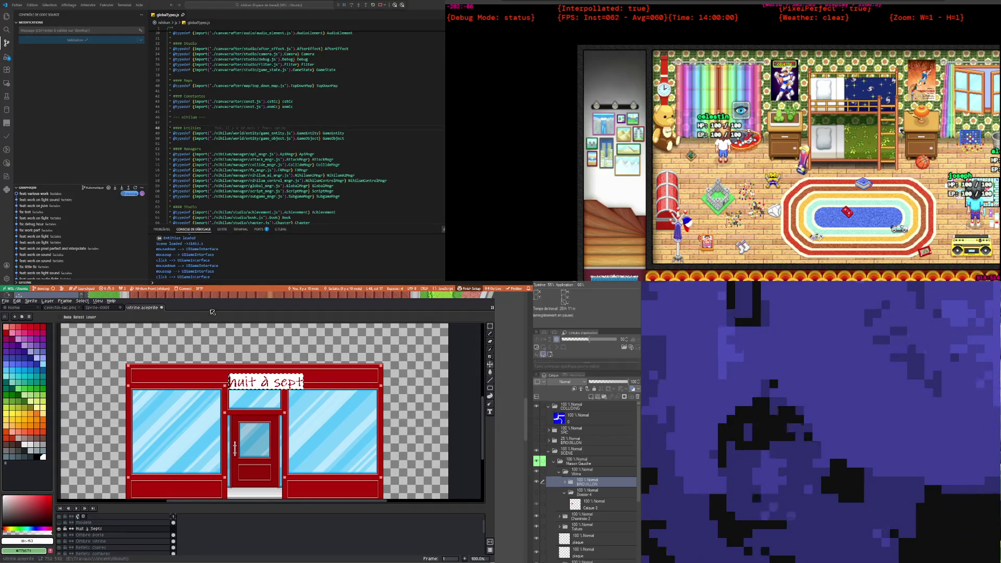
Step: Discard the old text preview, reselect the Text tool, and start a text box on the fascia
left_click(491, 412)
left_click(490, 412)
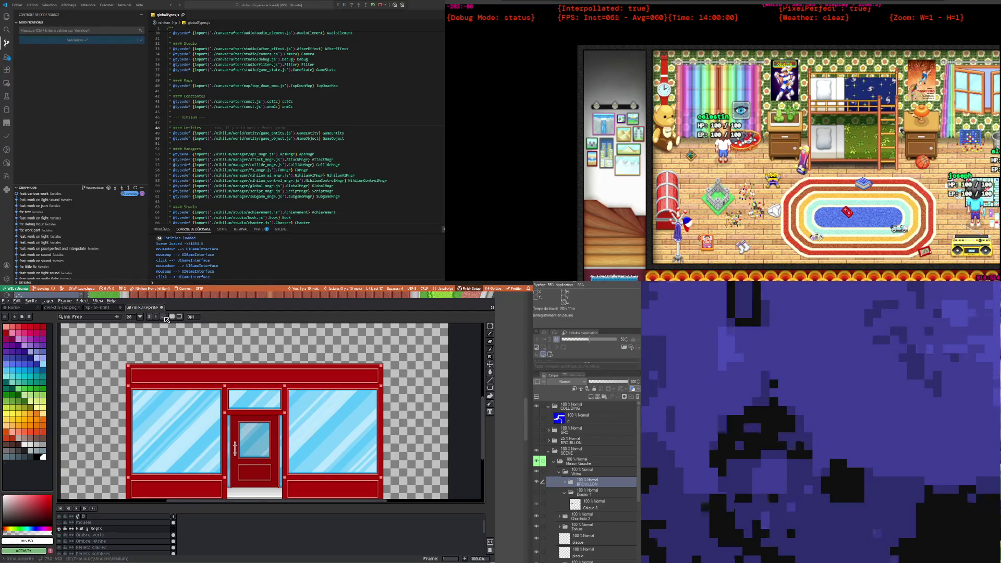
left_click(166, 317)
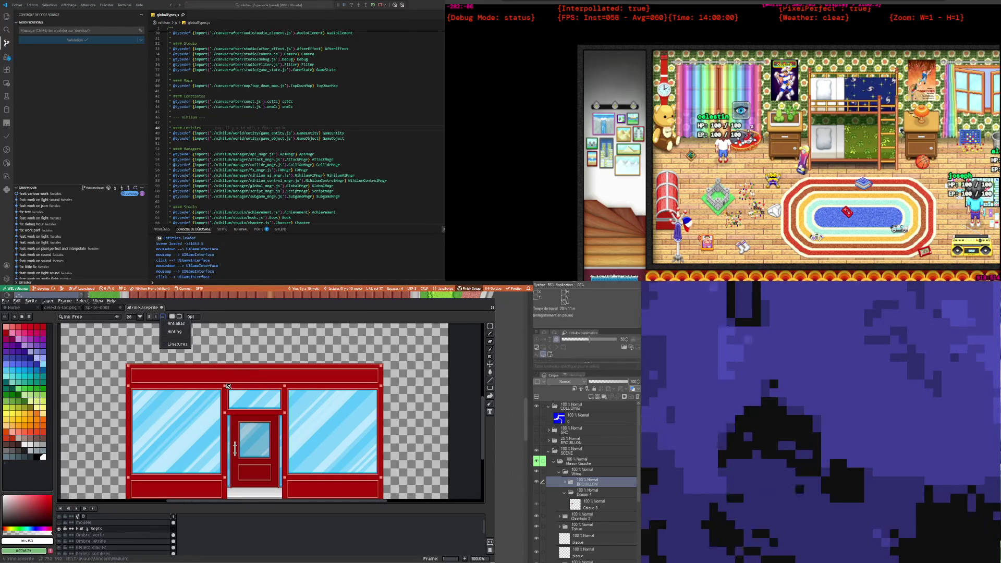
left_click(252, 375)
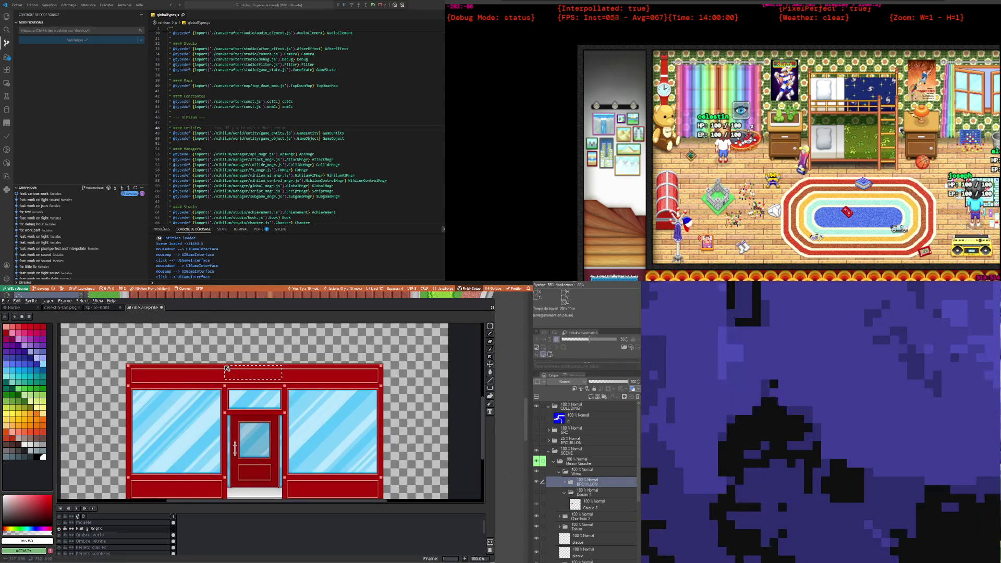
Step: Type 'huit à sept' on the fascia, test bold and italic, then return to upright text
type("huit")
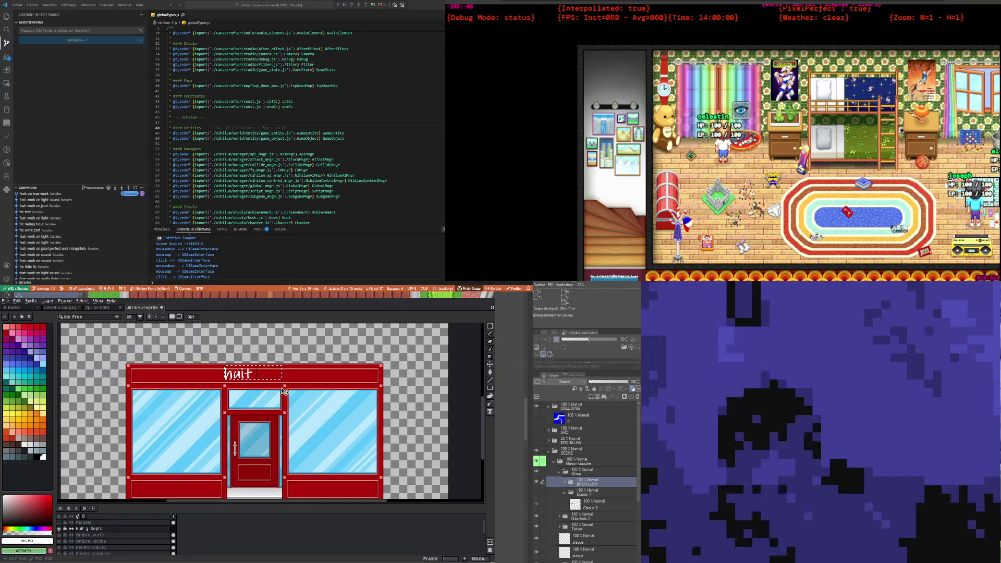
type(" à sept")
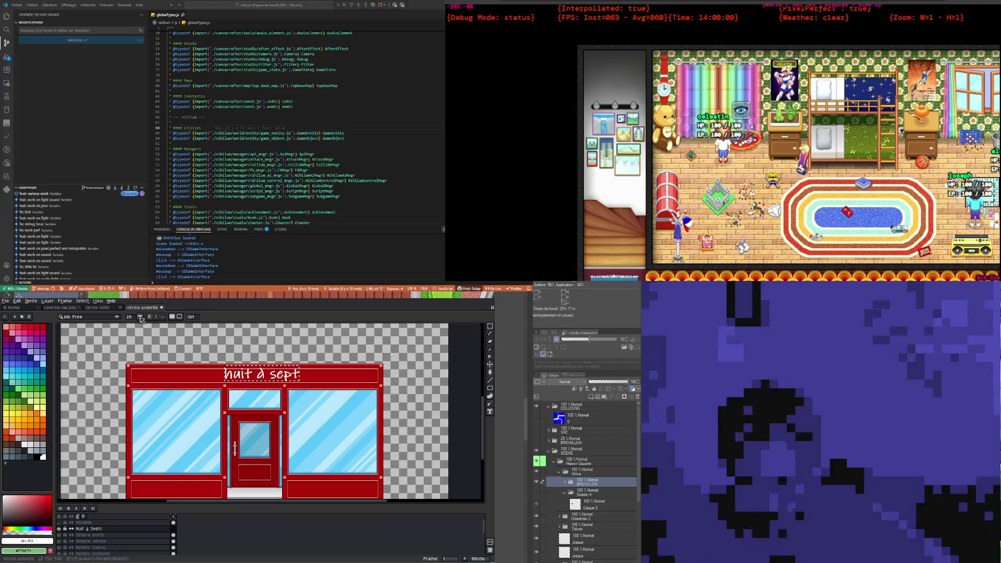
left_click(151, 318)
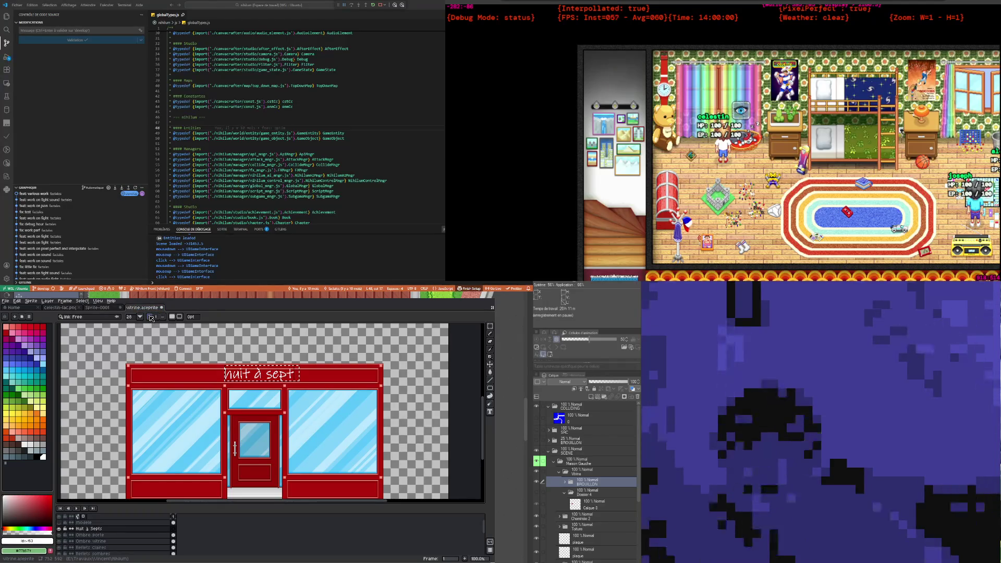
left_click(151, 319)
left_click(159, 318)
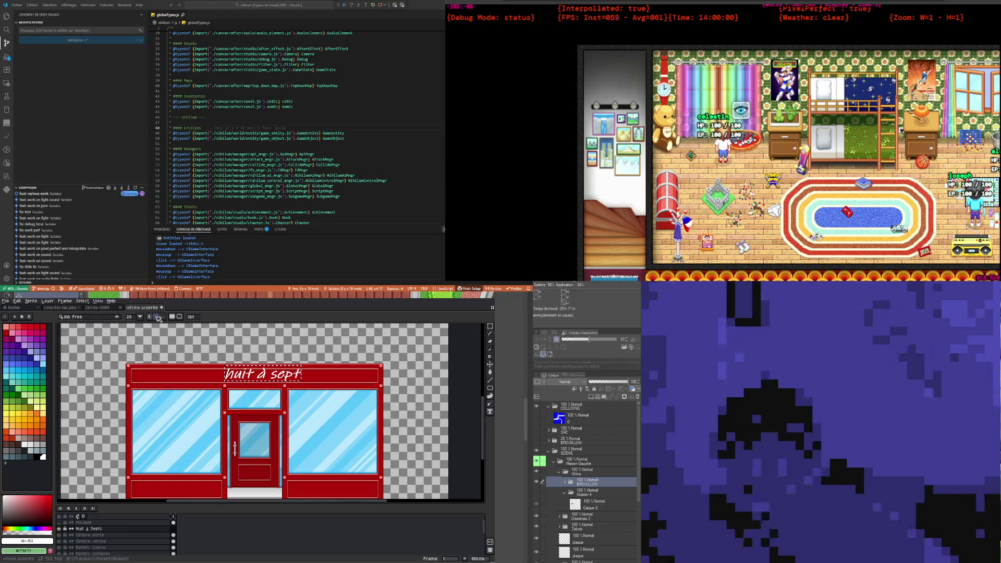
left_click(159, 318)
Step: Turn on Hinting in the text rendering options
left_click(167, 318)
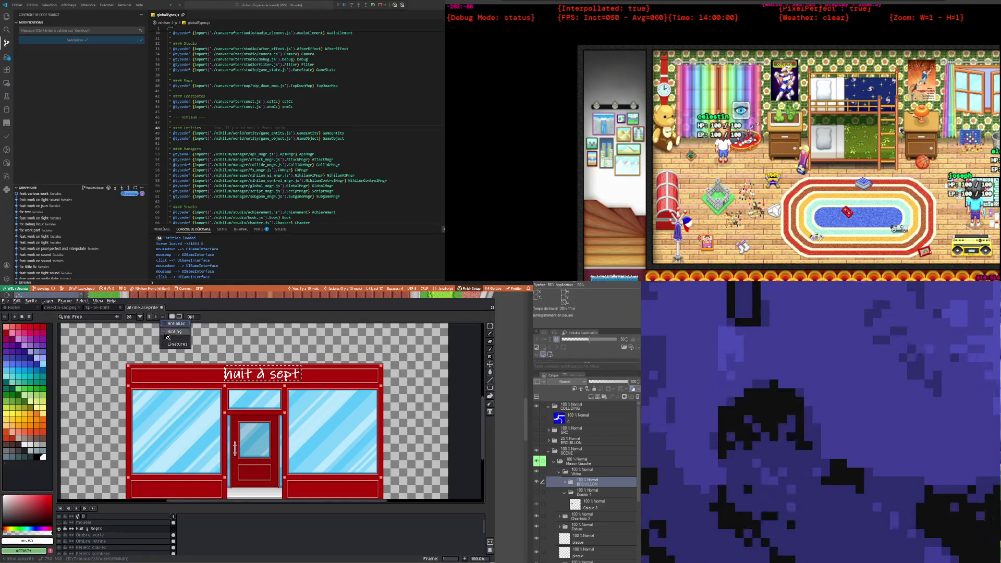
left_click(167, 332)
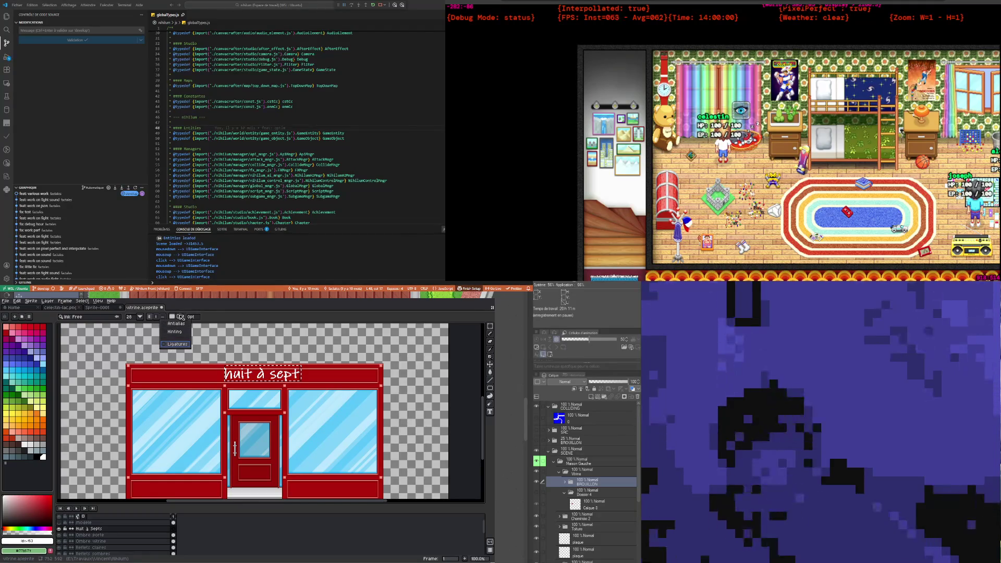
left_click(181, 317)
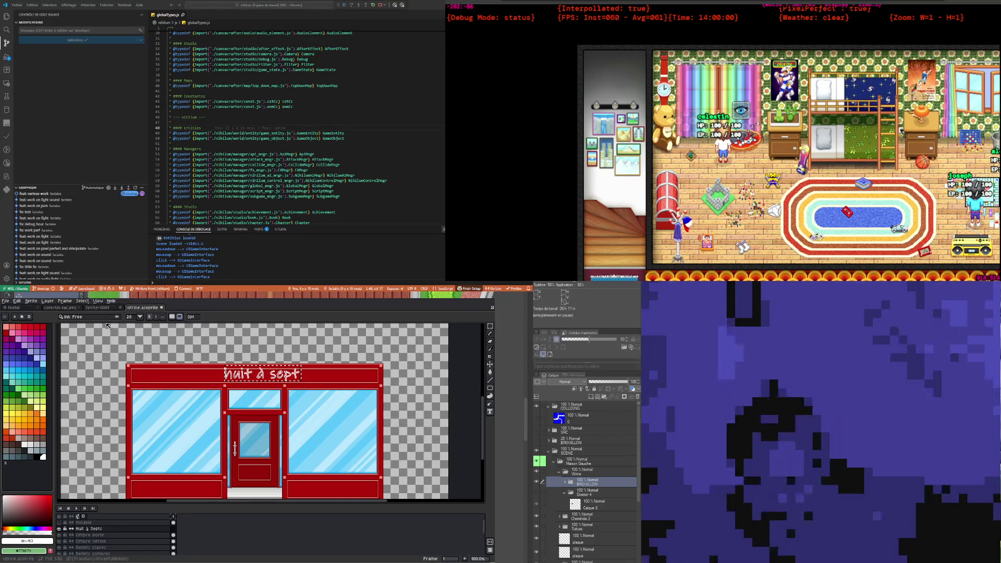
left_click(117, 317)
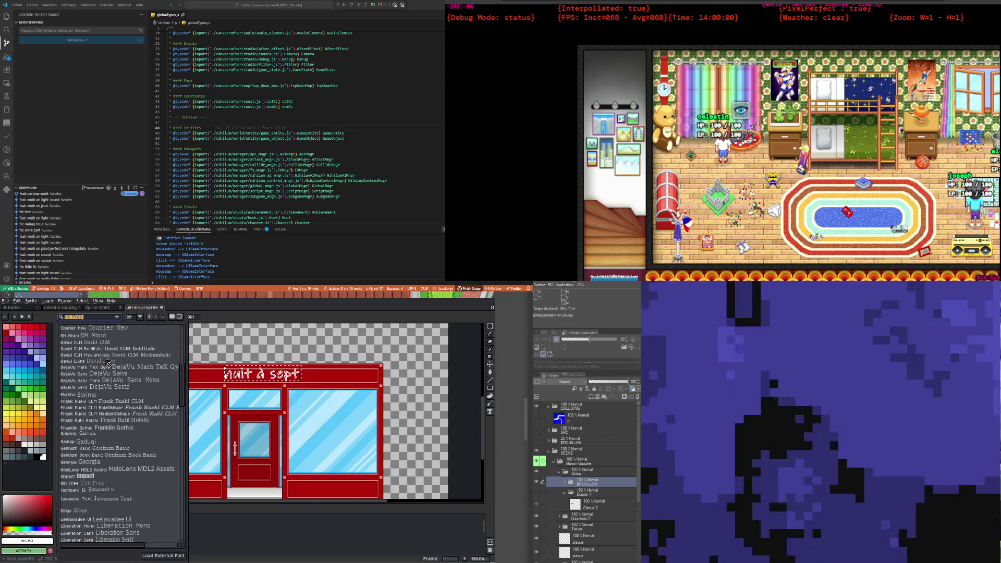
Step: Set the sign text to the Bungee font at size 22 and commit it with the Move tool
scroll(104, 396, "up", 3)
scroll(99, 417, "up", 3)
scroll(94, 427, "up", 2)
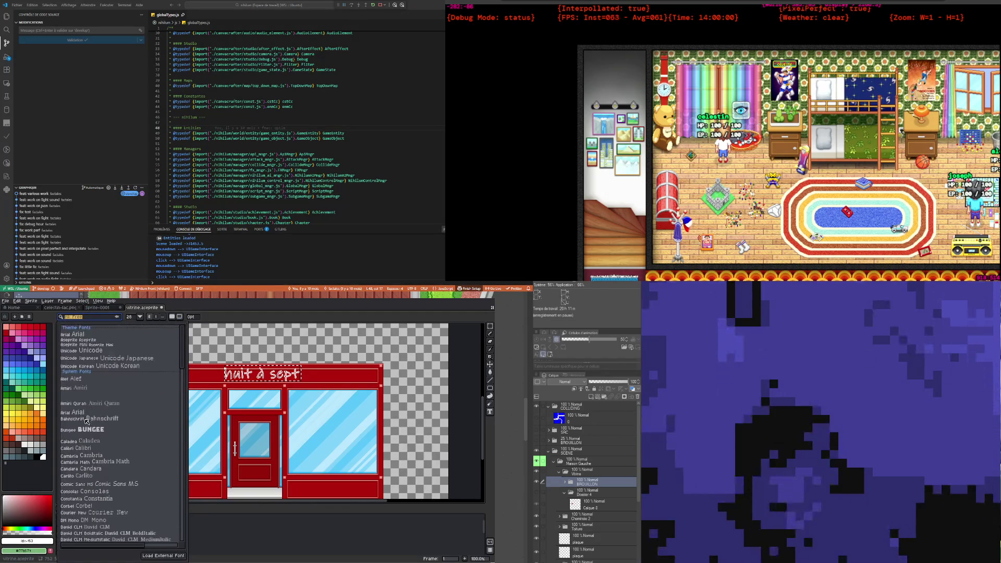
left_click(92, 433)
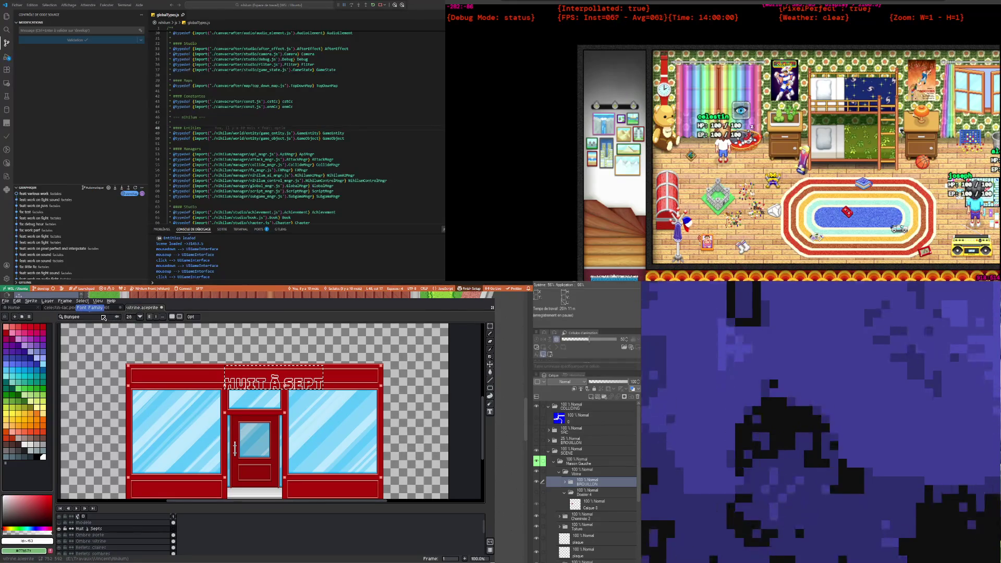
left_click(140, 317)
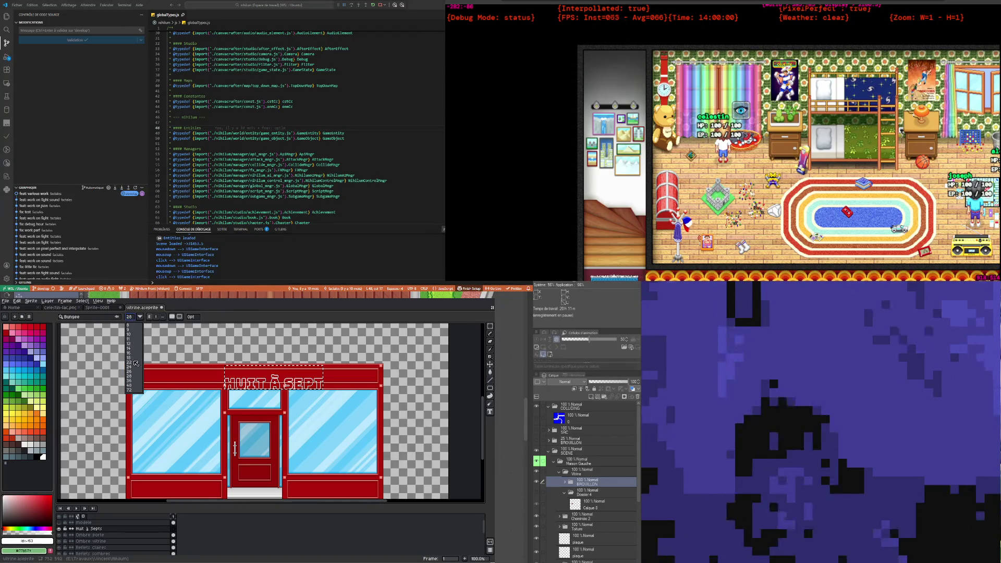
left_click(133, 363)
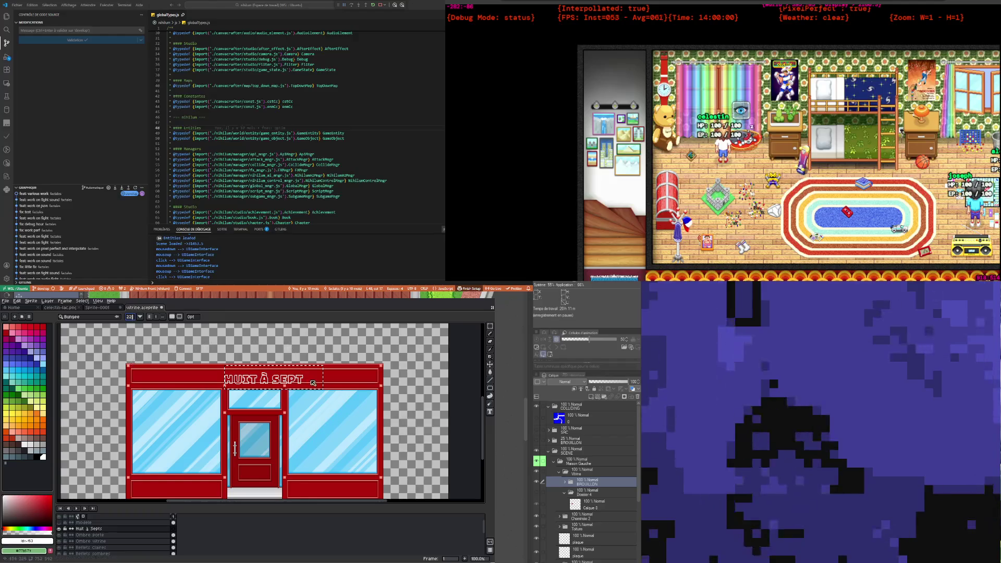
left_click(99, 317)
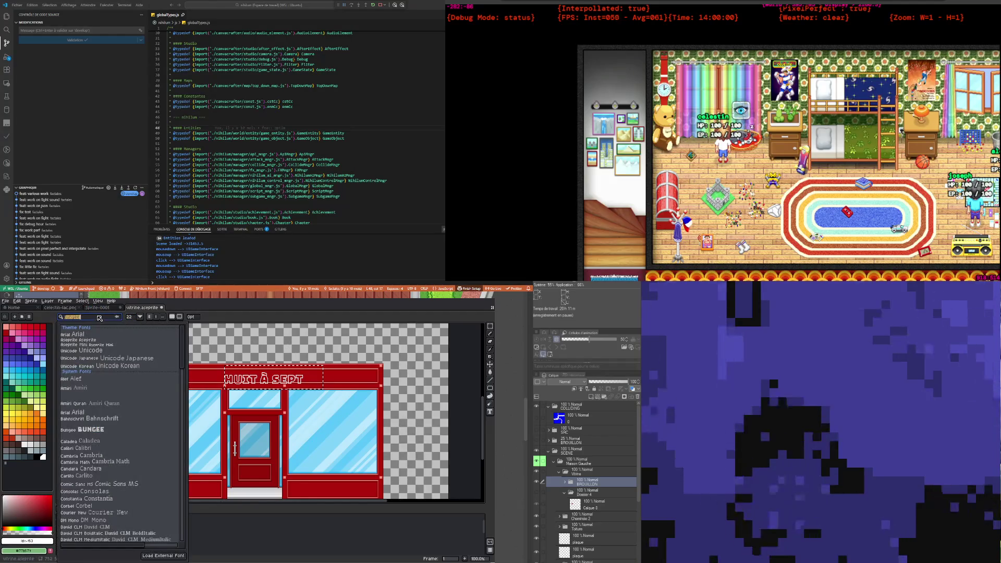
left_click(250, 375)
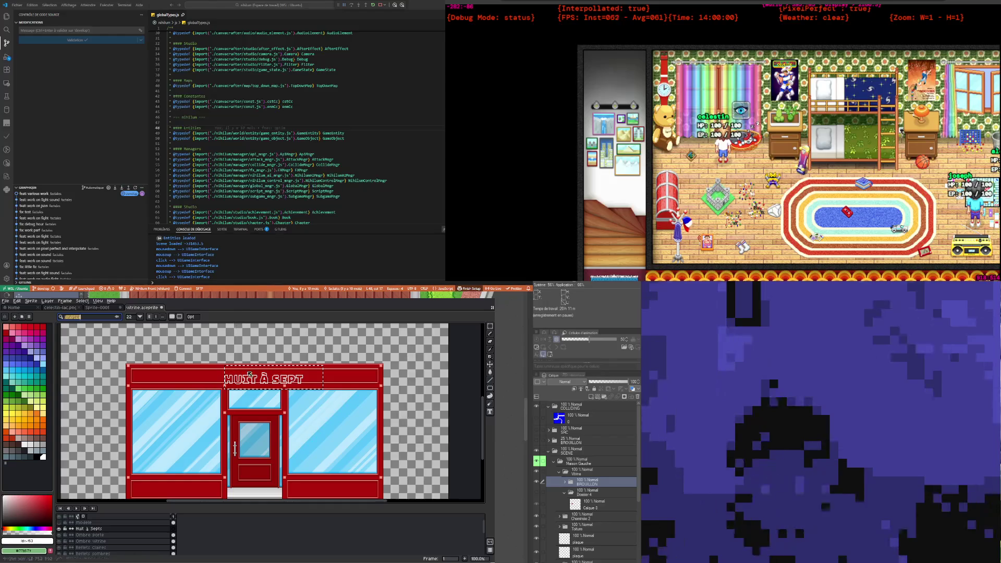
left_click(490, 364)
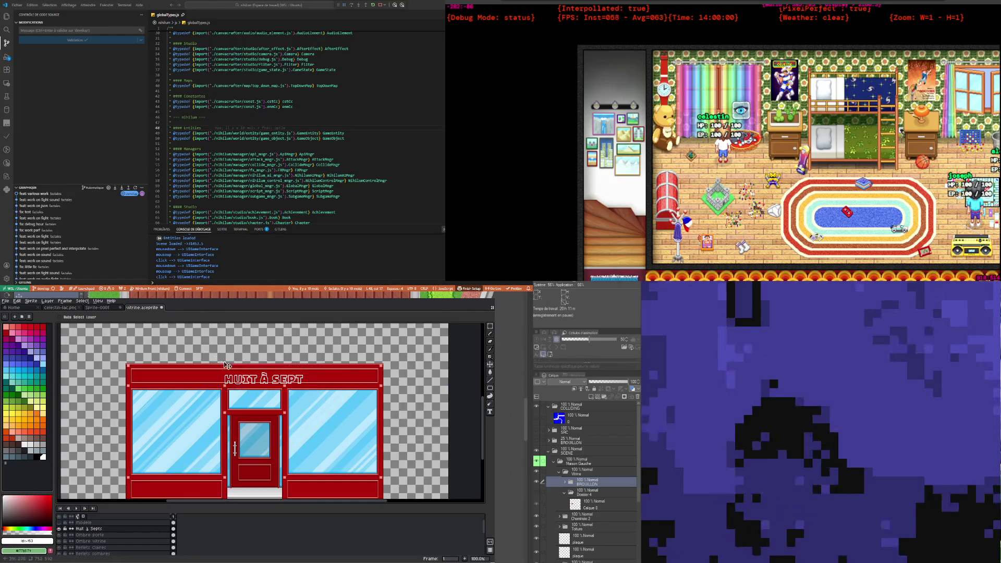
Step: Drag the HUIT À SEPT text slightly up and left on the red fascia
left_click_drag(270, 383, 264, 381)
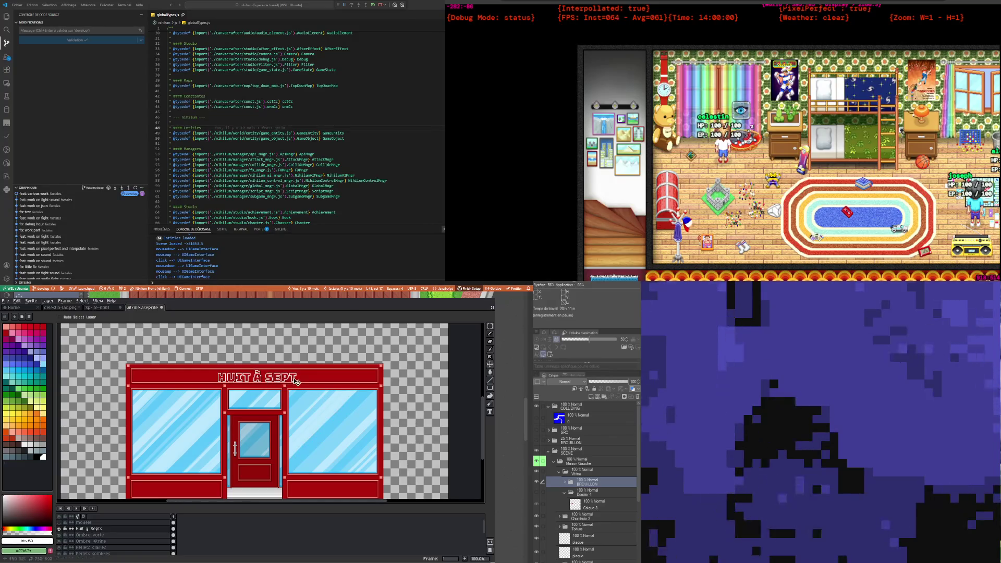
scroll(264, 381, "up", 3)
scroll(265, 367, "down", 1)
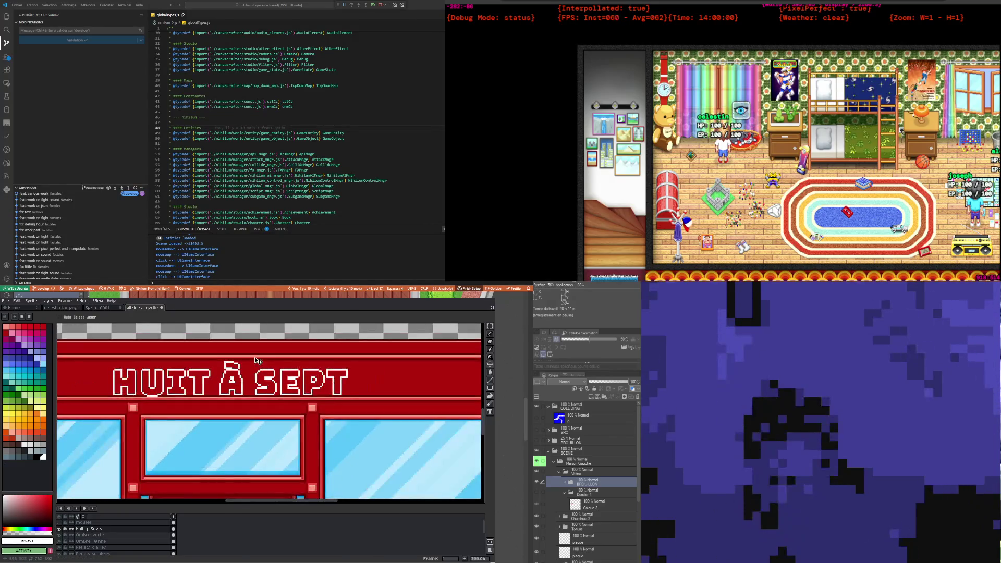
left_click_drag(245, 378, 246, 380)
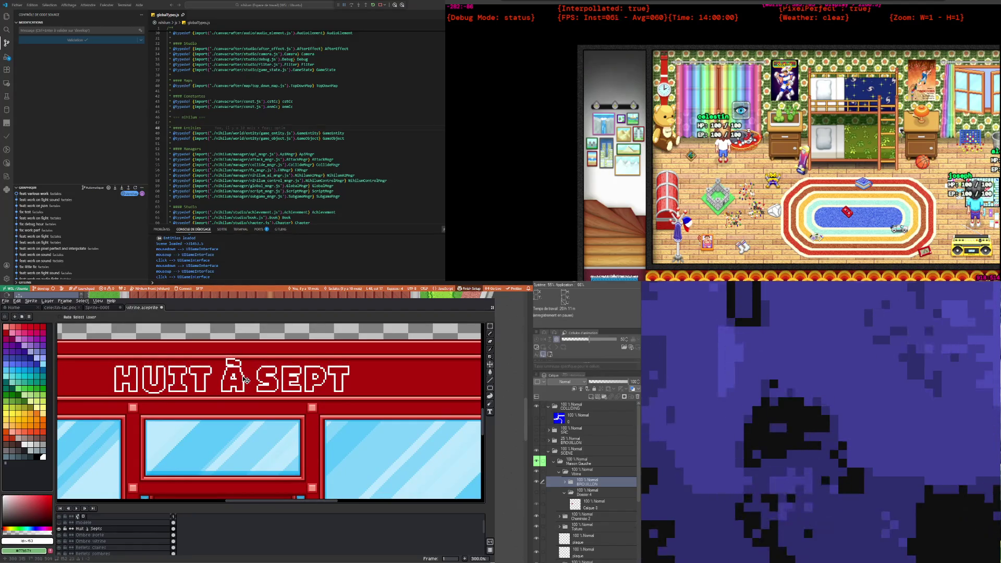
scroll(245, 379, "down", 1)
left_click_drag(245, 380, 236, 379)
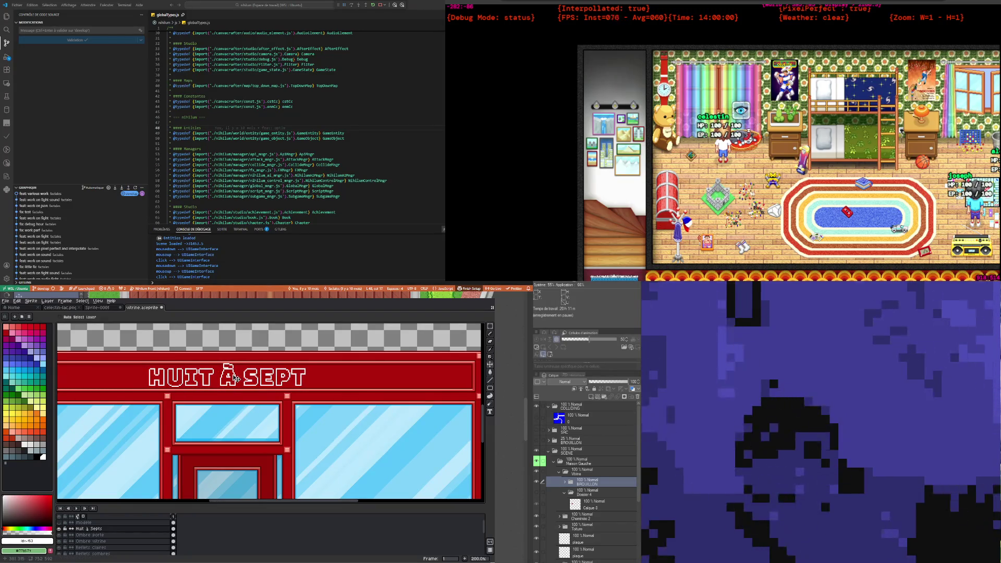
Step: Marquee and clear the accent above the À, then undo twice to restore it
left_click(490, 326)
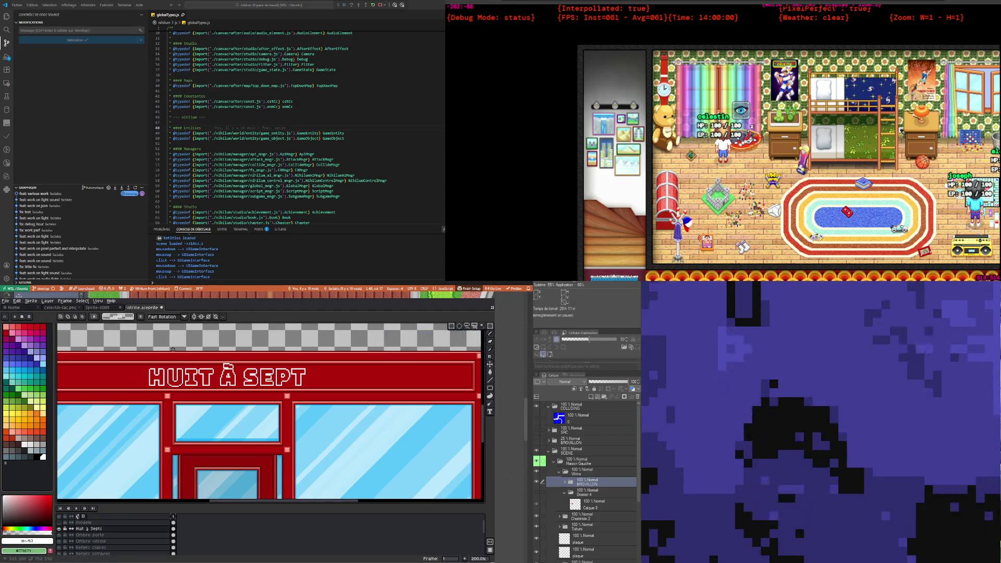
left_click_drag(216, 347, 243, 368)
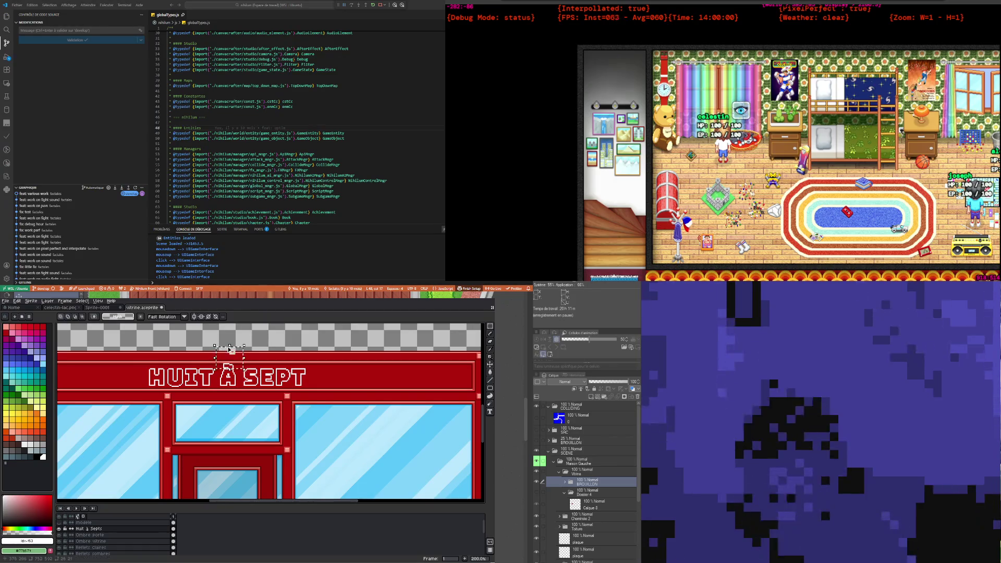
left_click(244, 356)
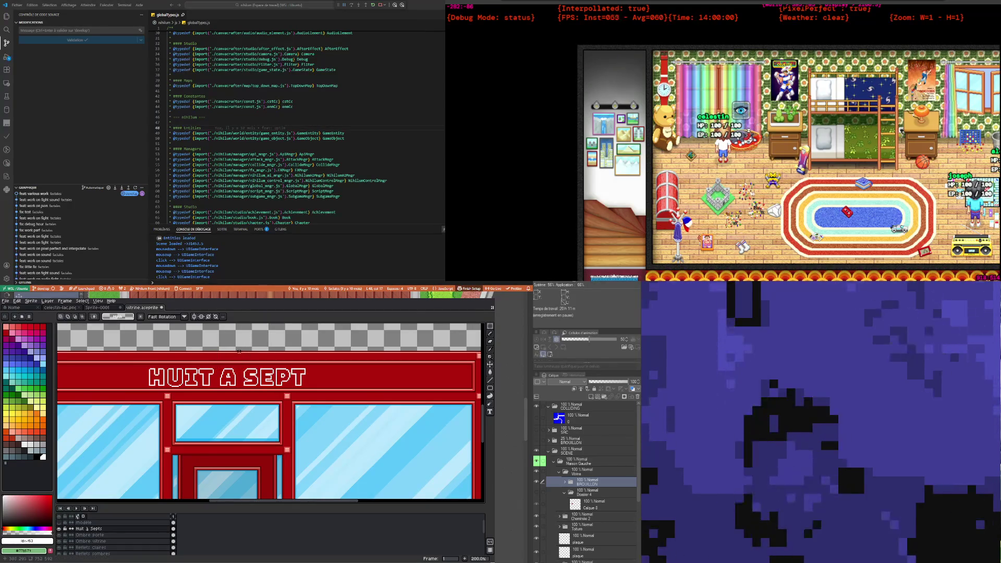
scroll(244, 355, "down", 2)
scroll(229, 361, "up", 3)
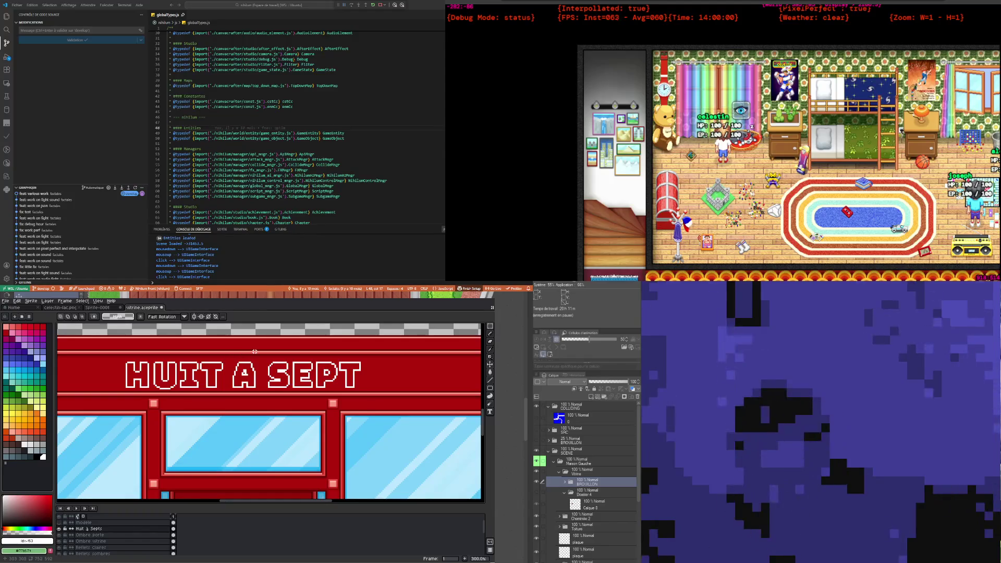
key("ctrl+z")
key("ctrl+z")
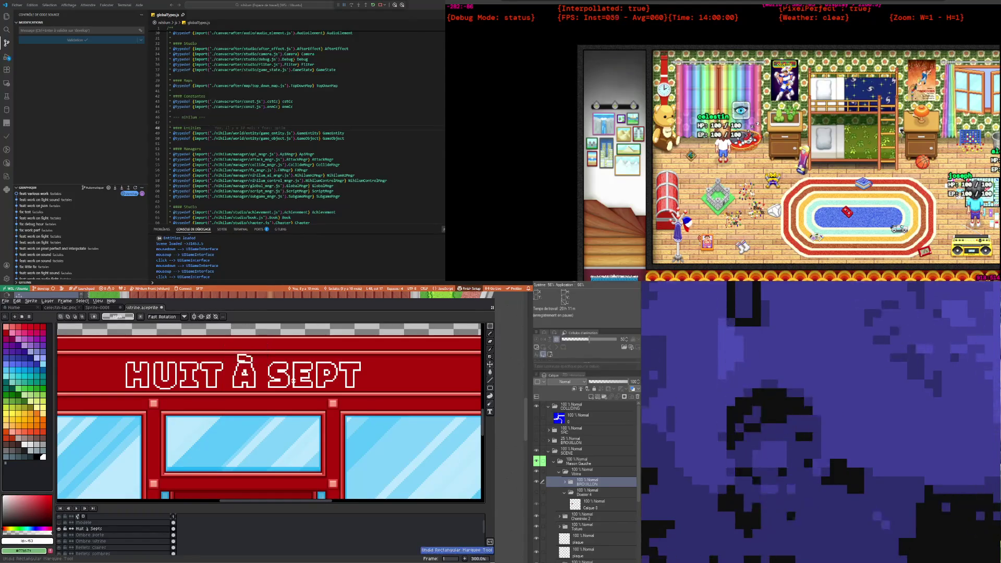
Step: Undo the last sign-text move and the previous sign text
scroll(291, 378, "down", 2)
key("ctrl+z")
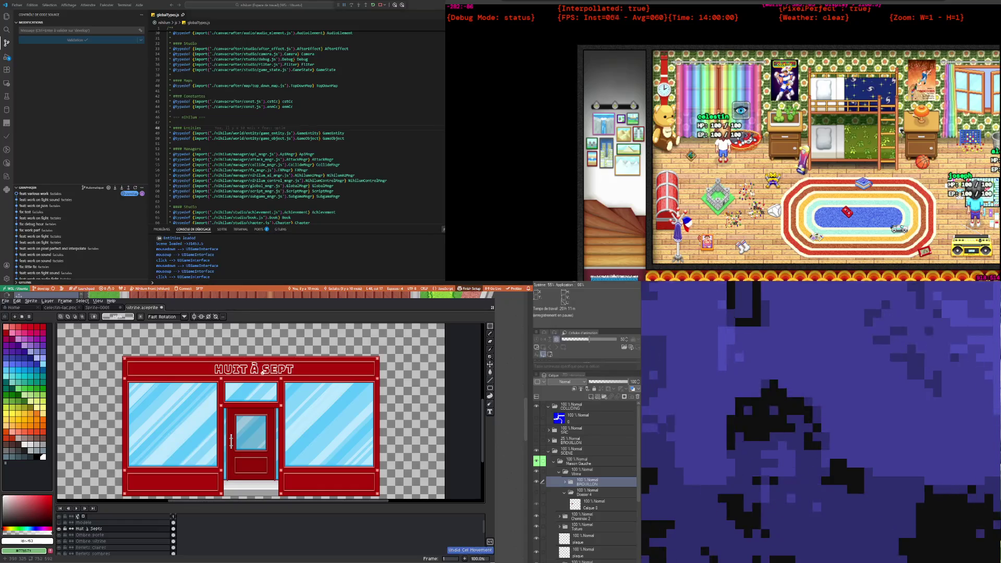
key("ctrl+z")
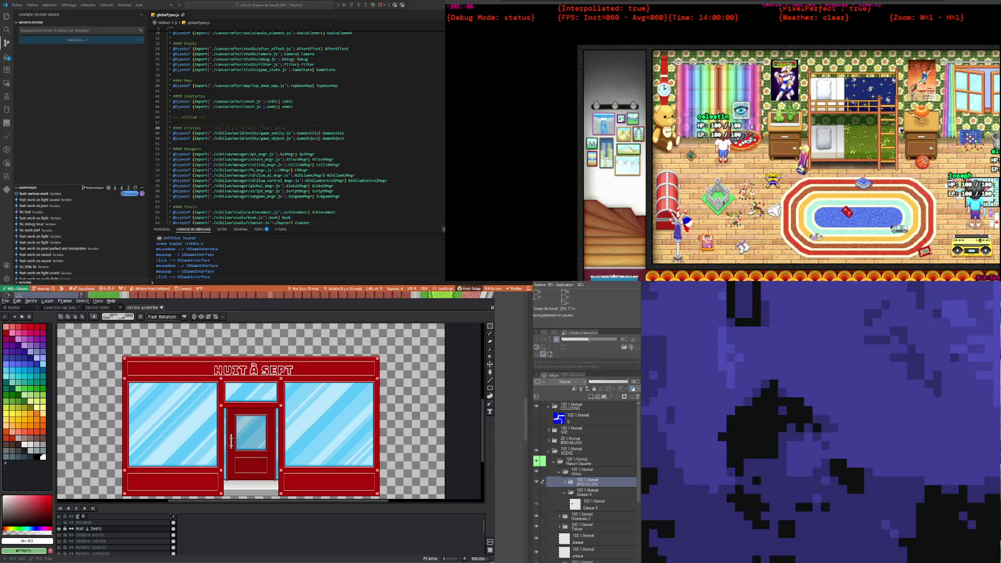
key("ctrl+z")
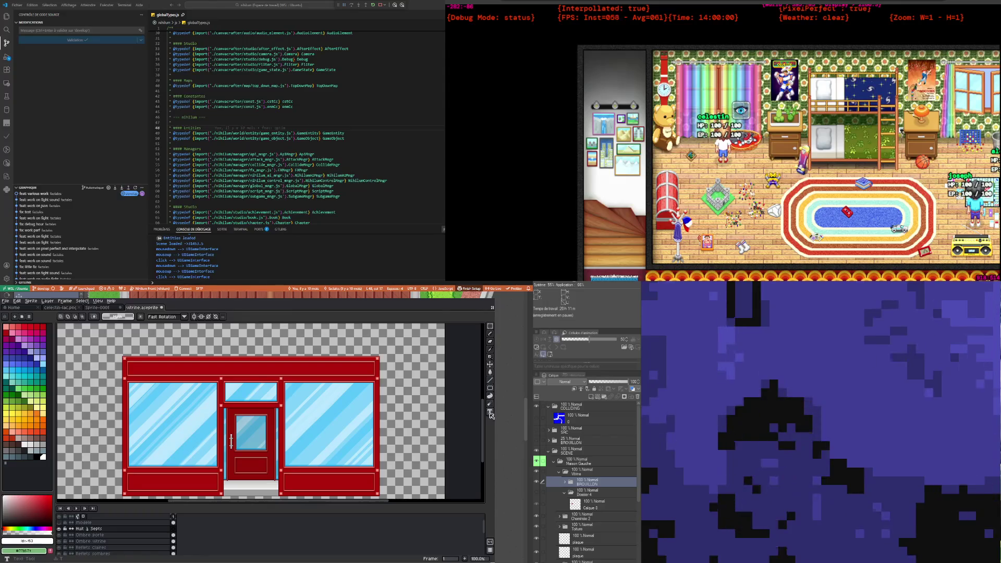
Step: Start a new text box on the fascia and type 'À SEPT' after HUIT
key("t")
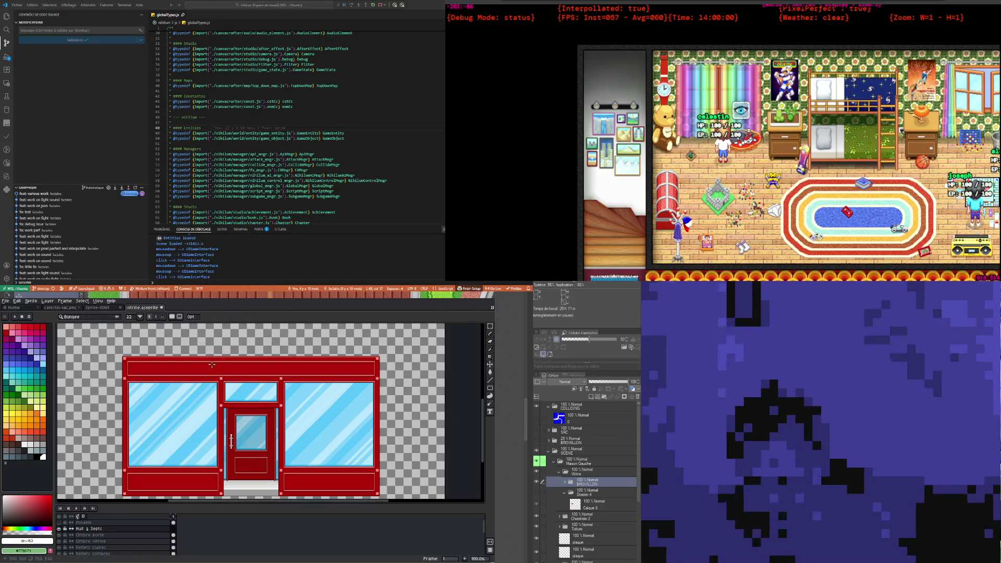
left_click(211, 364)
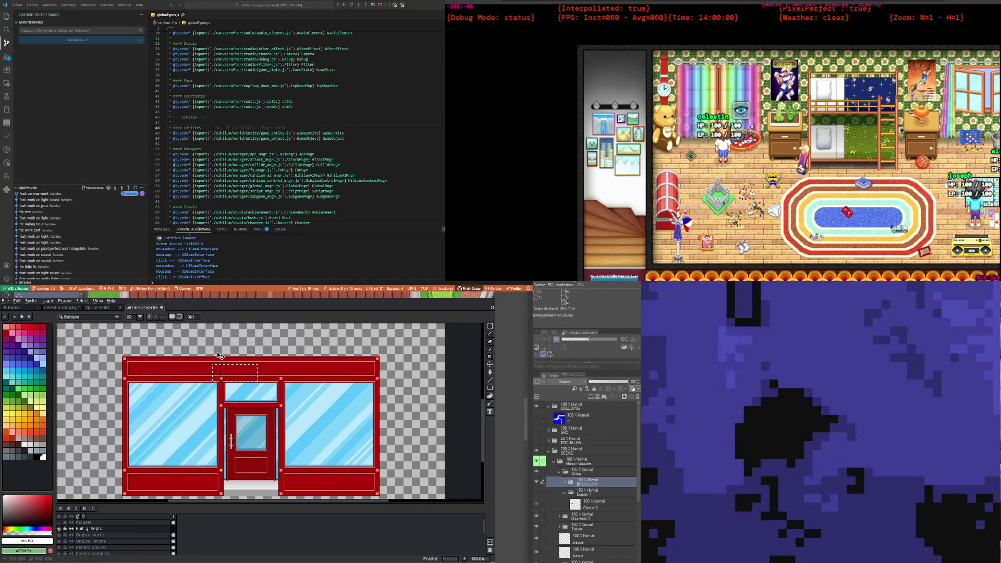
type("HUIT")
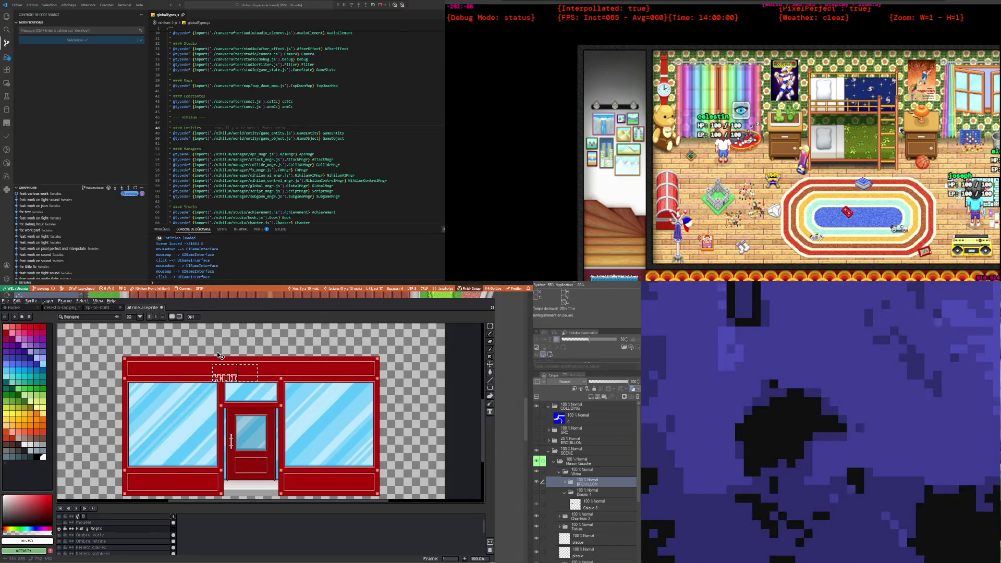
type(" À")
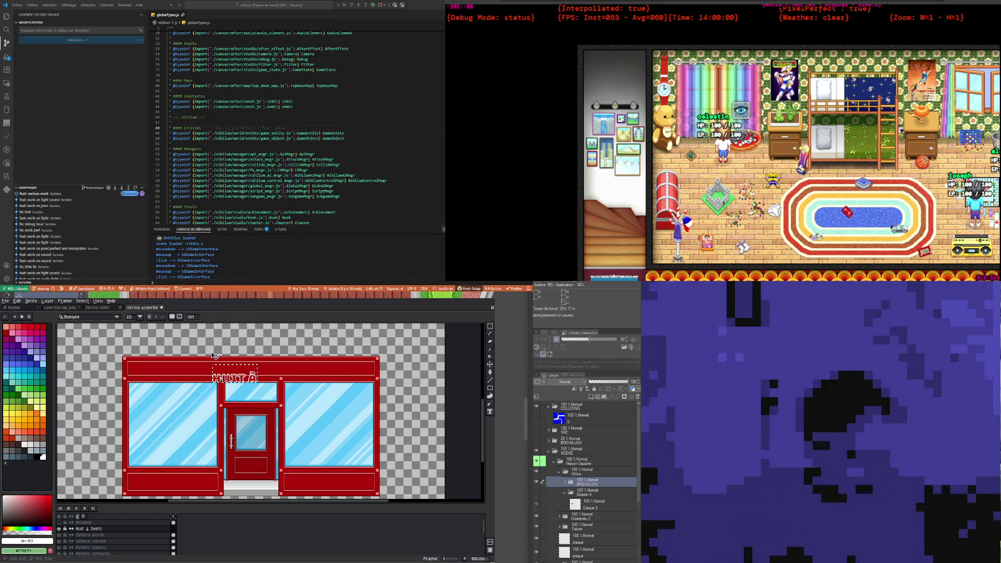
key("BackSpace")
key("BackSpace")
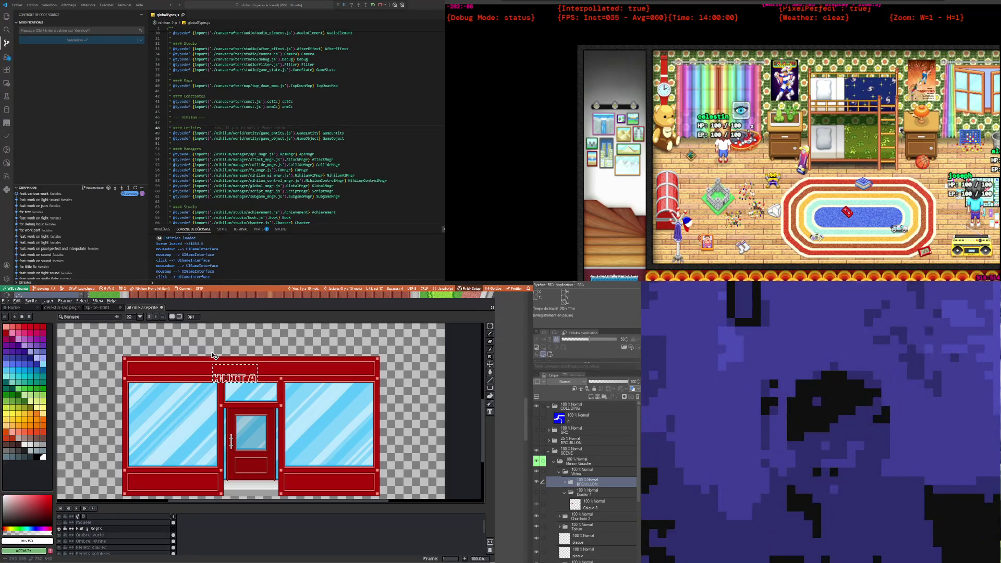
type("À")
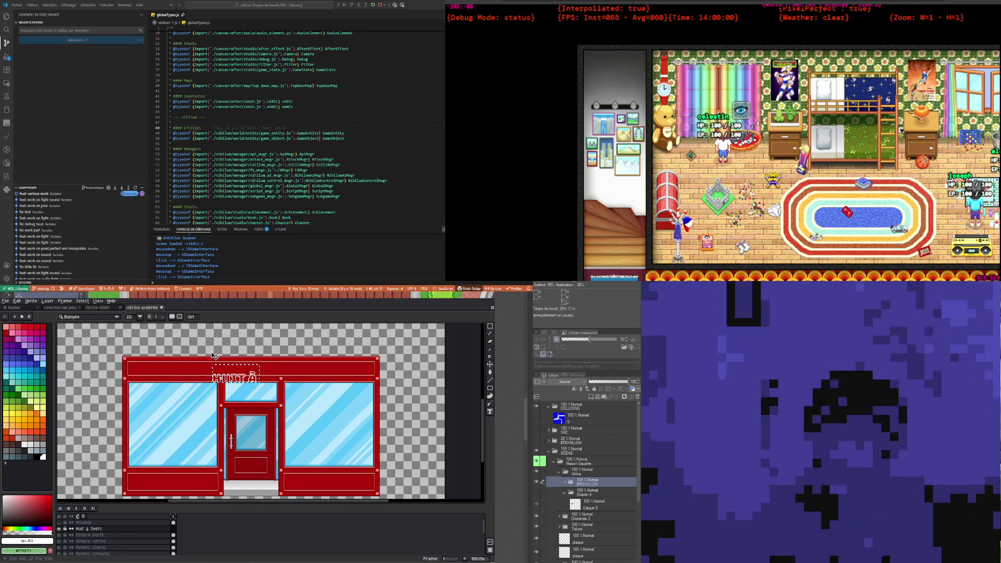
type(" SEPT")
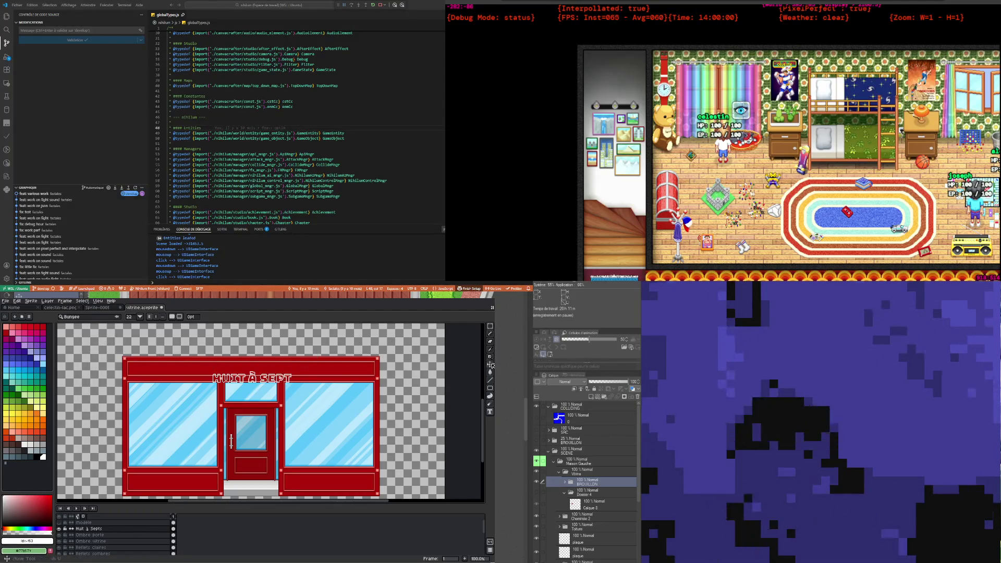
Step: Drag the retyped sign text up, then back down so it rests on the red fascia
left_click(490, 364)
scroll(297, 369, "up", 2)
left_click_drag(245, 385, 242, 359)
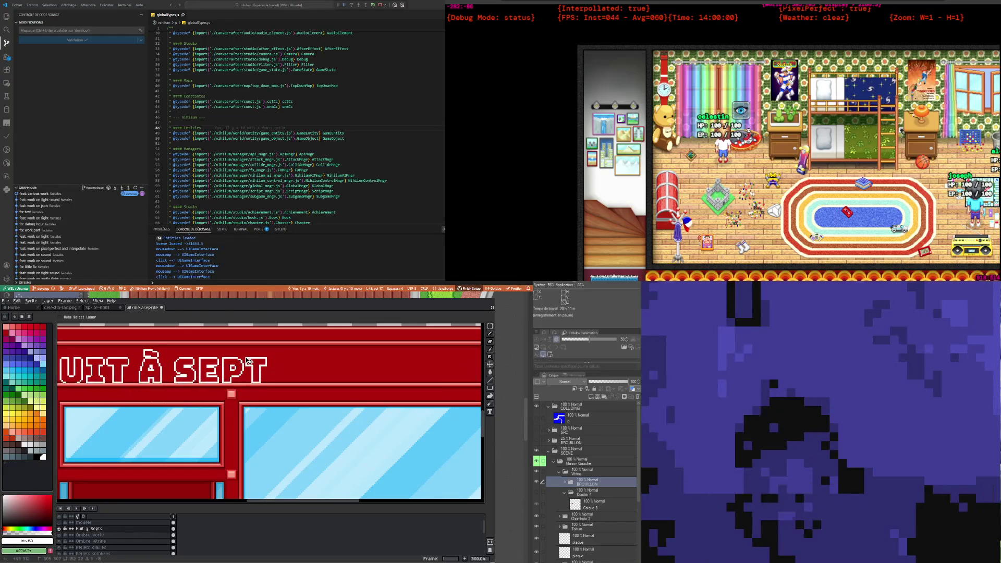
scroll(243, 359, "down", 2)
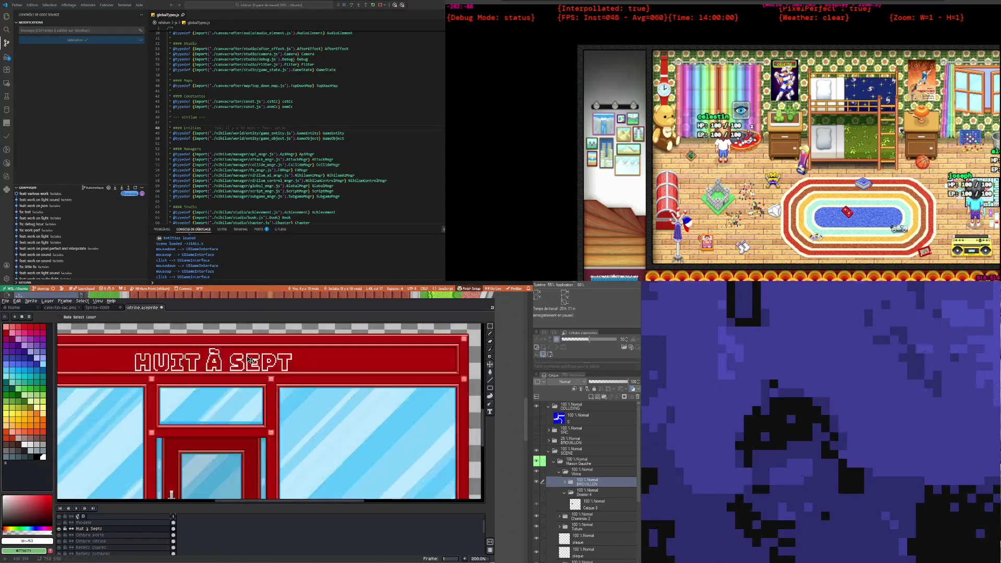
left_click_drag(240, 363, 241, 361)
scroll(243, 362, "up", 3)
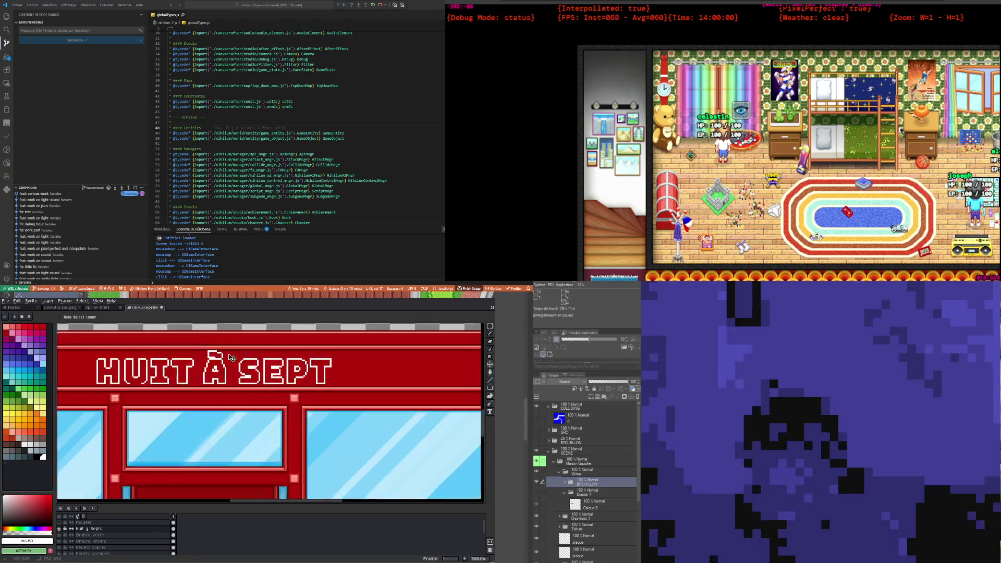
scroll(228, 363, "down", 2)
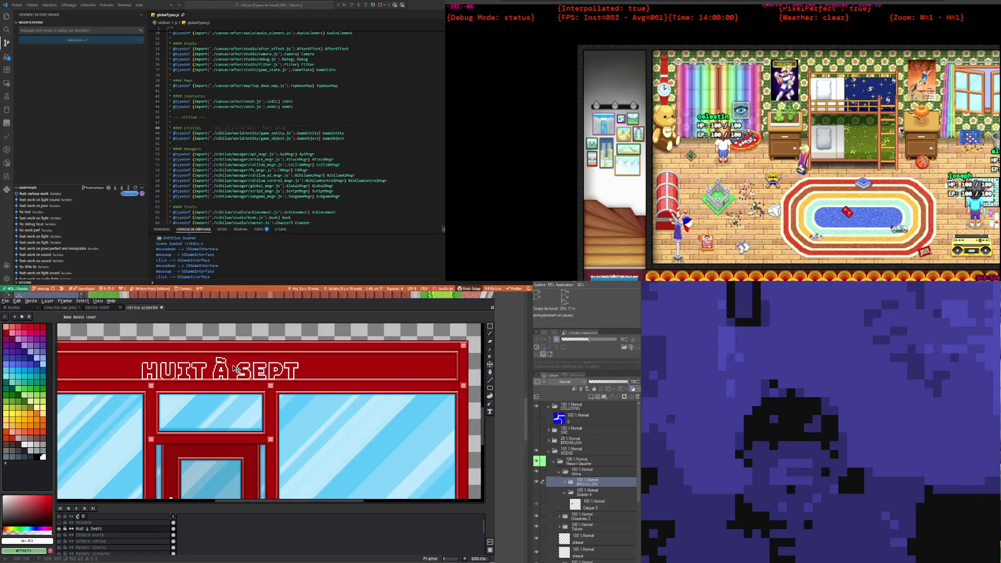
left_click_drag(233, 365, 236, 386)
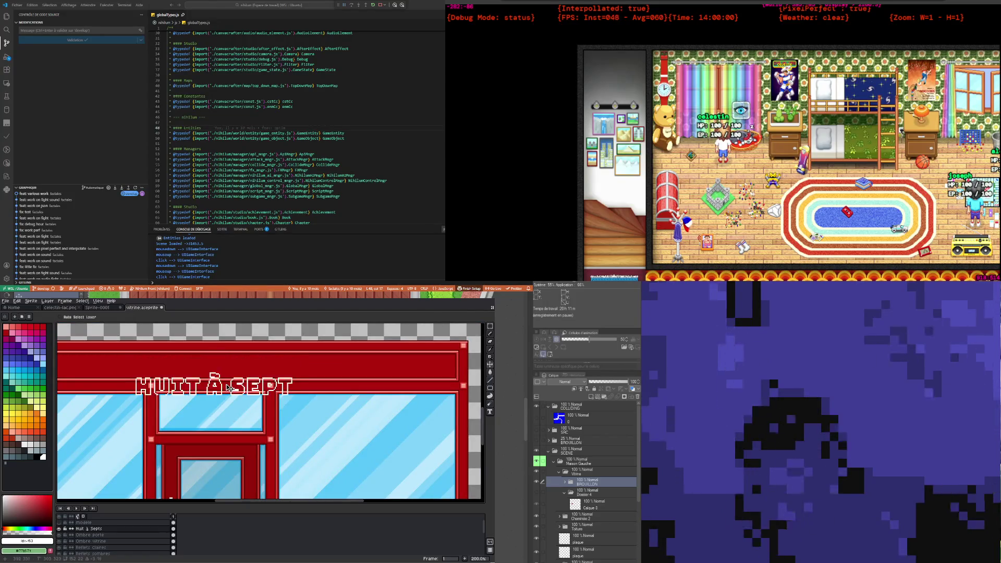
scroll(235, 386, "down", 2)
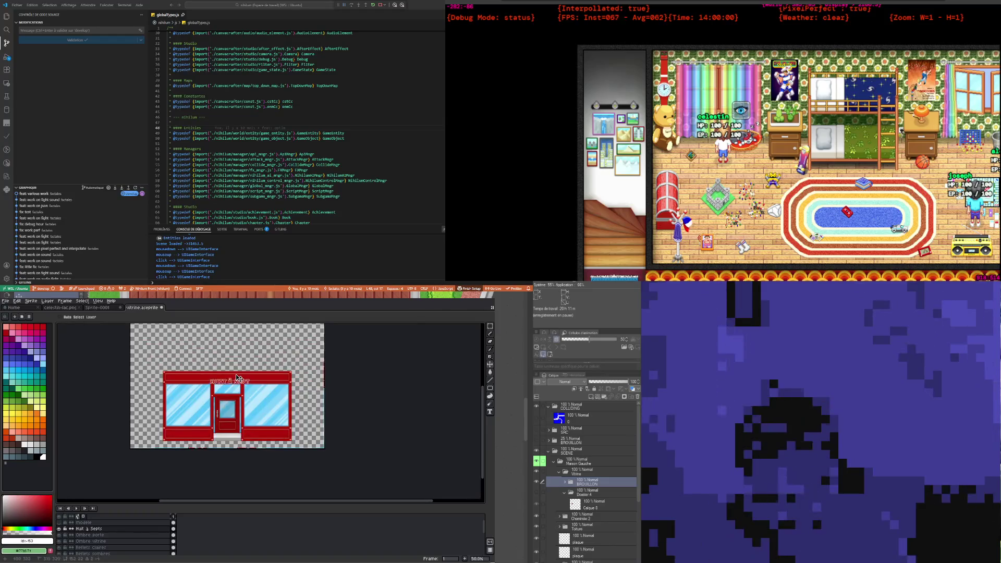
Step: Select the Reflets sombres layer and drag the splitter up to enlarge the layer list
scroll(221, 377, "up", 2)
scroll(208, 383, "down", 2)
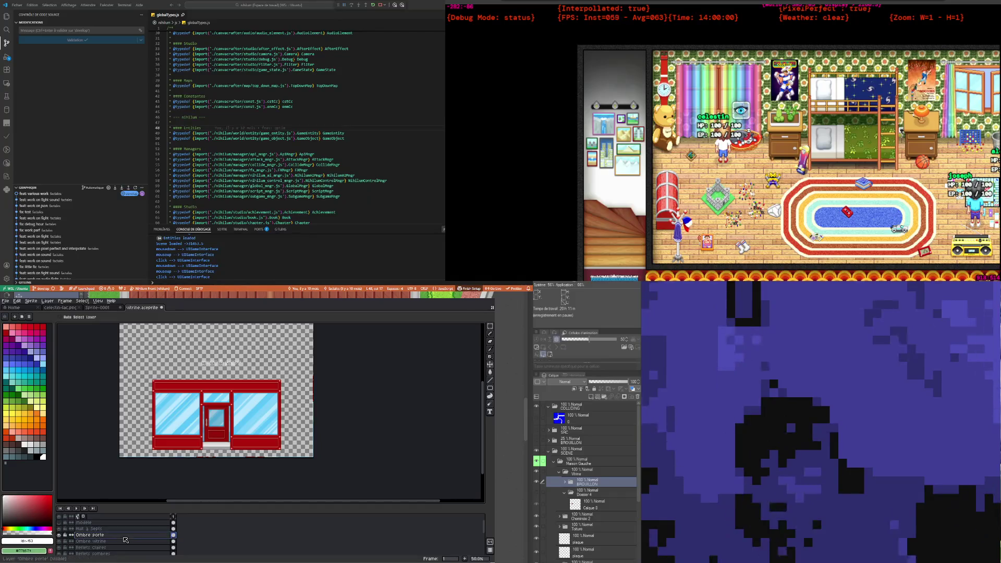
left_click(164, 542)
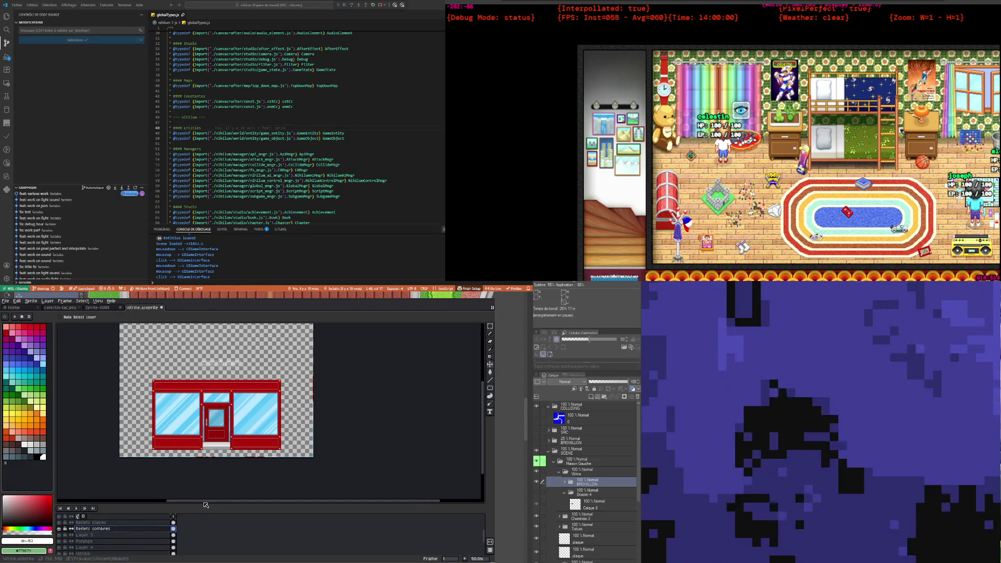
left_click_drag(205, 504, 205, 487)
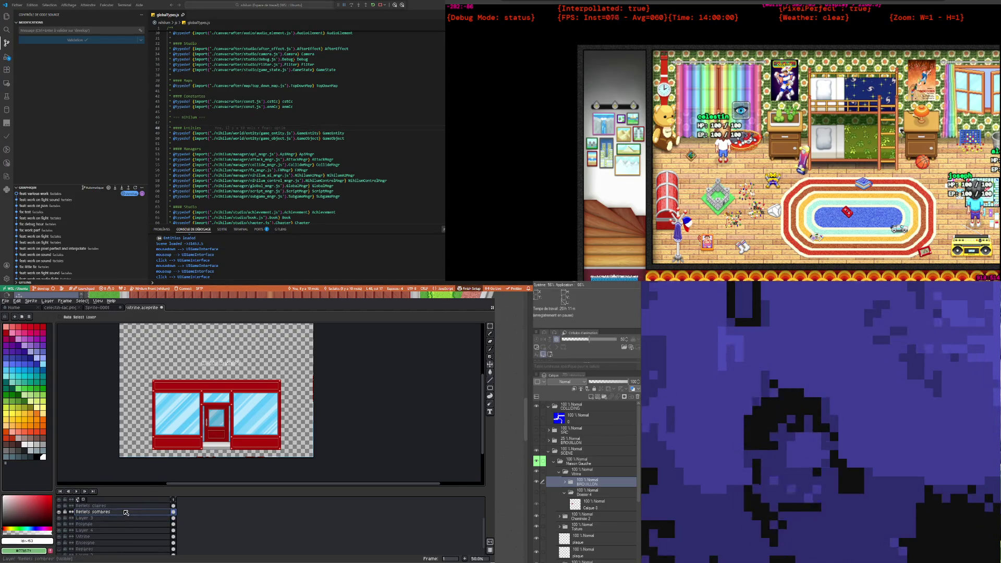
left_click(125, 513)
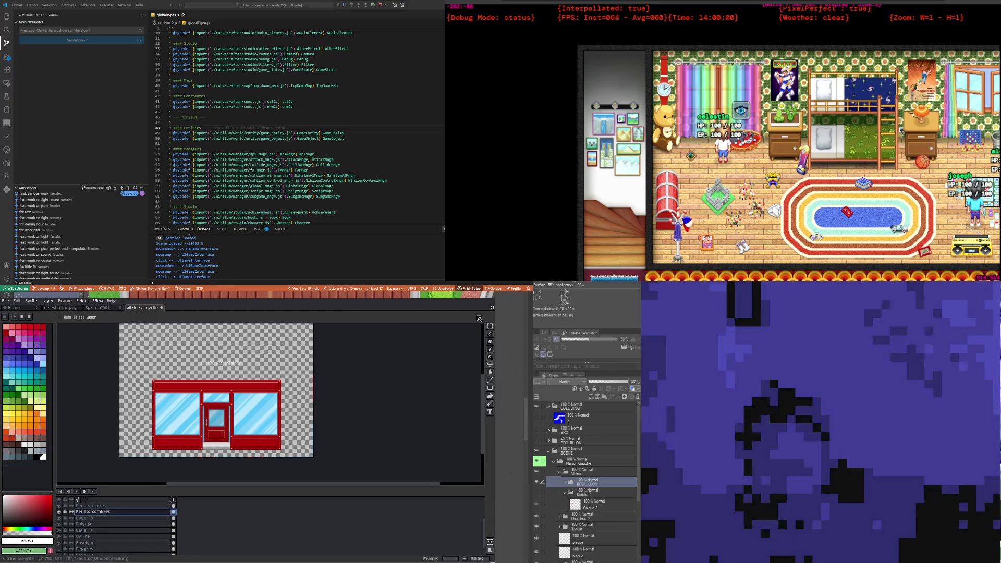
Step: Select the top strip on the Enseigne layer and nudge it down one pixel
left_click(490, 326)
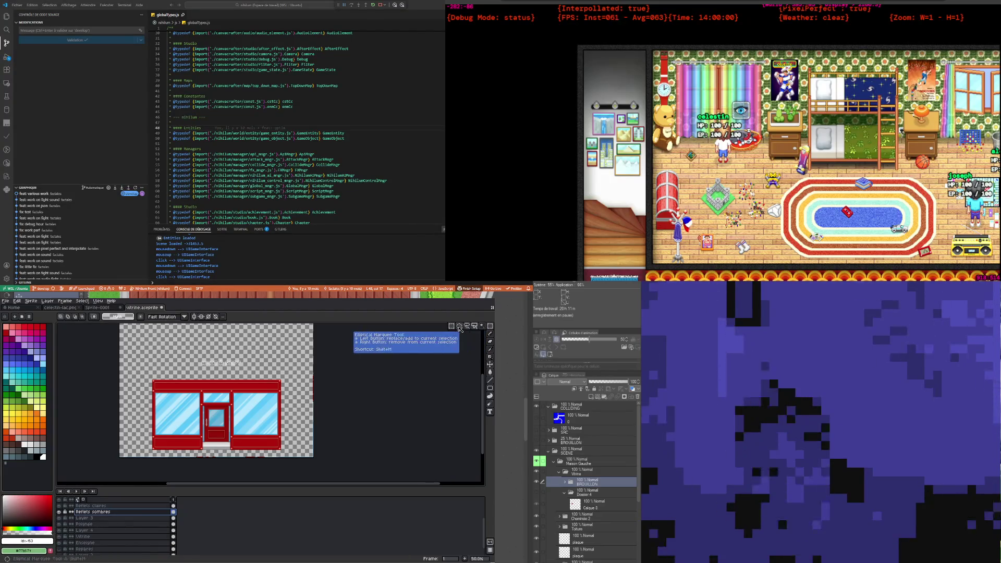
scroll(192, 355, "up", 1)
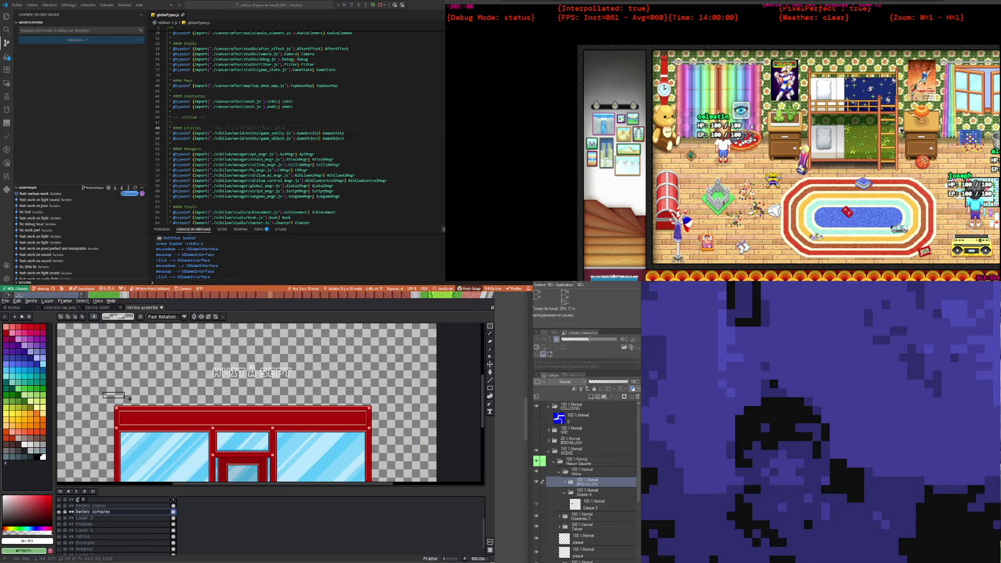
left_click_drag(130, 399, 386, 419)
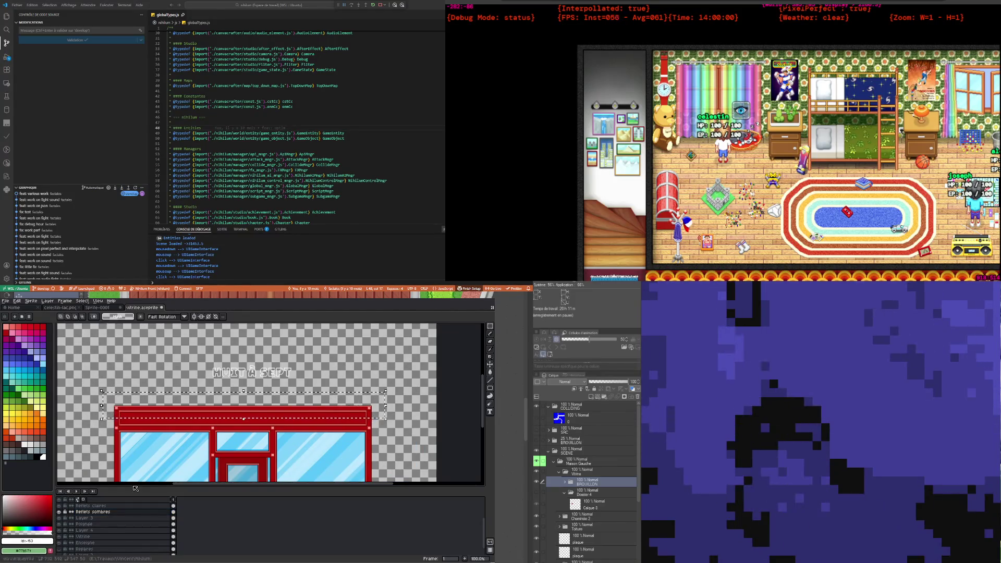
scroll(162, 529, "down", 2)
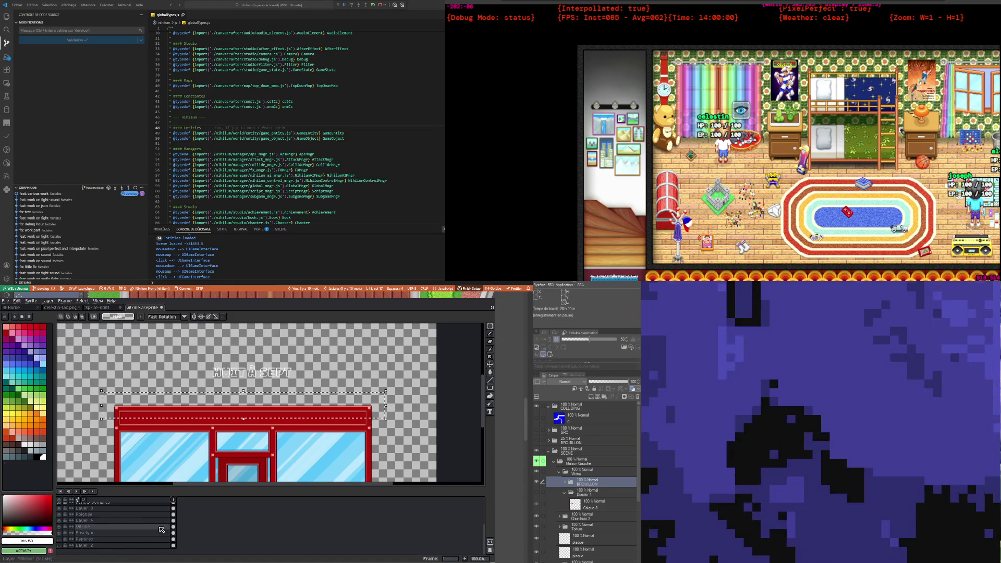
left_click(84, 533)
key("ctrl+t")
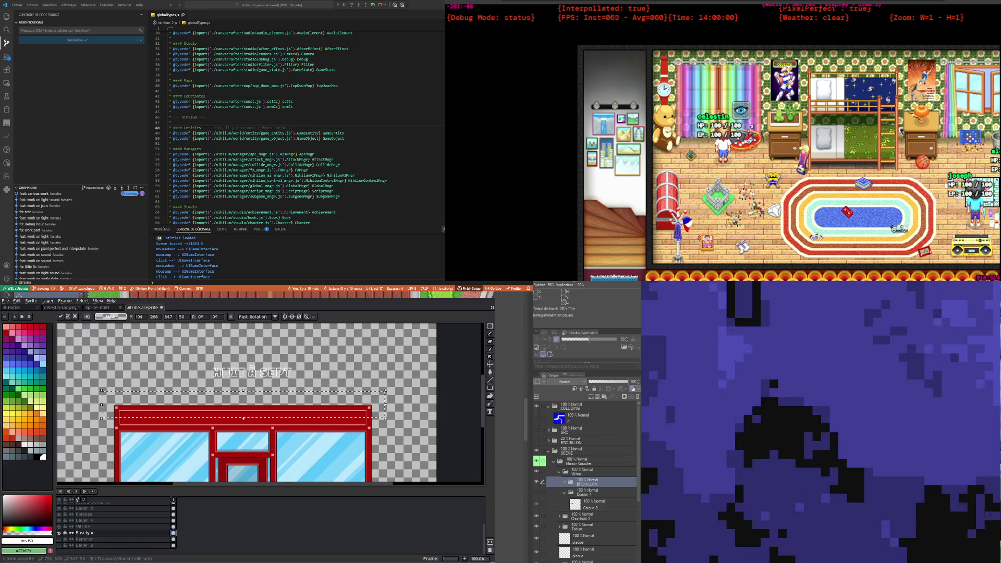
key("Down")
key("Down")
key("Down")
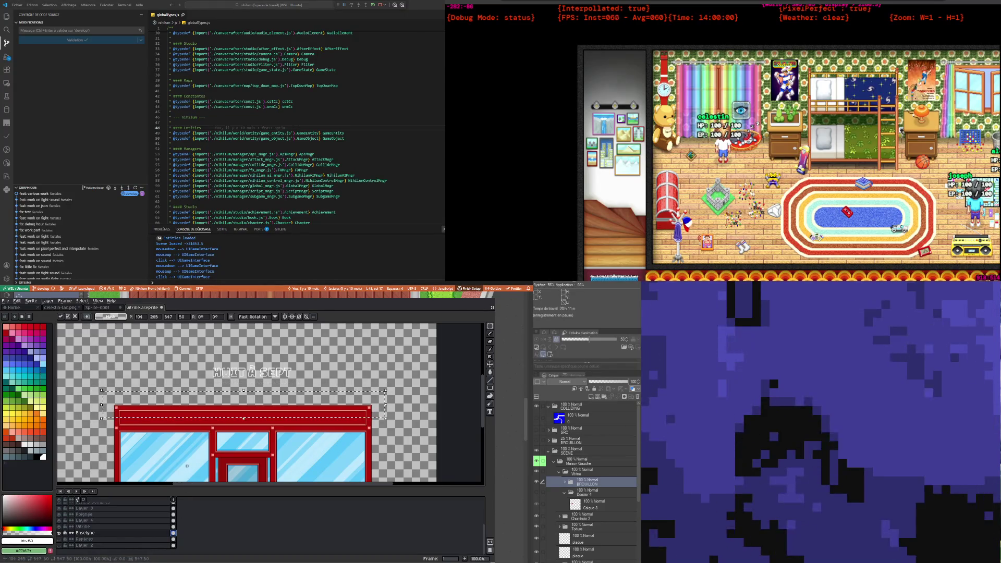
key("Up")
key("Up")
key("Up")
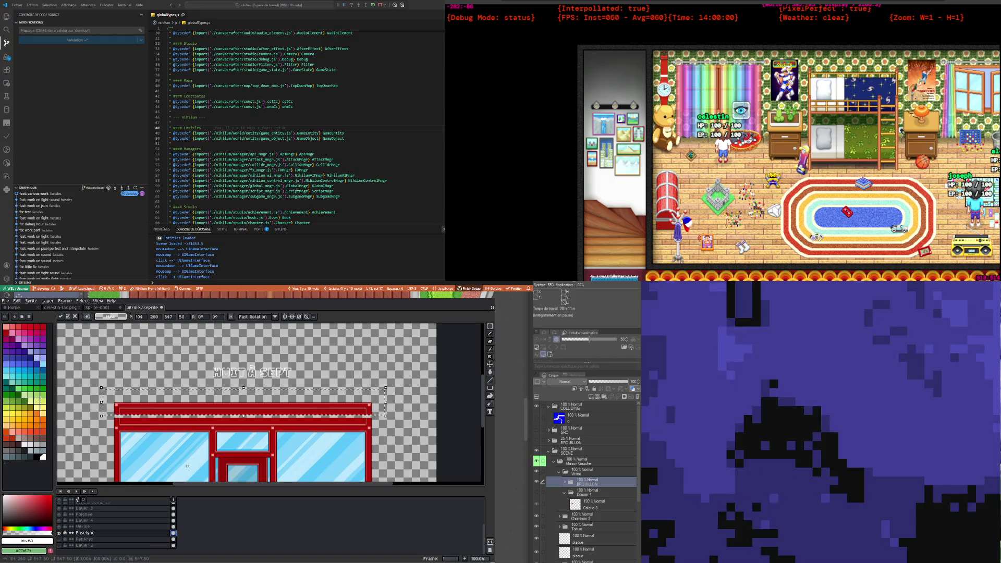
key("Down")
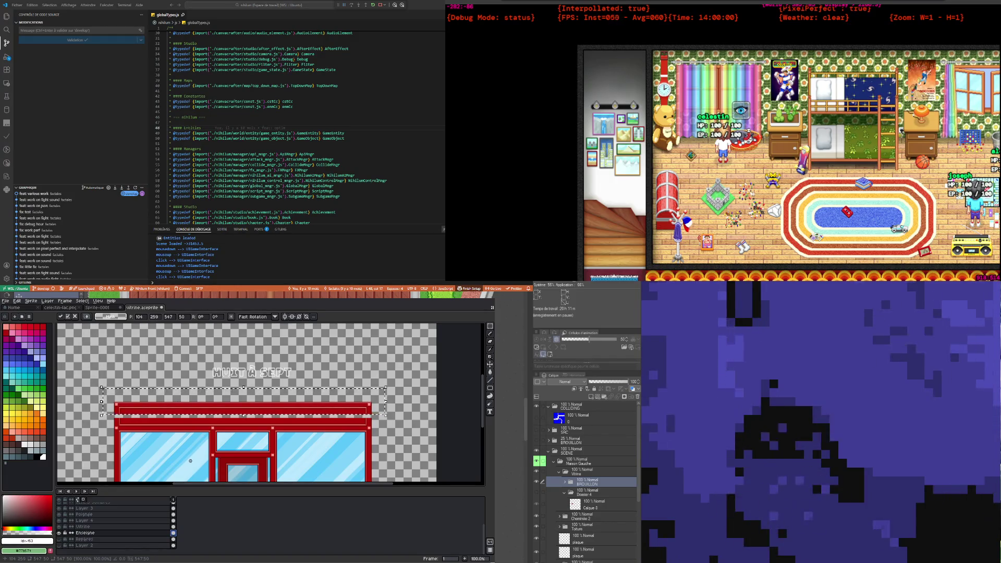
left_click(94, 413)
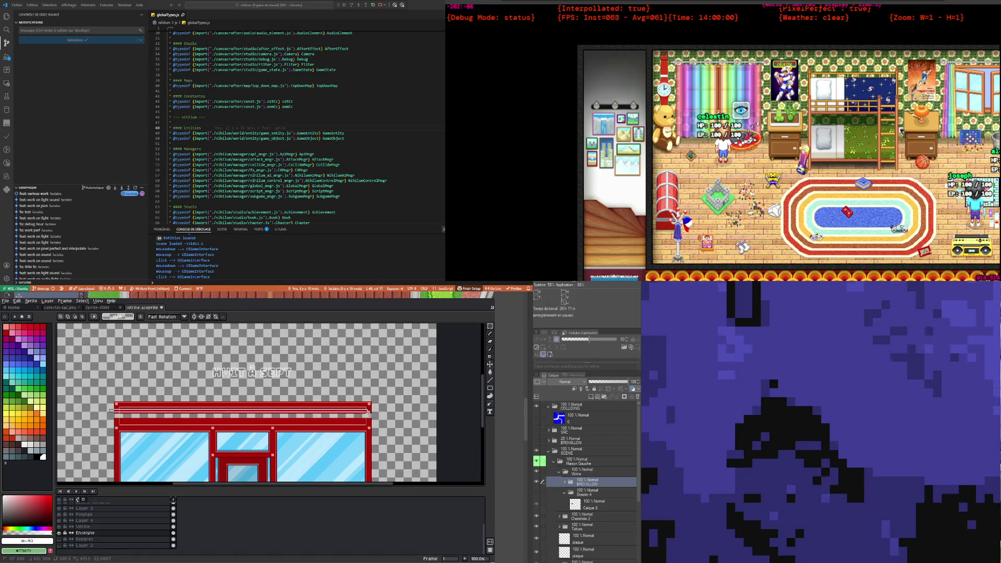
Step: Stretch the band's thin upper stripe to triple its height, 18 px
left_click_drag(116, 408, 379, 412)
left_click_drag(244, 412, 253, 423)
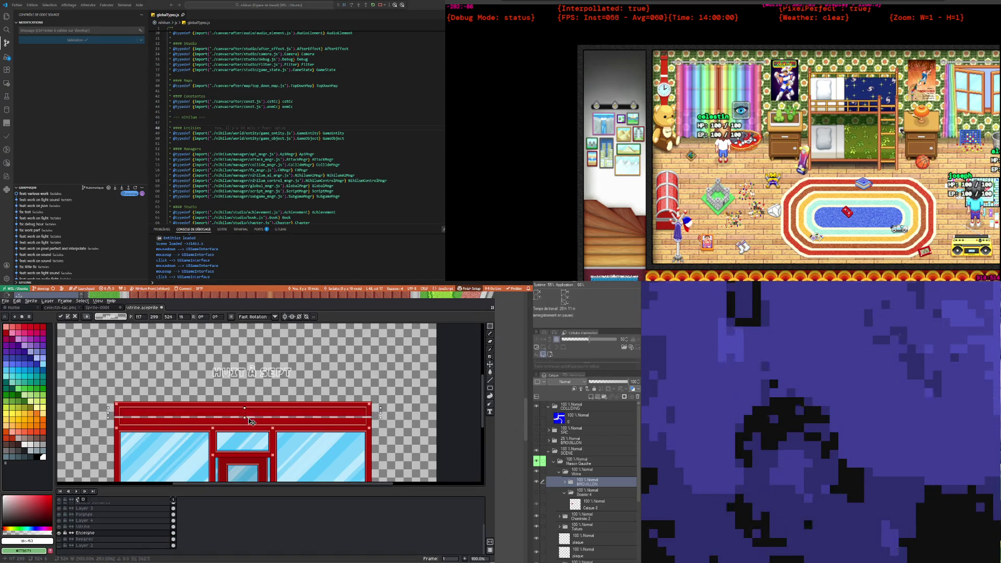
left_click(182, 375)
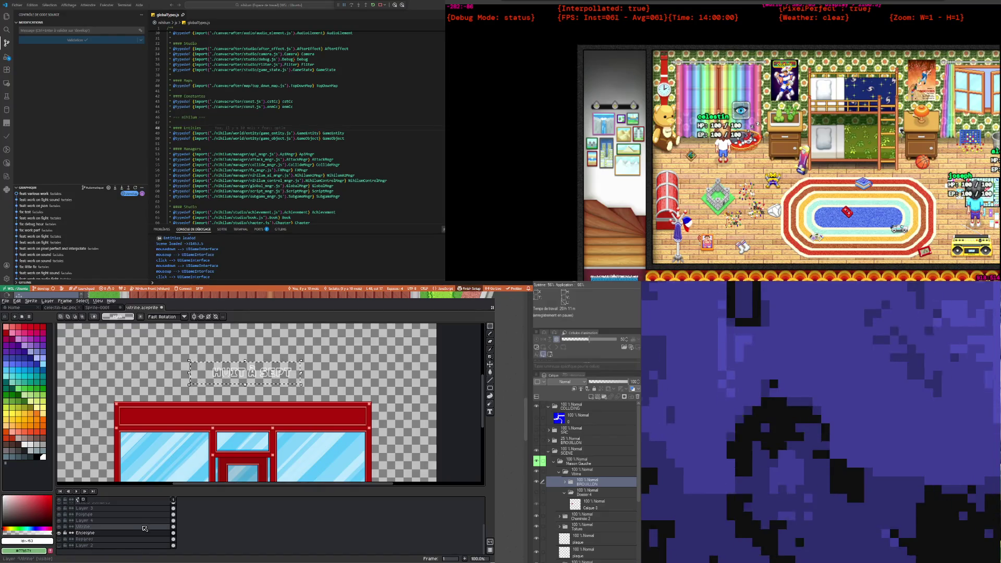
Step: Nudge the HUIT À SEPT lettering down and left onto the red band and drop it
scroll(145, 529, "up", 2)
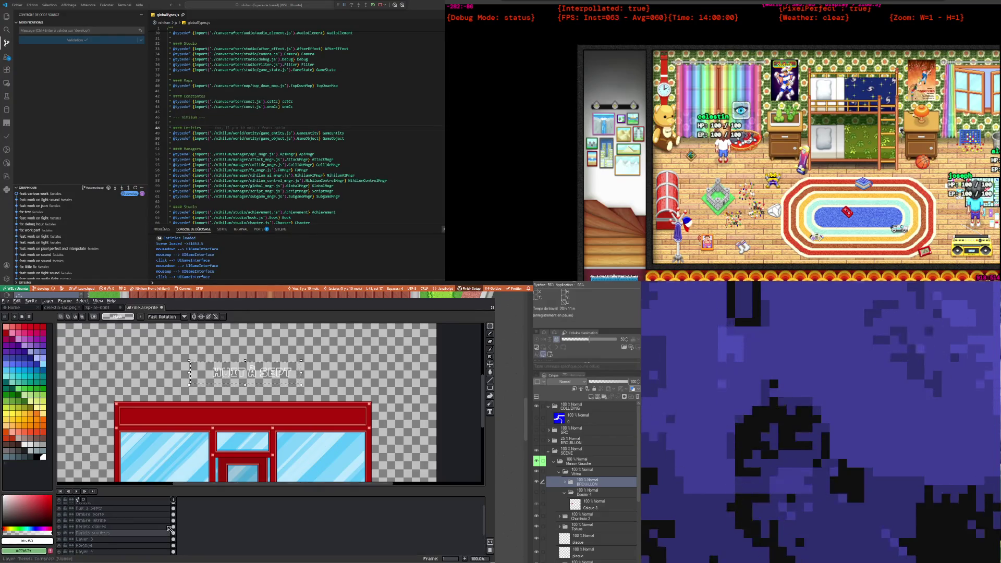
scroll(169, 527, "up", 1)
left_click(170, 519)
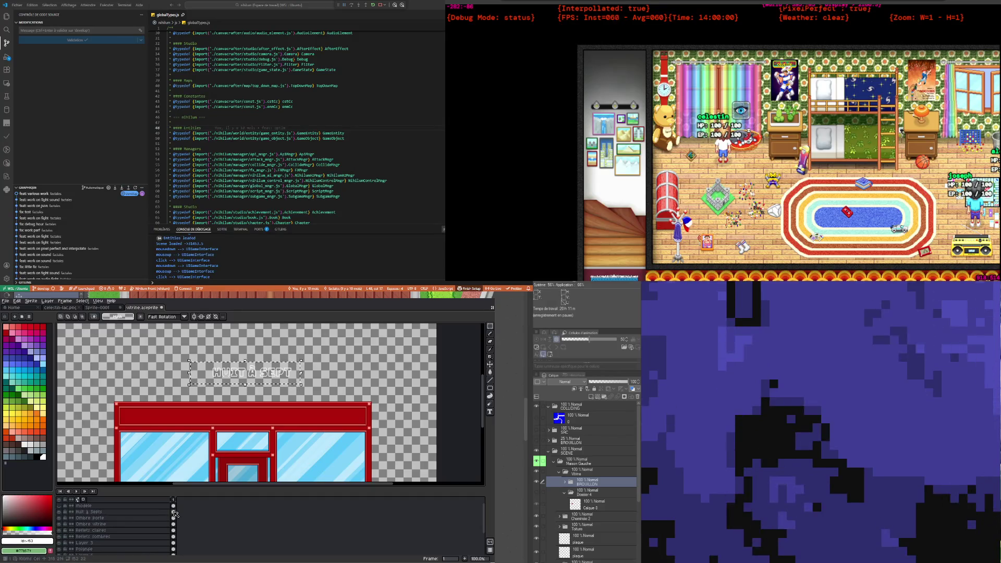
key("Down")
key("Down")
key("Down")
key("Down")
key("Down")
key("Down")
key("Down")
key("Down")
key("Down")
key("Down")
key("Down")
key("Down")
key("Left")
key("Left")
key("Left")
key("Left")
key("Left")
key("Left")
key("Left")
key("Left")
key("Left")
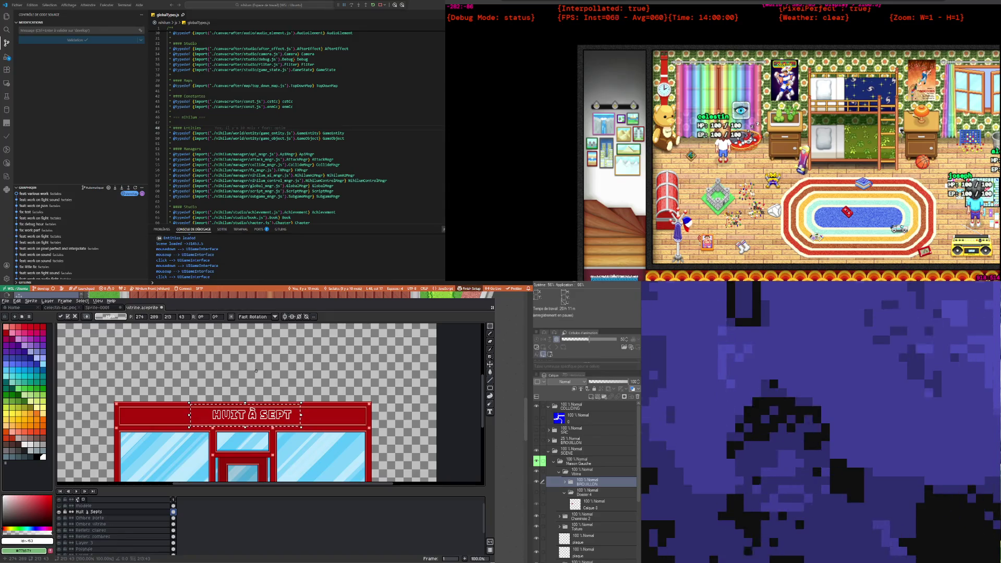
key("Left")
key("Left")
key("Left")
key("Down")
key("Down")
key("Down")
key("Down")
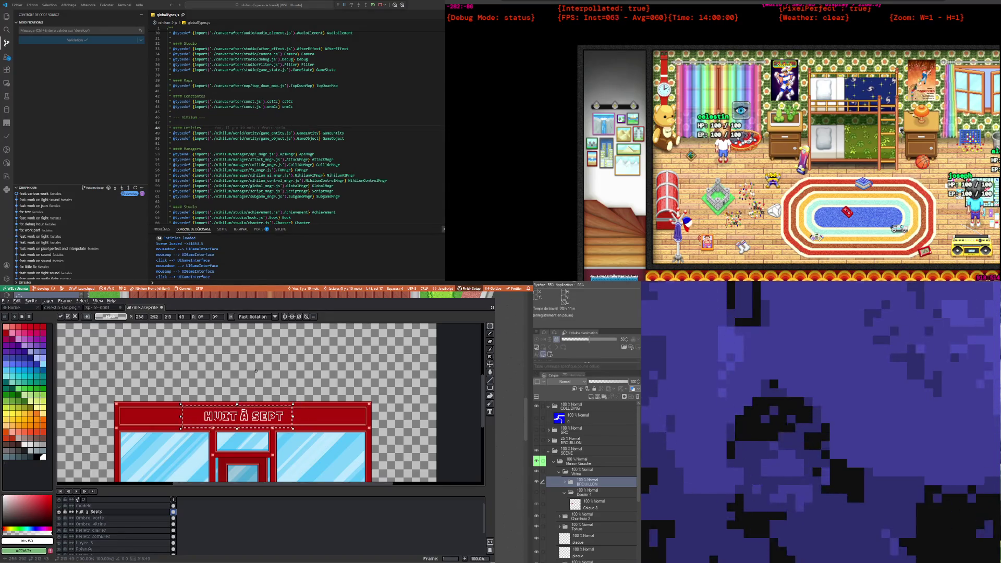
key("Down")
scroll(224, 390, "up", 2)
key("Right")
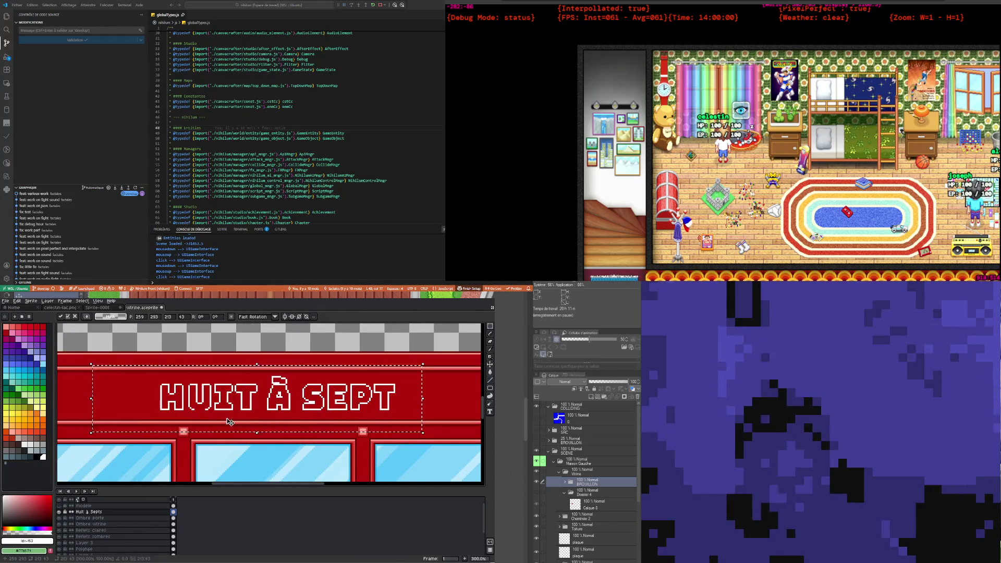
scroll(232, 425, "down", 1)
key("Right")
key("Up")
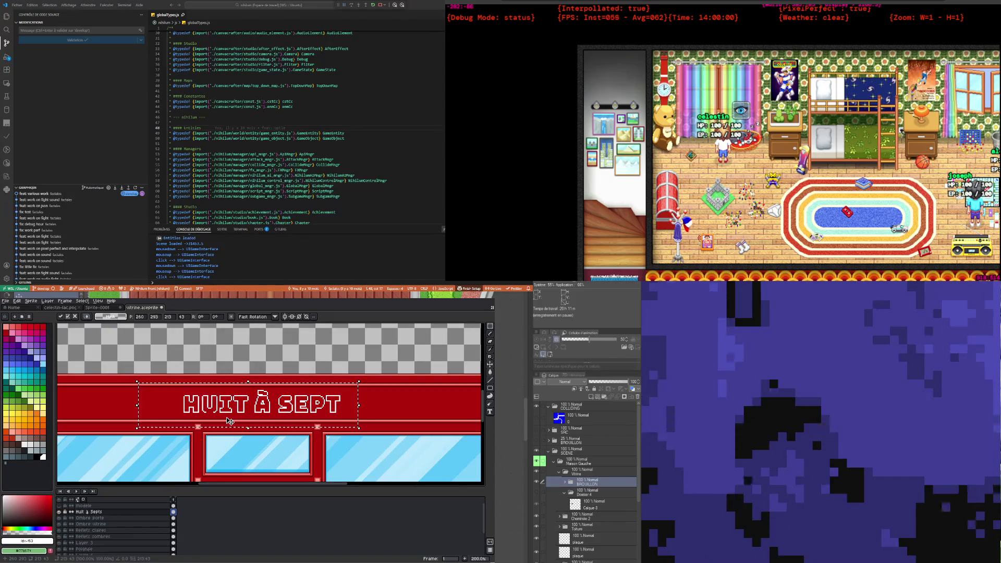
key("Left")
key("Down")
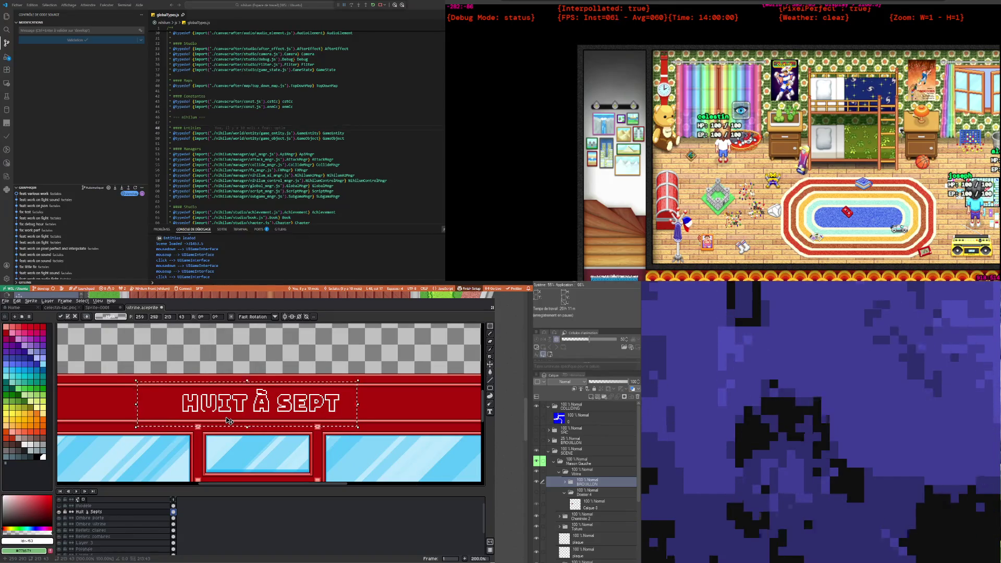
left_click(251, 354)
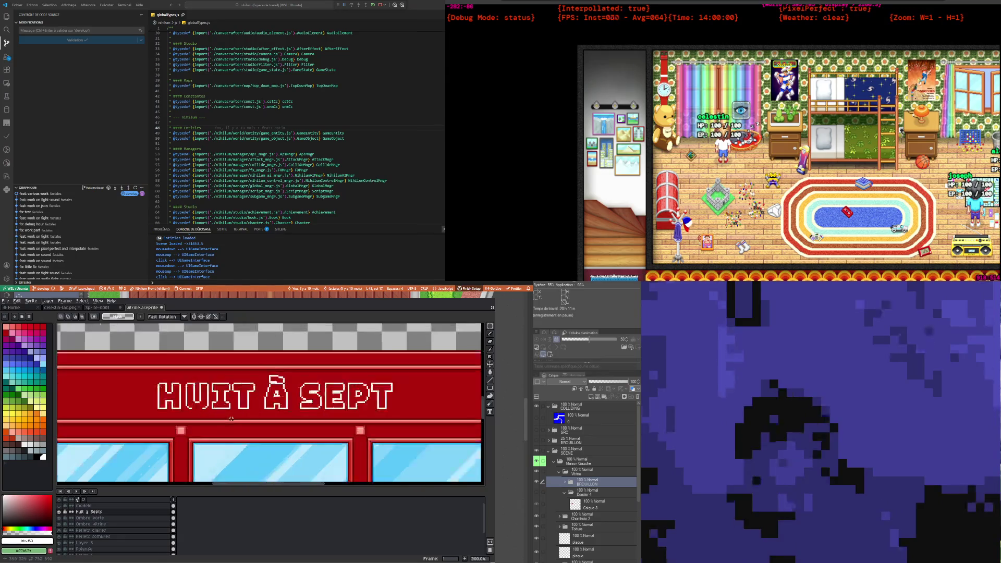
Step: Check the lettering's one-pixel centring and the base of the U, then deselect
scroll(227, 403, "down", 2)
scroll(227, 403, "up", 2)
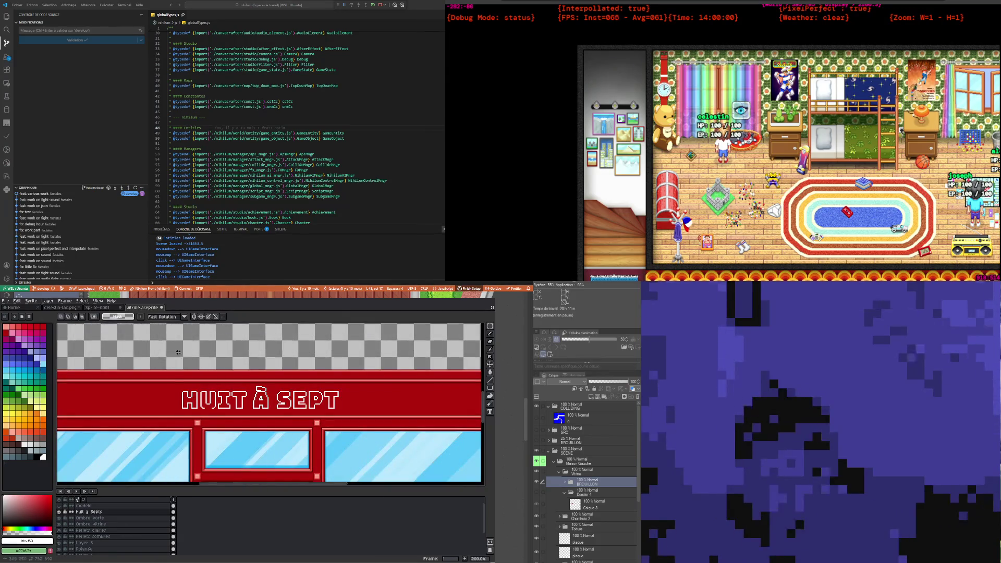
left_click_drag(295, 408, 351, 420)
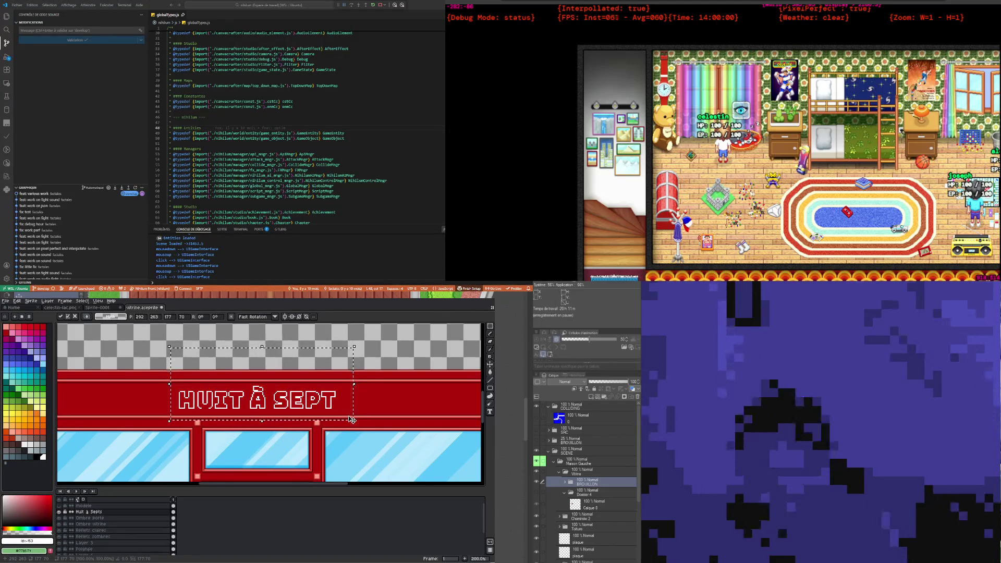
key("Left")
key("Right")
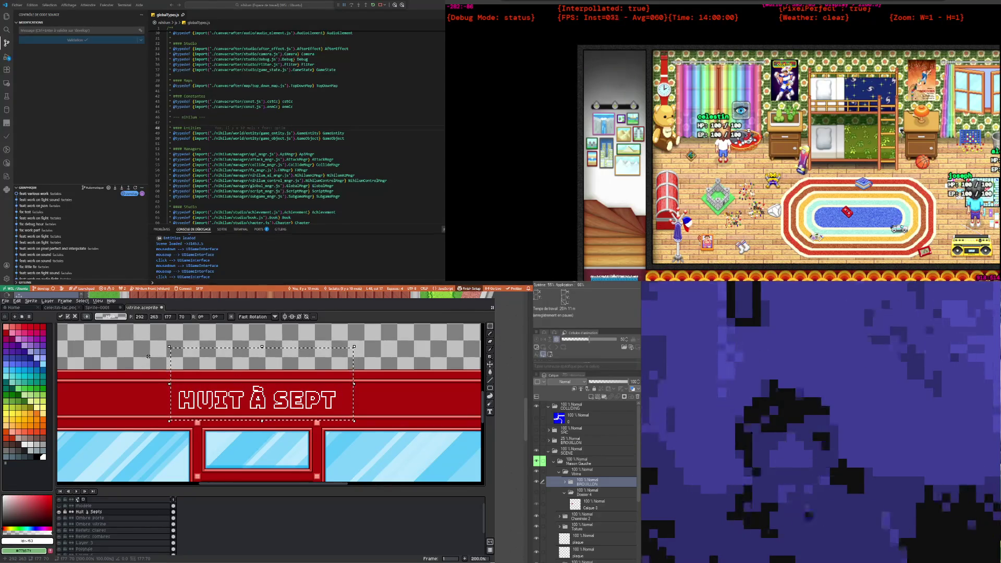
key("ctrl+d")
scroll(170, 403, "up", 1)
scroll(170, 403, "up", 3)
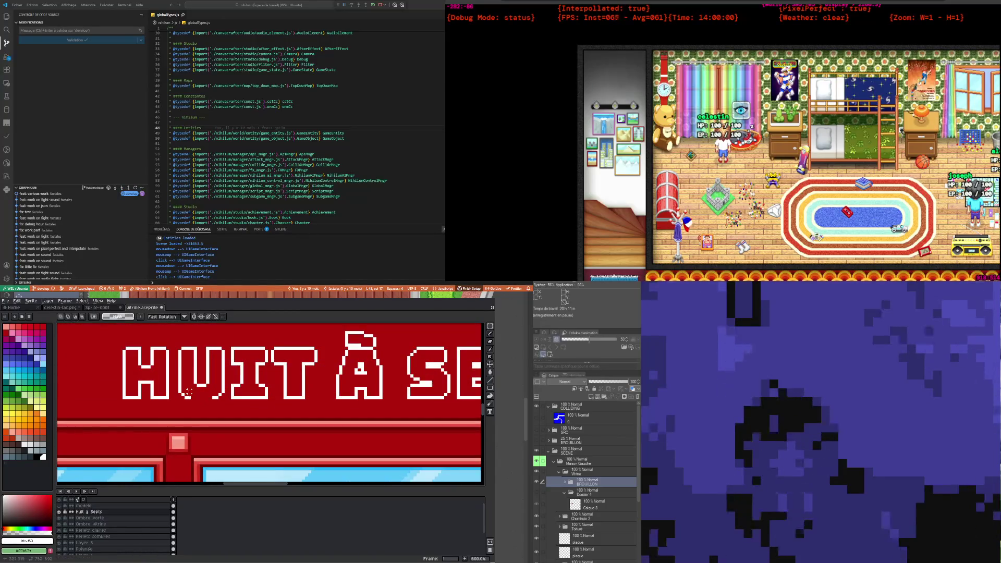
left_click_drag(189, 403, 222, 408)
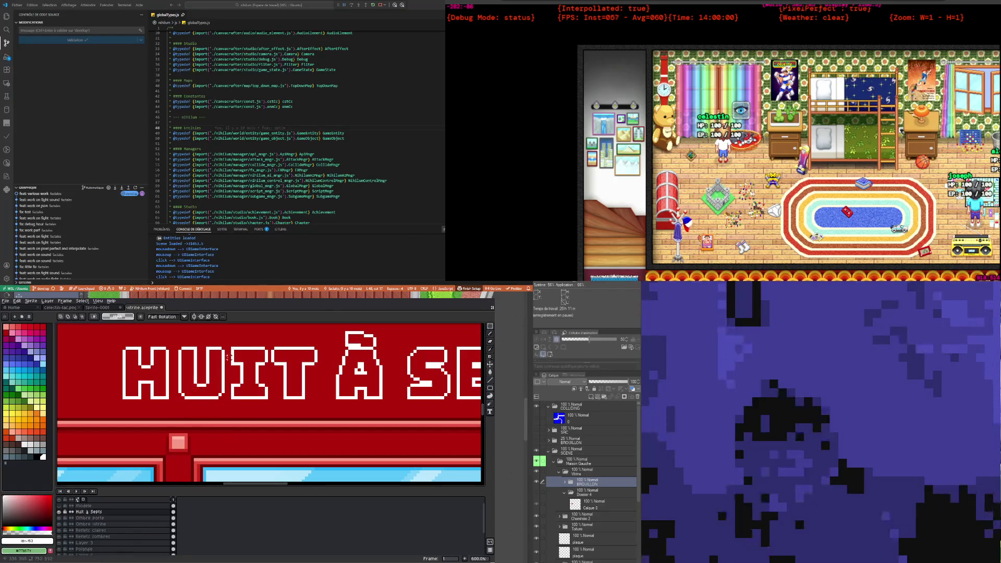
key("ctrl+d")
scroll(228, 389, "down", 3)
scroll(228, 389, "down", 1)
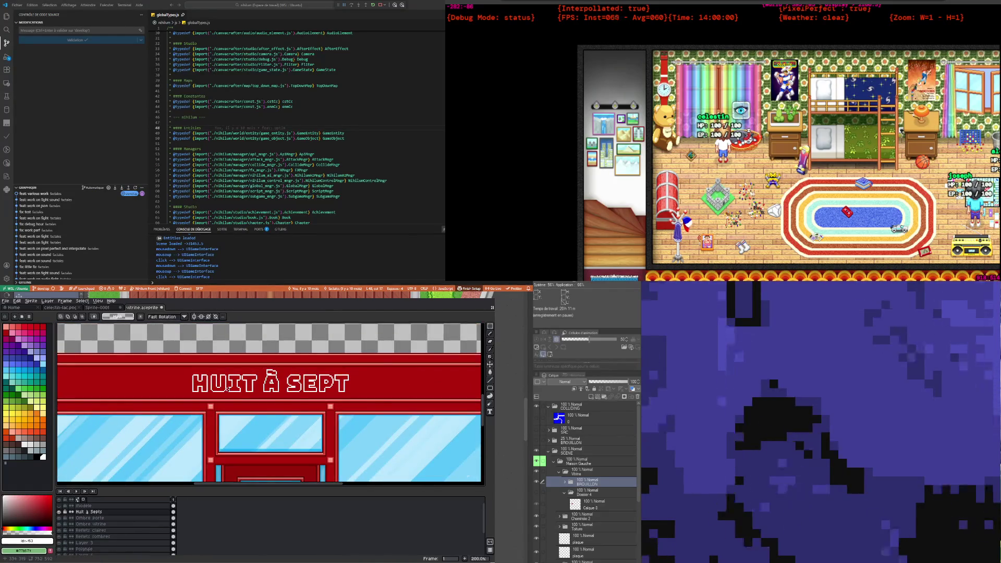
Step: Zoom in and out over the finished sign, then pick the Eyedropper tool
scroll(353, 377, "up", 1)
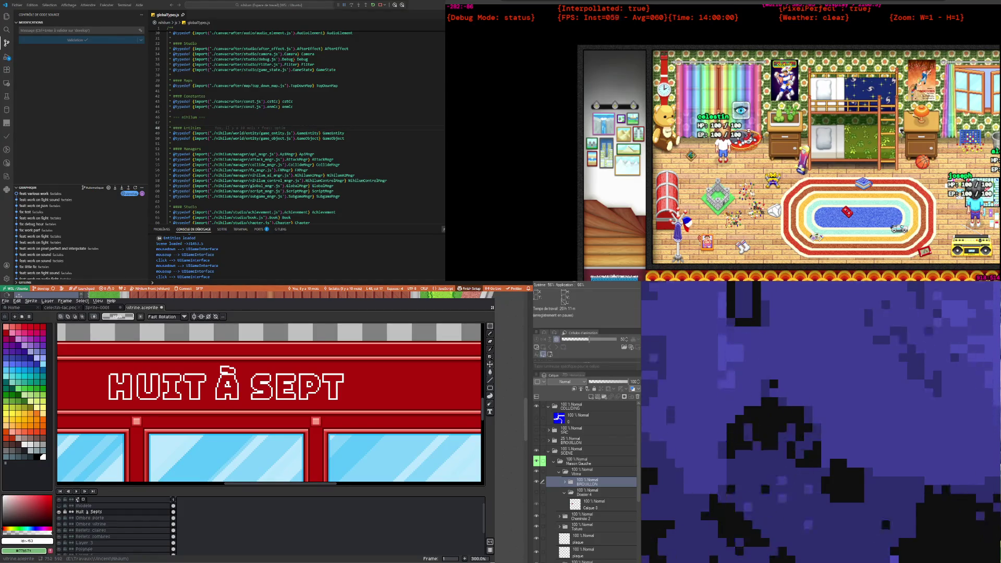
scroll(326, 438, "down", 2)
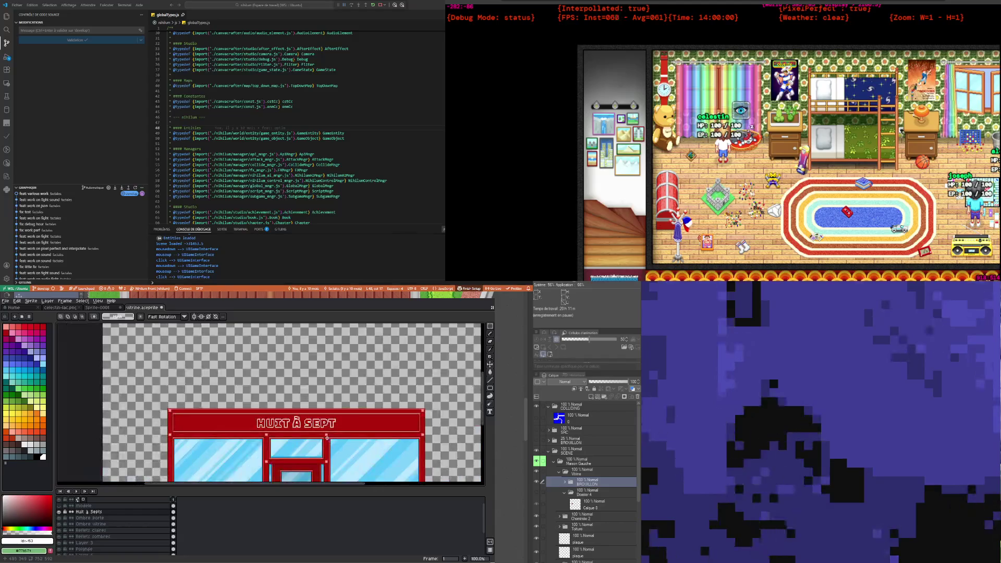
scroll(304, 434, "up", 1)
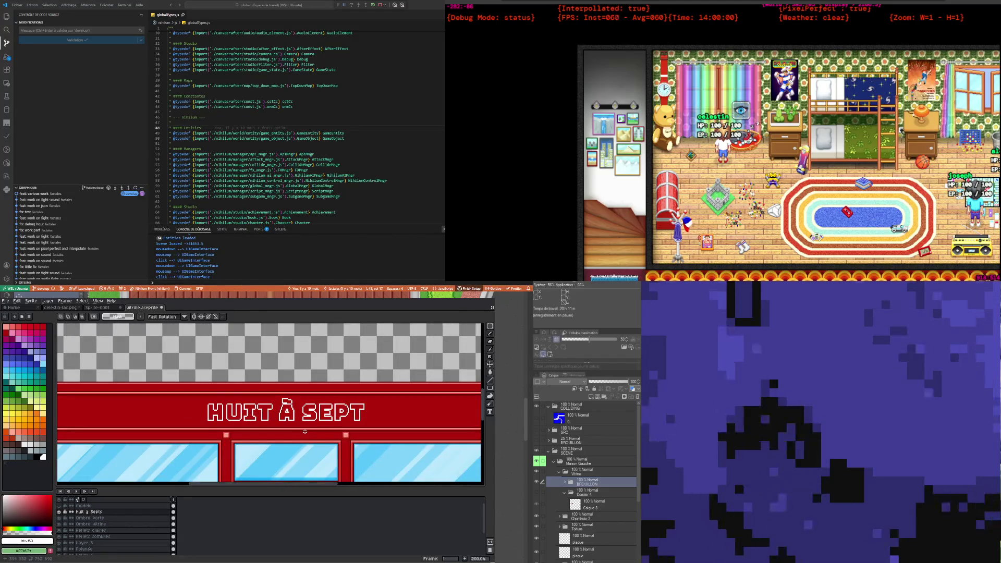
scroll(305, 432, "down", 2)
scroll(289, 411, "up", 1)
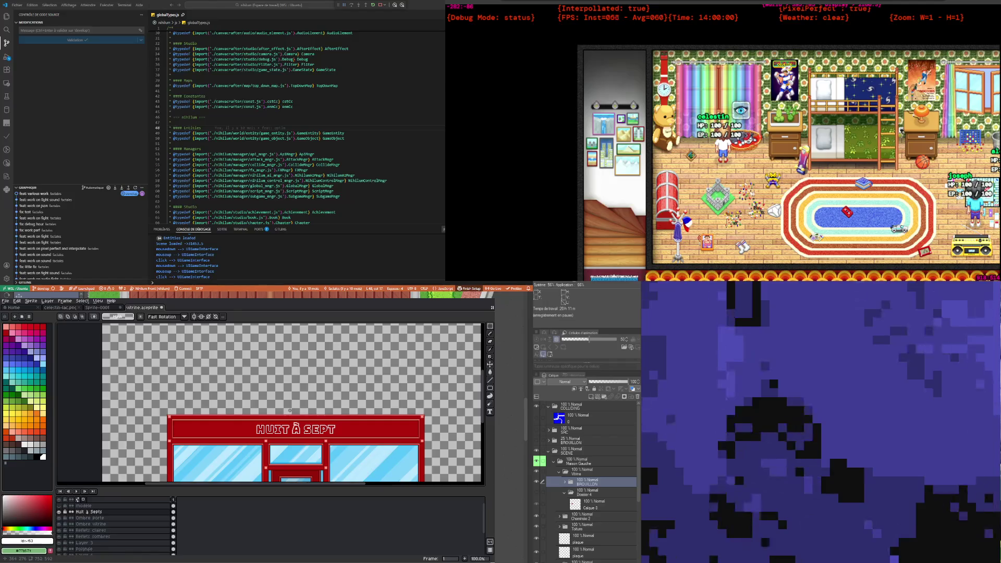
scroll(292, 420, "up", 1)
scroll(294, 425, "down", 2)
scroll(297, 436, "down", 1)
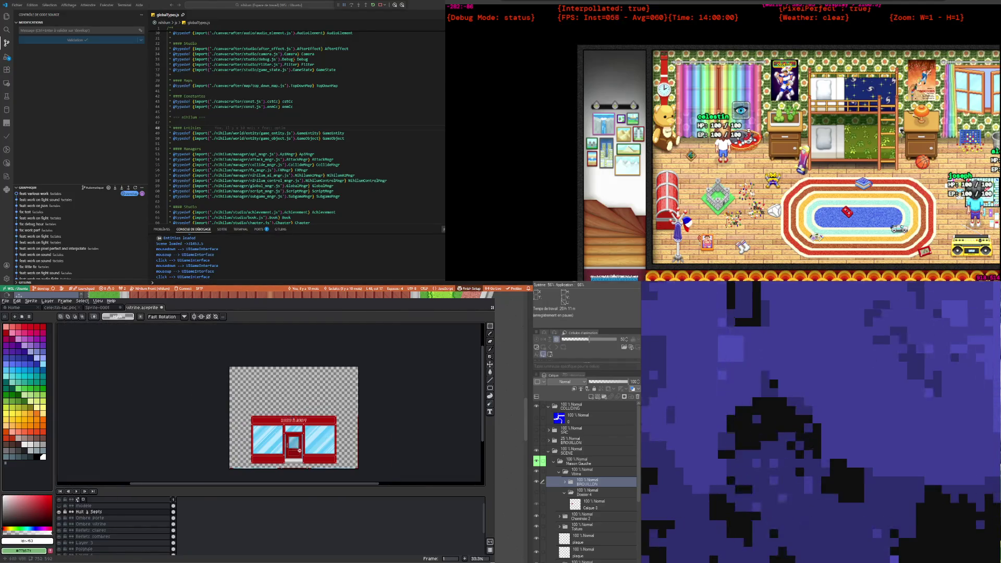
scroll(300, 443, "up", 1)
scroll(301, 451, "up", 1)
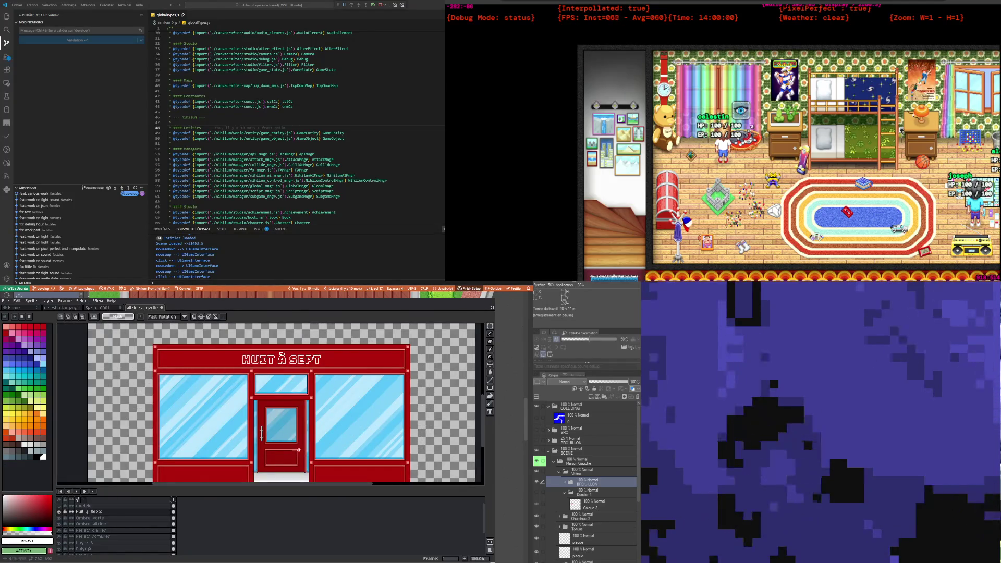
scroll(296, 446, "up", 1)
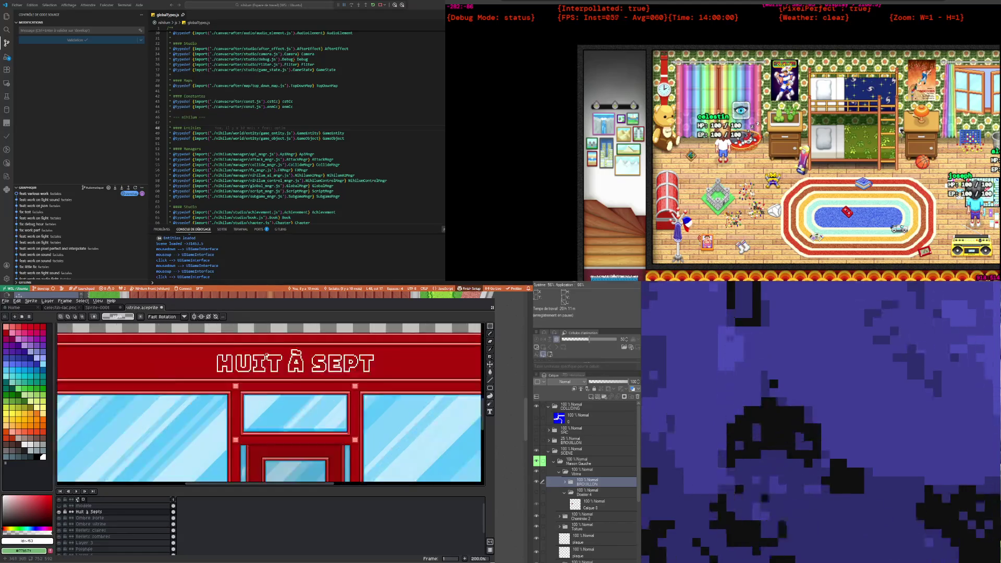
scroll(295, 414, "up", 1)
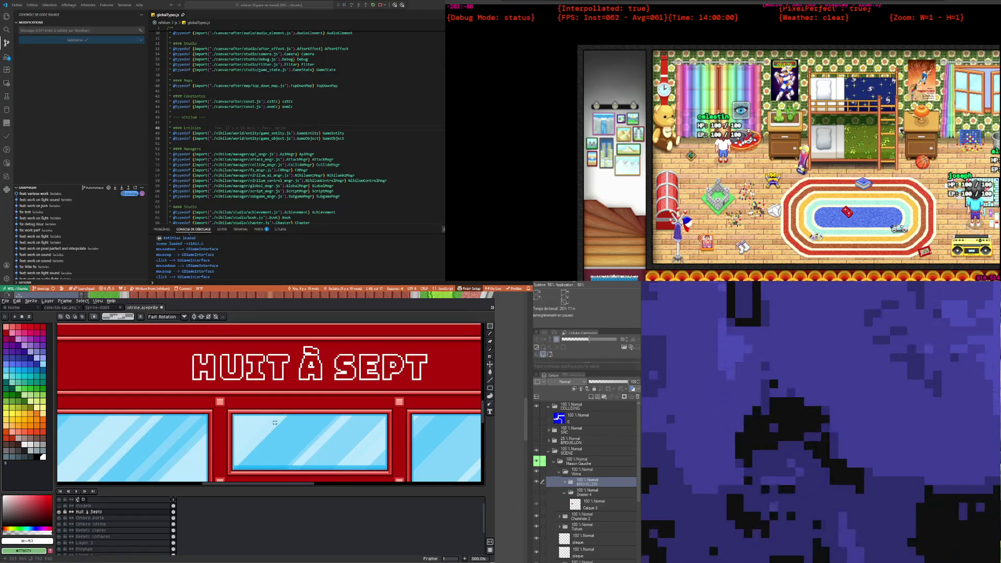
scroll(281, 427, "down", 2)
scroll(287, 402, "up", 2)
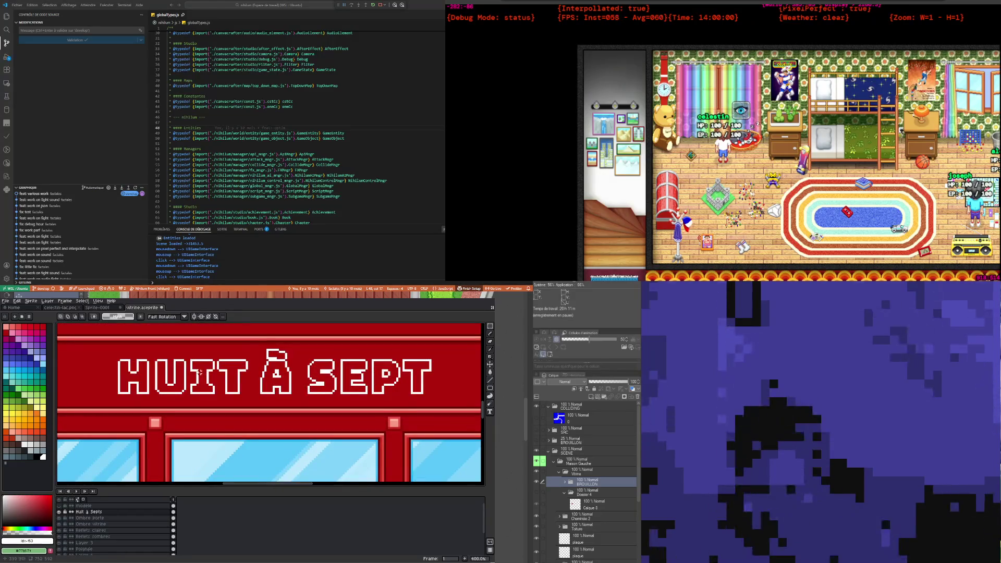
left_click(491, 350)
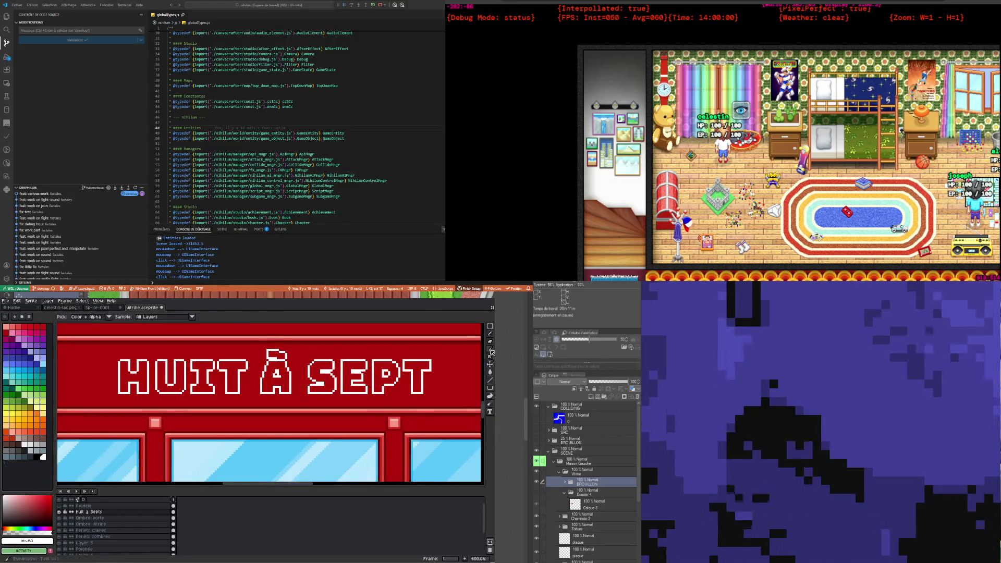
scroll(161, 406, "down", 1)
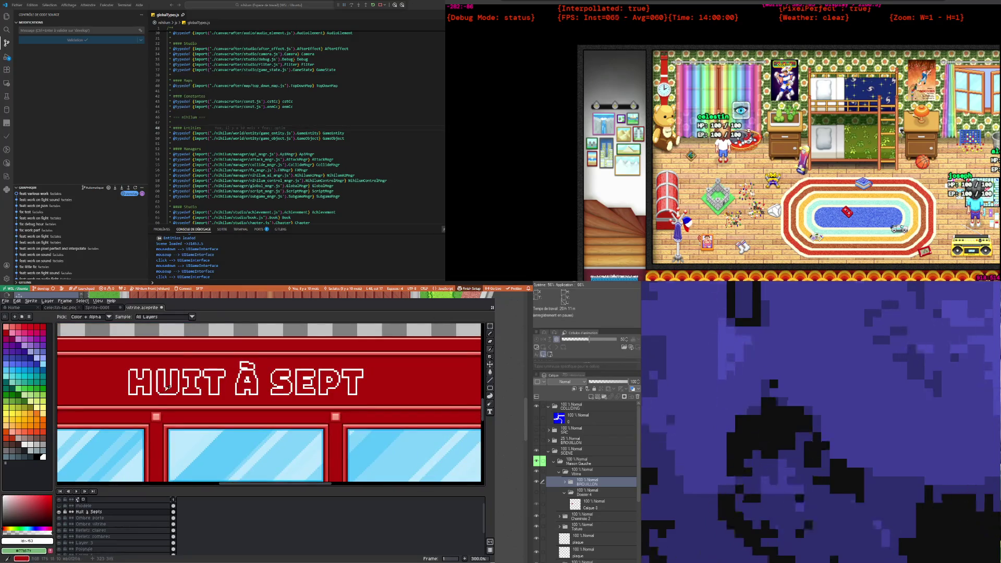